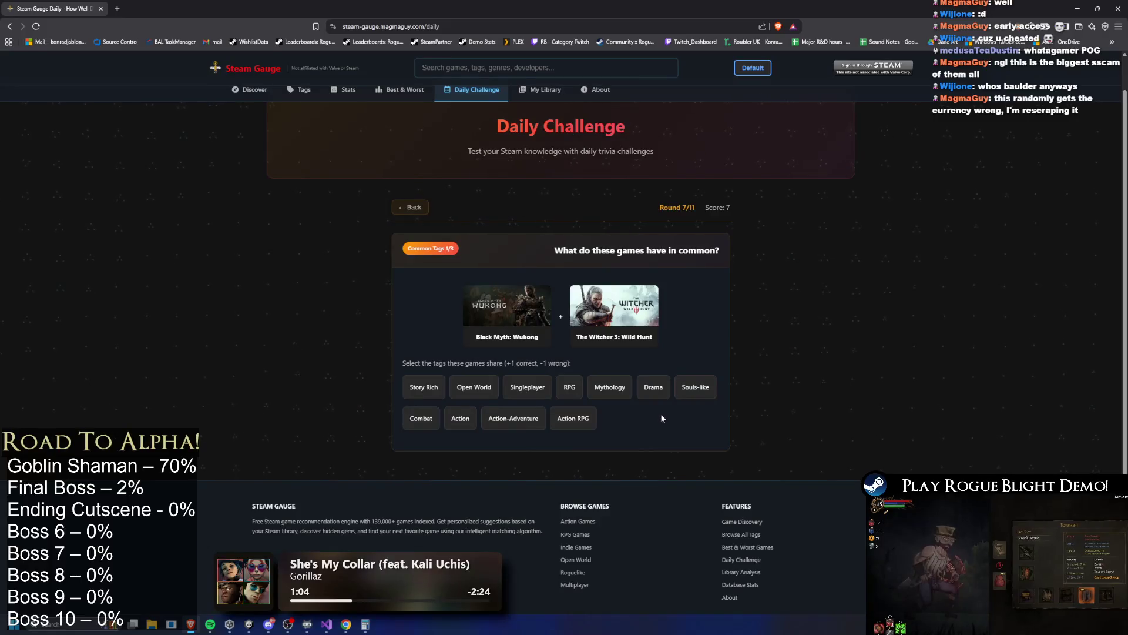
Guess Story Rich, Open World, RPG, Combat, Action, Action-Adventure and Singleplayer for round 7, submit, and continue.
left_click(600, 390)
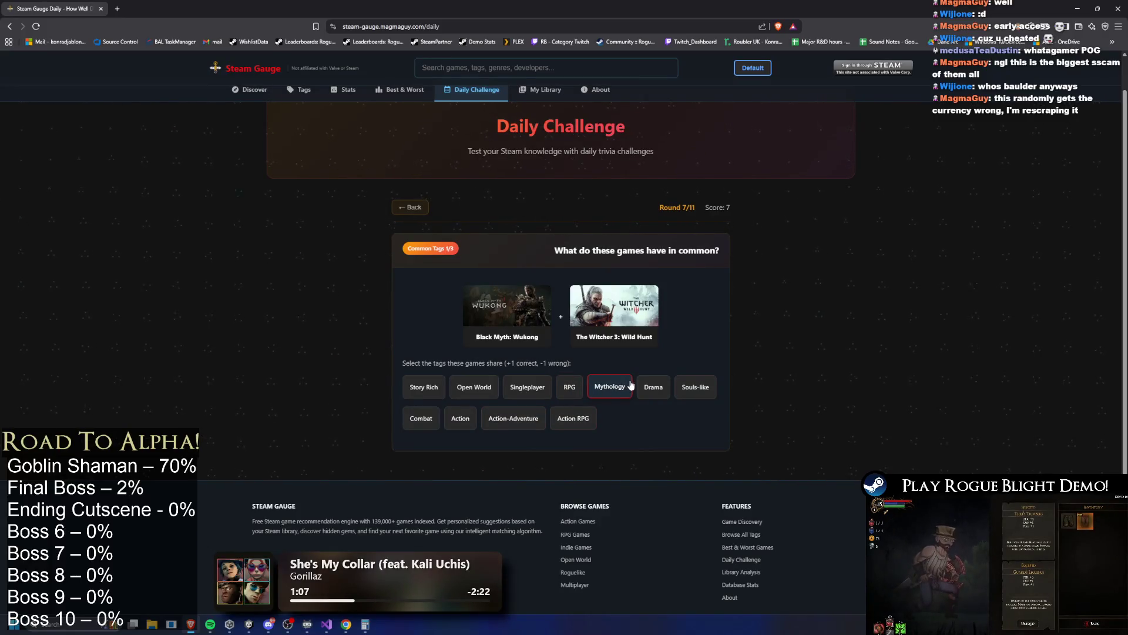
left_click(474, 387)
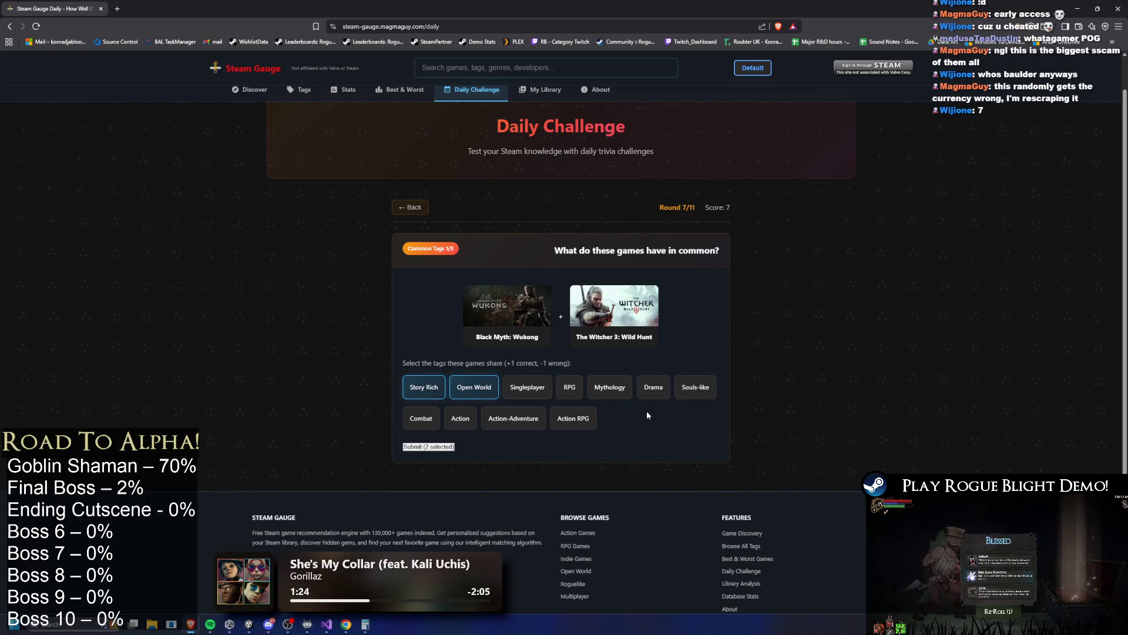
left_click(570, 387)
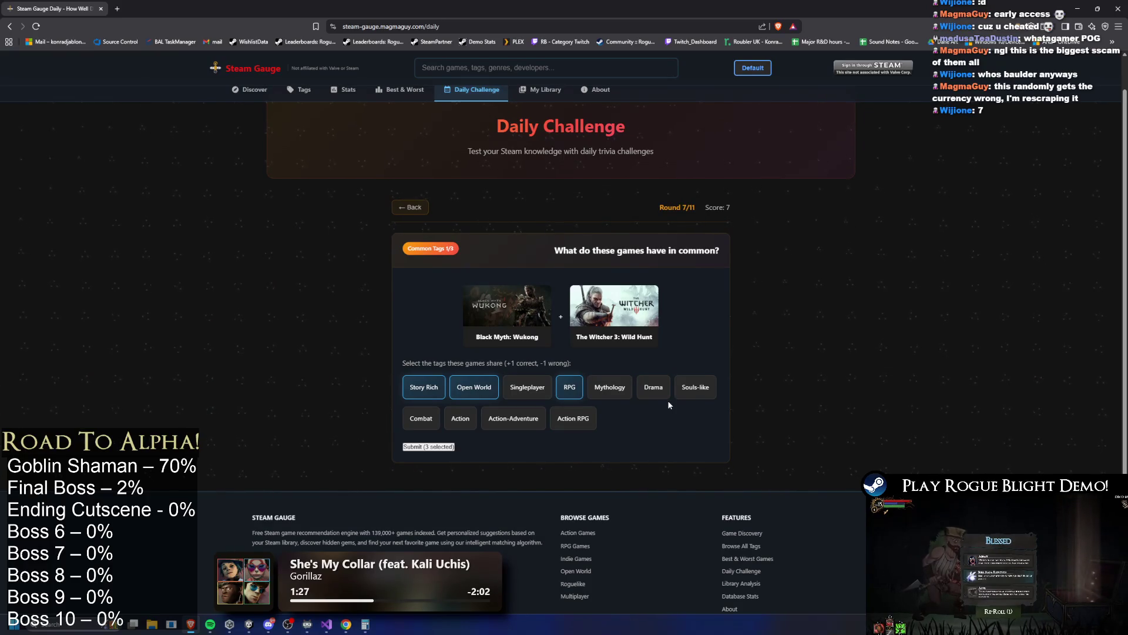
left_click(693, 387)
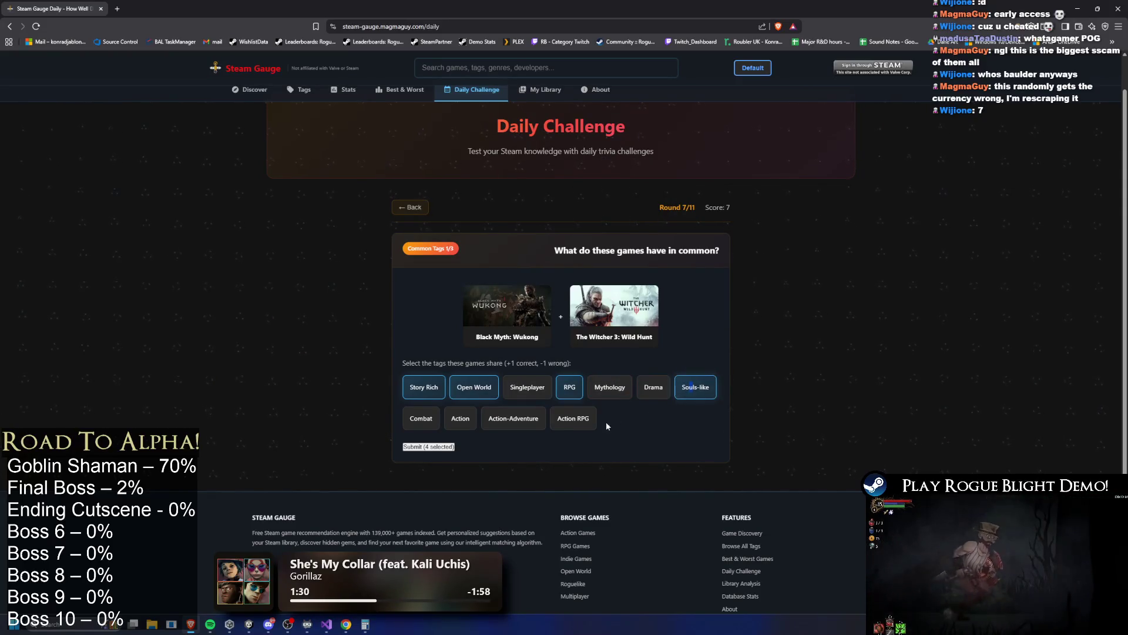
left_click(460, 418)
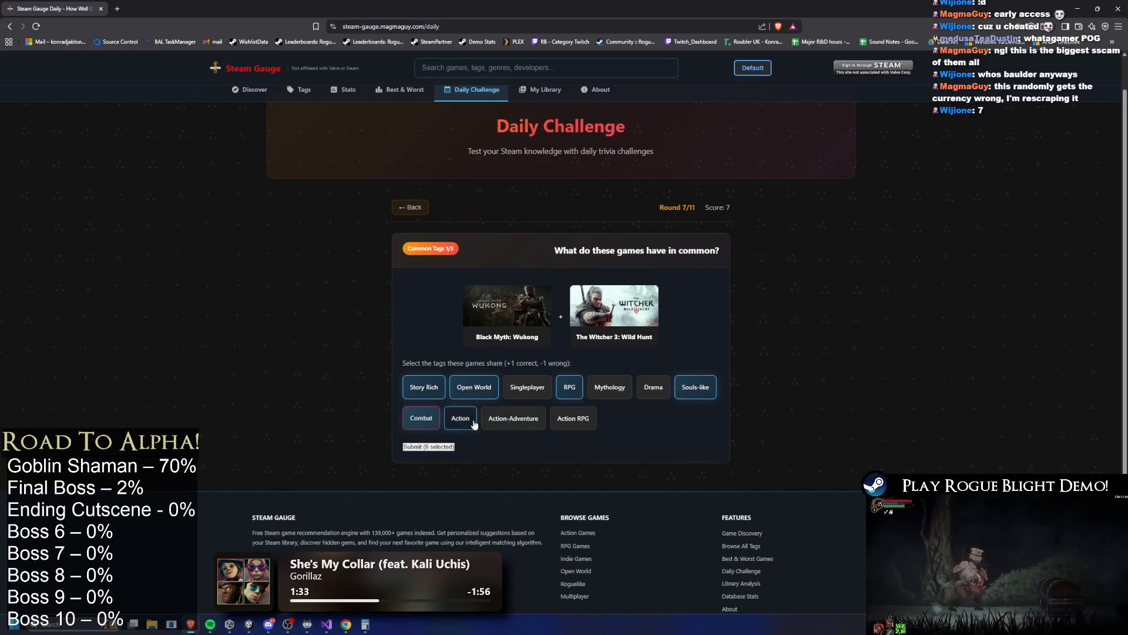
left_click(421, 418)
left_click(531, 424)
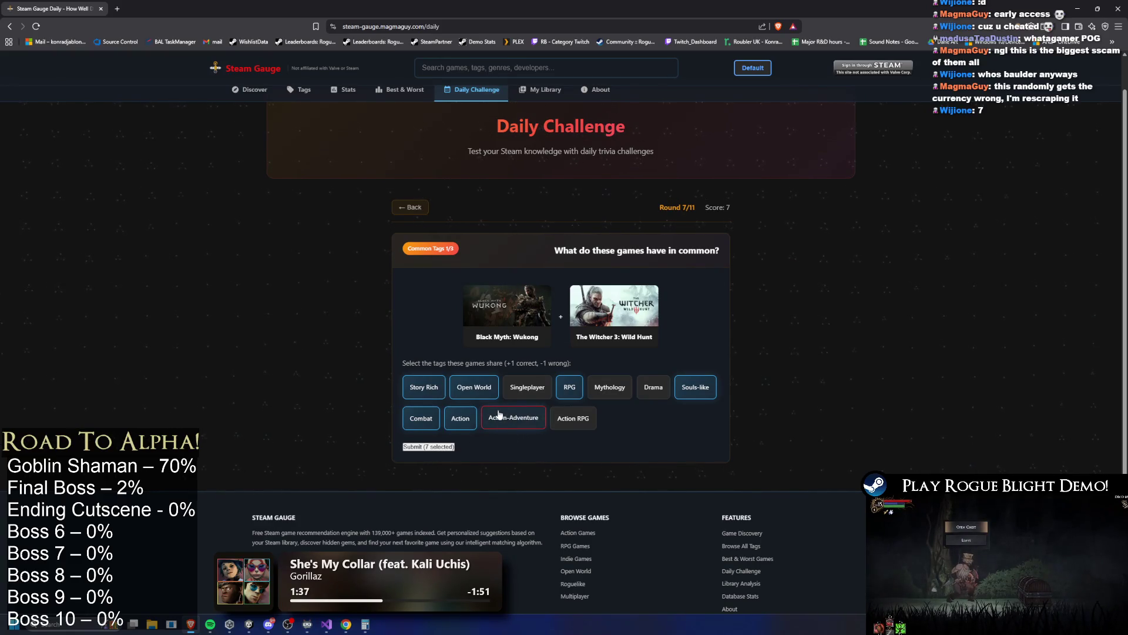
left_click(518, 400)
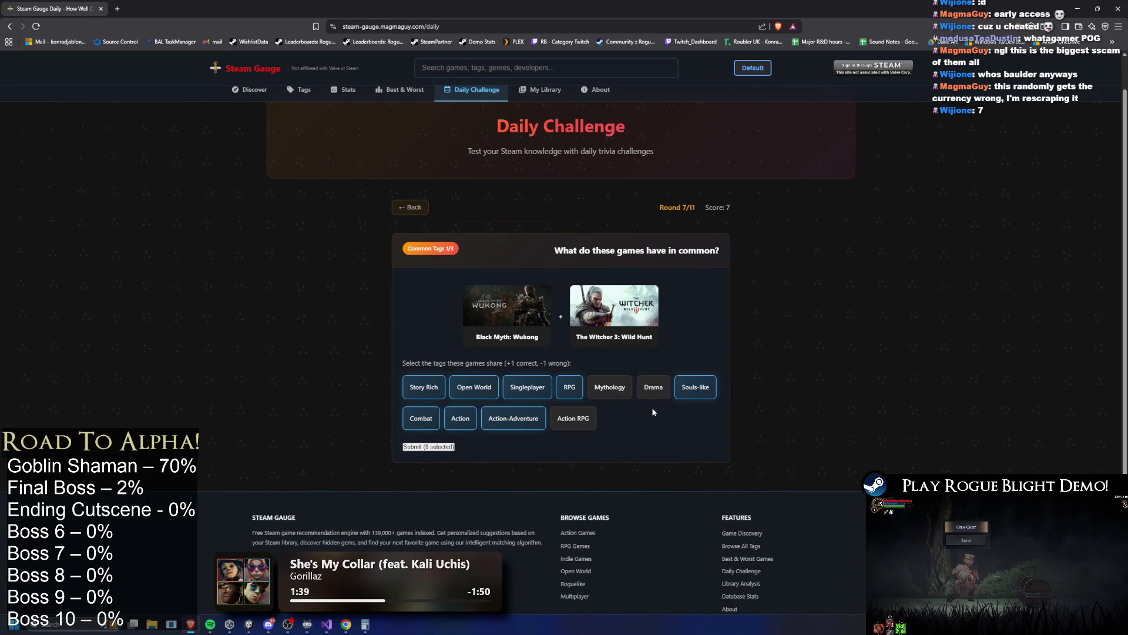
left_click(696, 389)
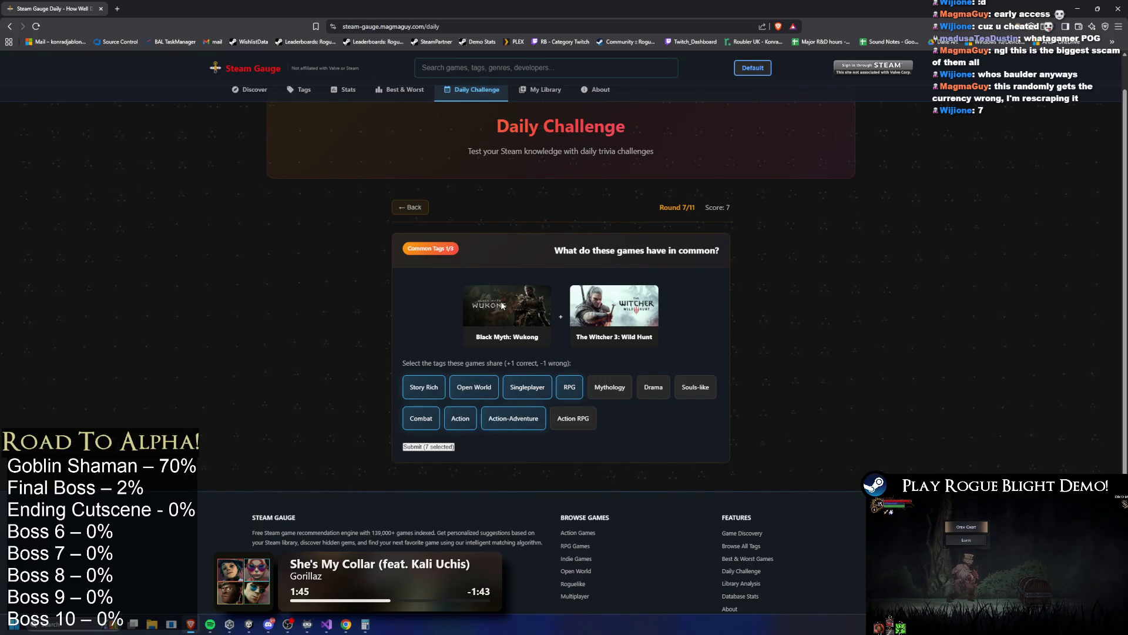
left_click(433, 448)
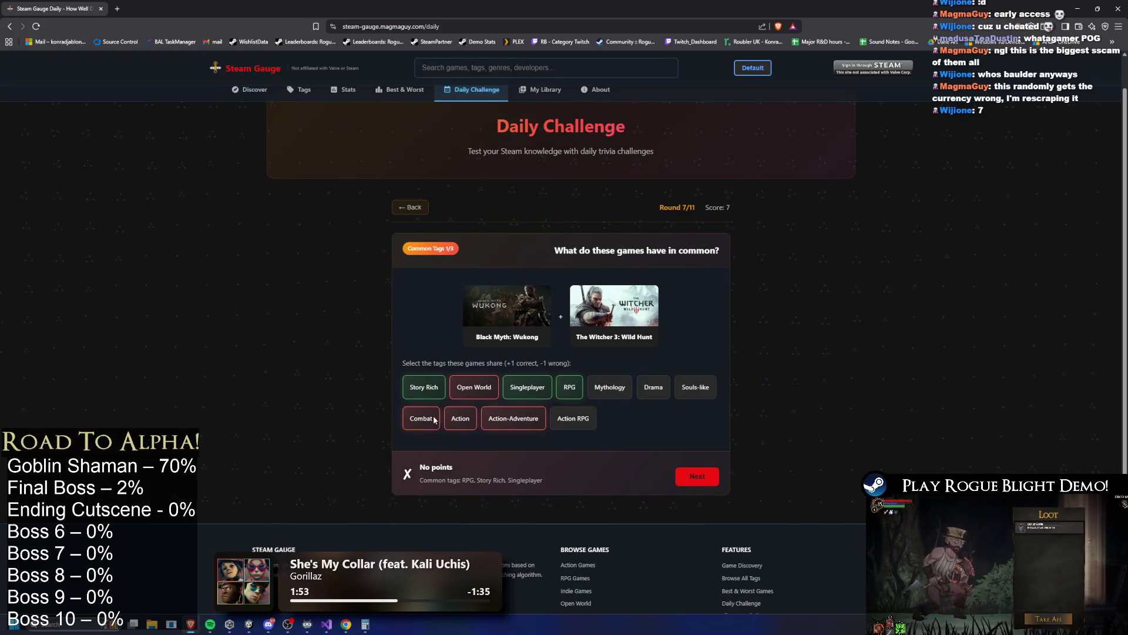
left_click(700, 476)
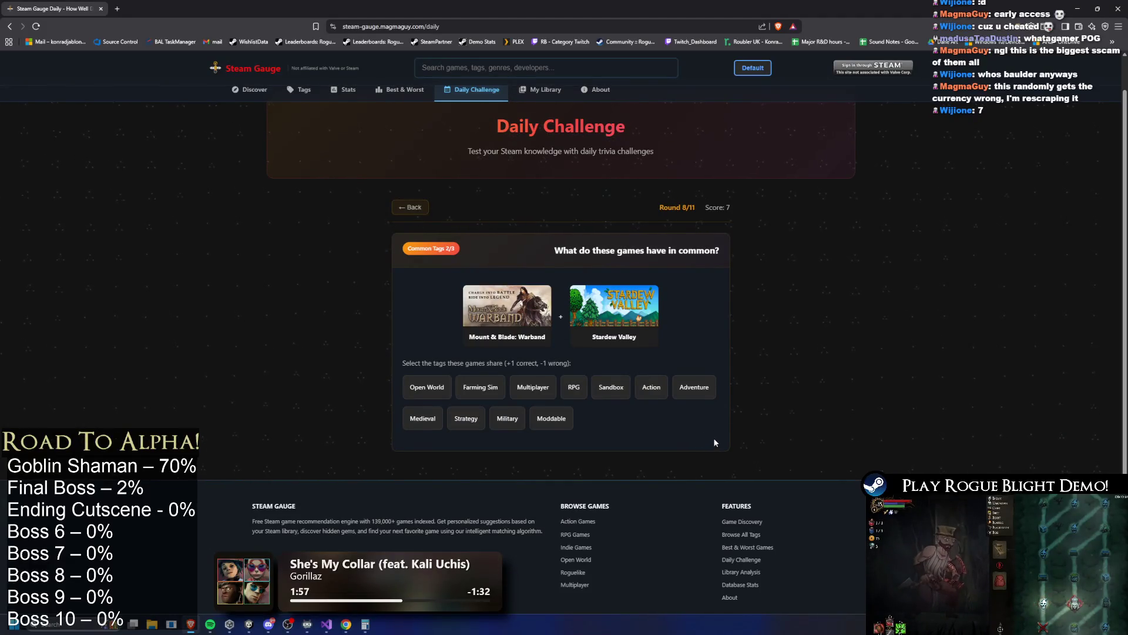
left_click(564, 420)
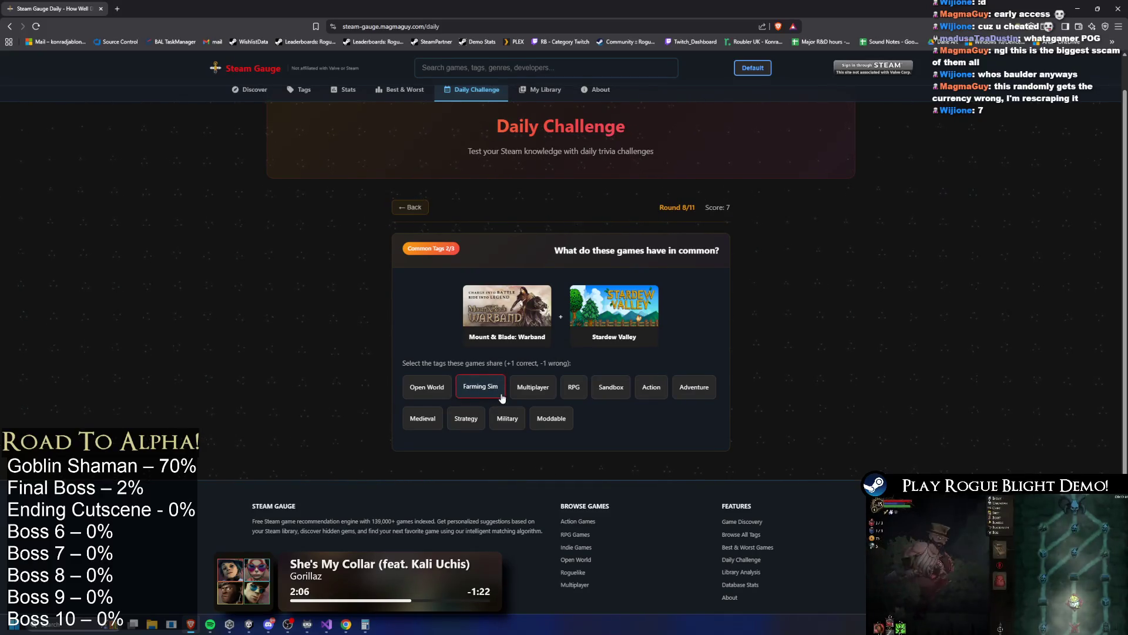
left_click(599, 396)
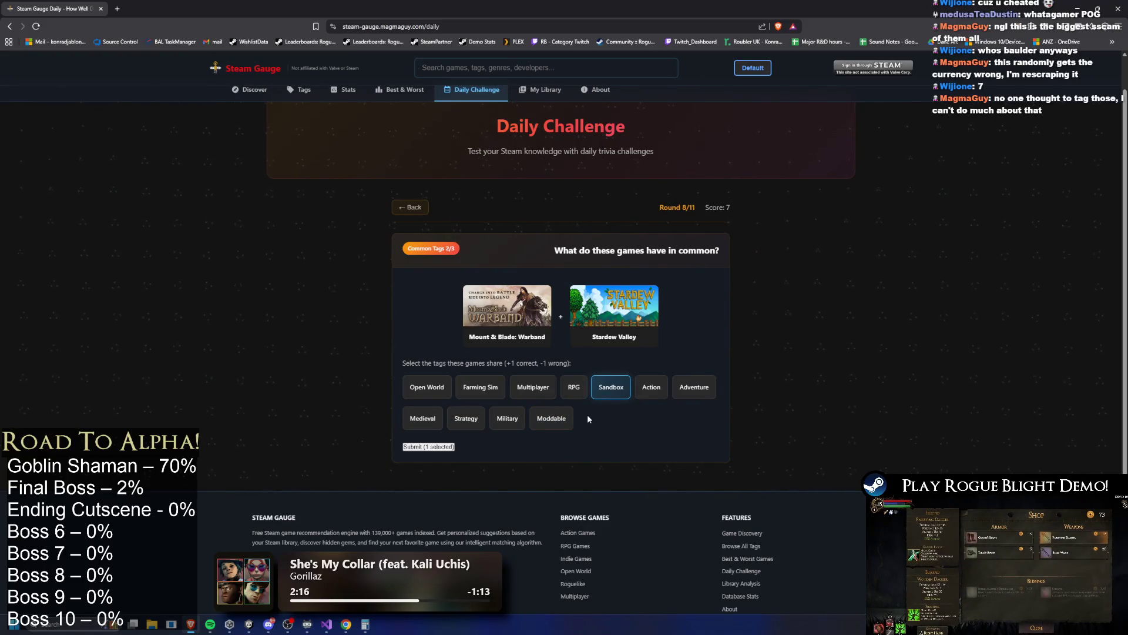
left_click(655, 392)
left_click(655, 391)
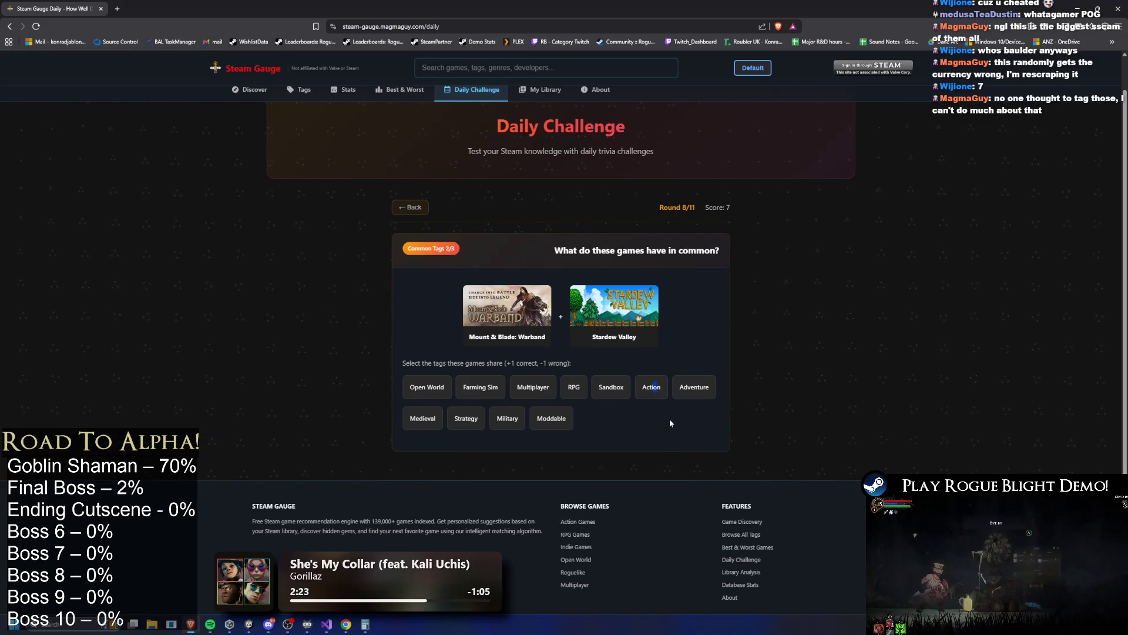
scroll(678, 424, "up", 1)
left_click(684, 417)
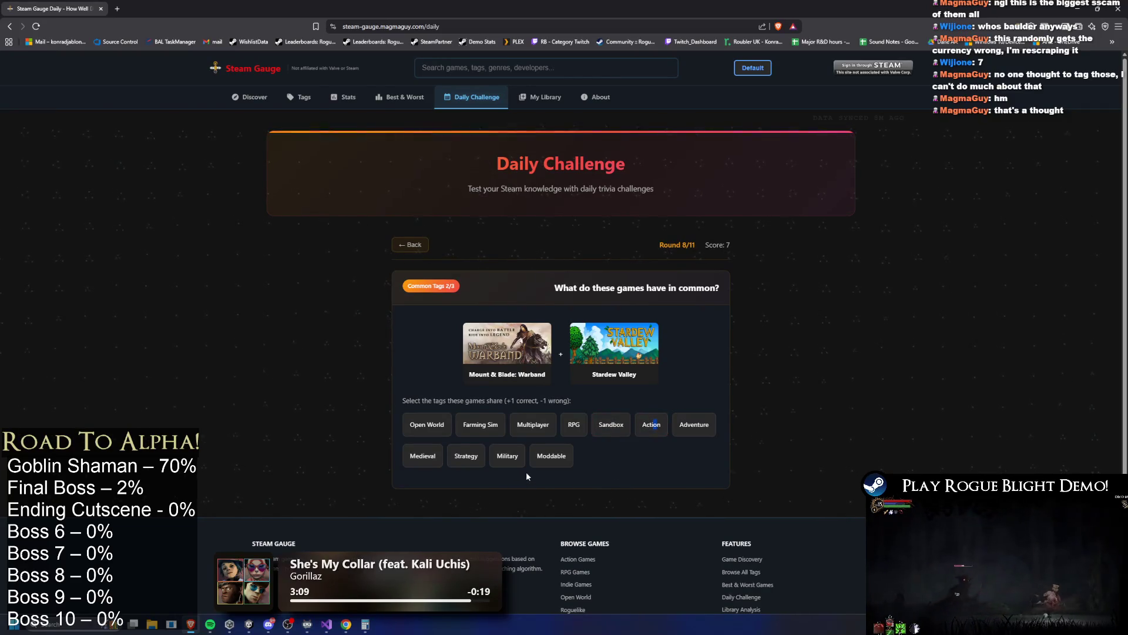
Submit Sandbox as round 8's shared tag and advance to Monster Hunter Wilds in round 9.
left_click(614, 427)
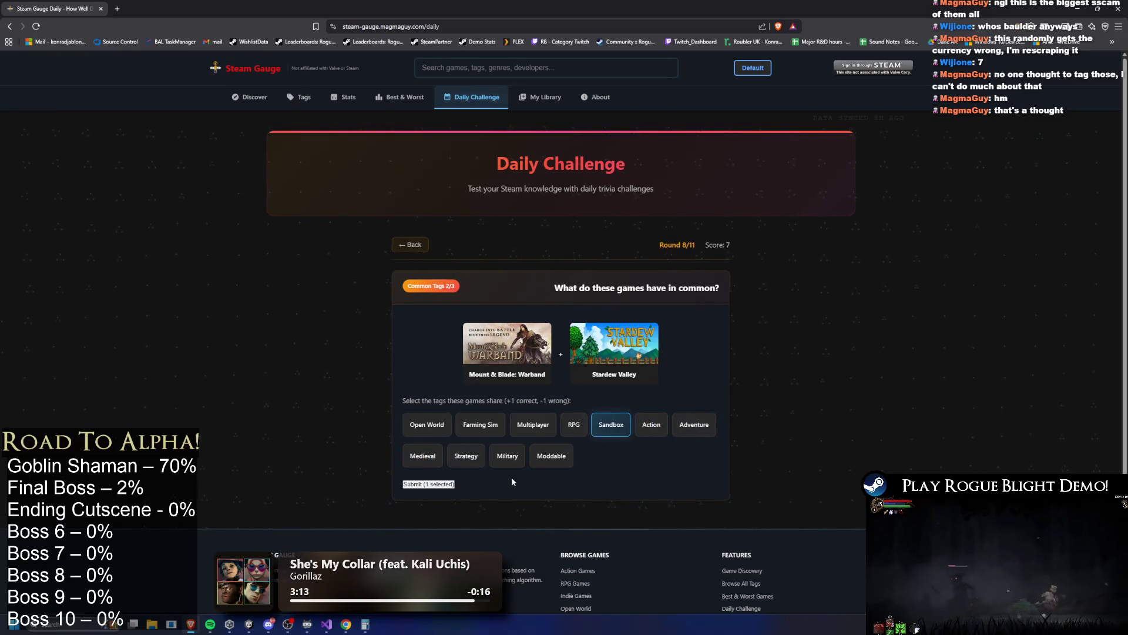
left_click(432, 483)
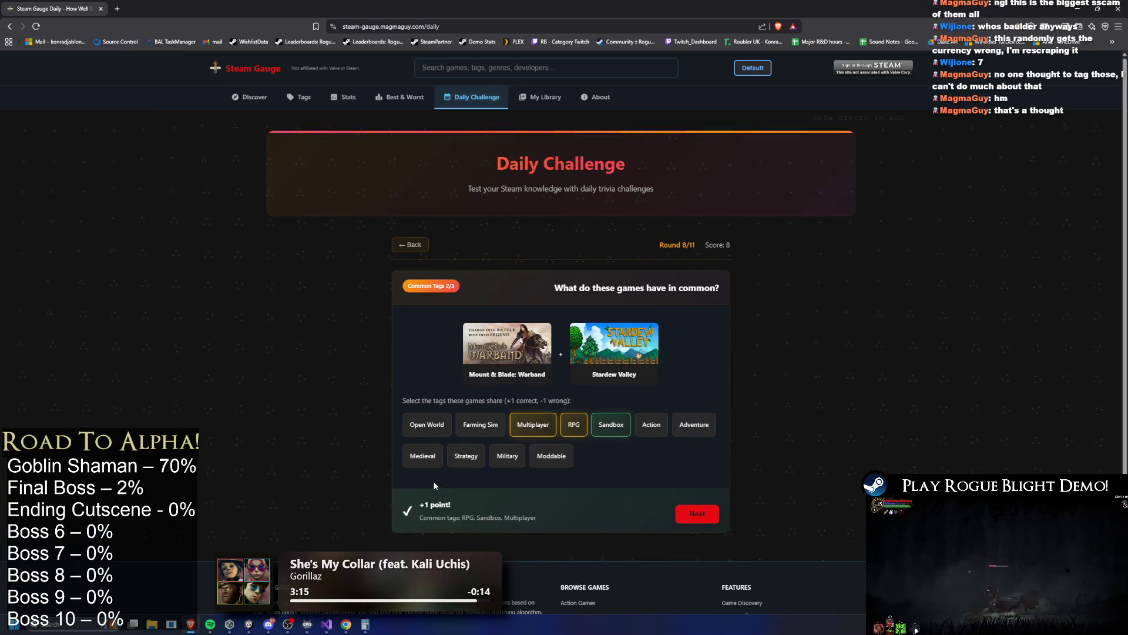
left_click(703, 513)
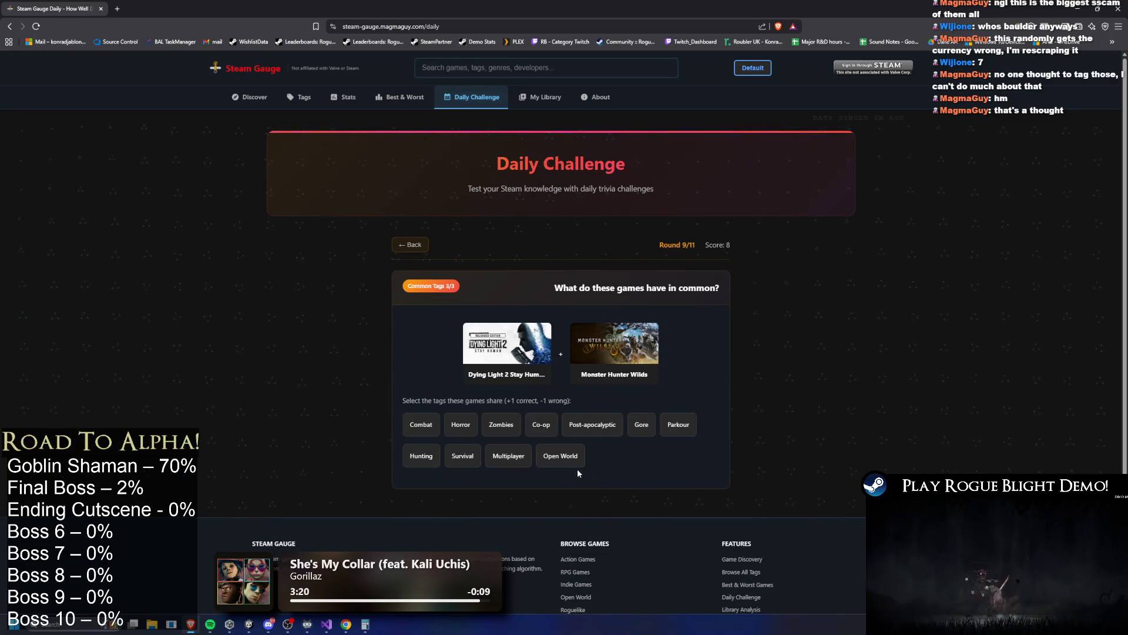
Submit Multiplayer, Co-op, Combat and Open World as round 9's shared tags, then advance.
left_click(543, 460)
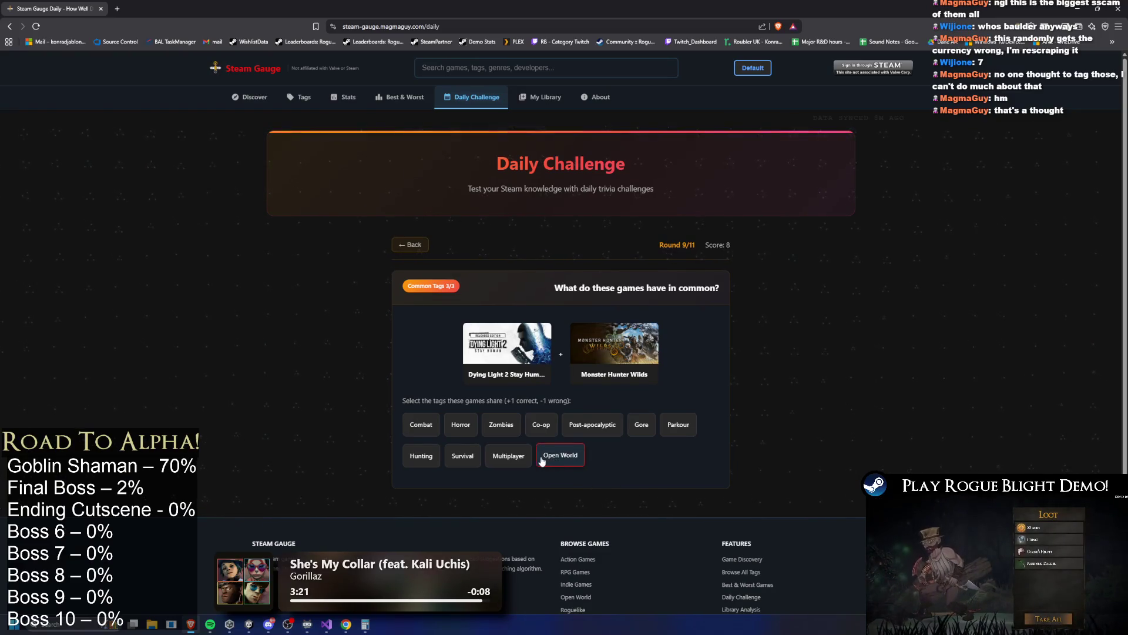
left_click(507, 457)
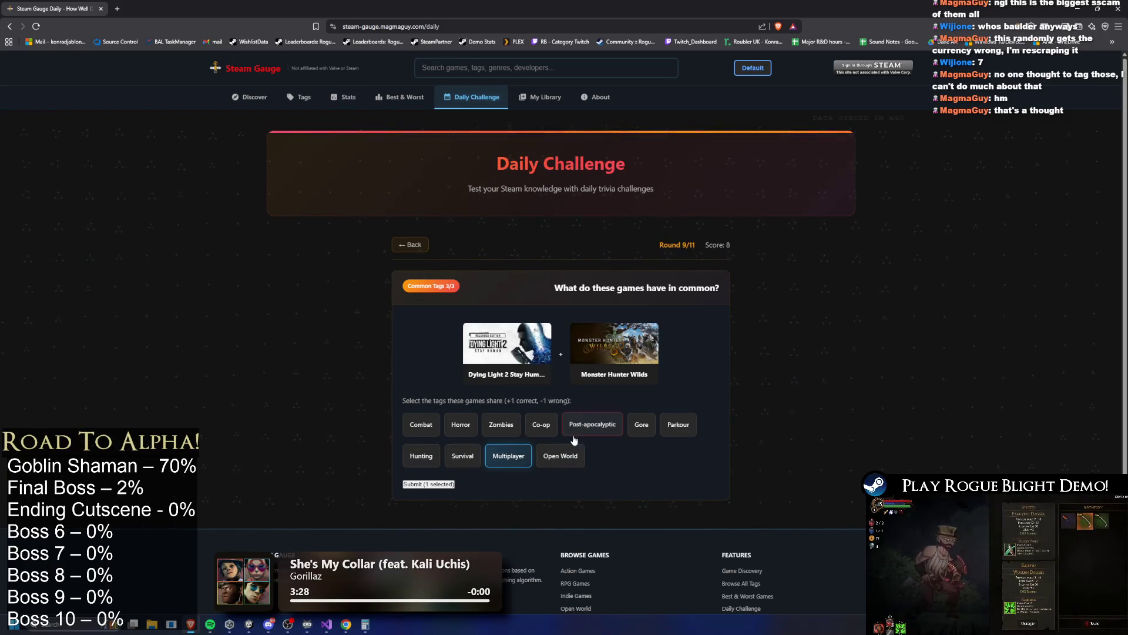
left_click(533, 434)
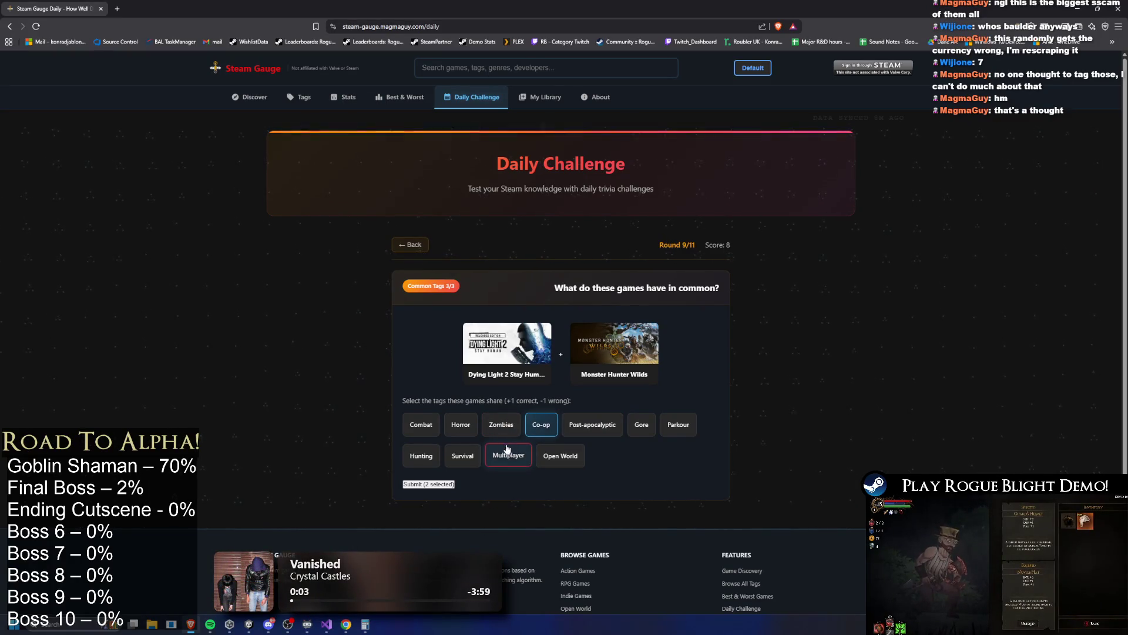
left_click(421, 427)
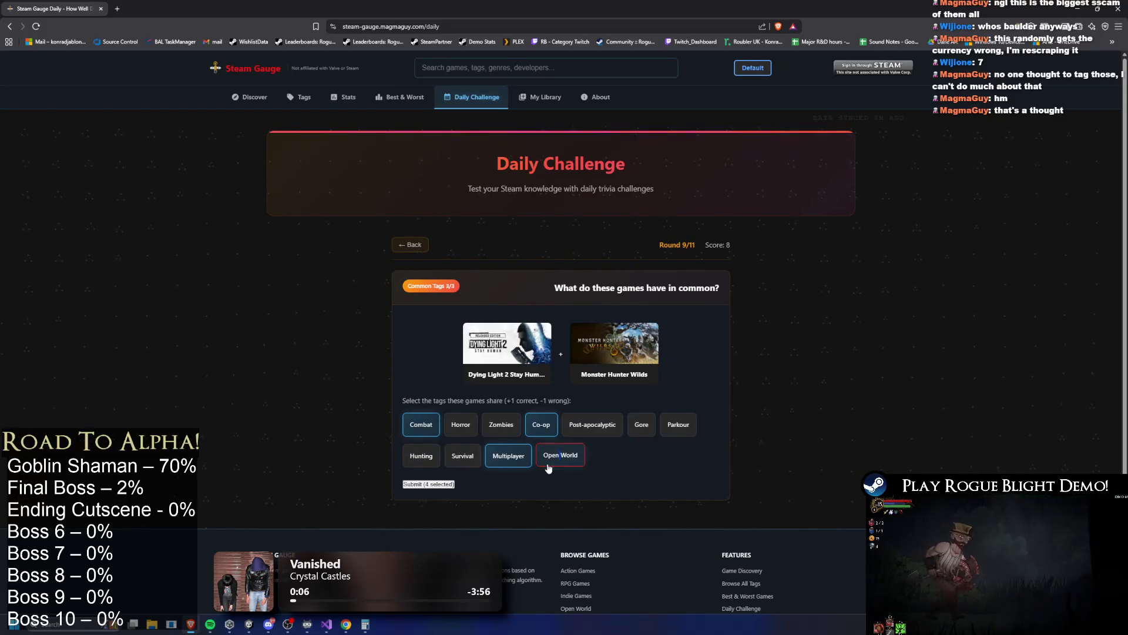
left_click(561, 457)
left_click(421, 488)
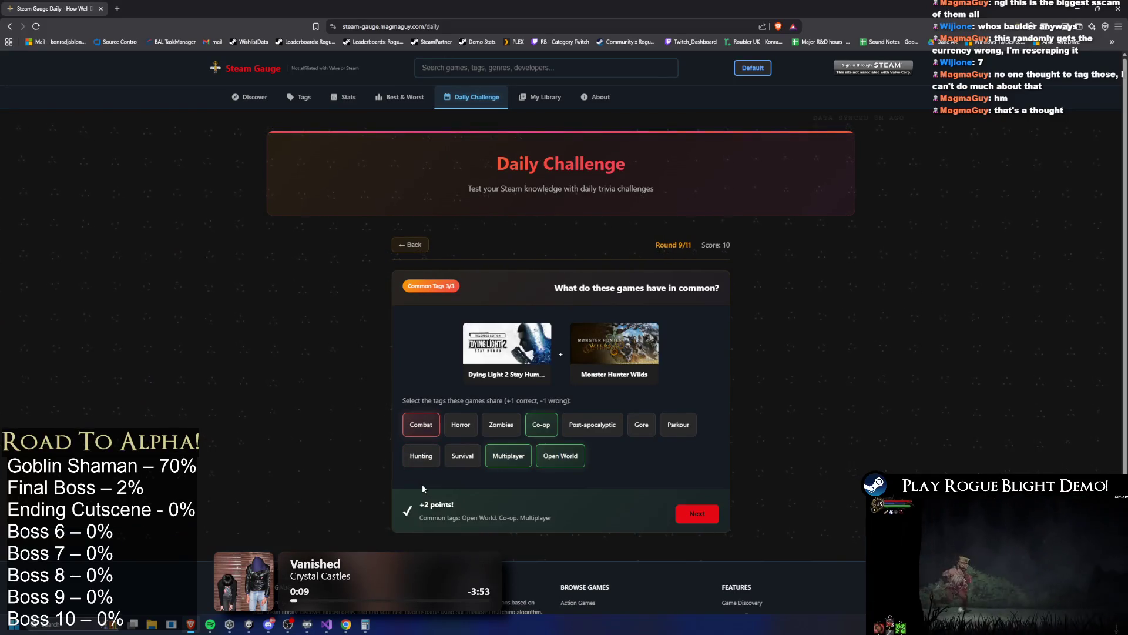
left_click(701, 510)
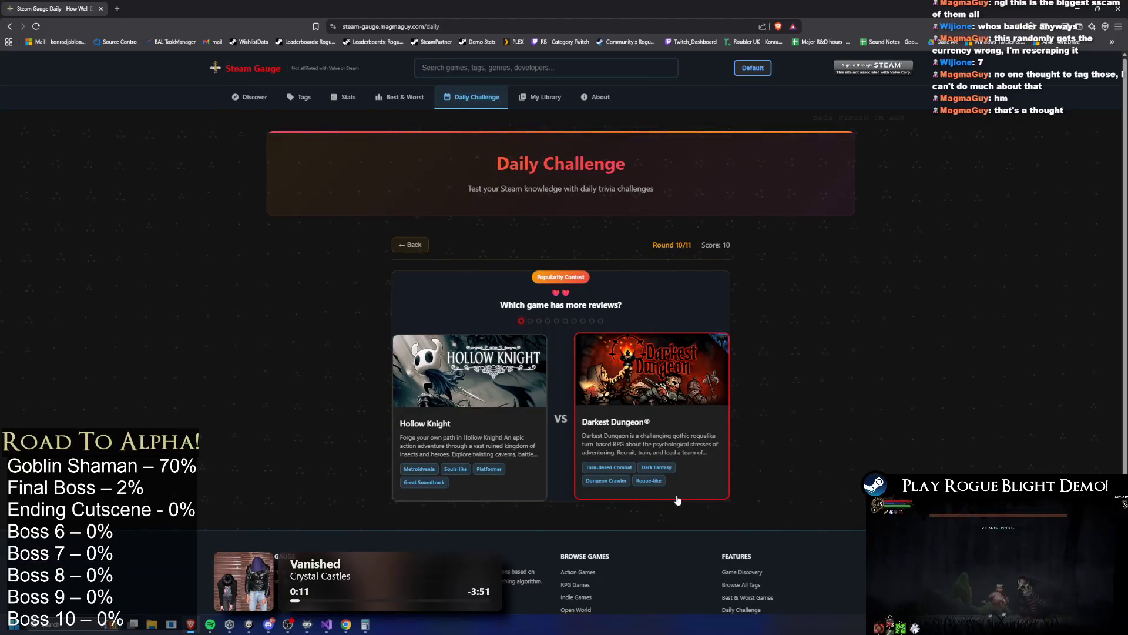
Pick Darkest Dungeon, Borderlands 2, Project Zomboid and Raft as more-reviewed, then advance to round 11.
left_click(639, 480)
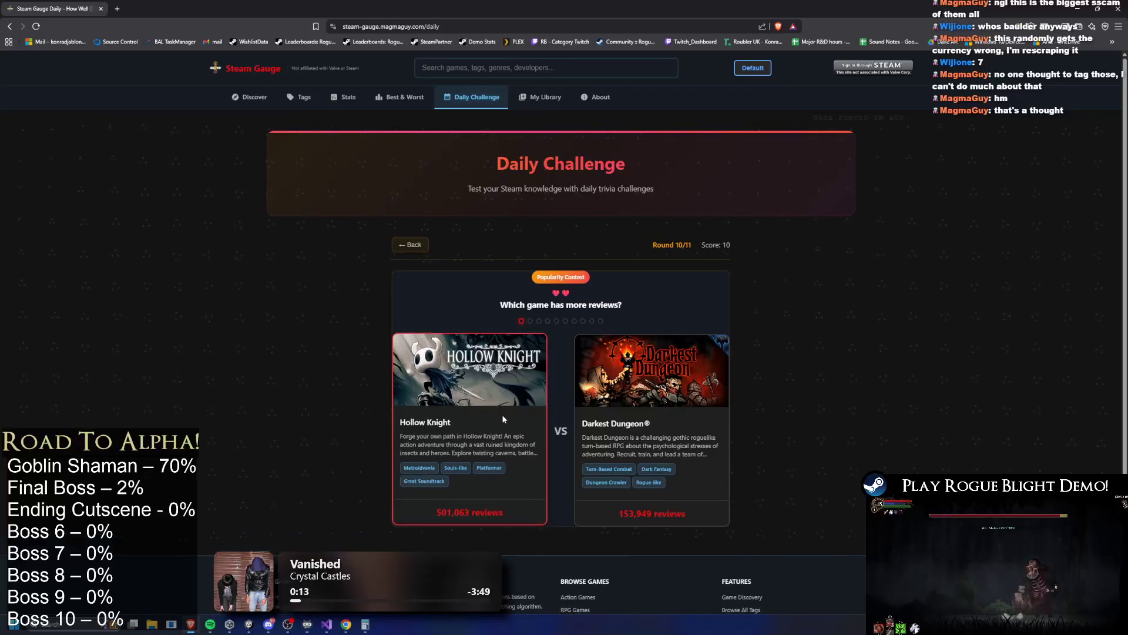
scroll(650, 481, "down", 1)
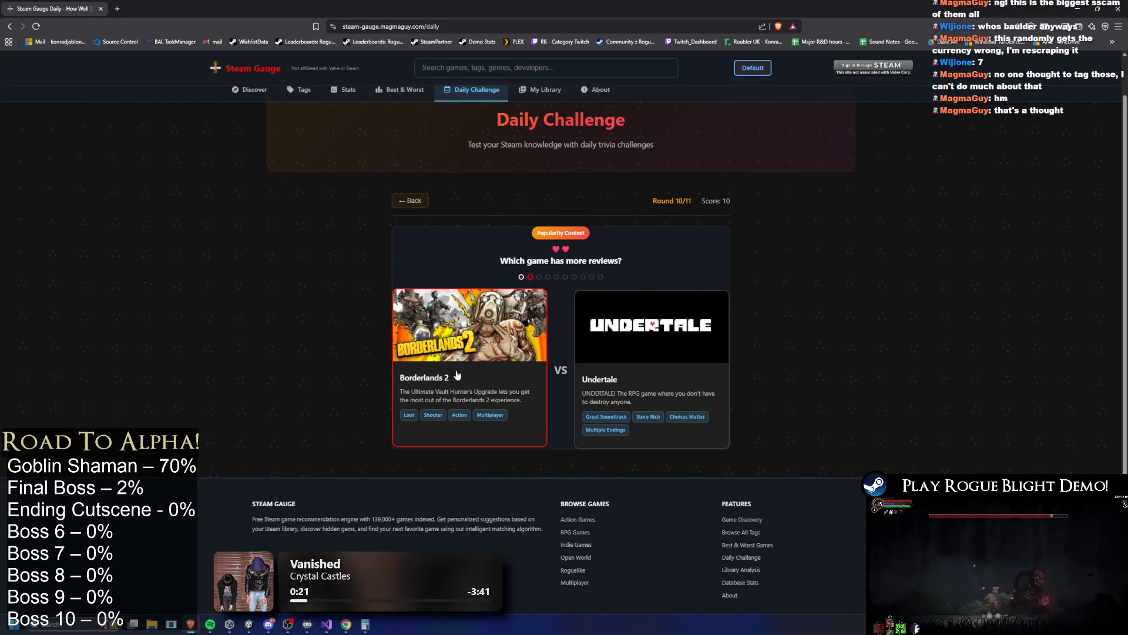
left_click(505, 350)
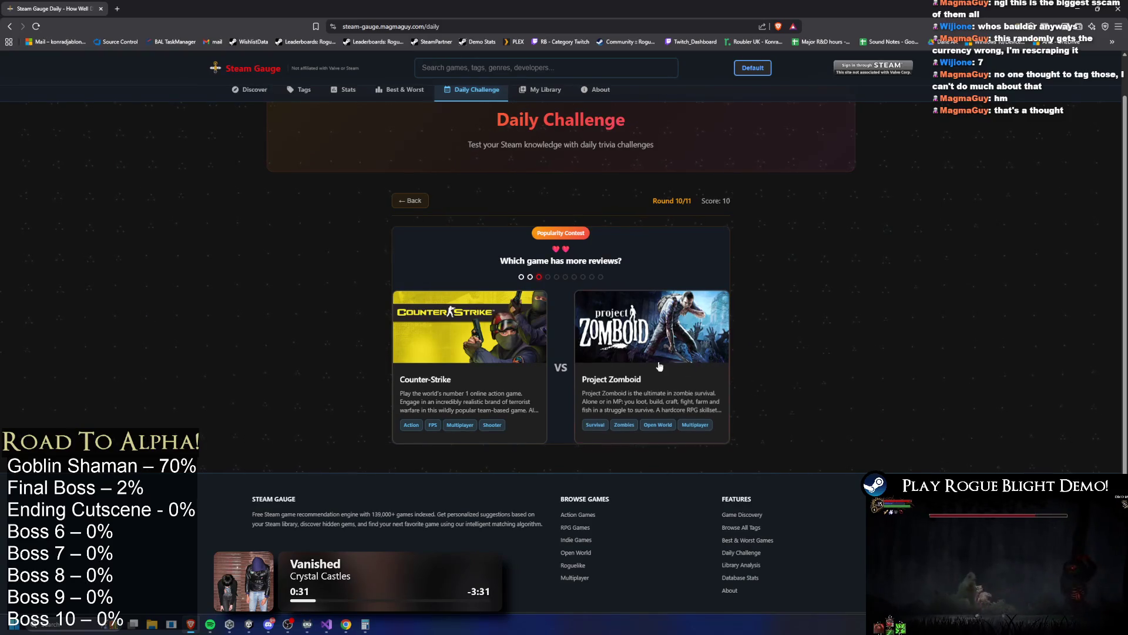
left_click(464, 318)
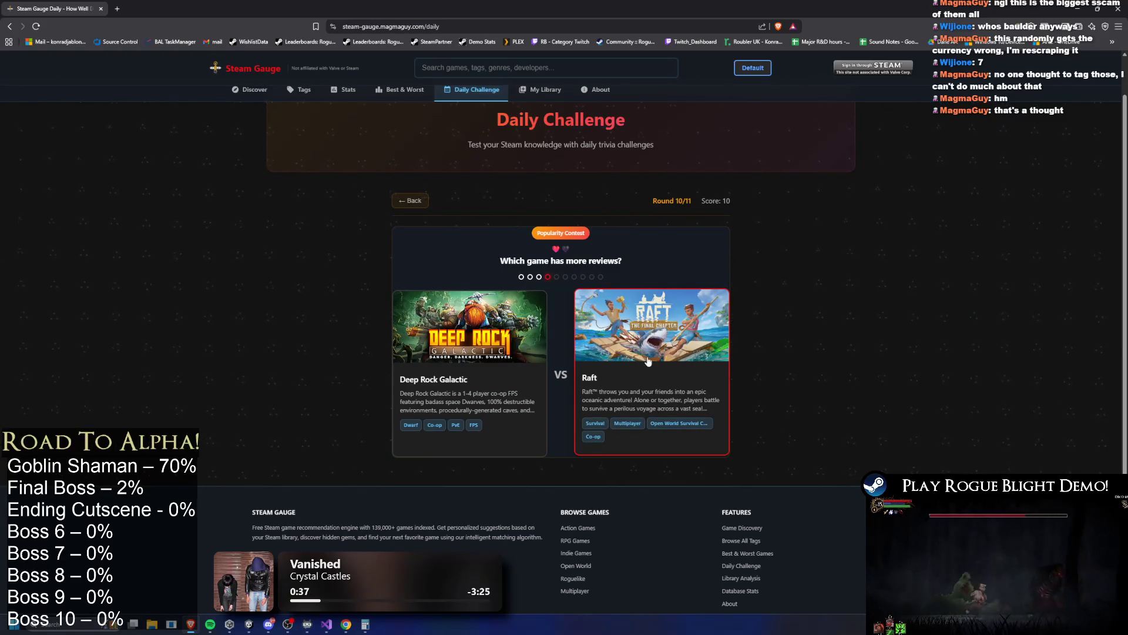
left_click(686, 326)
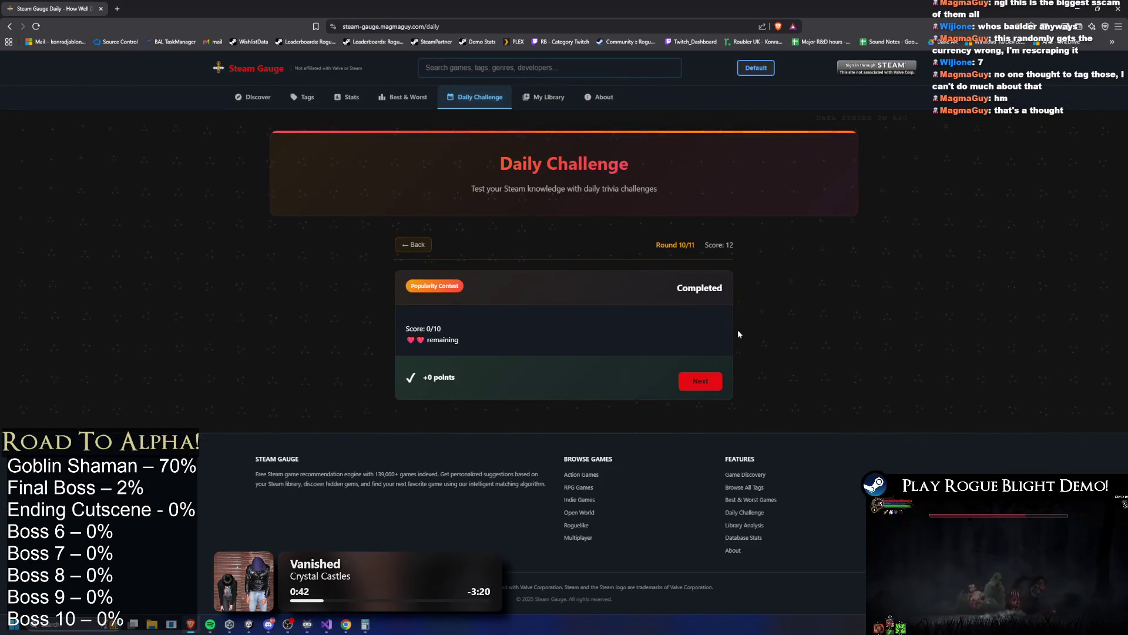
left_click(696, 379)
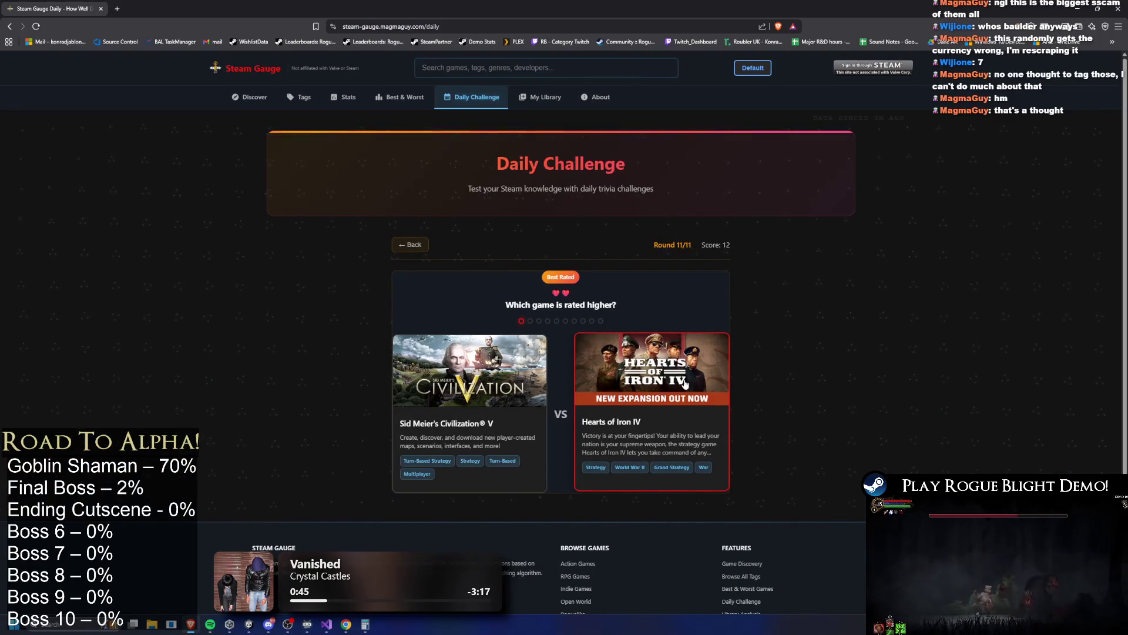
Pick Civilization V, Schedule I, Batman: Arkham Knight, Human Fall Flat and Binding of Isaac: Rebirth as higher rated.
left_click(472, 385)
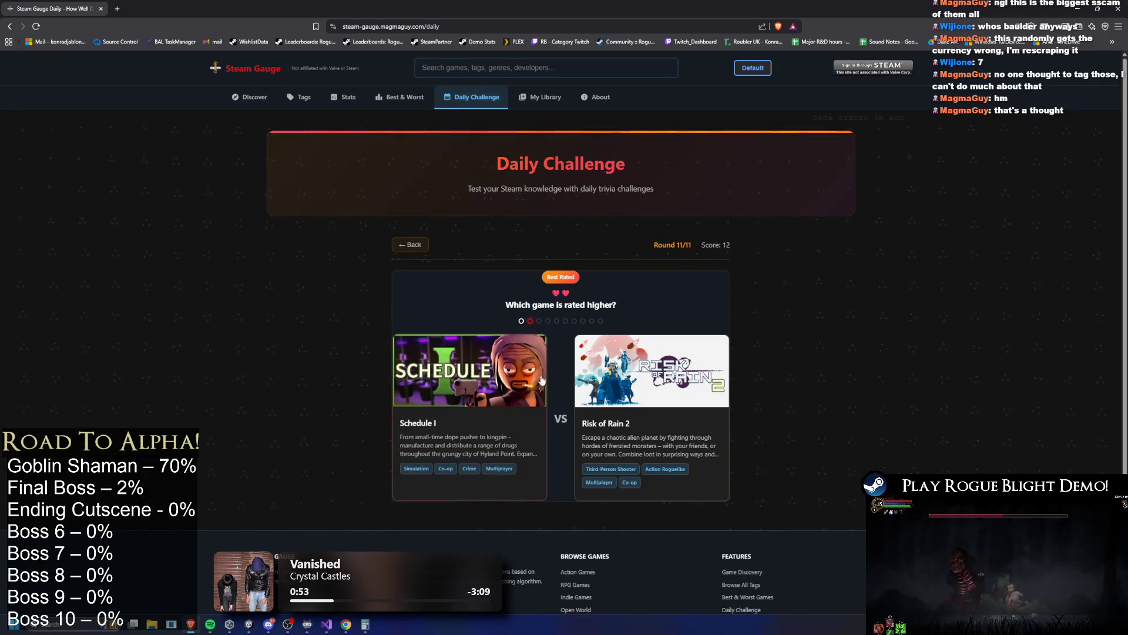
left_click(456, 381)
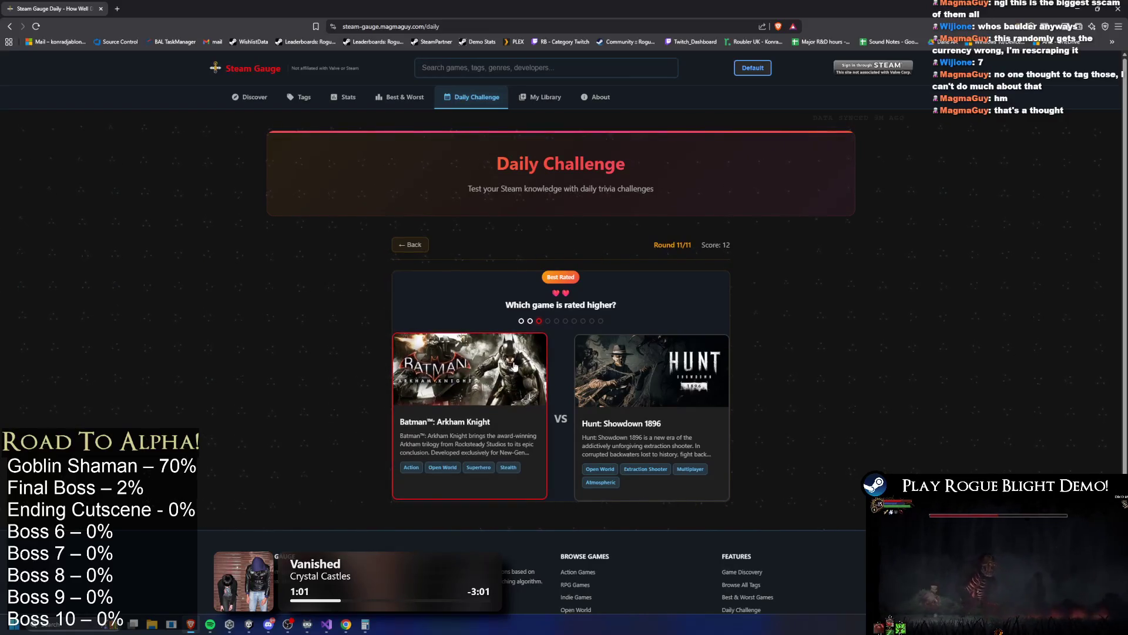
left_click(536, 473)
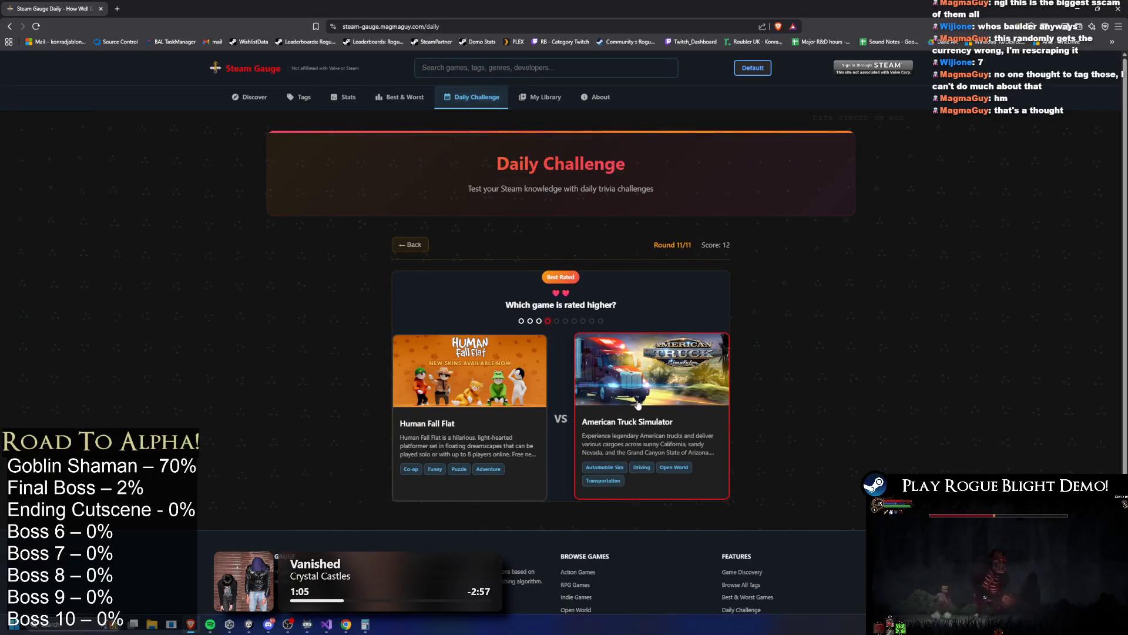
left_click(474, 381)
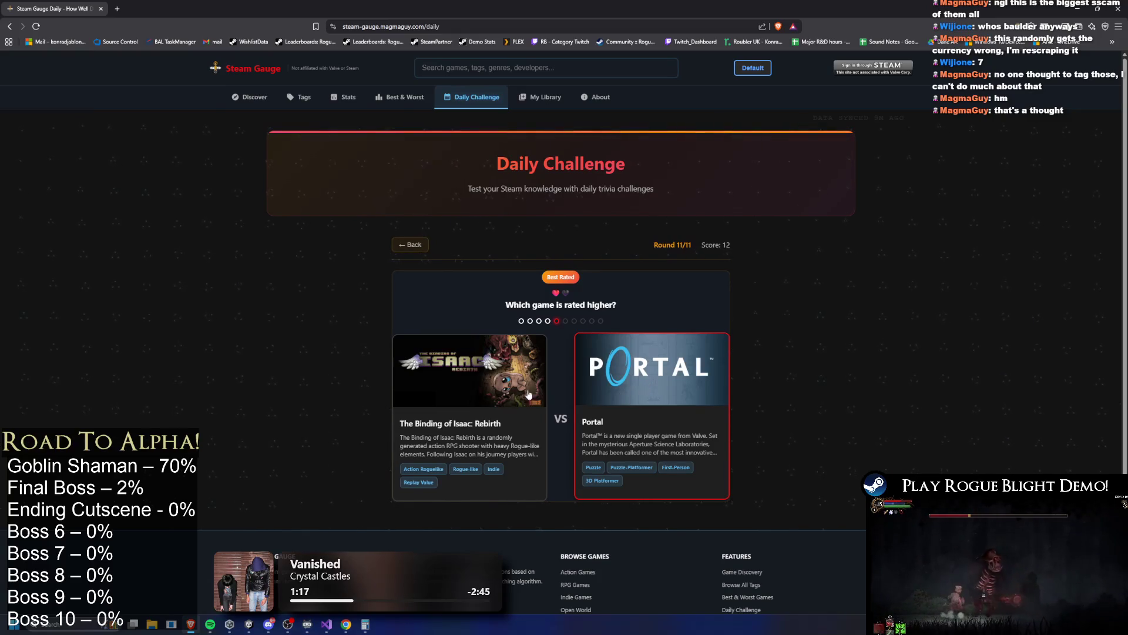
left_click(452, 386)
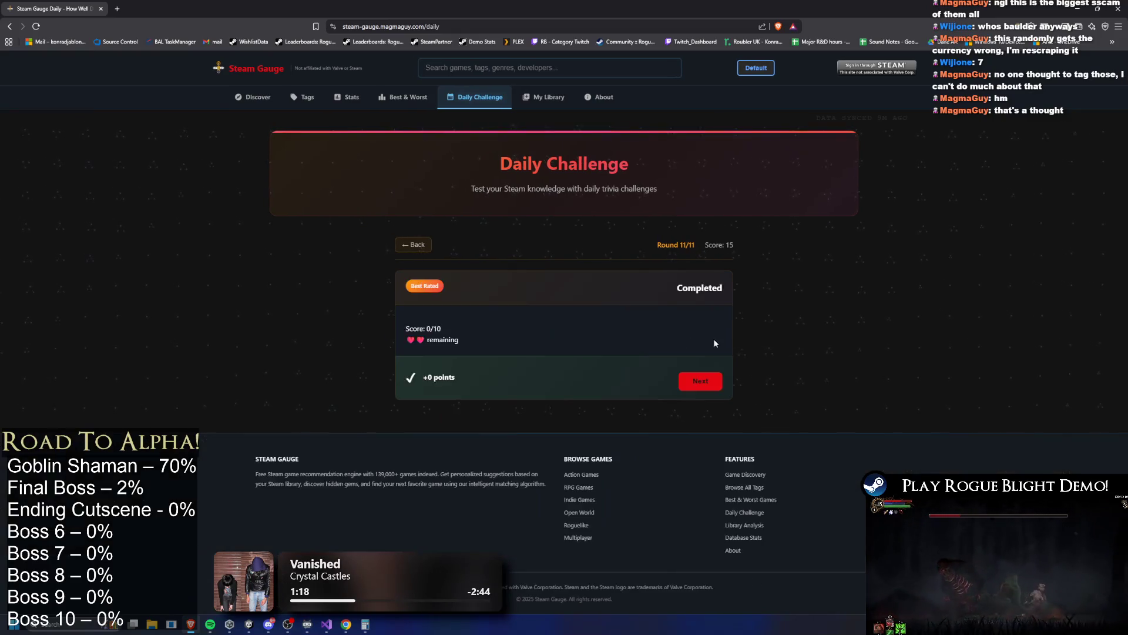
View the Daily Complete summary at 15/31 and scroll down to the Free Play modes.
left_click(700, 381)
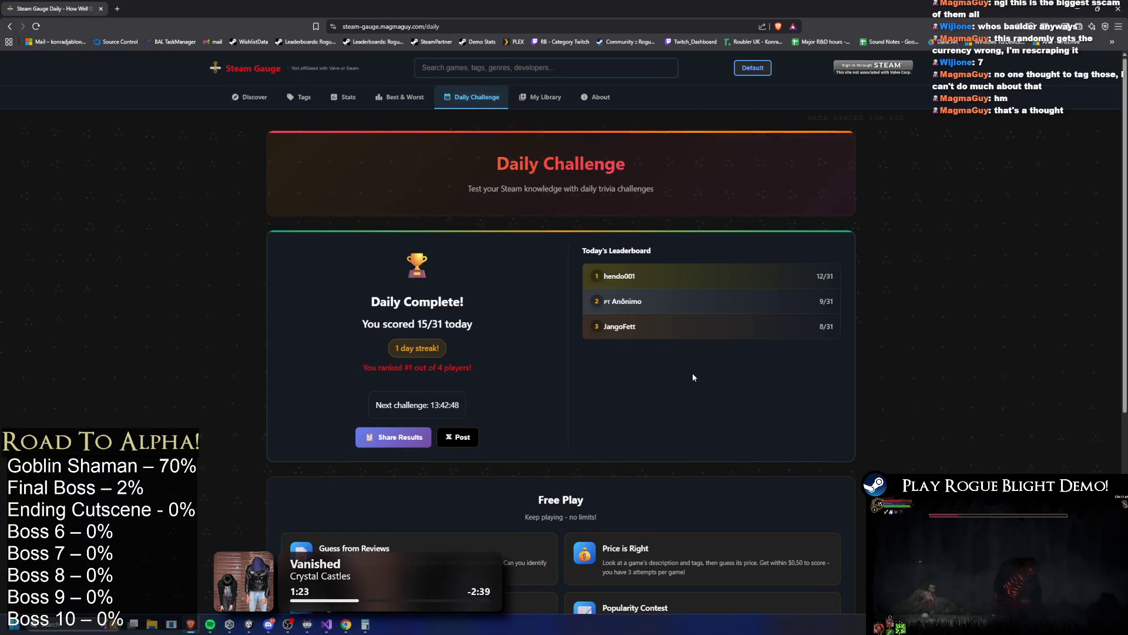
scroll(612, 344, "down", 2)
scroll(583, 355, "down", 3)
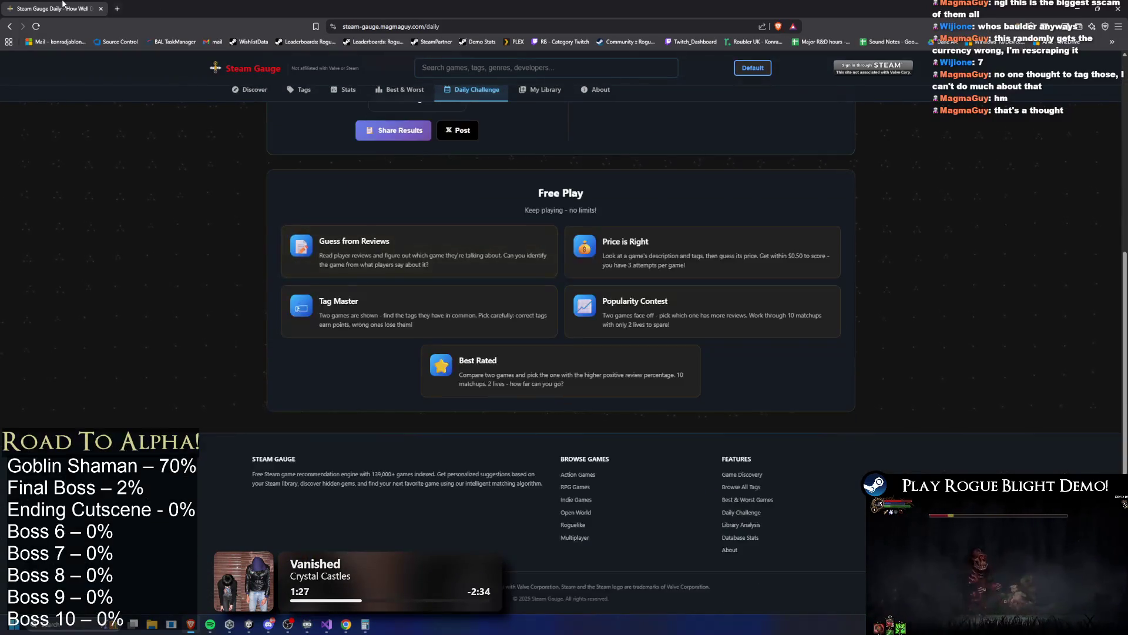
key("alt+Tab")
Fight the Elder Shaman, dashing, dodging its orbs and hitting it with purple vortexes near the green totem.
key("ctrl")
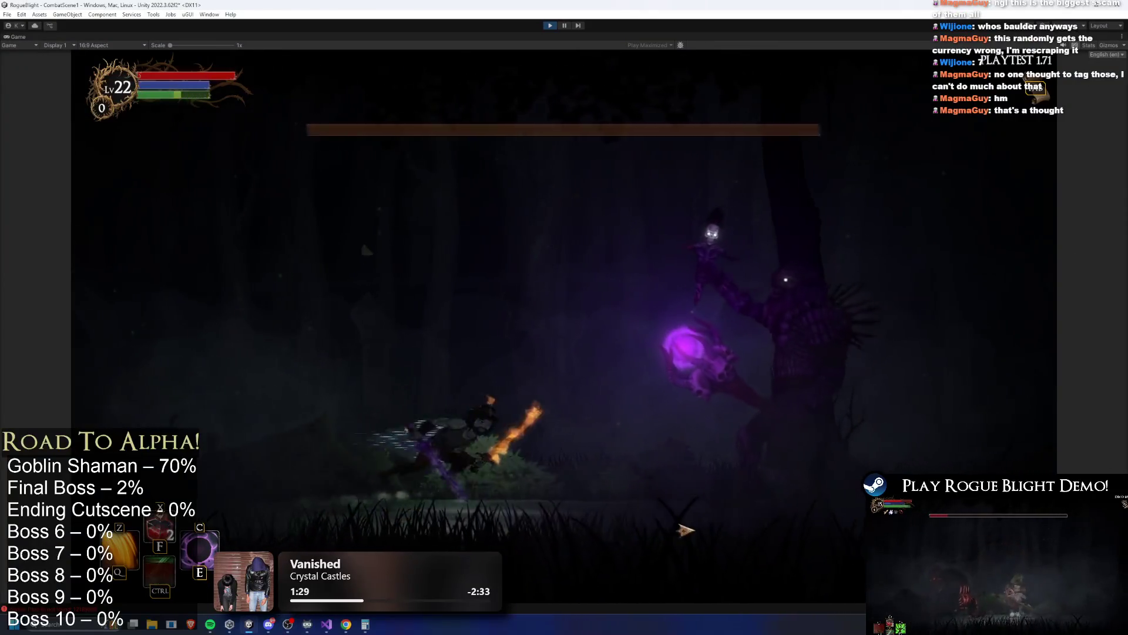
key("a")
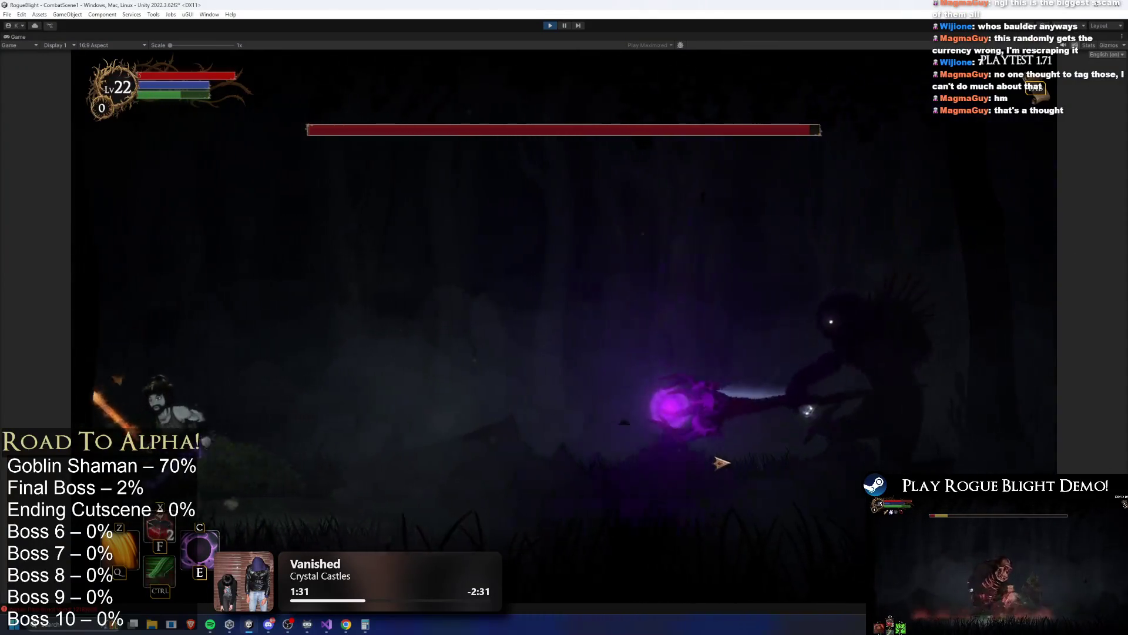
key("d")
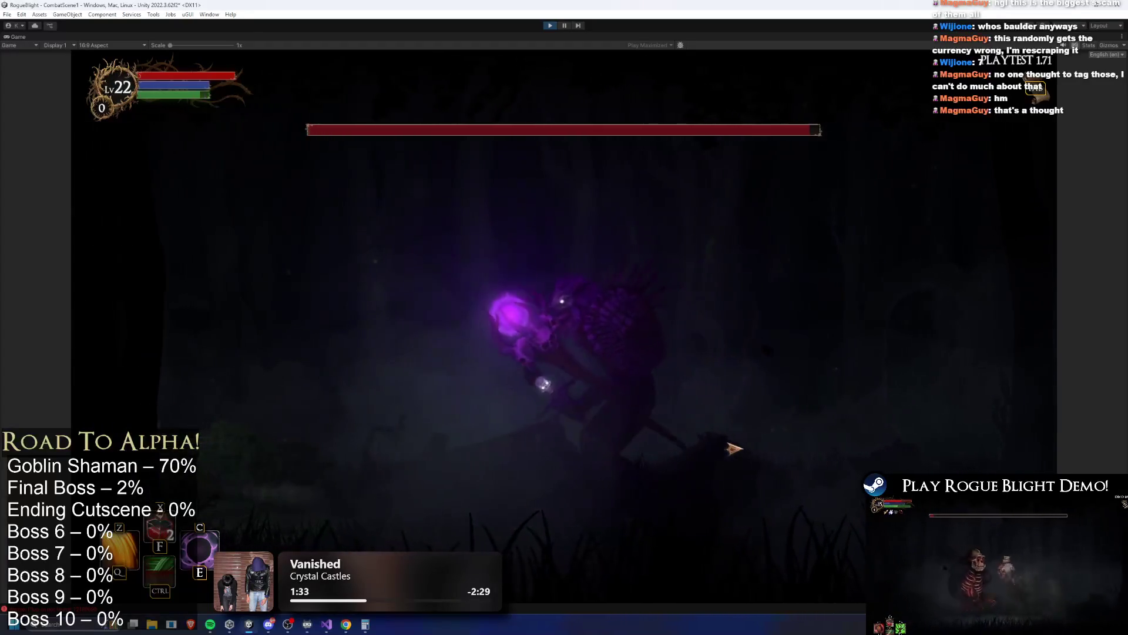
key("d")
key("d")
key("c")
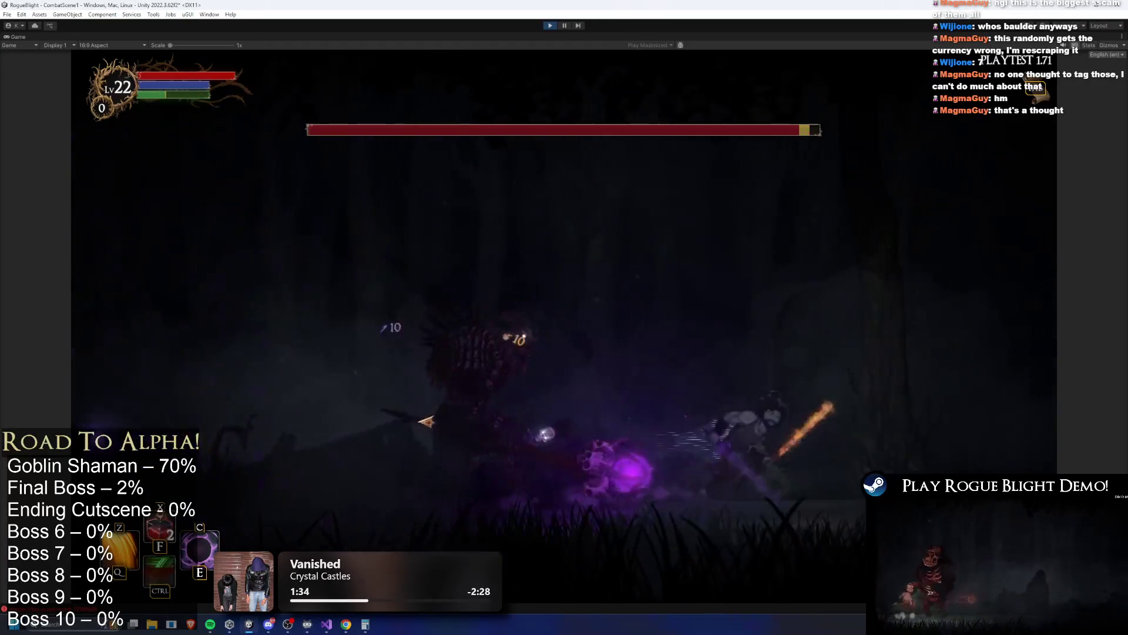
key("a")
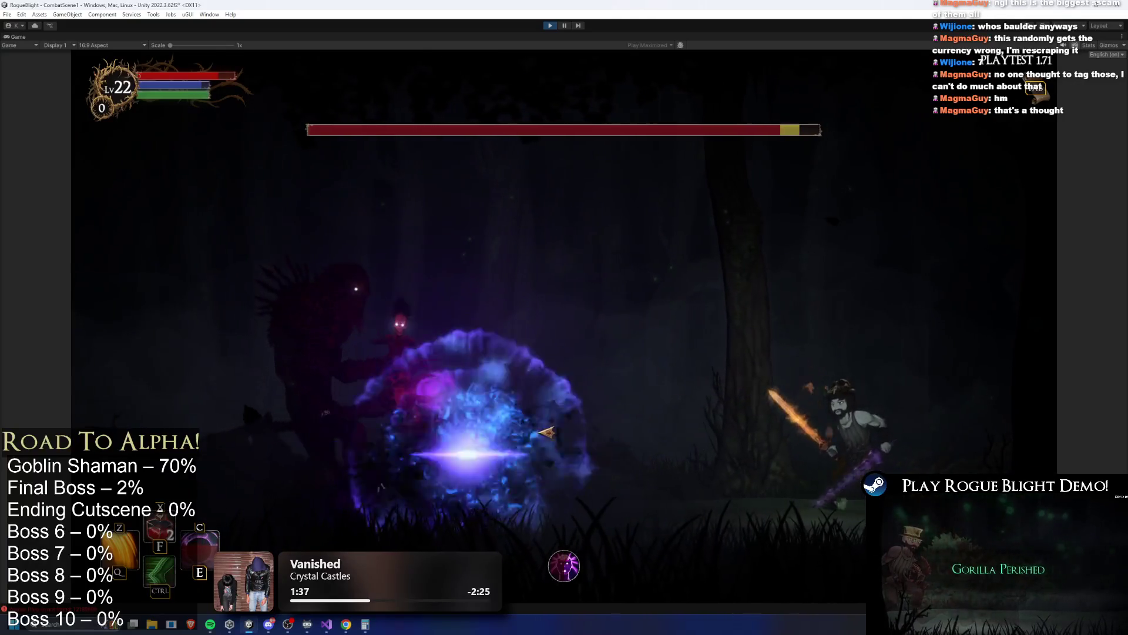
key("d")
key("a")
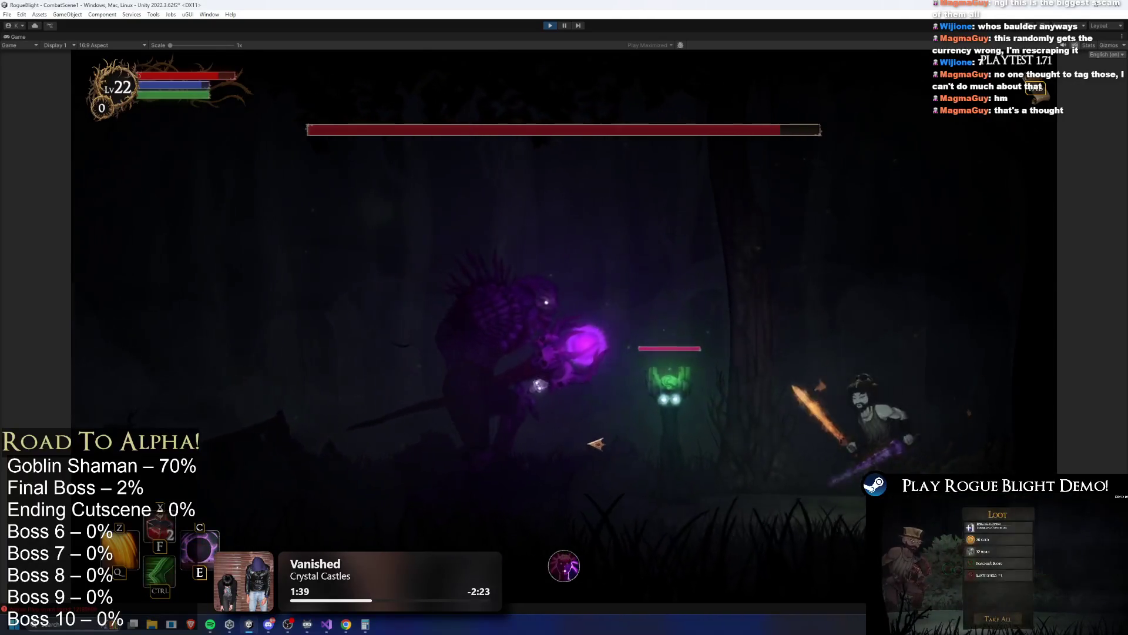
key("a")
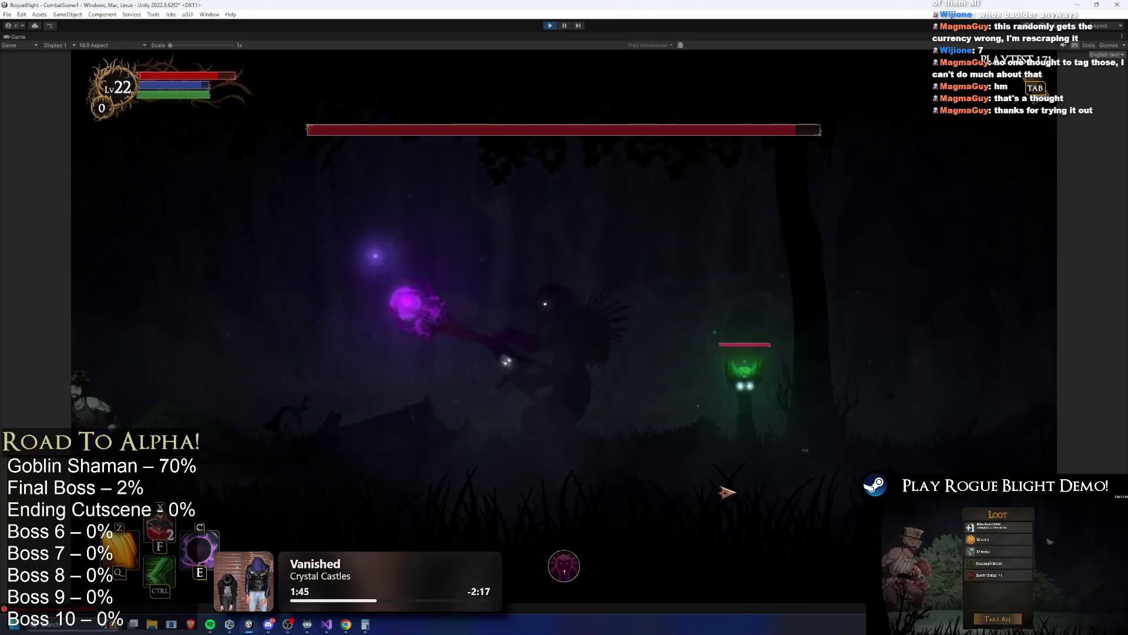
key("ctrl")
key("d")
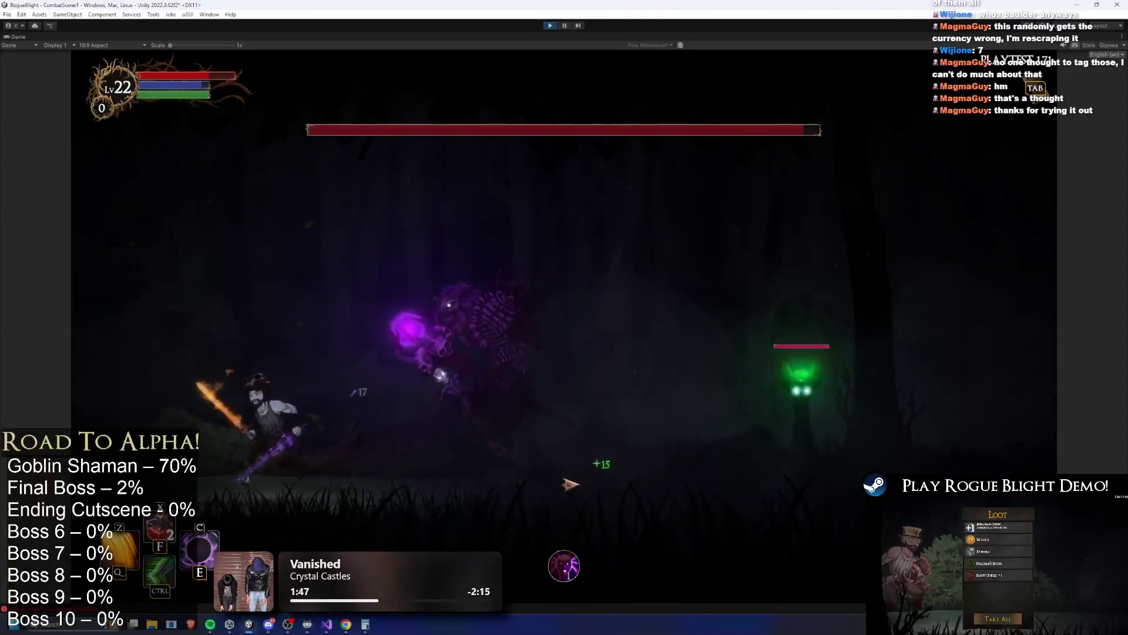
key("d")
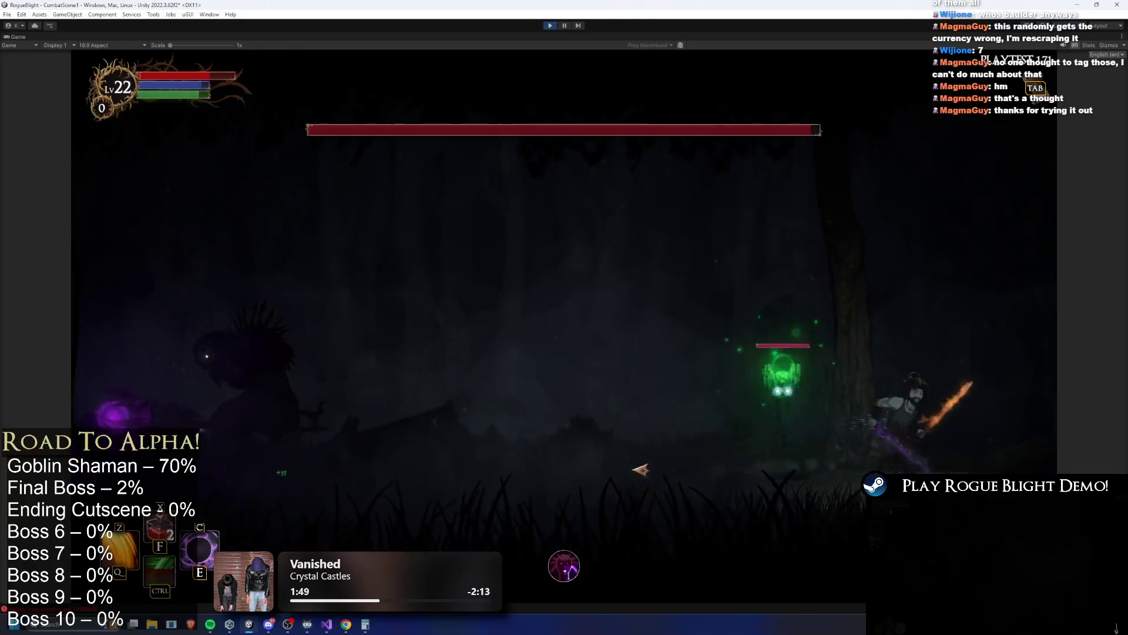
key("a")
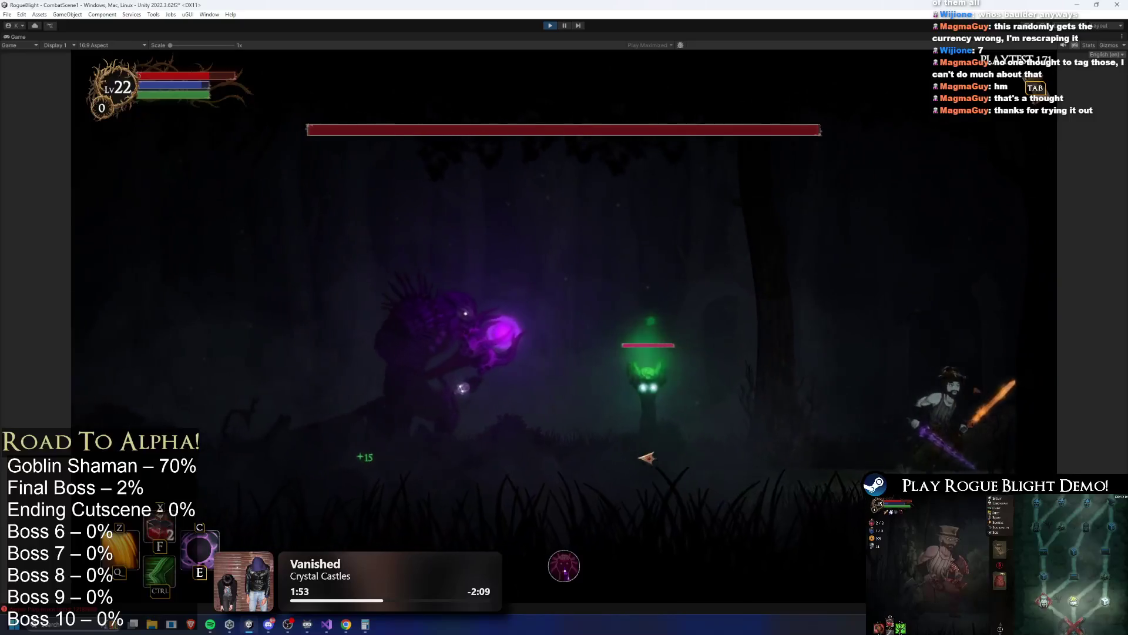
key("a")
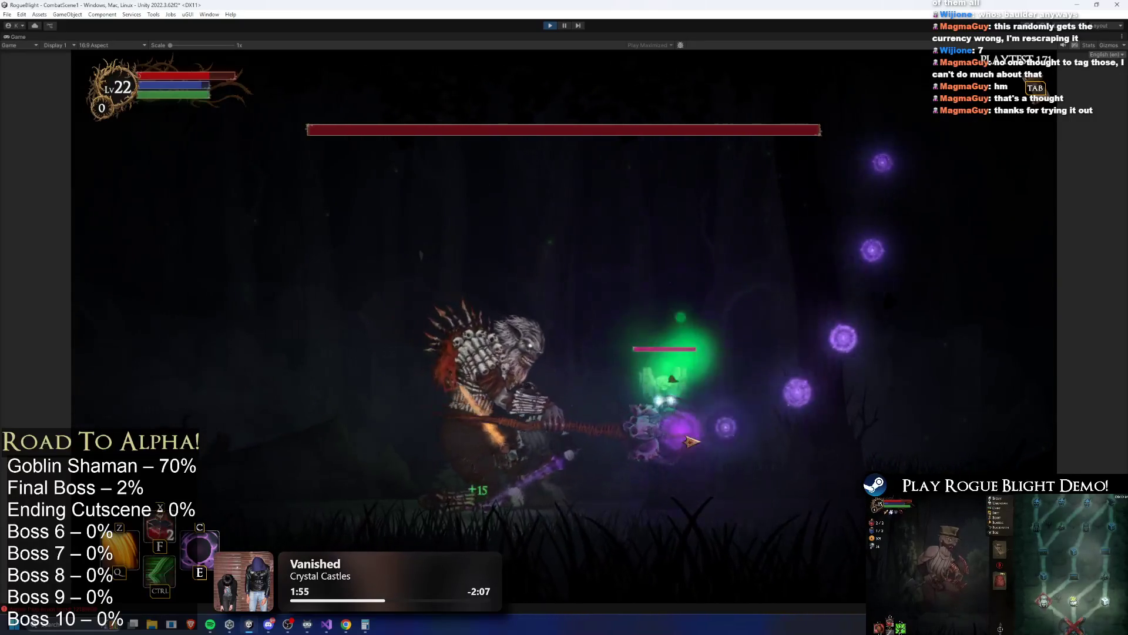
key("a")
Strike the boss with the flaming sword and purple weapon, then stop play mode.
left_click(694, 443)
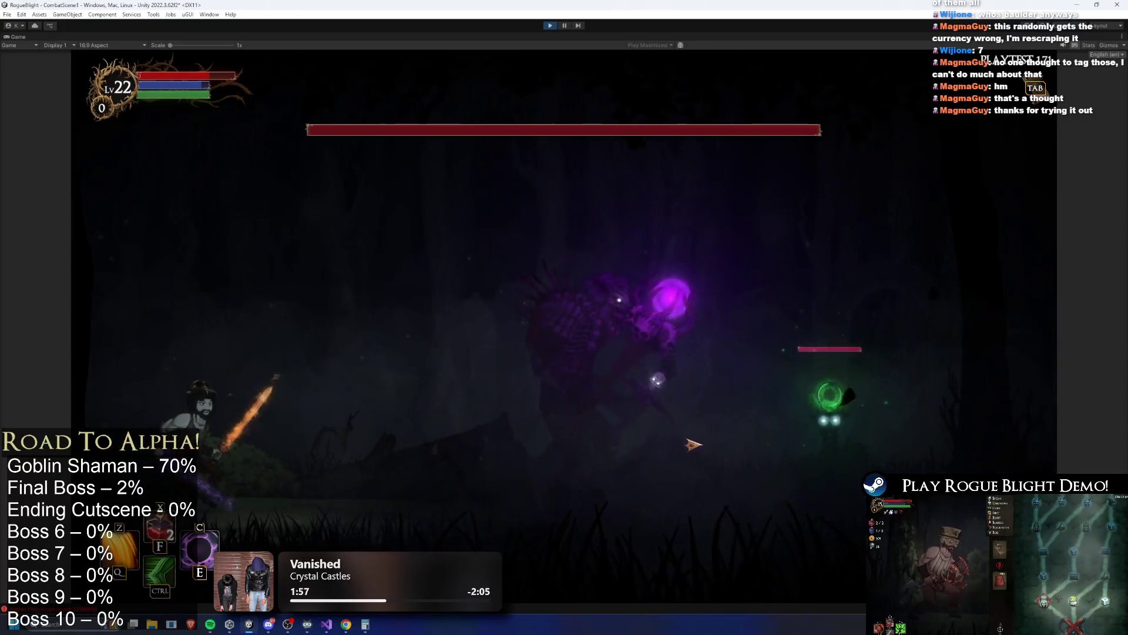
key("d")
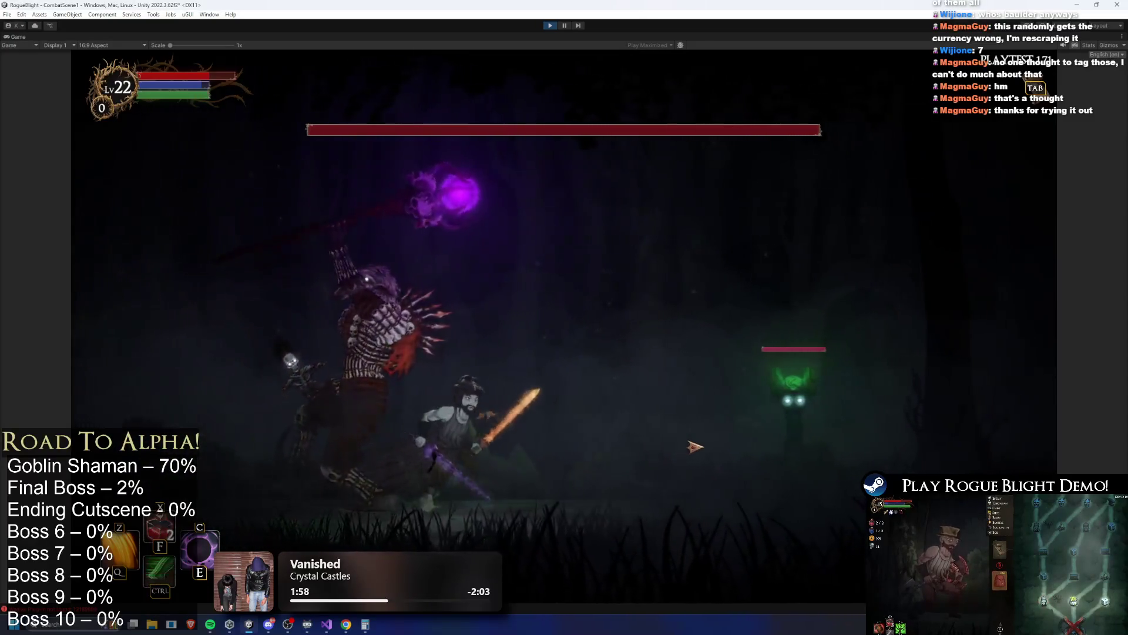
key("a")
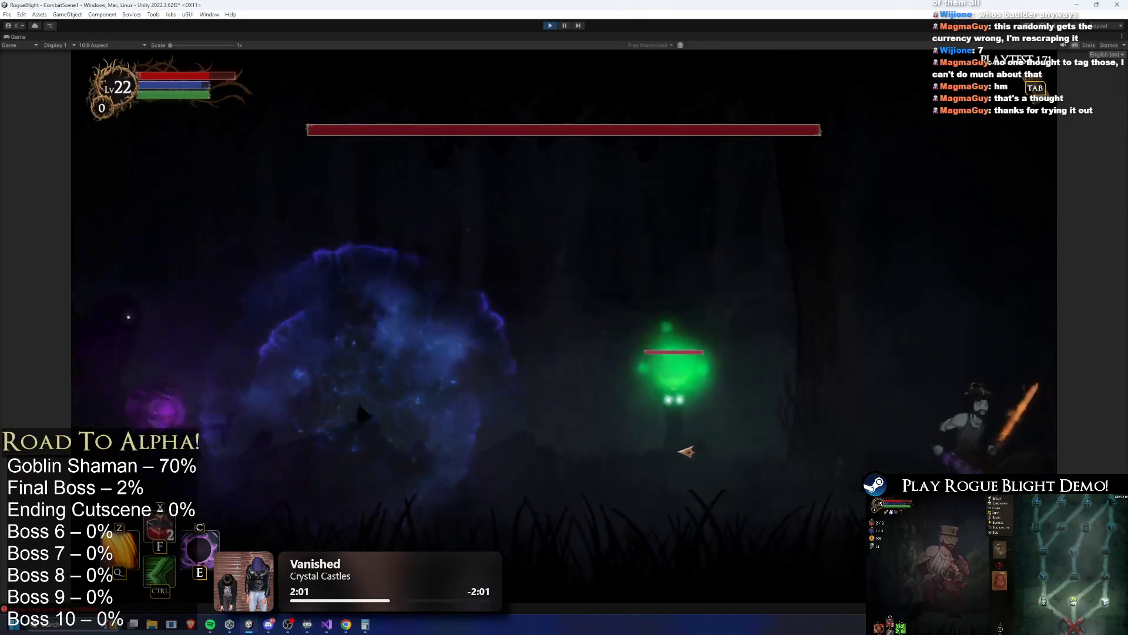
key("a")
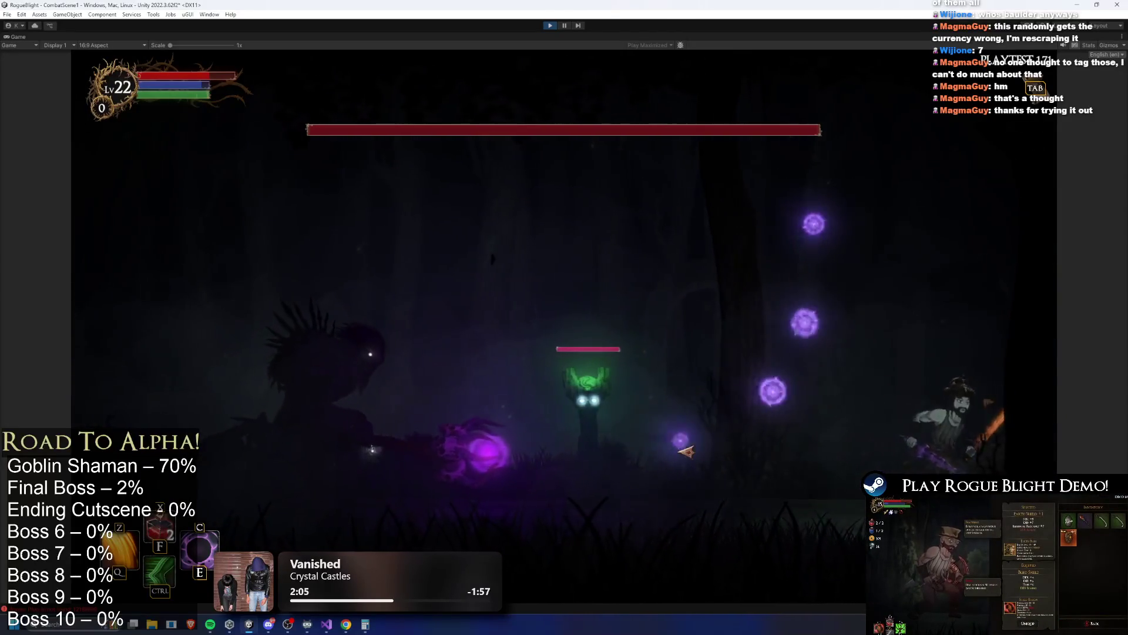
key("a")
key("a")
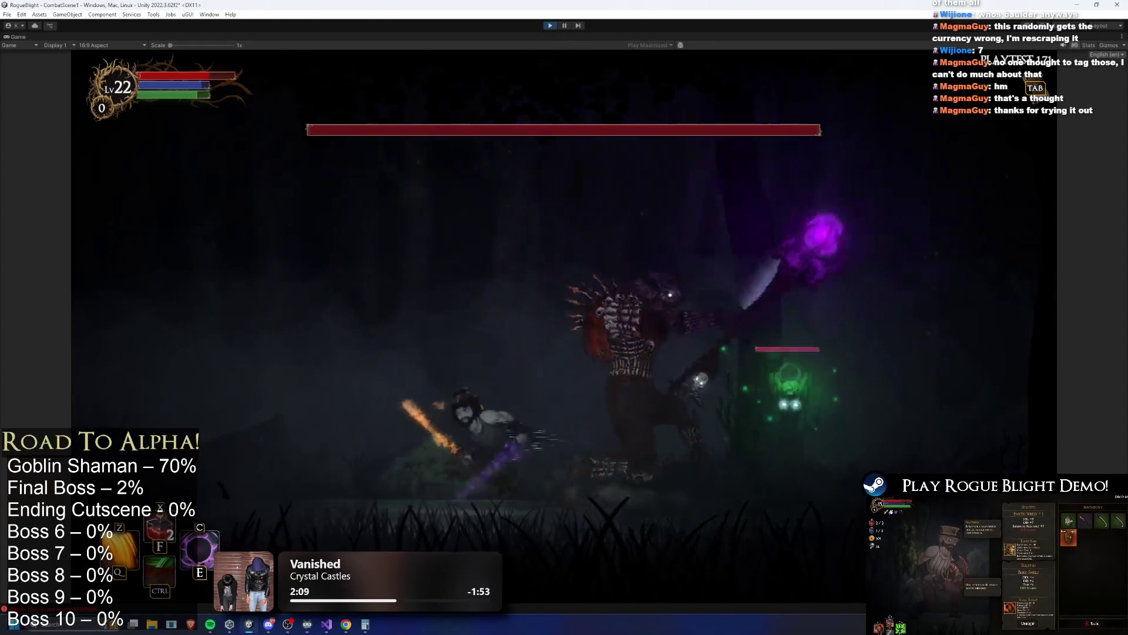
key("ctrl+p")
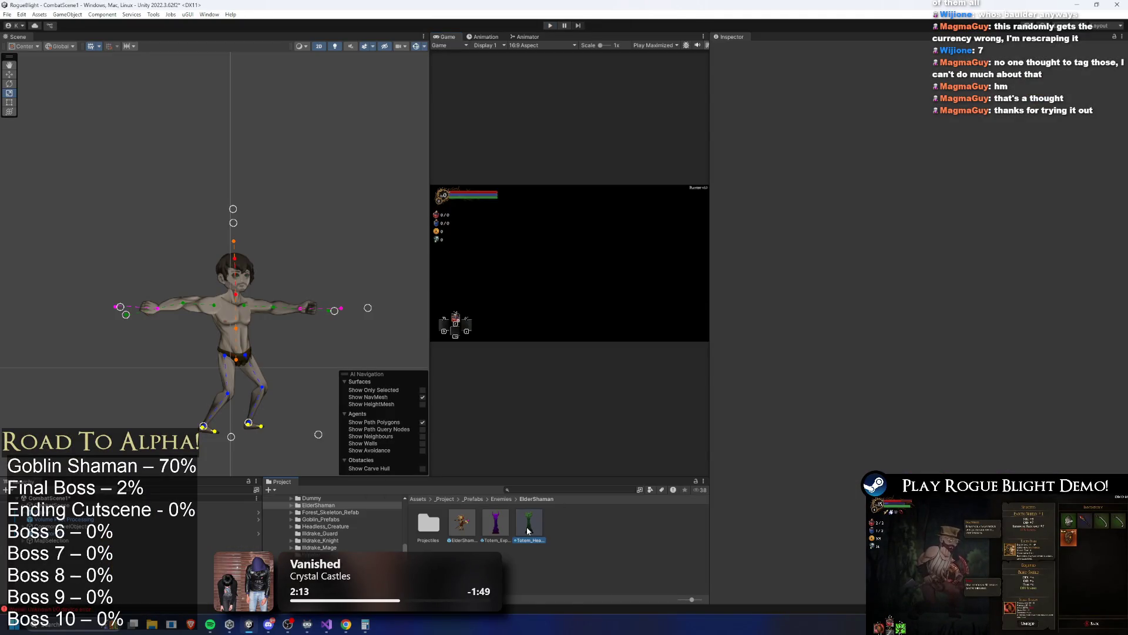
Open Totem_Healing_prefab in the Animation window with the idle_healing_totem clip selected.
double_click(527, 531)
left_click(483, 37)
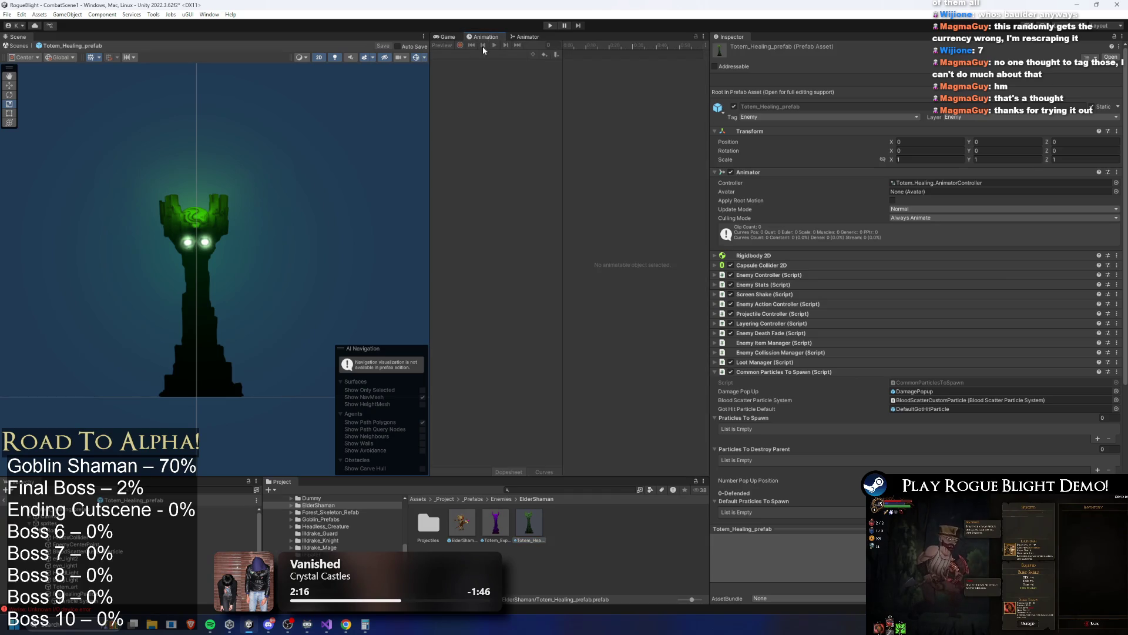
left_click(47, 516)
left_click(47, 508)
left_click(476, 54)
left_click(470, 74)
Inspect the IncrementAnimationLoopDeath event at frame 139, then scrub back to frame 112.
scroll(610, 108, "down", 2)
mouse_move(628, 45)
left_mouse_down()
mouse_move(653, 51)
mouse_move(645, 58)
left_mouse_up()
left_click(641, 53)
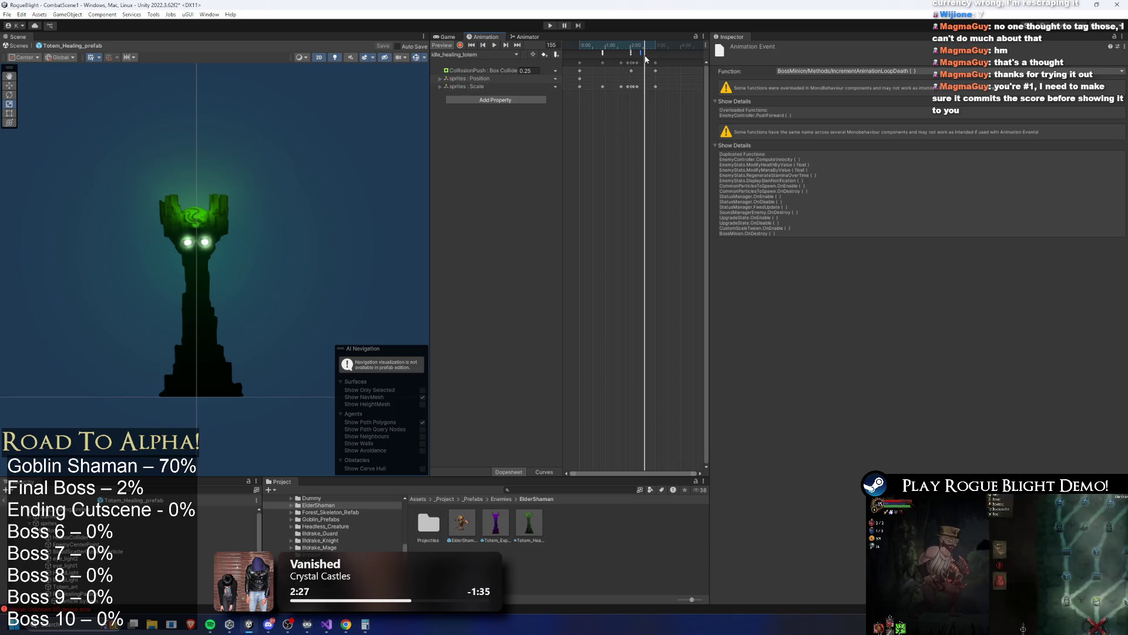
left_click_drag(645, 58, 628, 62)
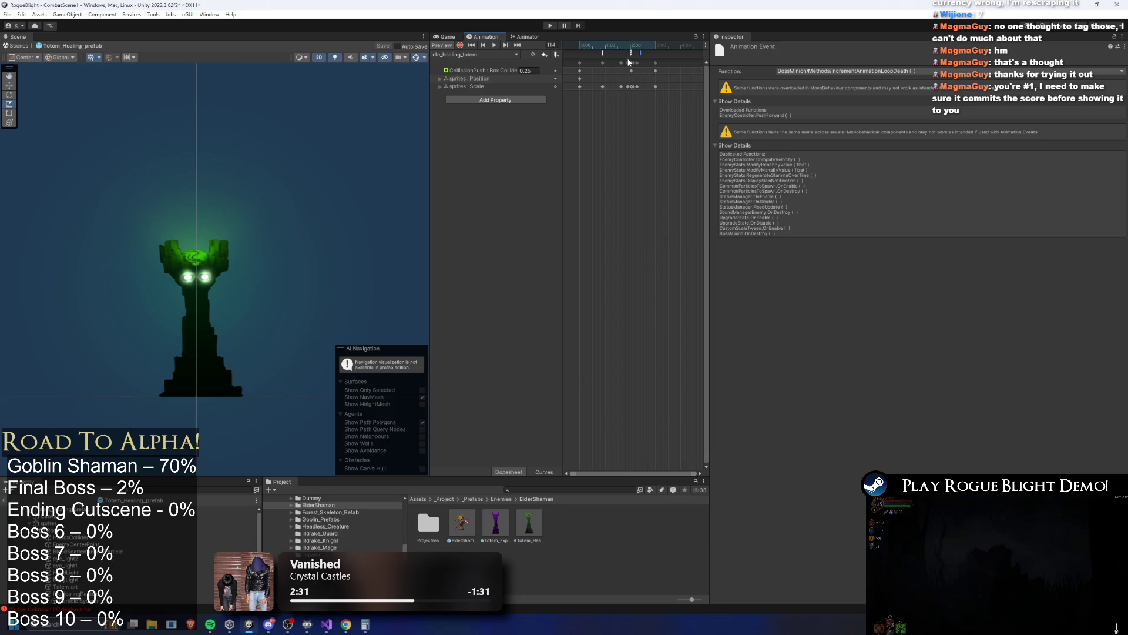
Shift the keyframes near frame 114 slightly earlier, then select HealedParticleEffect to view its settings.
left_click(623, 64)
left_click_drag(622, 66, 632, 62)
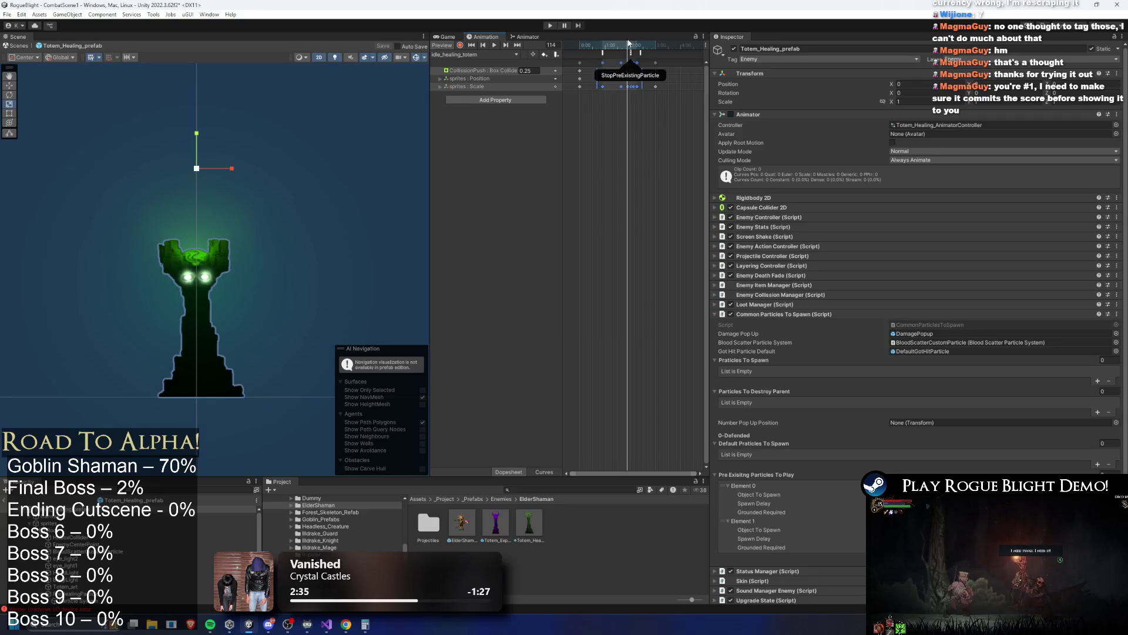
left_click(633, 47)
scroll(128, 530, "down", 3)
left_click(76, 588)
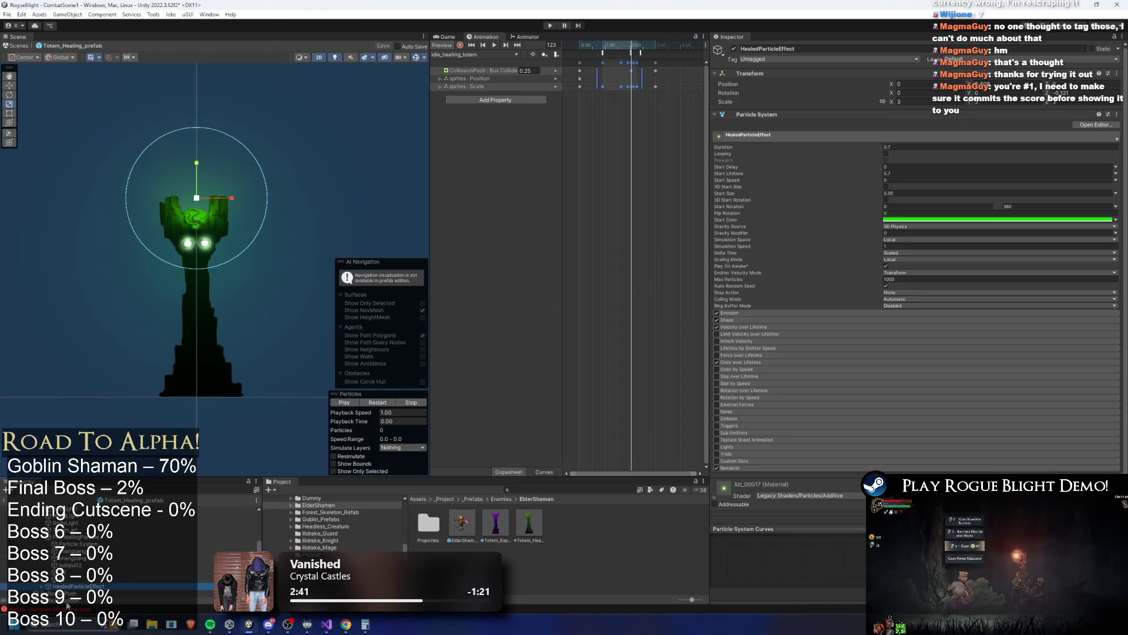
Preview the healing effect and set HealedParticleEffect's duration to 0.4.
left_click_drag(364, 425, 805, 413)
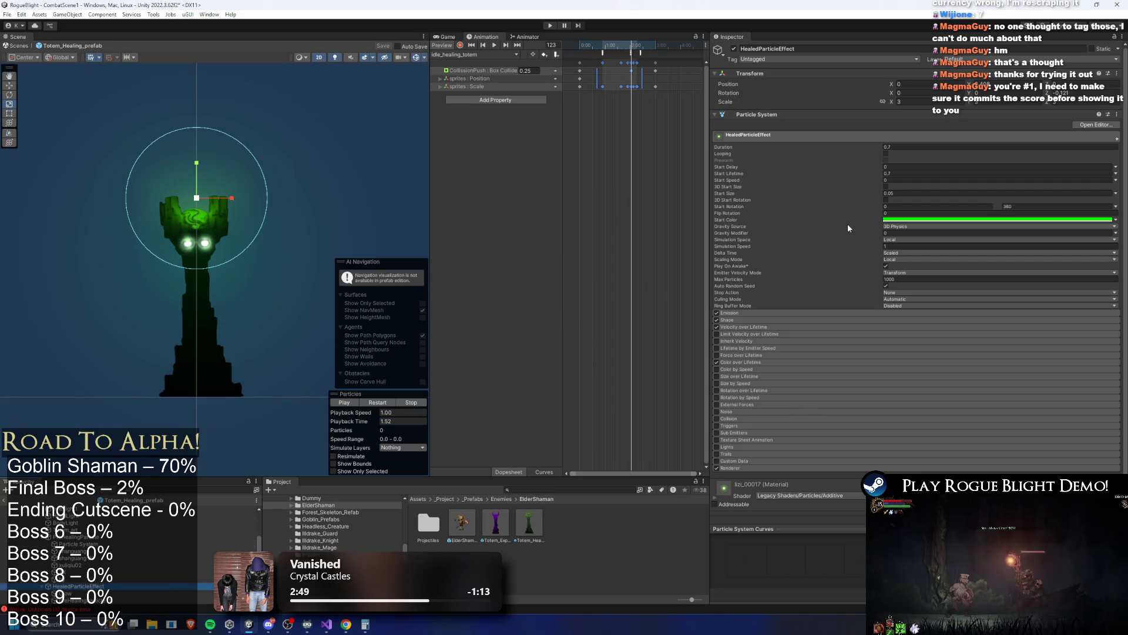
left_click(897, 148)
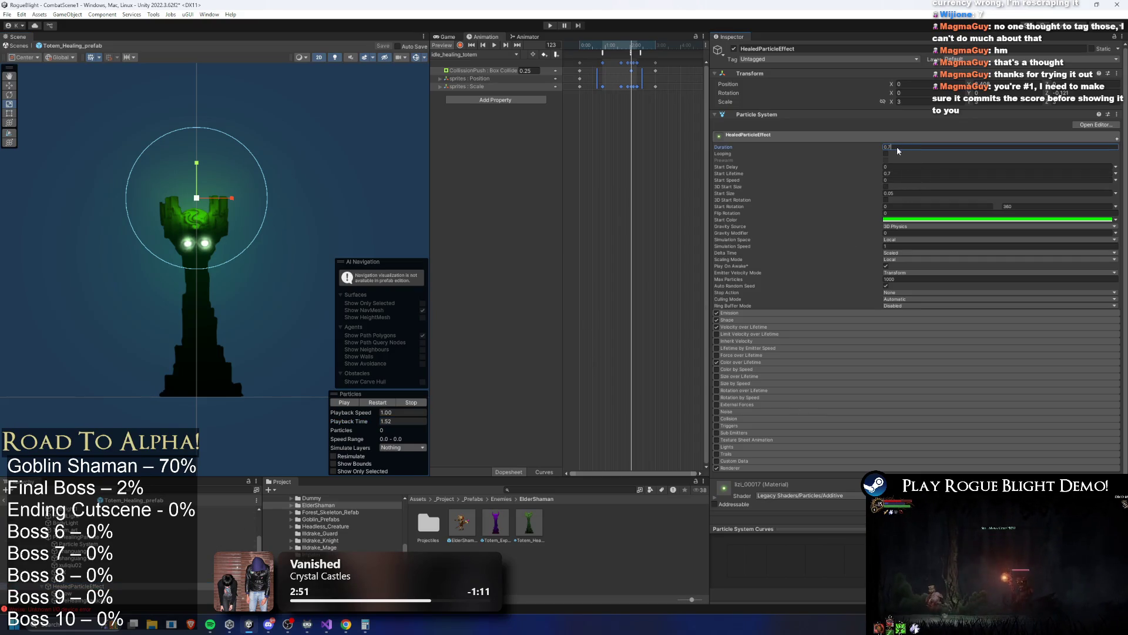
type("0.4")
left_click(897, 174)
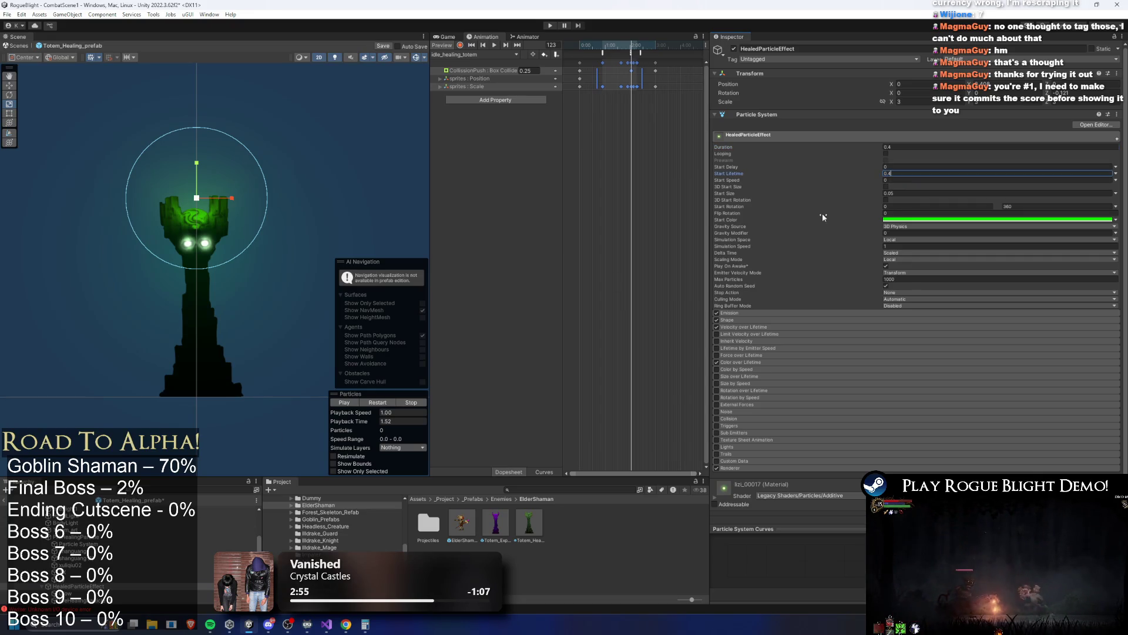
Browse the Glow and PreHealingParticle (1) systems, selecting PreHealingParticle (1)'s duration field.
scroll(82, 548, "down", 2)
left_click(77, 567)
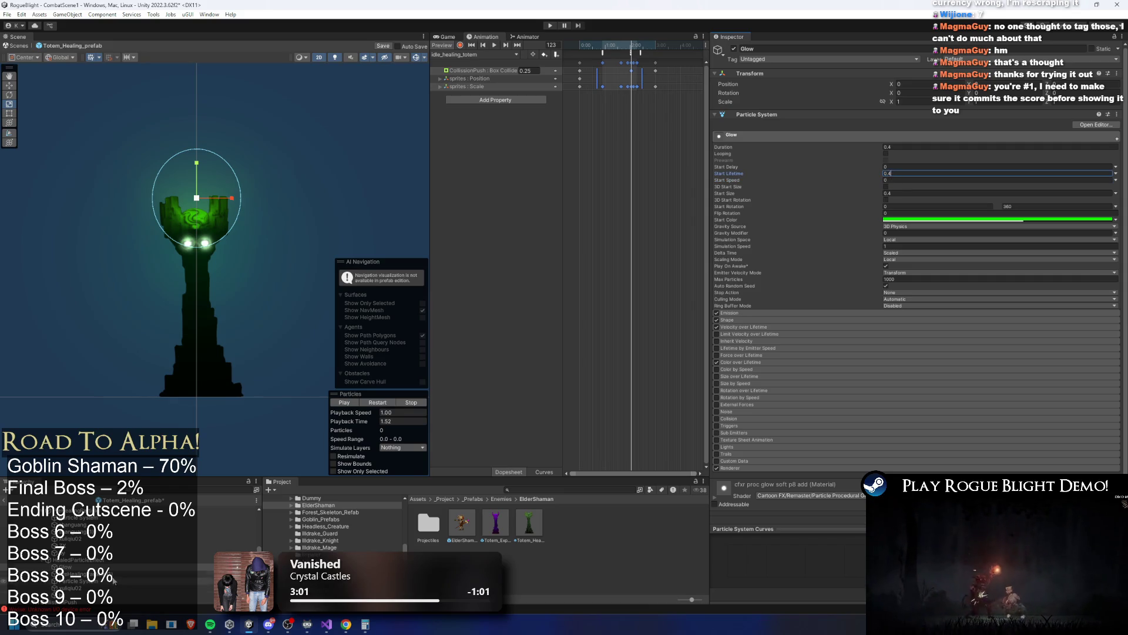
left_click(111, 573)
left_click(888, 147)
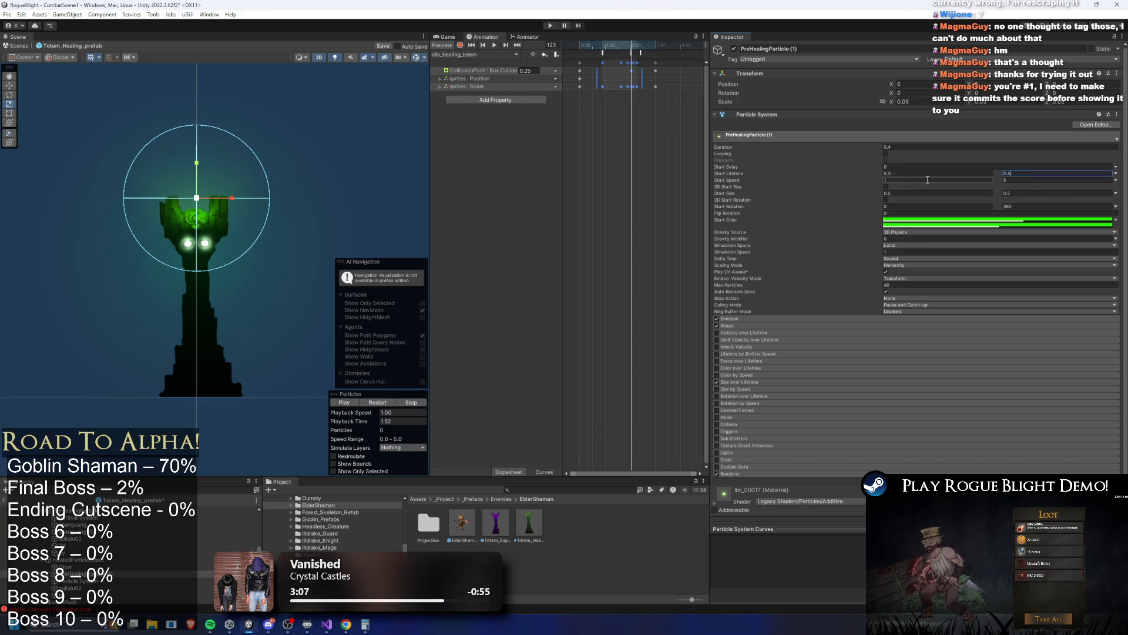
On the Particle System child, set maximum start size 0.4 and start lifetime 0.4.
left_click(98, 581)
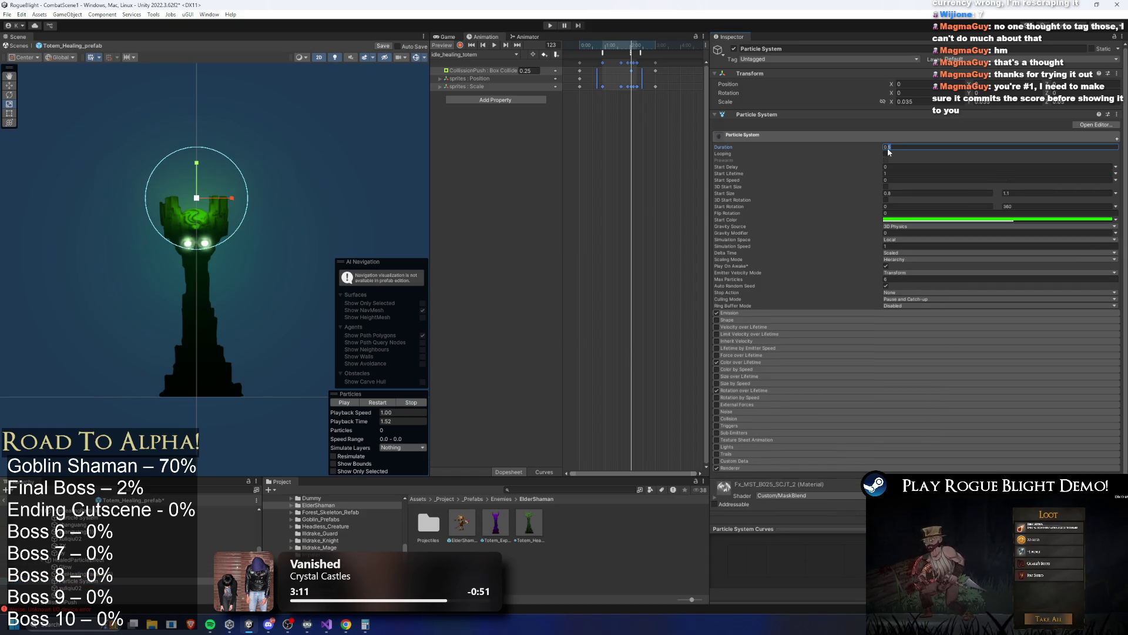
left_click(893, 194)
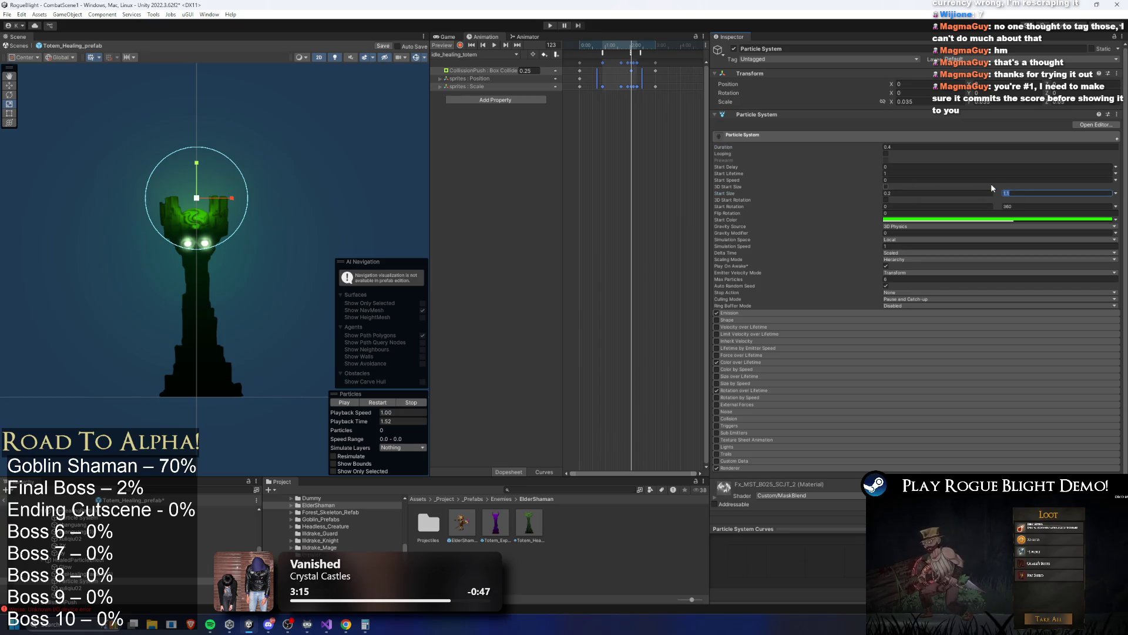
type("0.4")
key("Return")
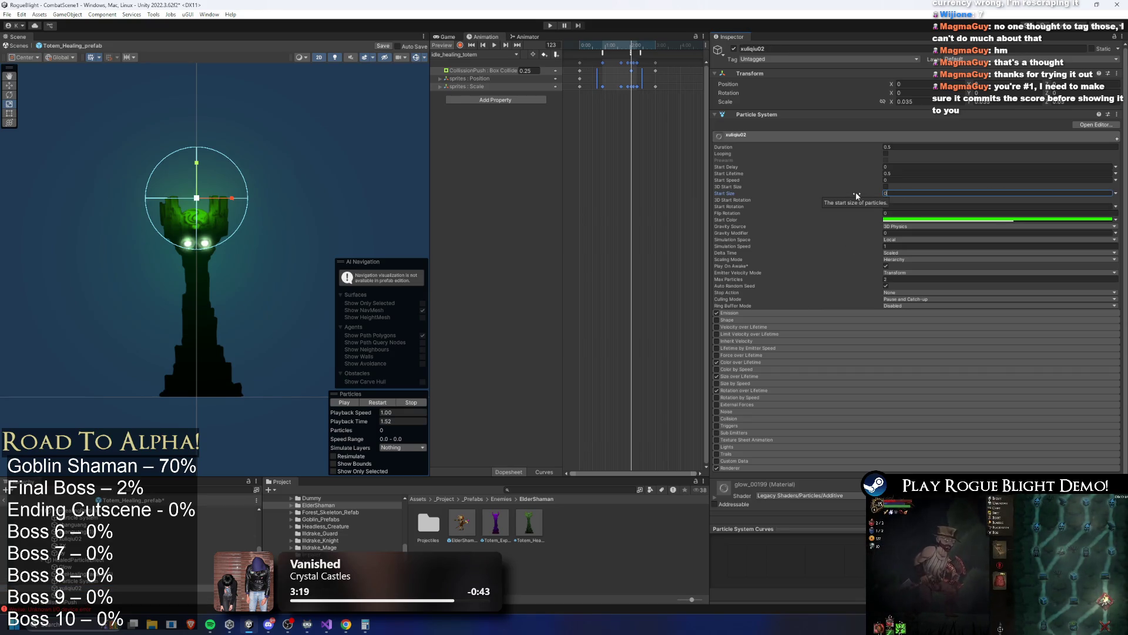
type("2")
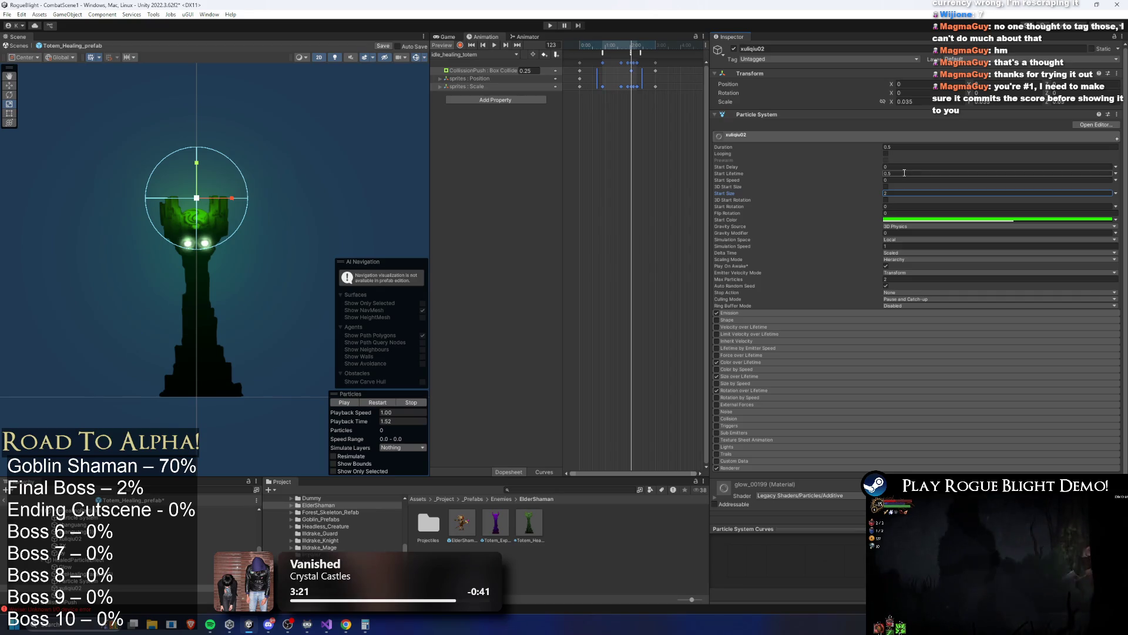
left_click(904, 173)
type("0.4")
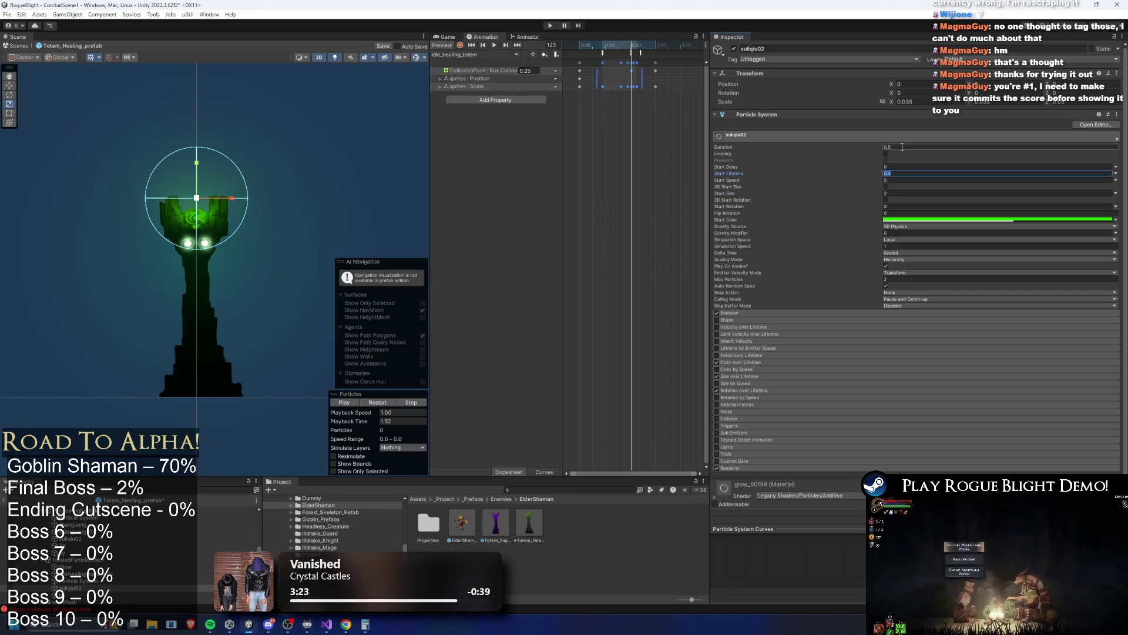
left_click(62, 594)
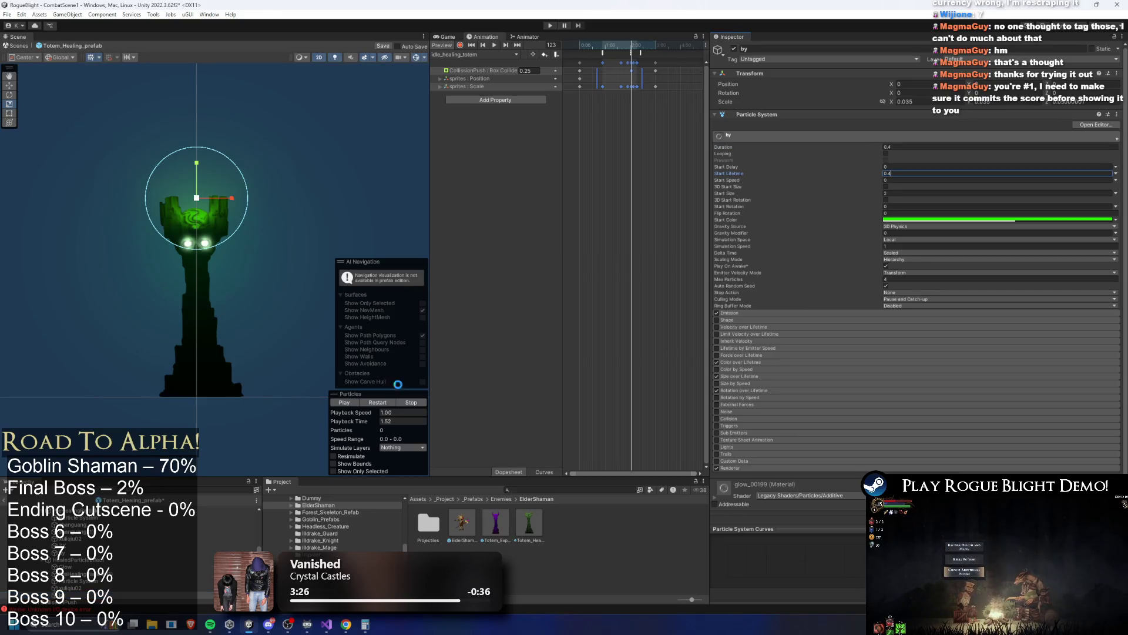
Restart and scrub the particle preview to watch the totem's healing burst.
left_click(386, 404)
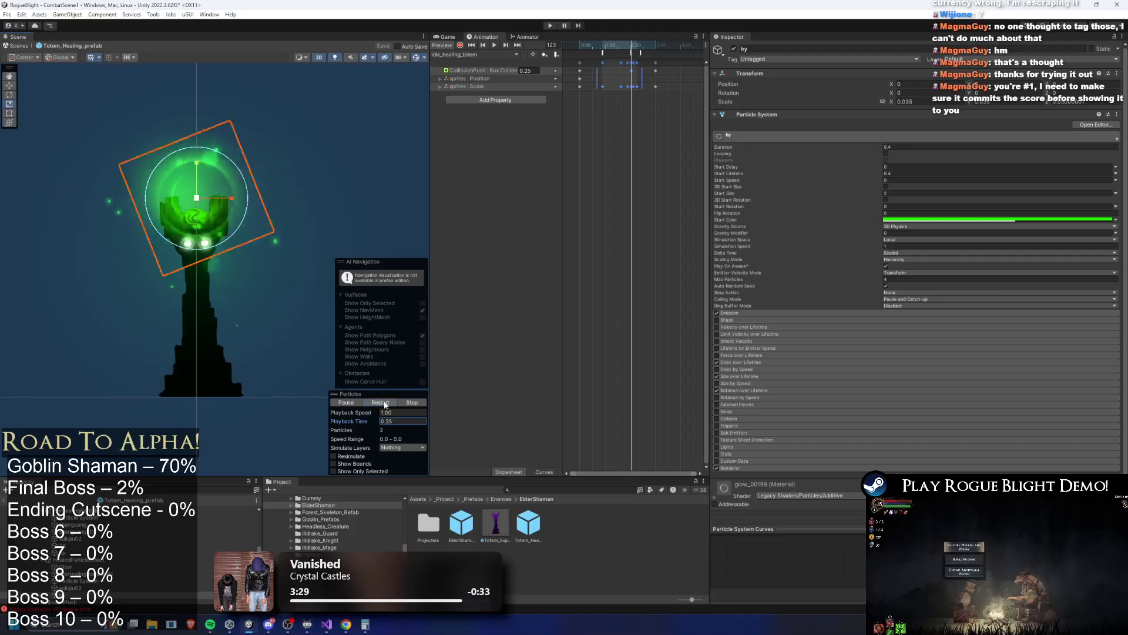
left_click(390, 404)
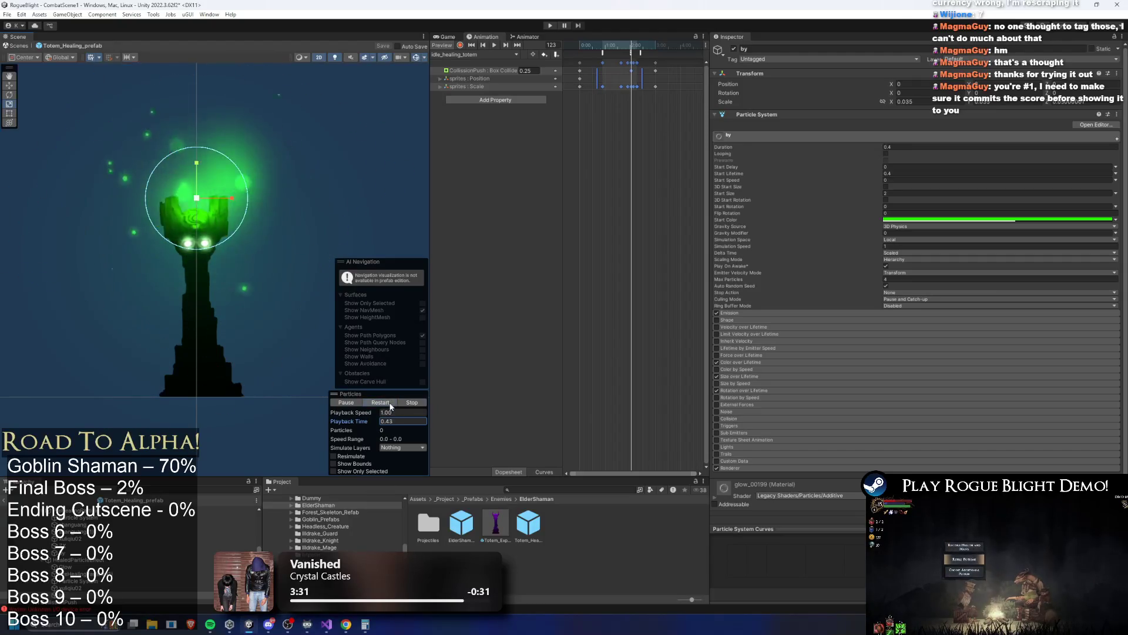
mouse_move(383, 426)
left_mouse_down()
mouse_move(492, 412)
mouse_move(600, 419)
left_mouse_up()
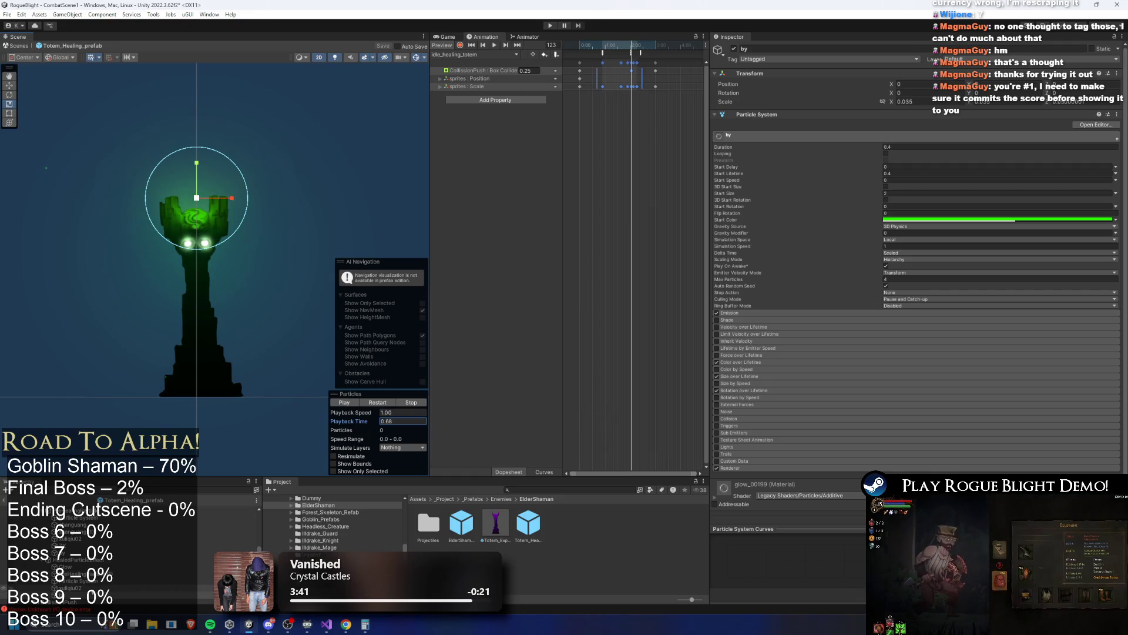
left_click(147, 567)
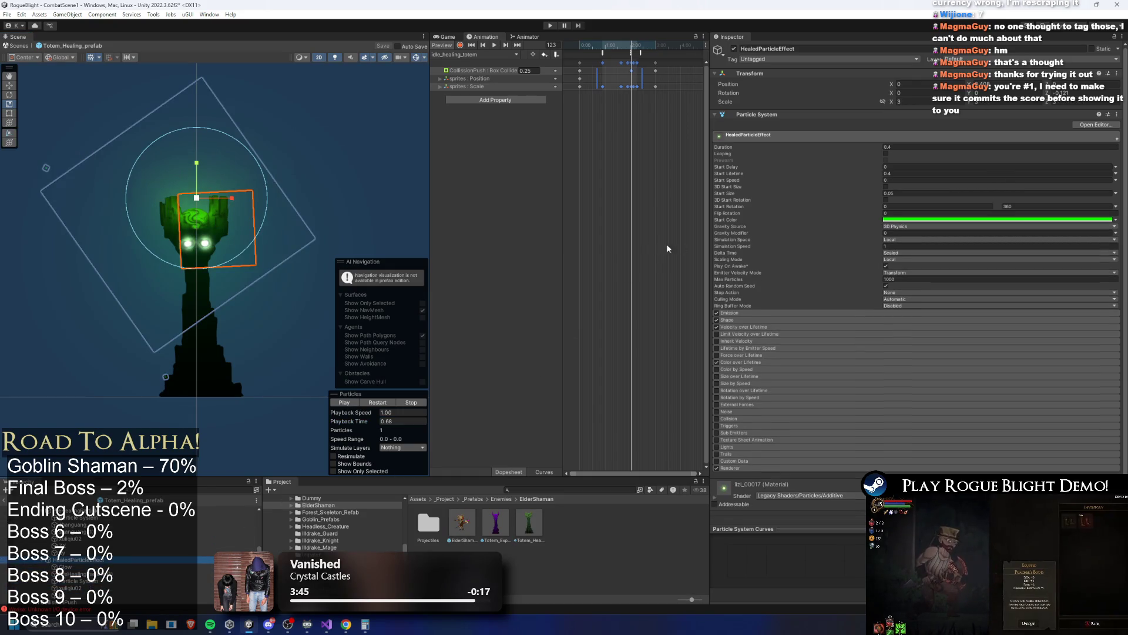
Enter 0.1 on PreHealingParticle (1), then replay the burst on HealedParticleEffect.
key("Down")
key("Down")
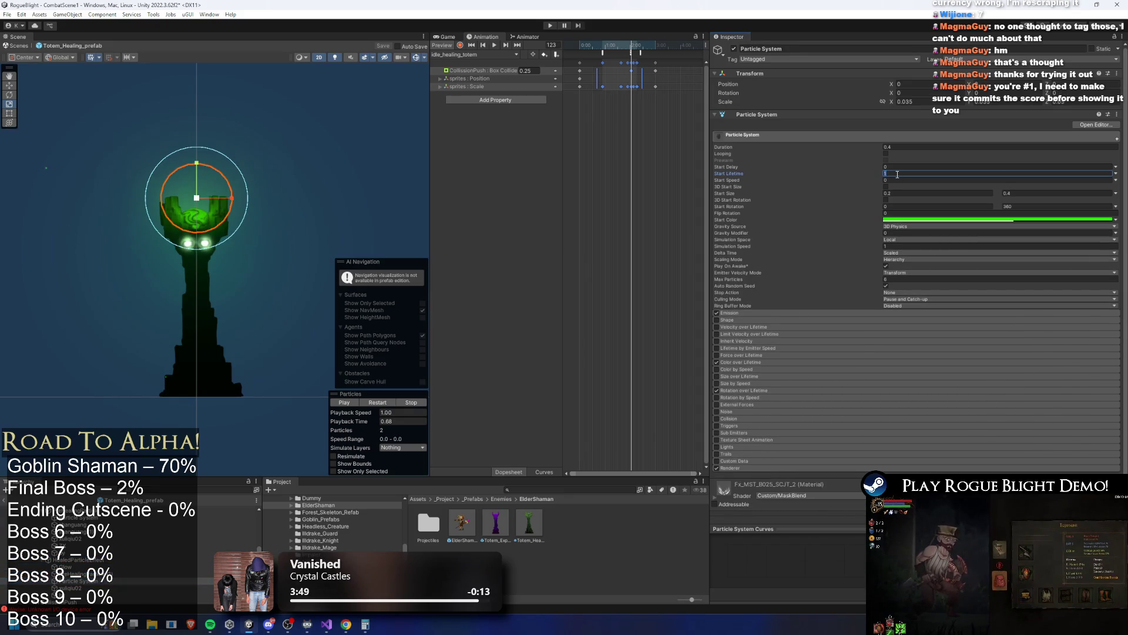
type("0.1")
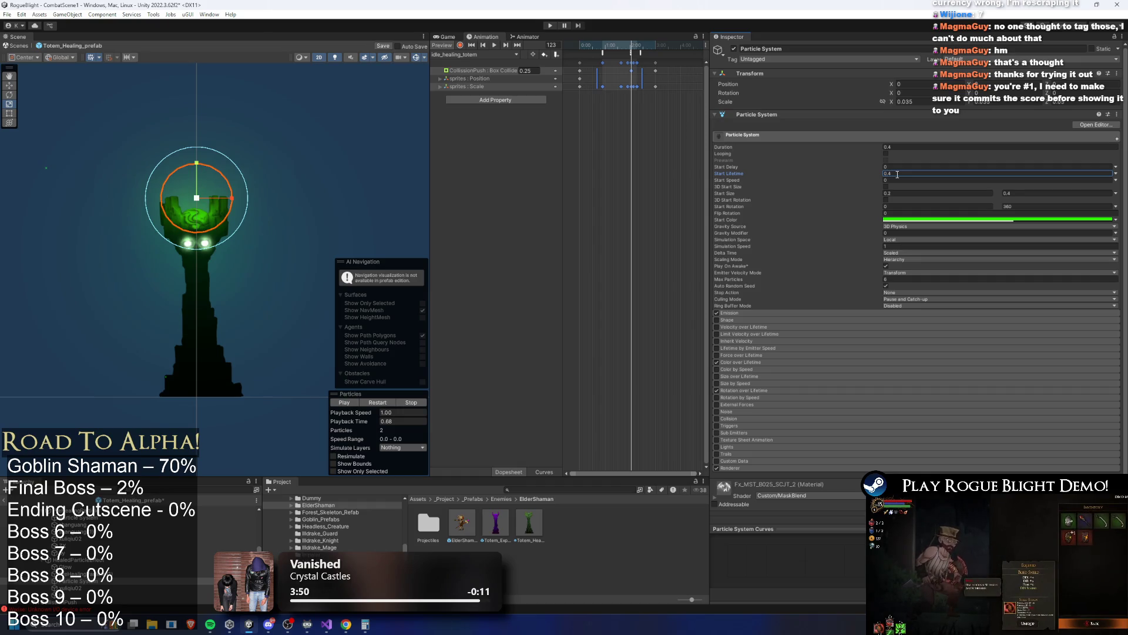
key("Up")
key("Up")
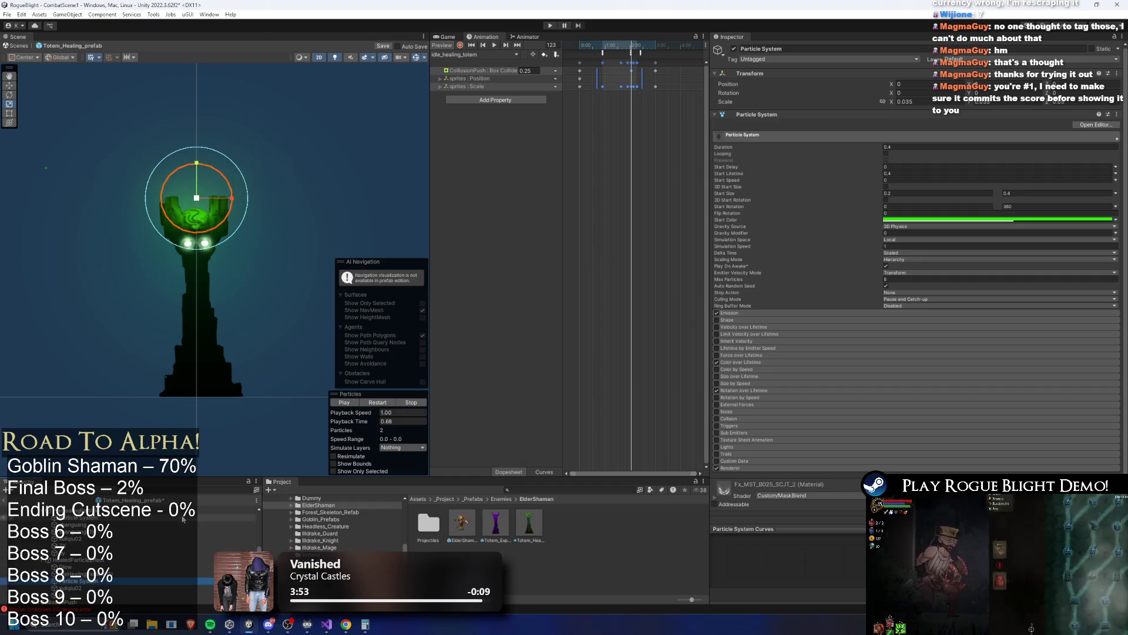
key("Up")
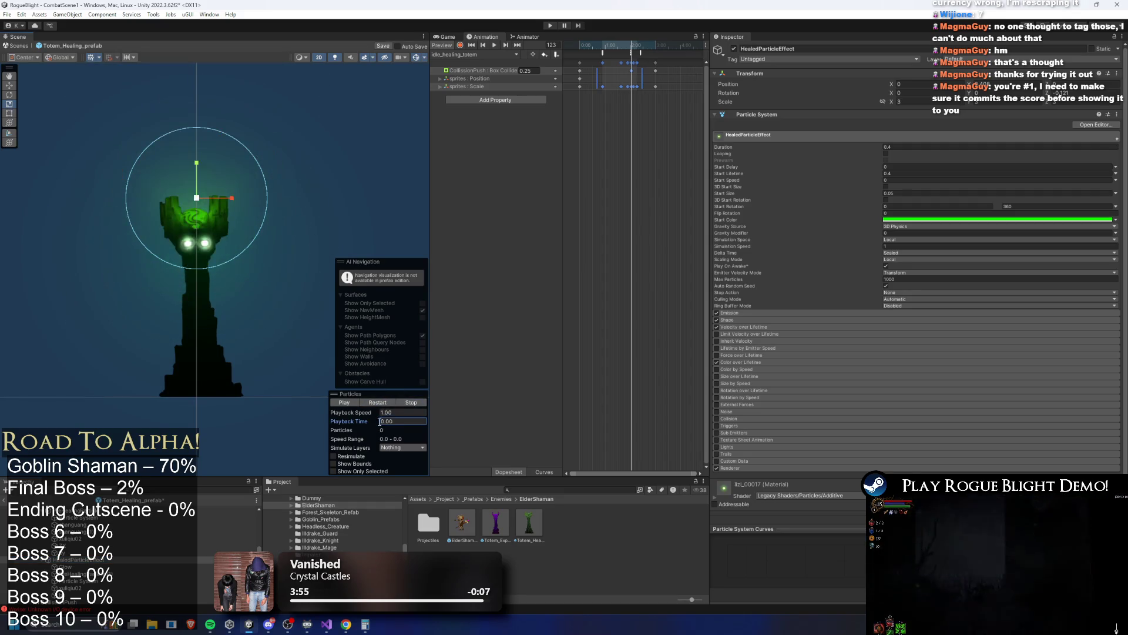
left_click(381, 404)
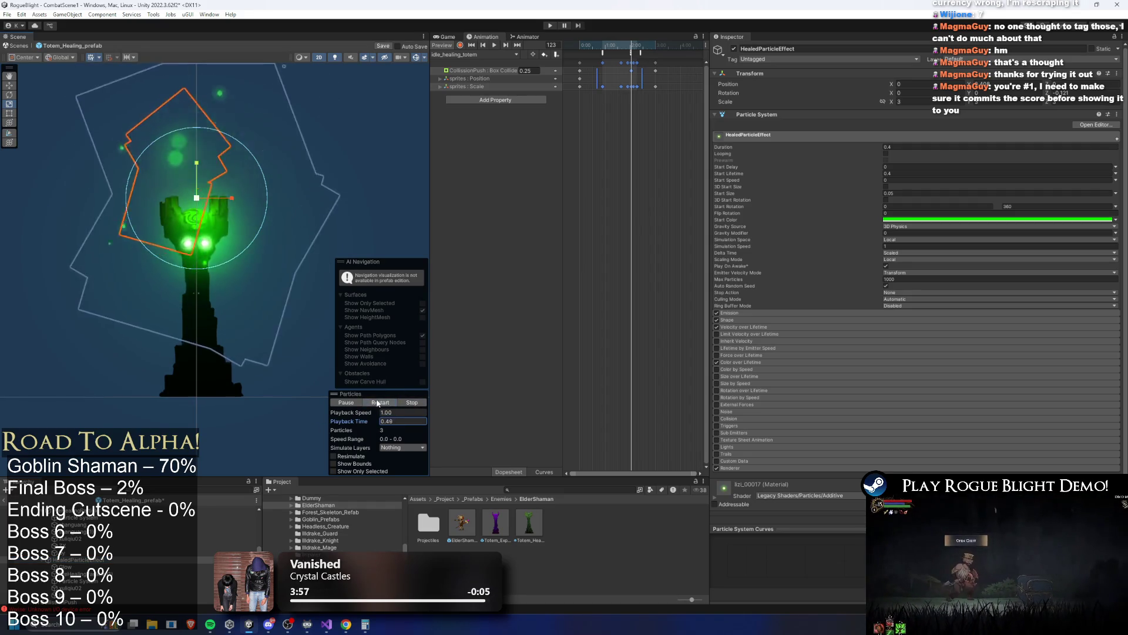
left_click(378, 405)
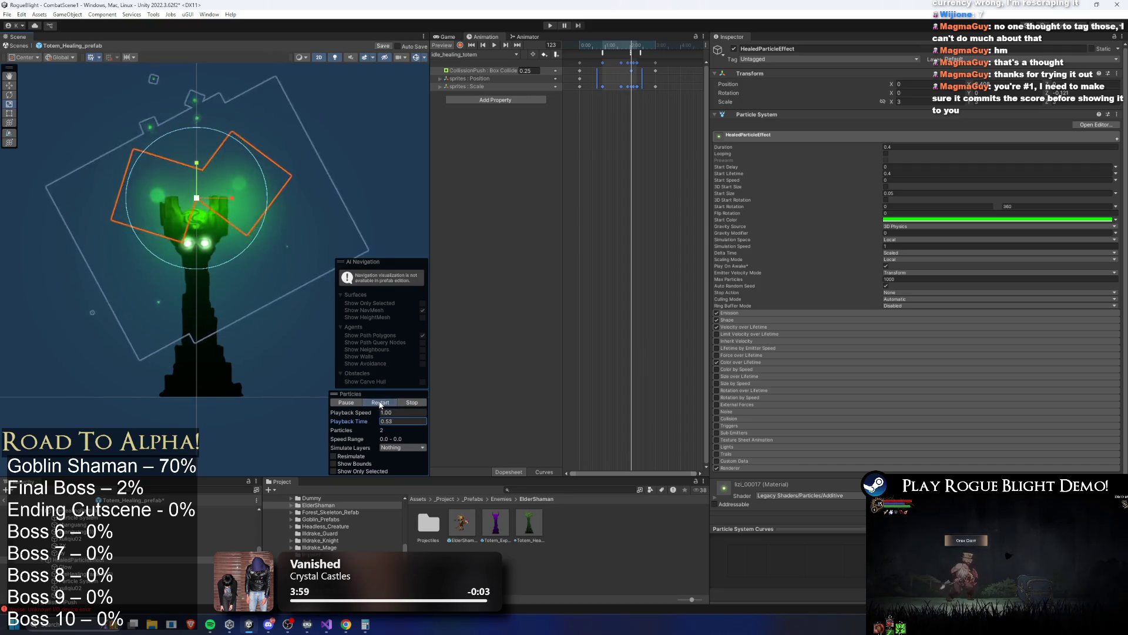
left_click(381, 403)
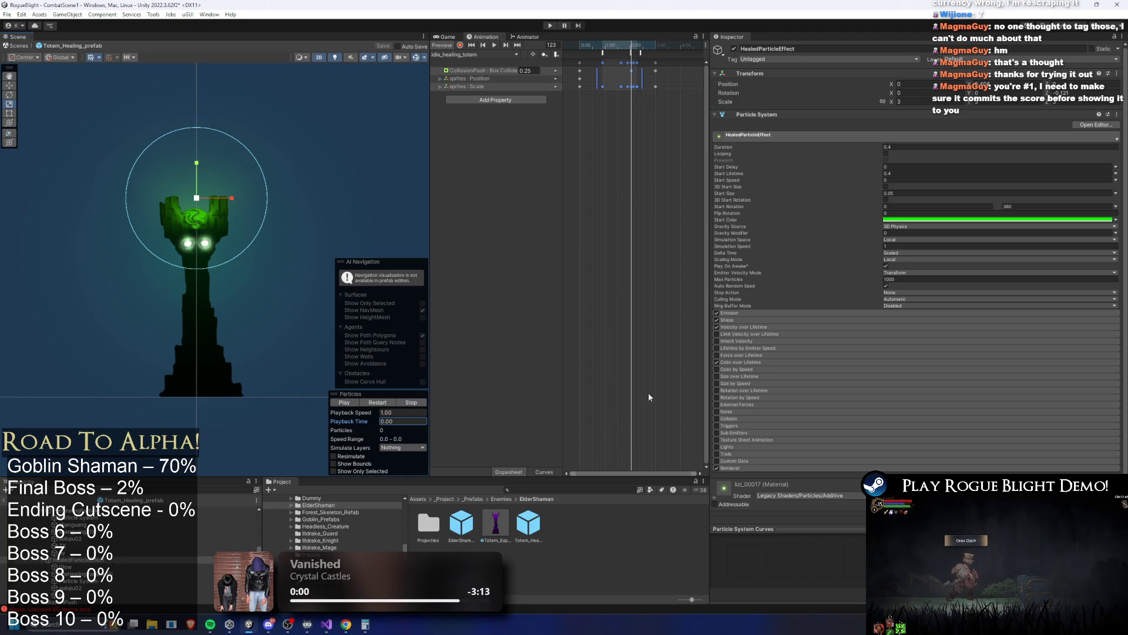
Nudge the idle animation keyframes slightly earlier and copy the HealedParticleEffect object.
mouse_move(635, 45)
left_mouse_down()
mouse_move(665, 47)
mouse_move(662, 69)
left_mouse_up()
left_click(675, 76)
key("ctrl+z")
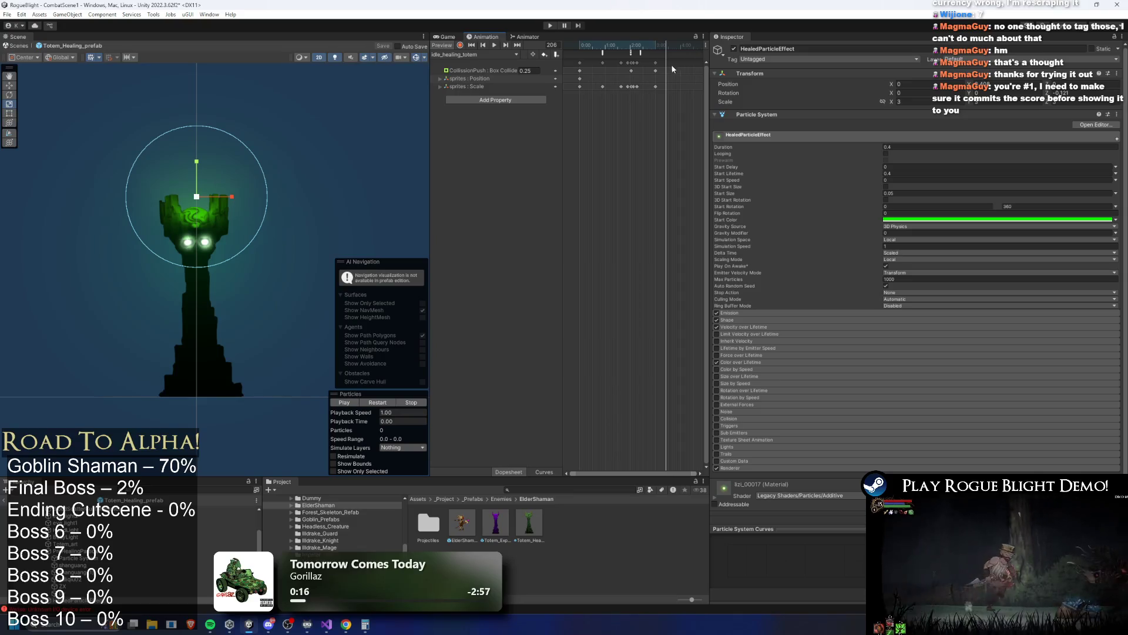
scroll(121, 576, "down", 2)
right_click(83, 574)
left_click(117, 216)
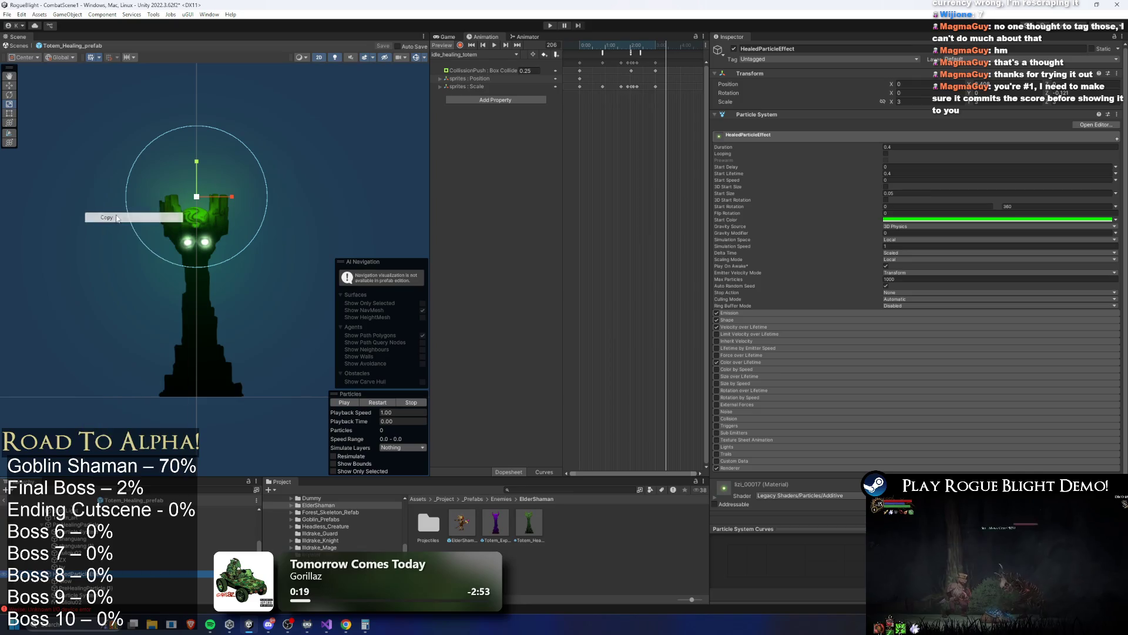
Paste the healing particle effect under the ElderShaman prefab's main bone.
double_click(463, 521)
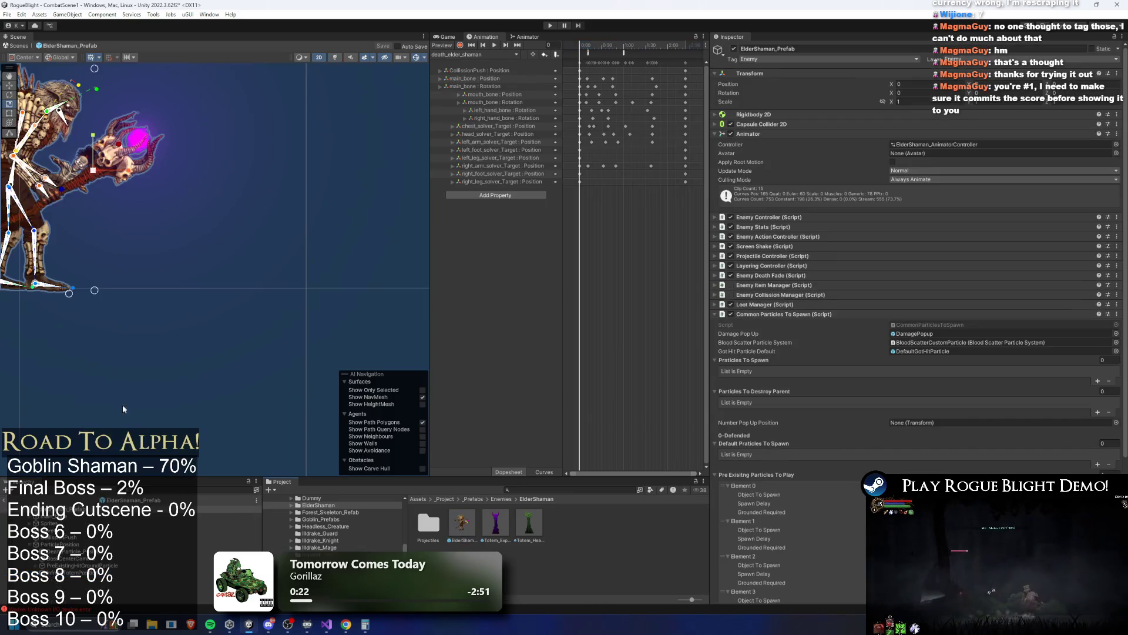
left_click(194, 209)
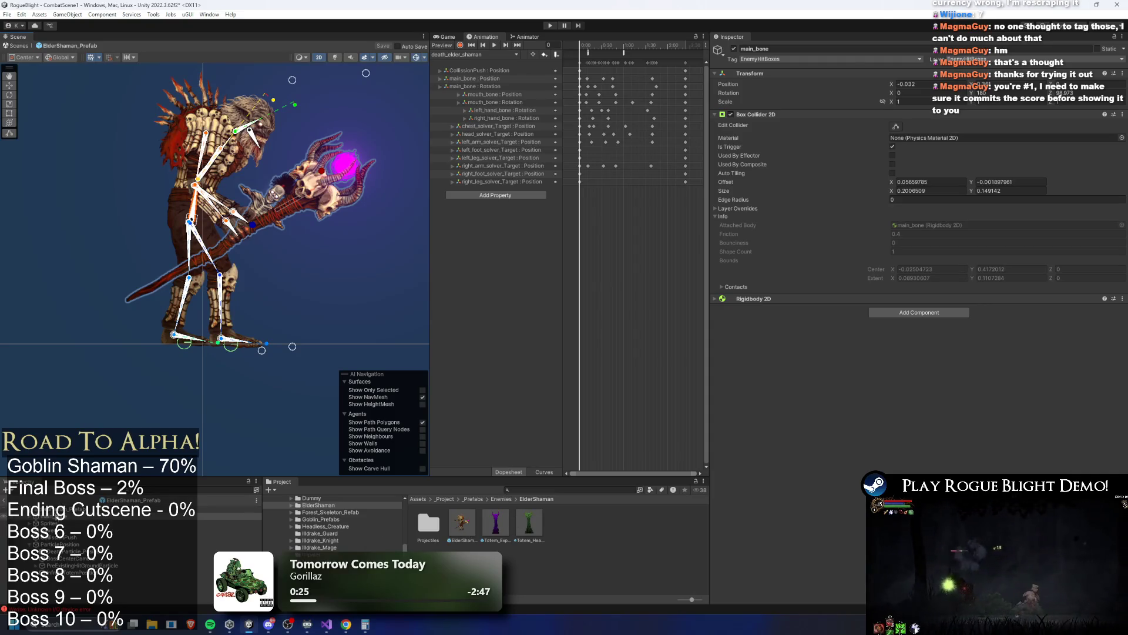
right_click(65, 162)
left_click(292, 188)
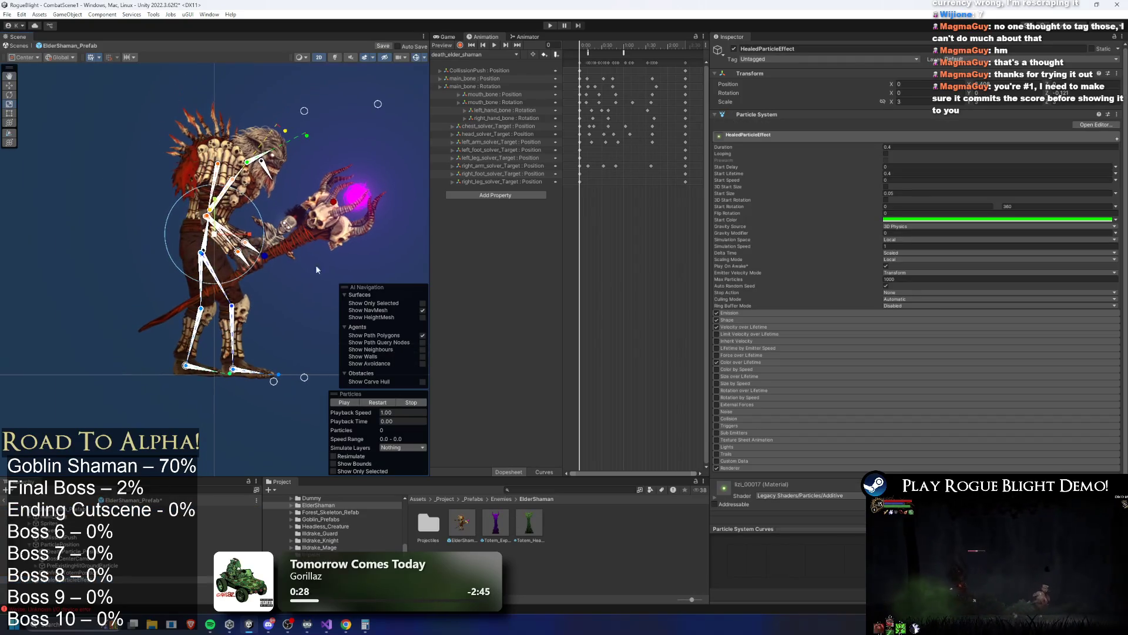
Put all the pasted particle systems on the EnemyFront1 sorting layer.
double_click(91, 579)
double_click(91, 579)
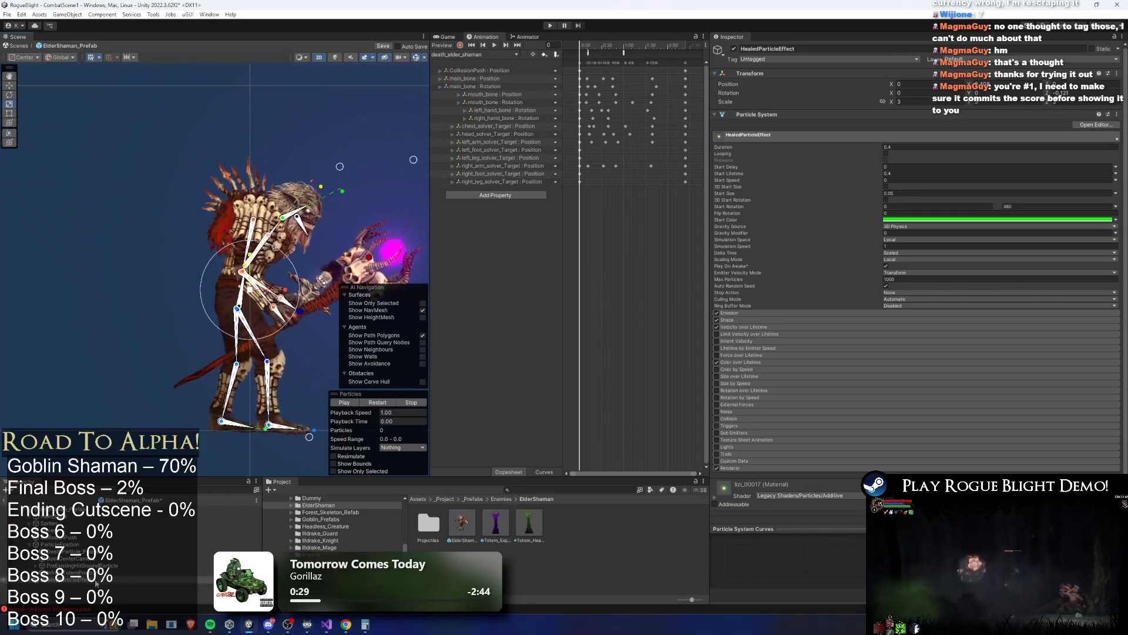
left_click(79, 602, "shift")
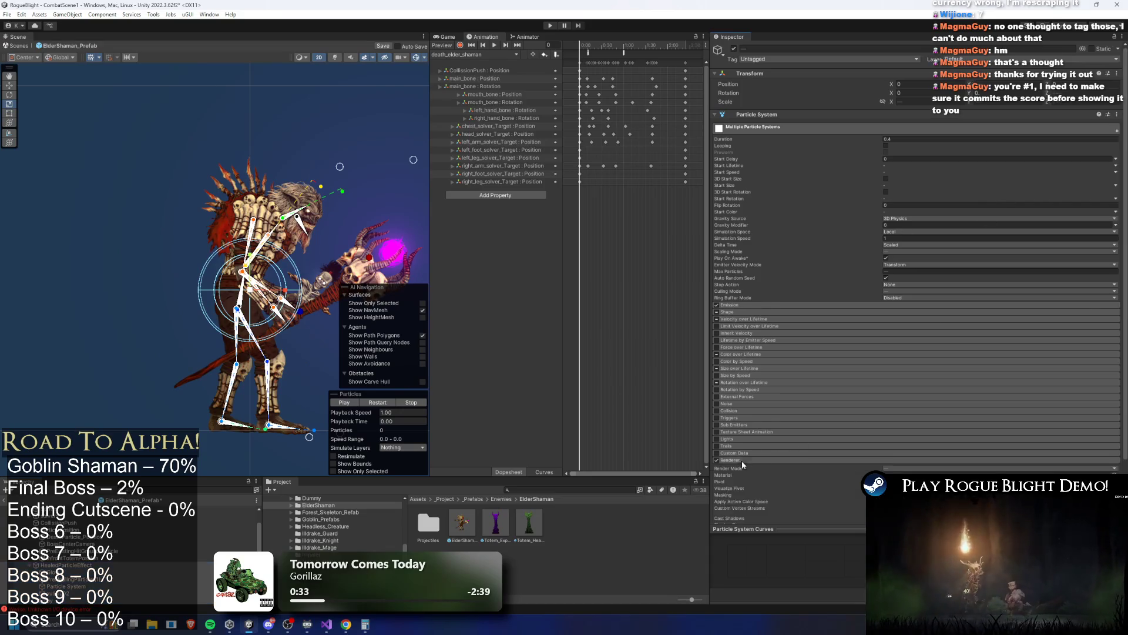
scroll(867, 405, "down", 3)
left_click(929, 472)
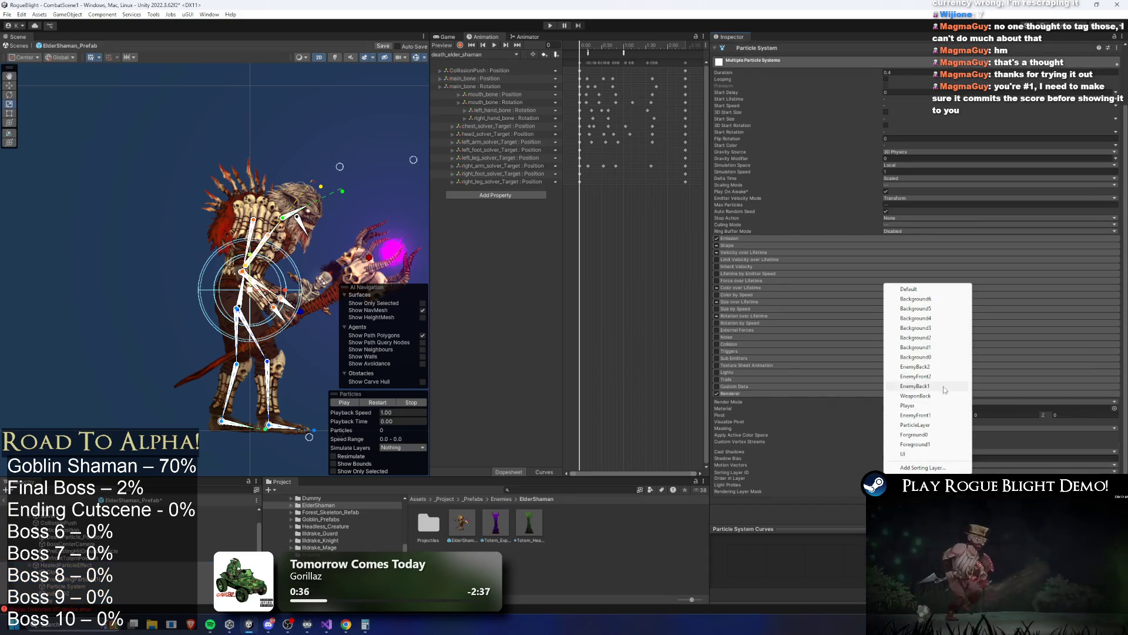
left_click(935, 416)
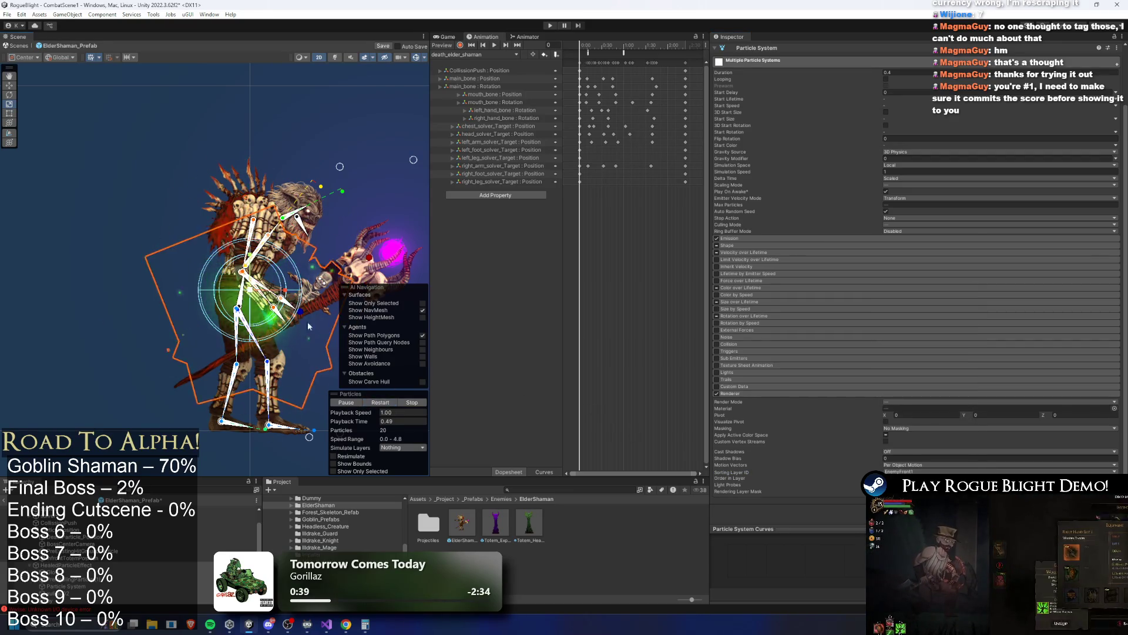
Preview the green burst on the shaman and select HealedParticleEffect to show its settings.
scroll(323, 371, "up", 3)
left_click_drag(356, 421, 439, 414)
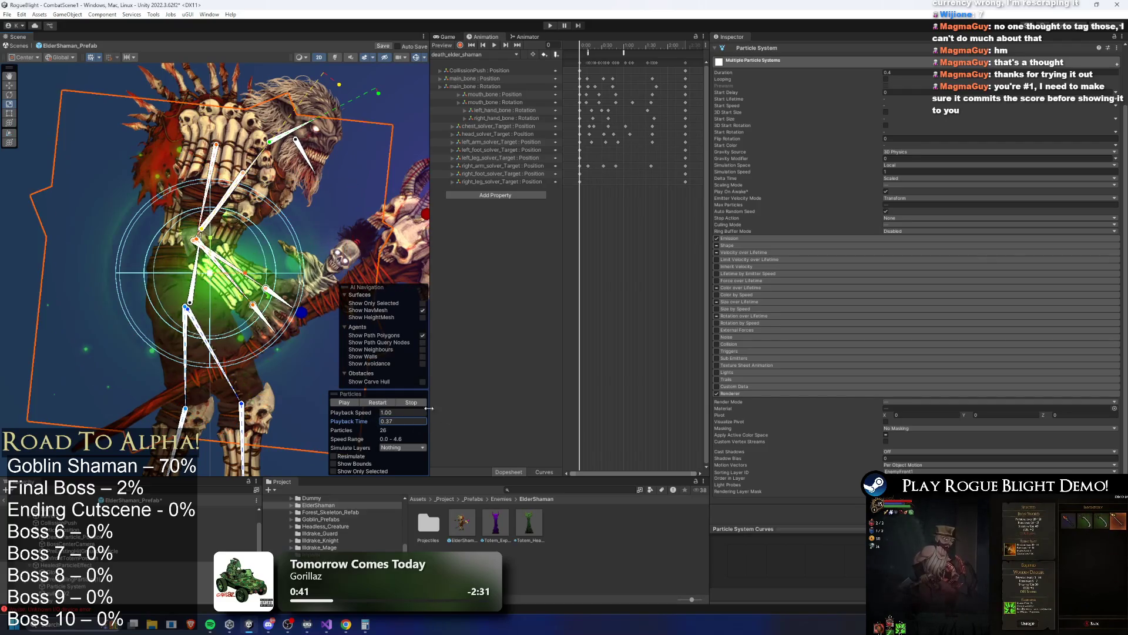
left_click(58, 565)
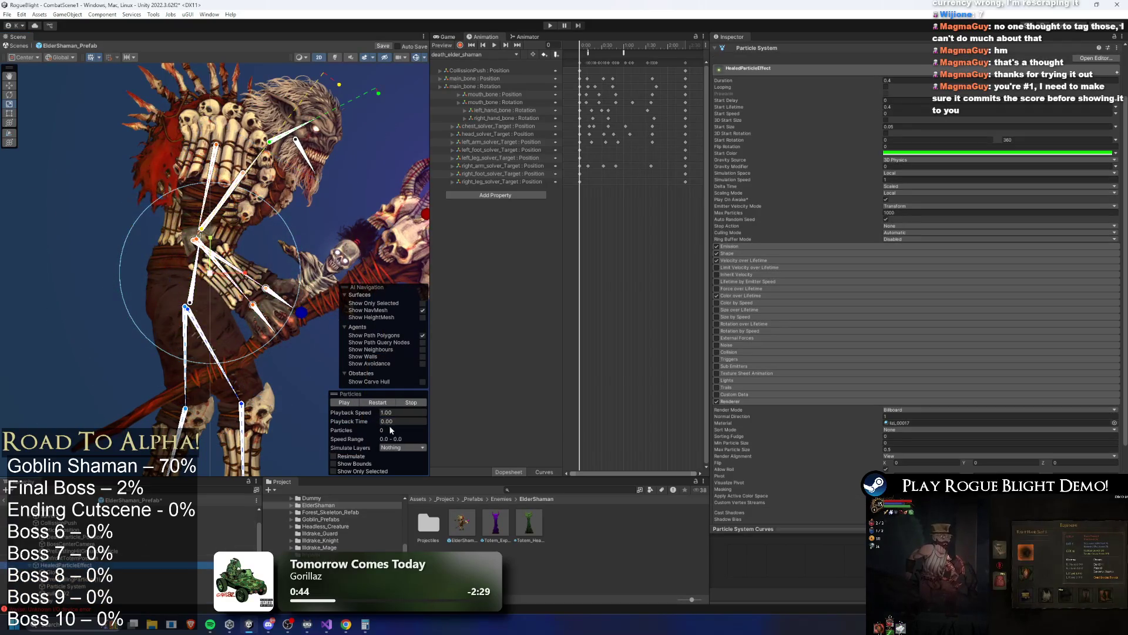
Create a Particles folder under ElderShaman and save HealedParticleEffect into it as a prefab.
right_click(570, 565)
mouse_move(670, 271)
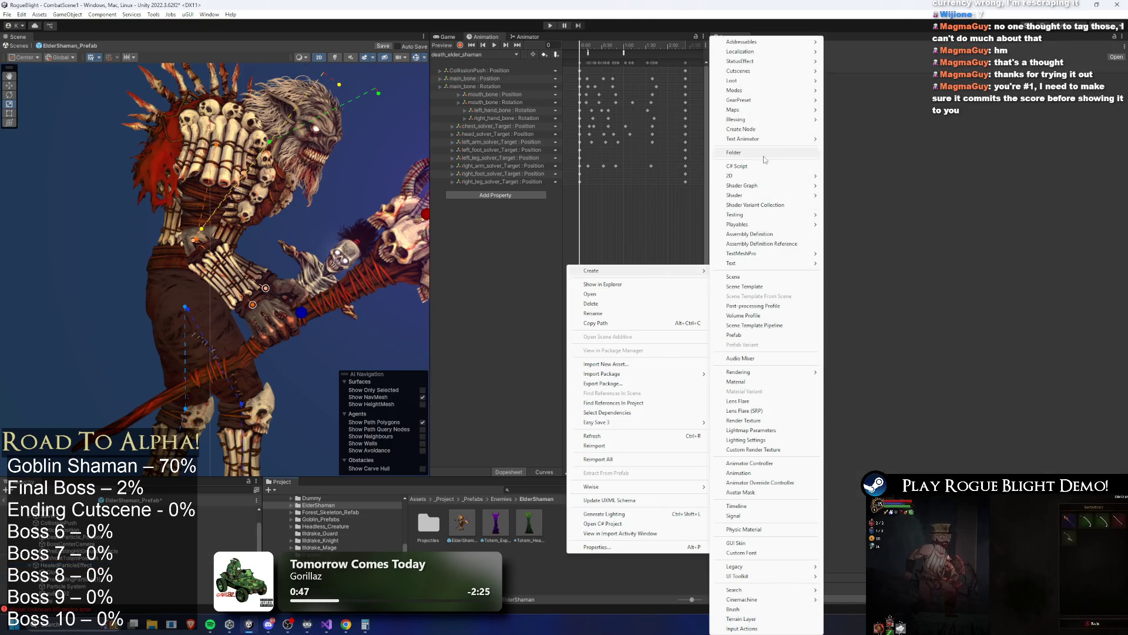
left_click(764, 154)
type("Partic")
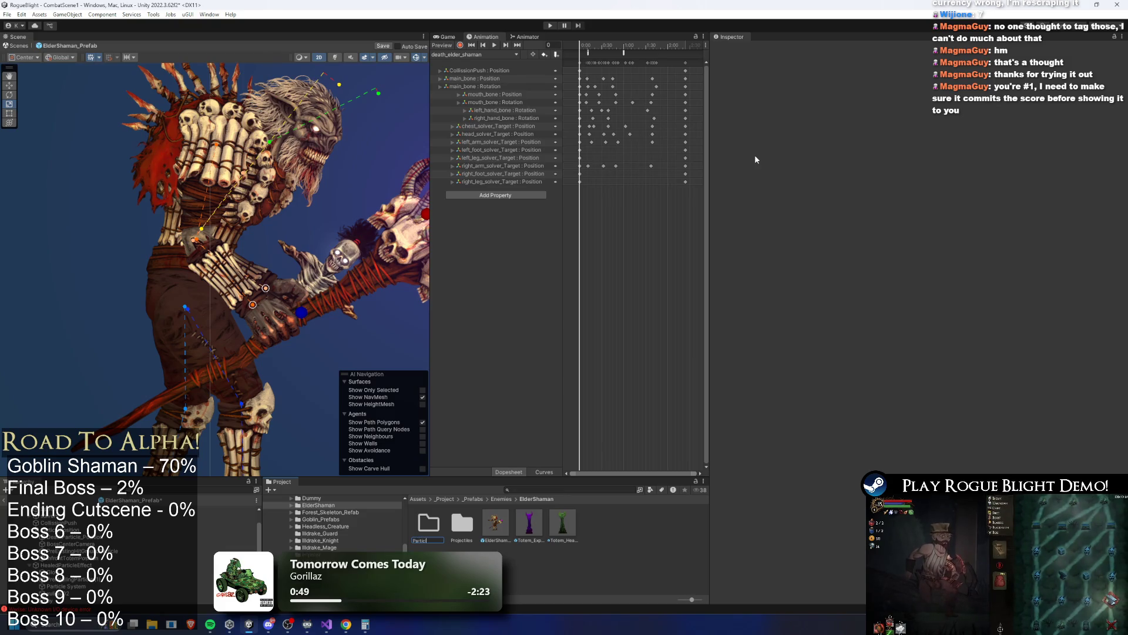
type("les")
key("Return")
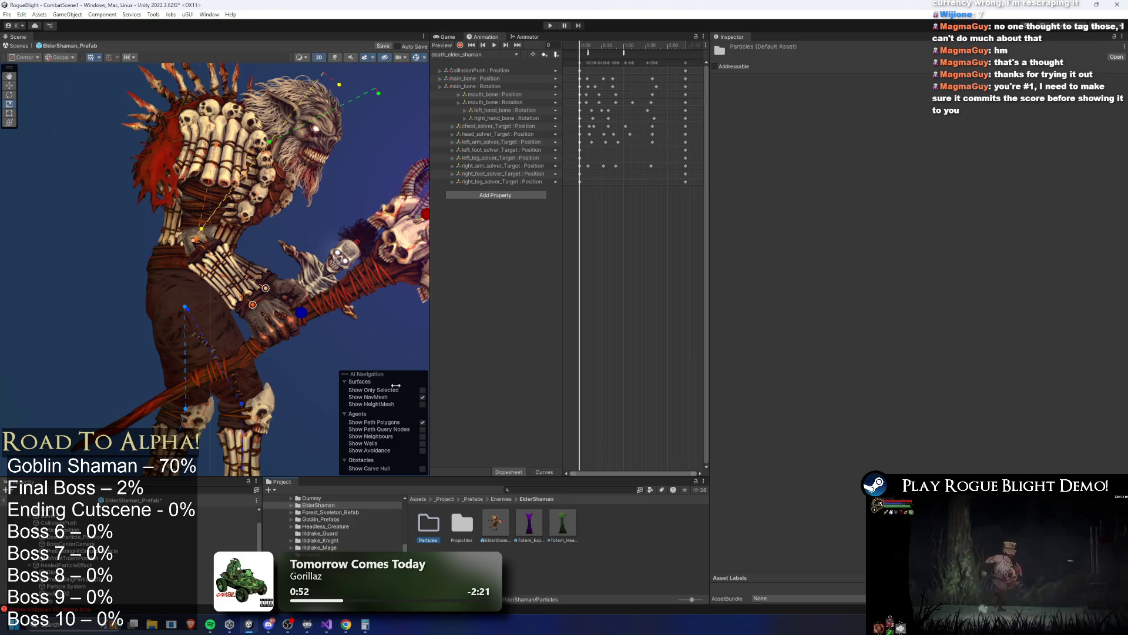
double_click(425, 523)
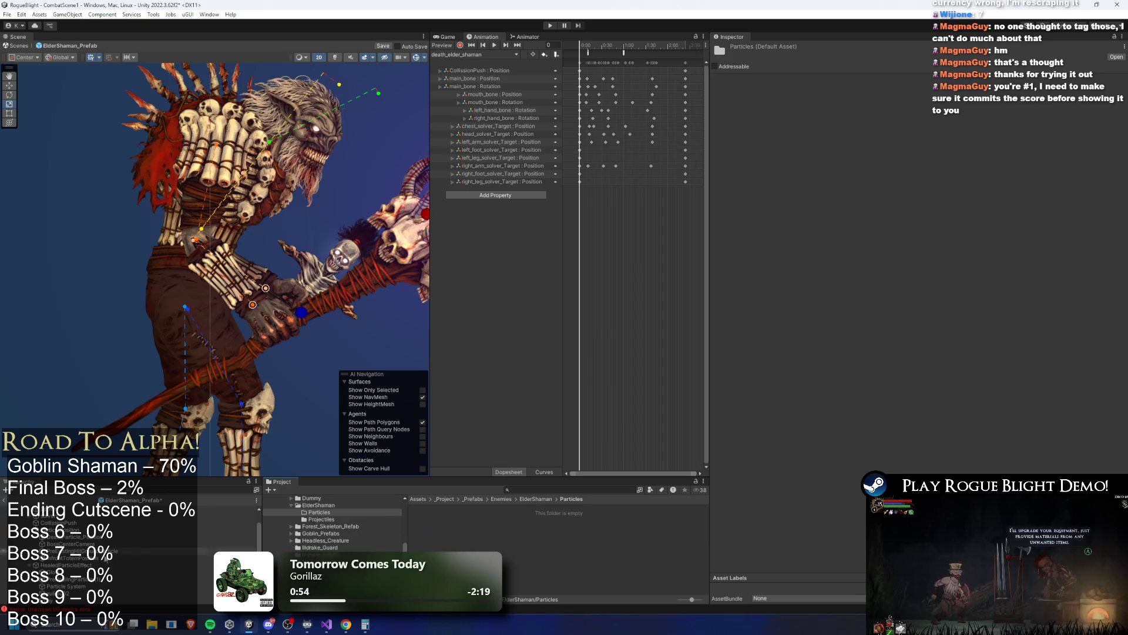
left_click_drag(135, 555, 429, 523)
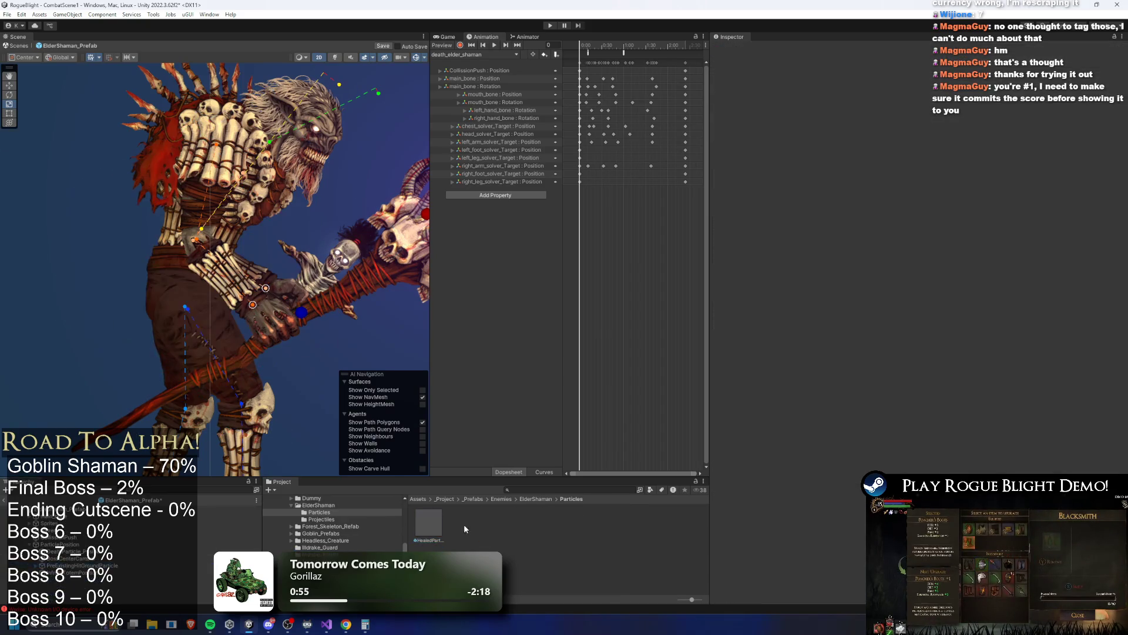
Give the HealedParticleEffect prefab Z rotation 0, Scaled delta time and Stop Action Destroy.
left_click(429, 522)
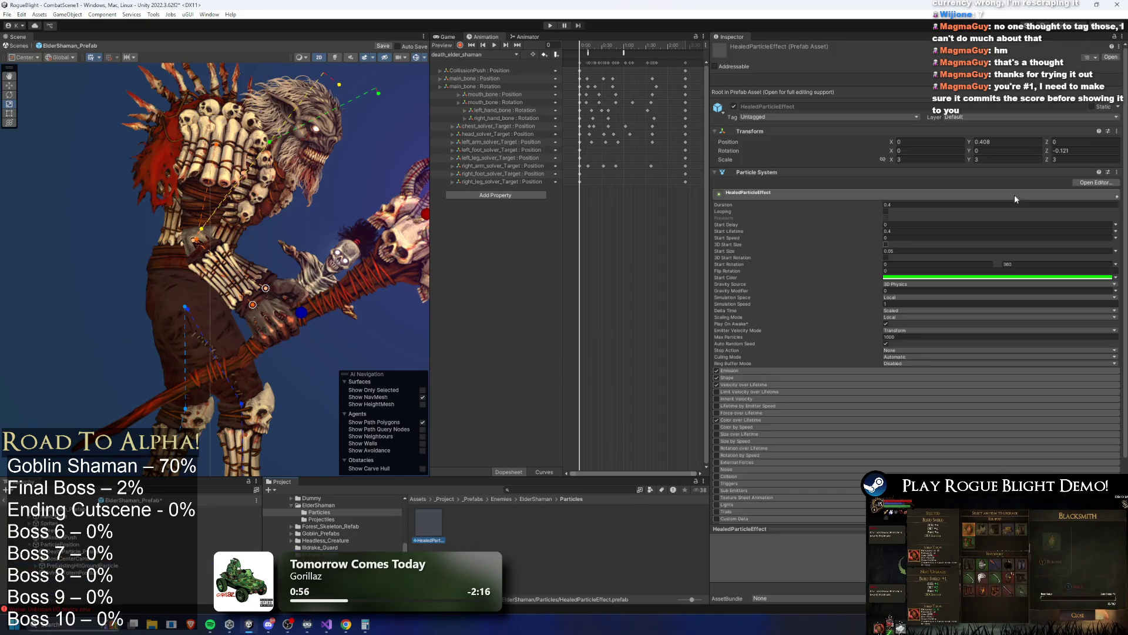
left_click(1083, 150)
type("0")
left_click(907, 311)
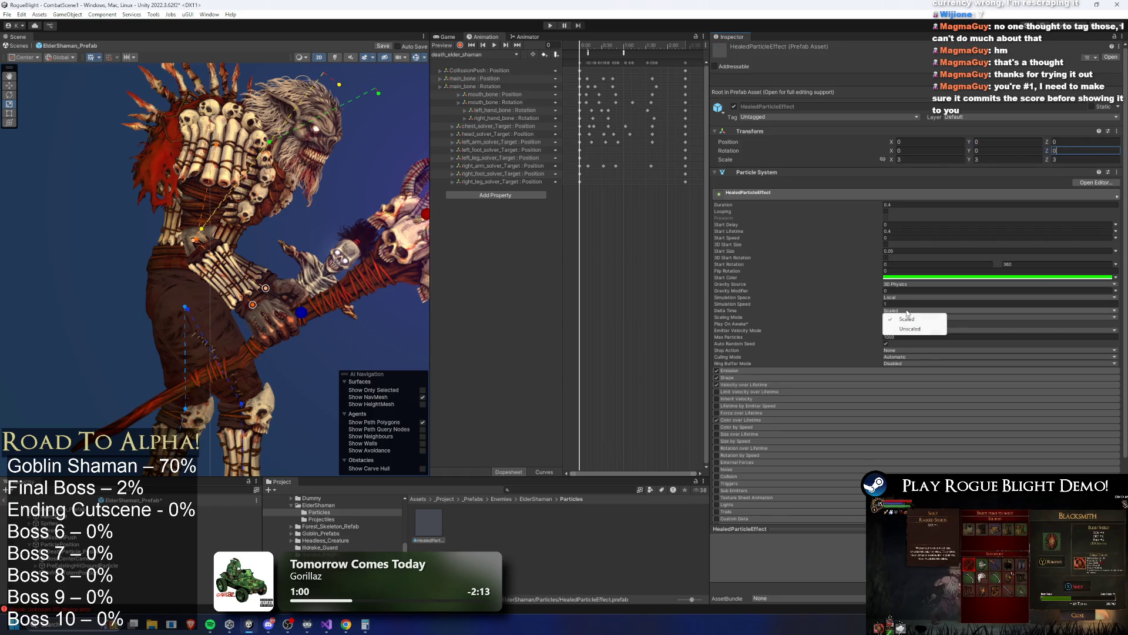
left_click(908, 317)
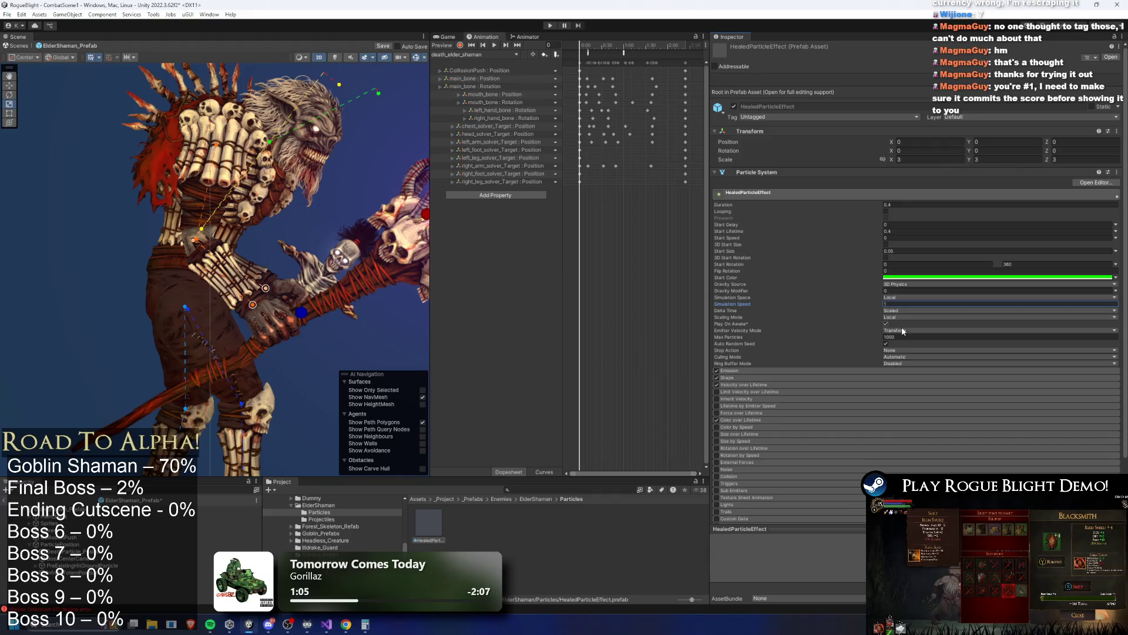
left_click(905, 350)
left_click(899, 377)
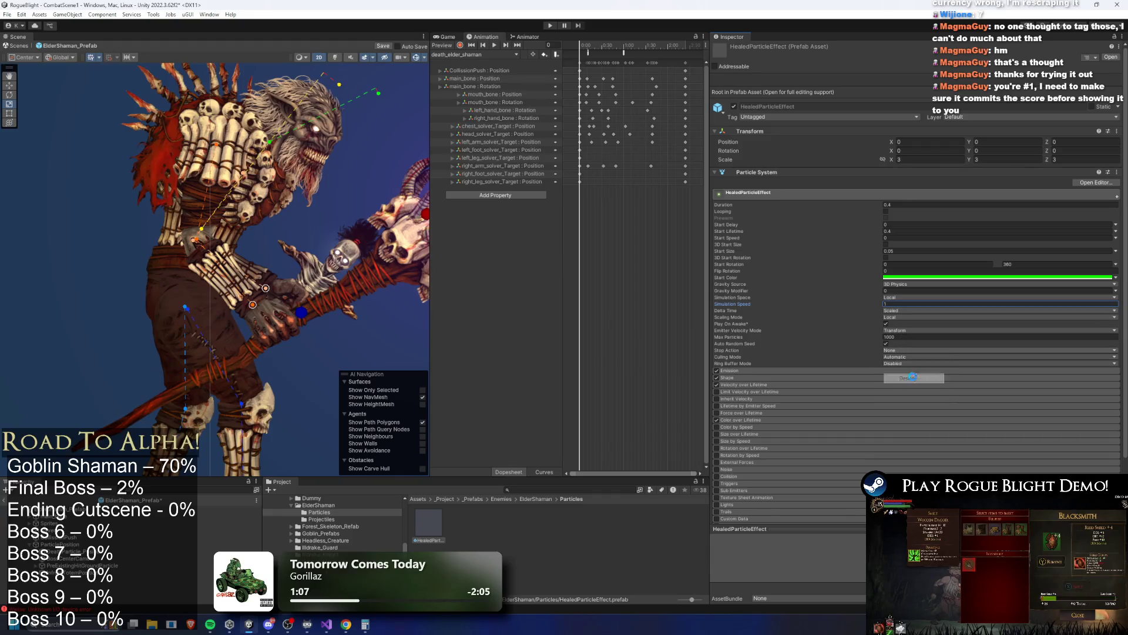
left_click(212, 508)
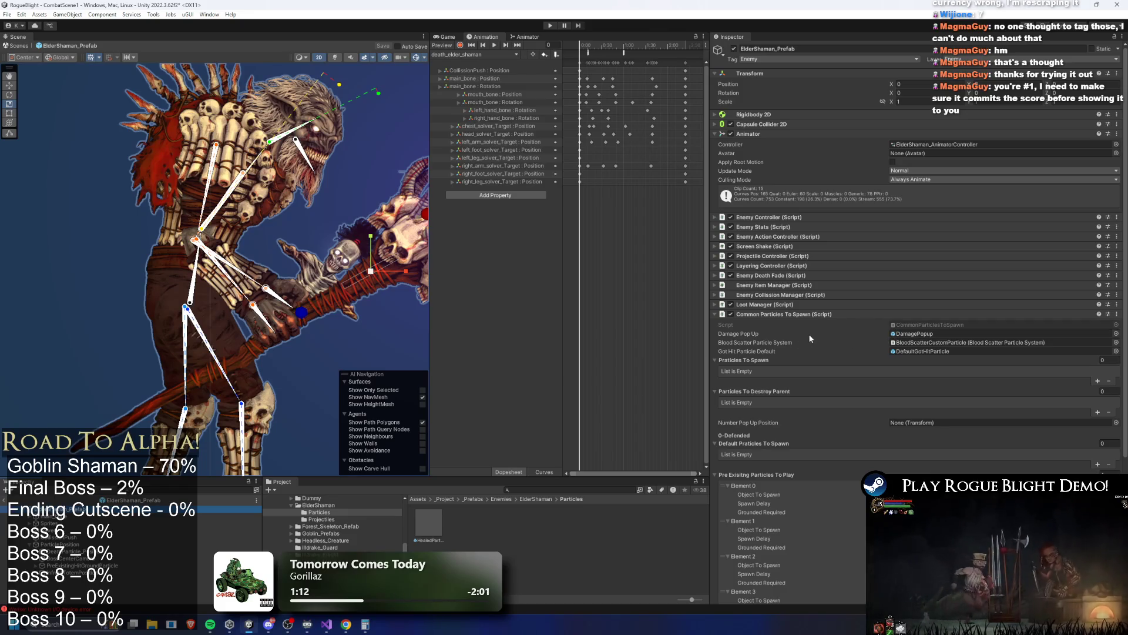
Assign EnemyCenterPoint as the Number Pop Up Position in Common Particles To Spawn.
left_click(780, 314)
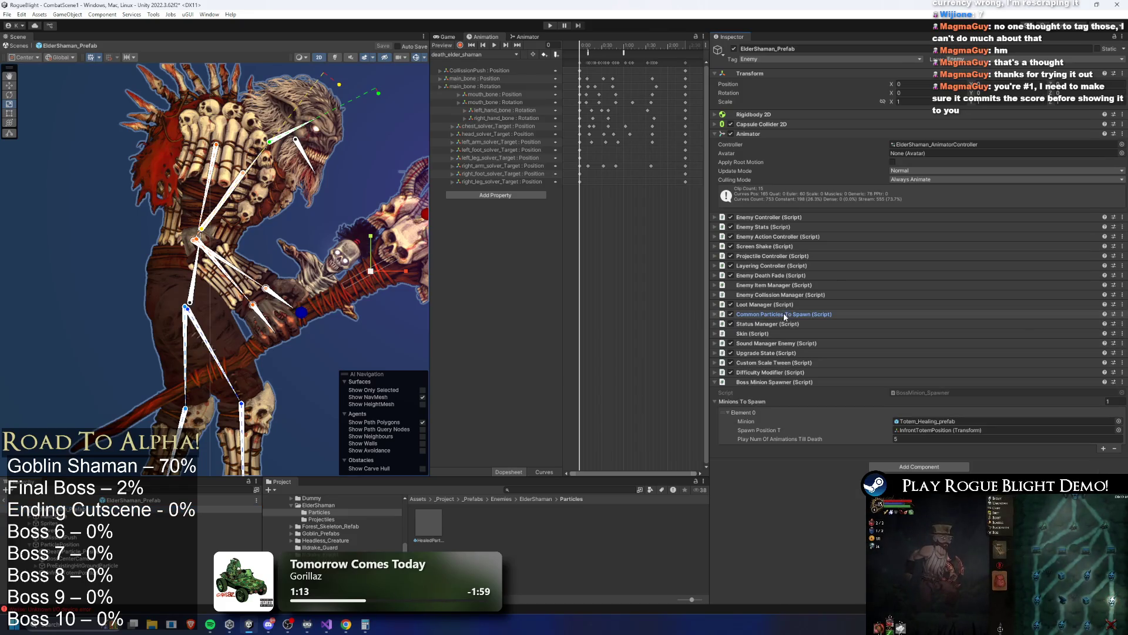
left_click(784, 314)
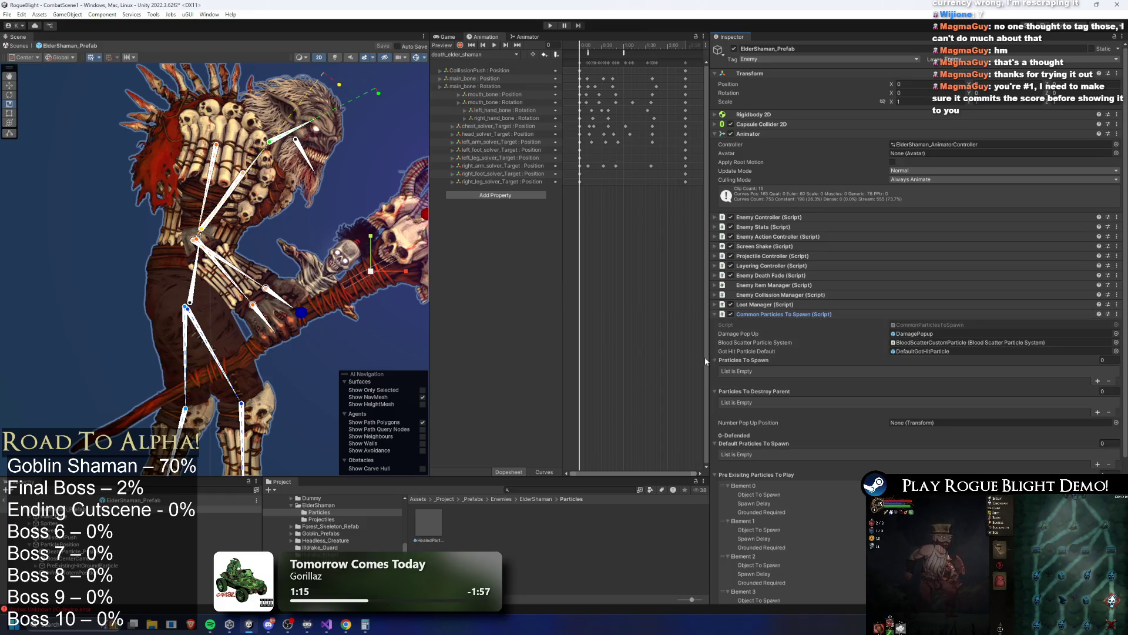
mouse_move(229, 517)
left_mouse_down()
mouse_move(412, 470)
mouse_move(999, 422)
left_mouse_up()
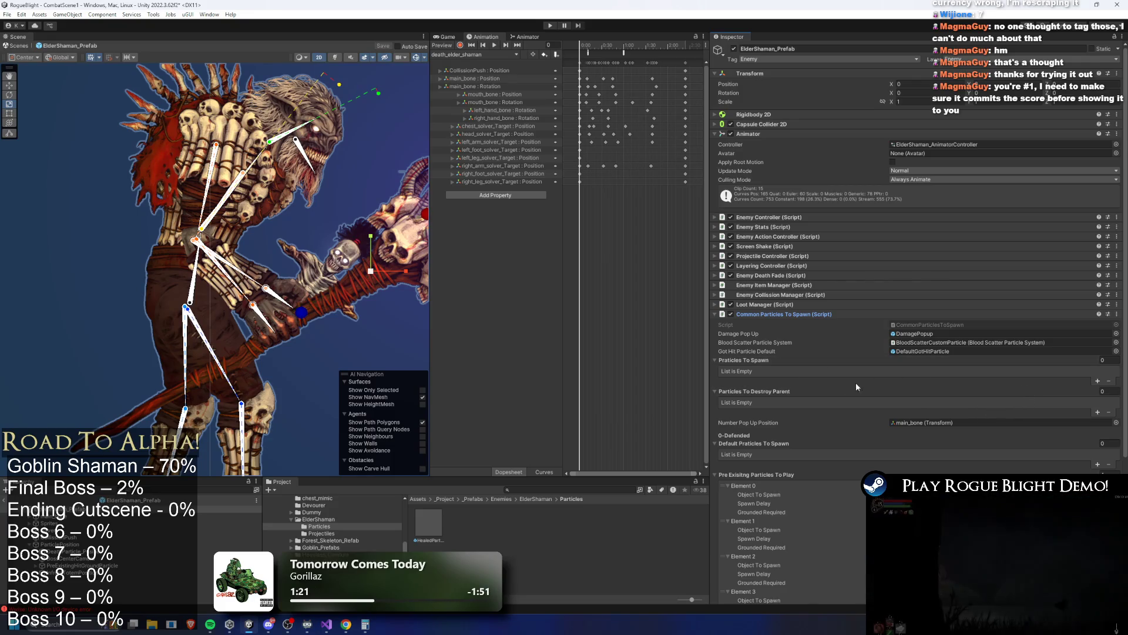
left_click(917, 423)
left_click(229, 514)
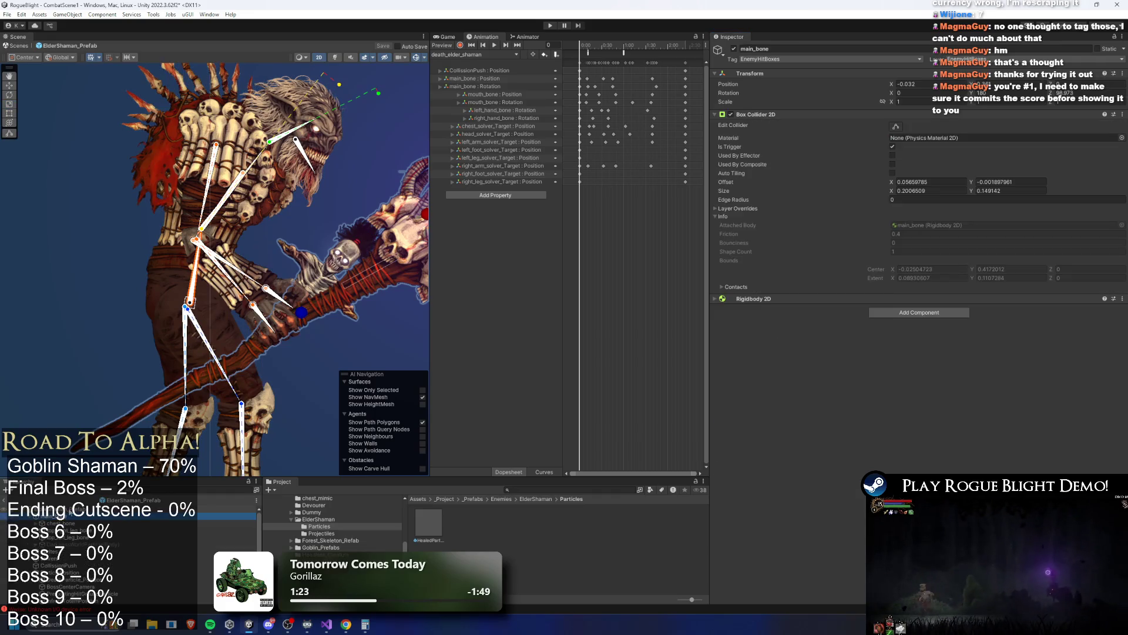
left_click(143, 520)
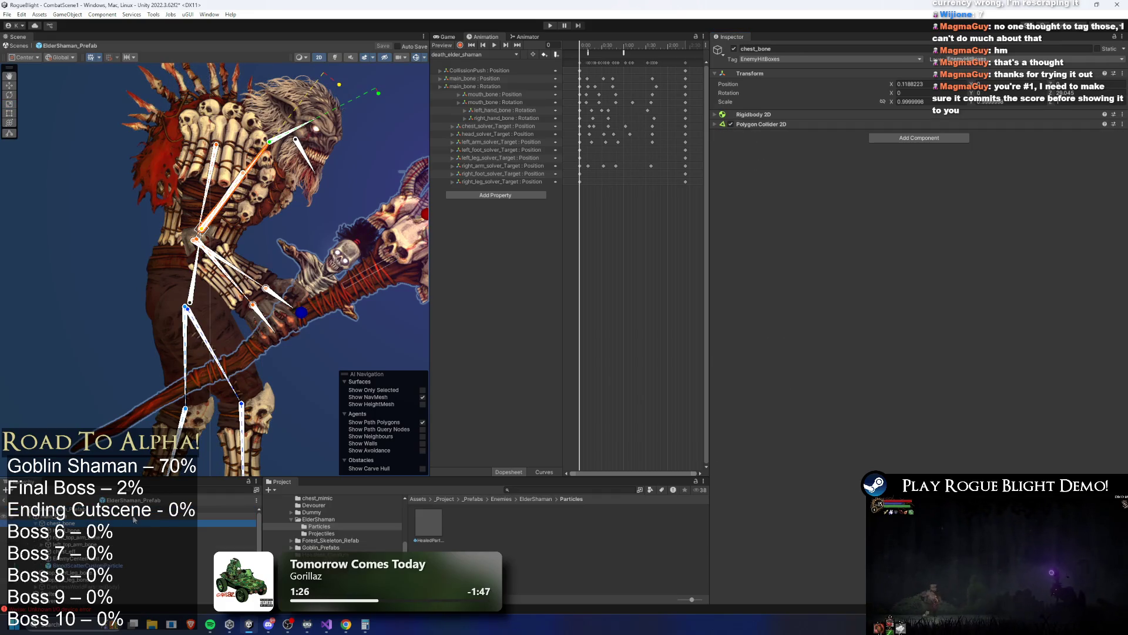
left_click(118, 509)
left_click_drag(286, 530, 952, 423)
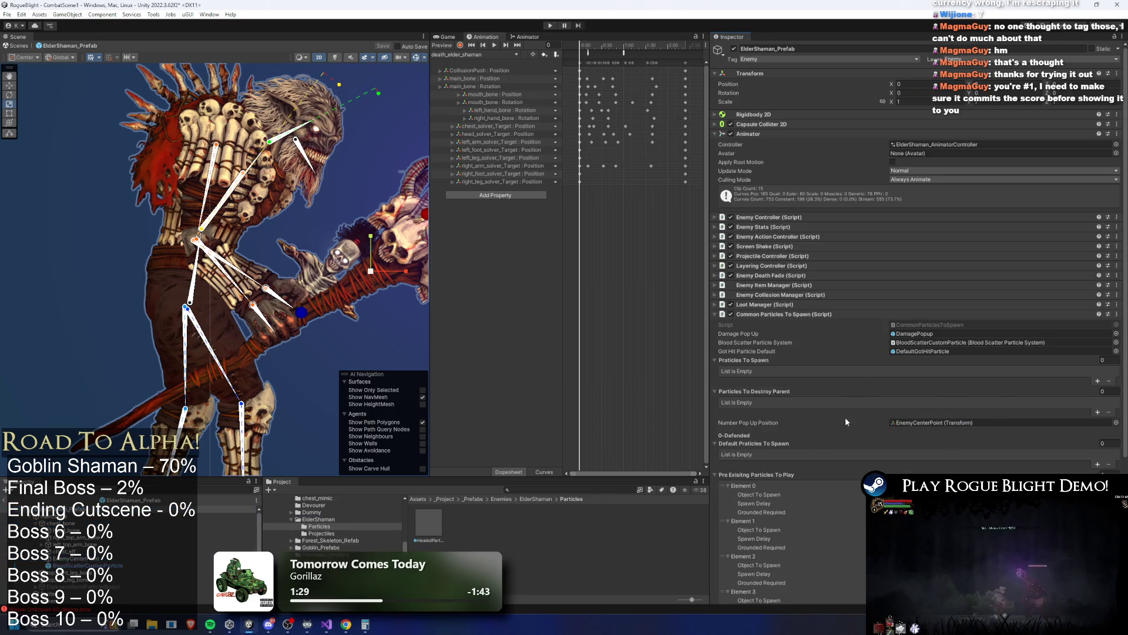
scroll(894, 368, "down", 3)
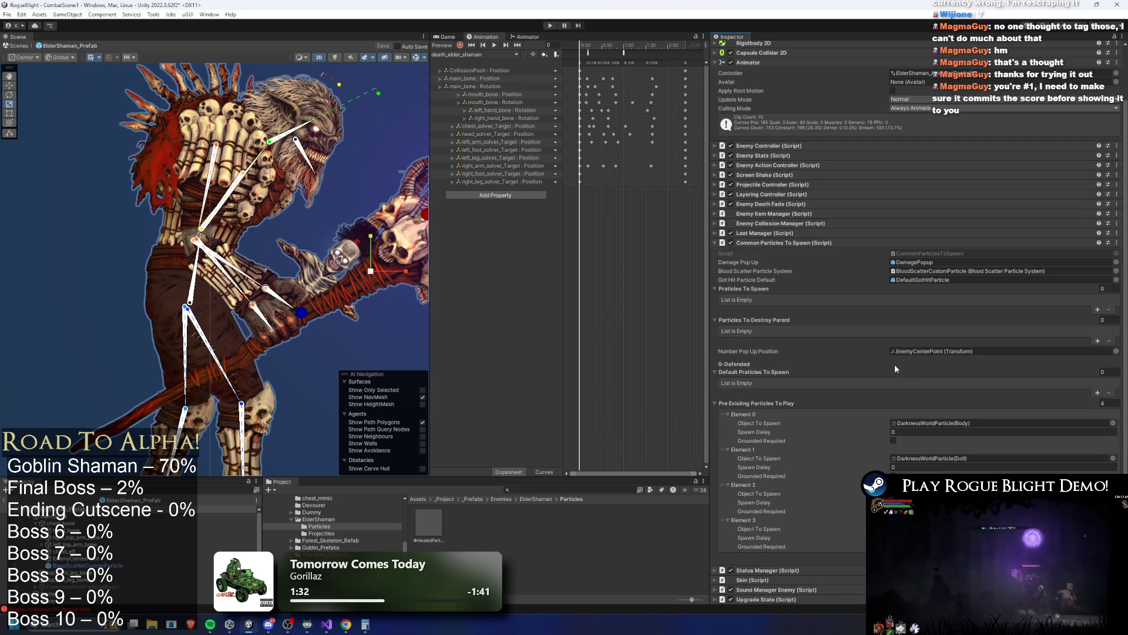
scroll(885, 351, "up", 3)
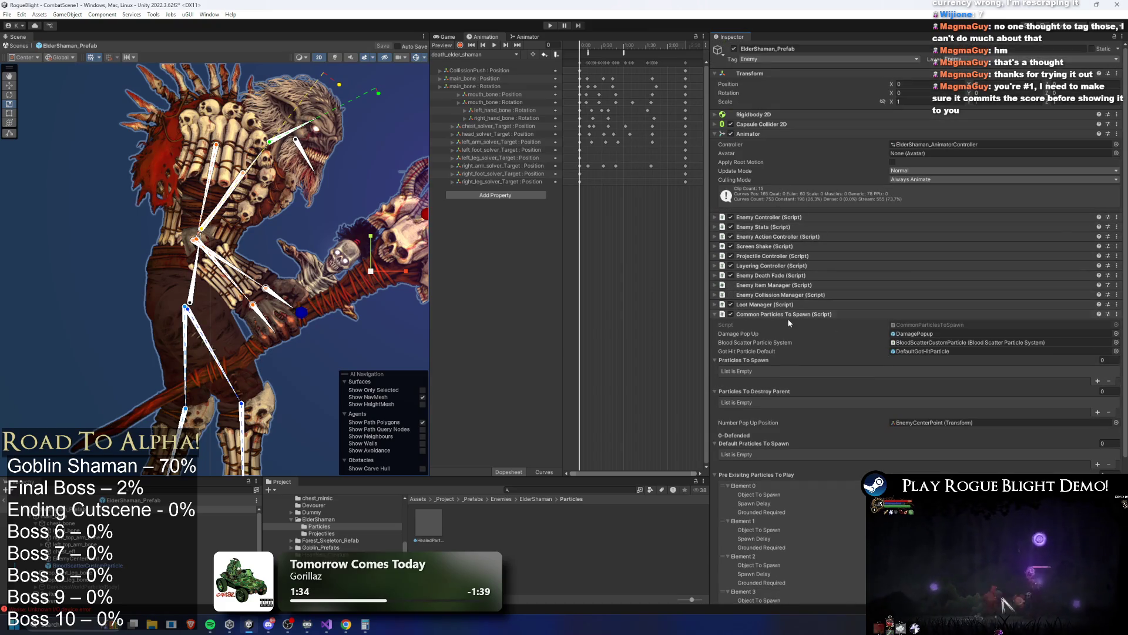
Set Enemy Stats' Healing Particle to HealedParticleEffect and start Play mode.
left_click(788, 316)
left_click(788, 227)
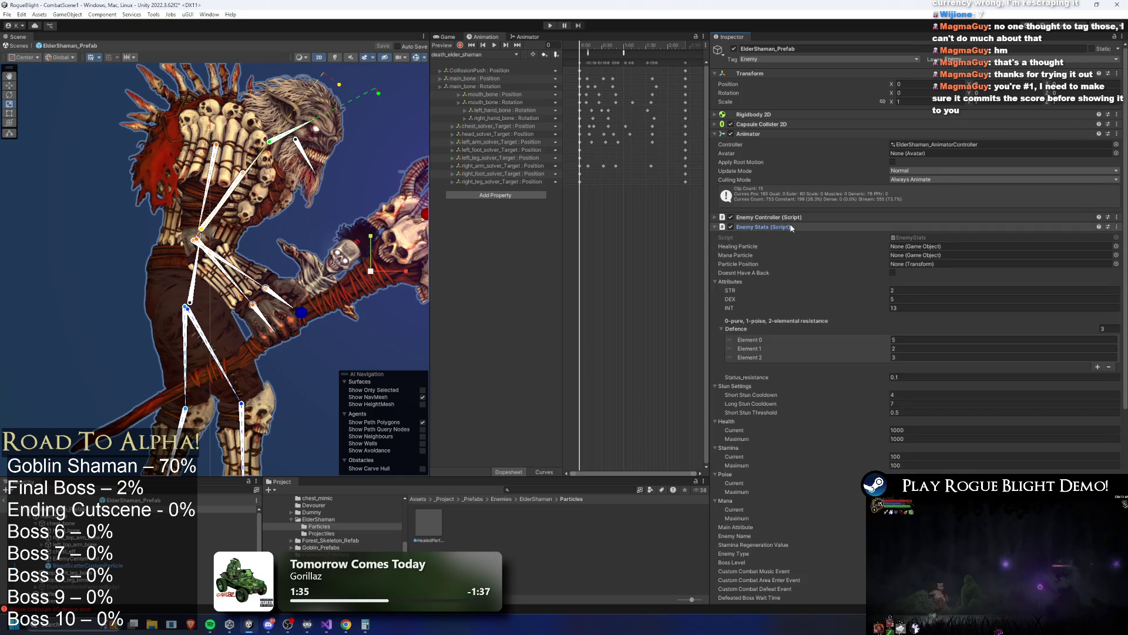
mouse_move(452, 528)
left_mouse_down()
mouse_move(920, 294)
mouse_move(940, 247)
left_mouse_up()
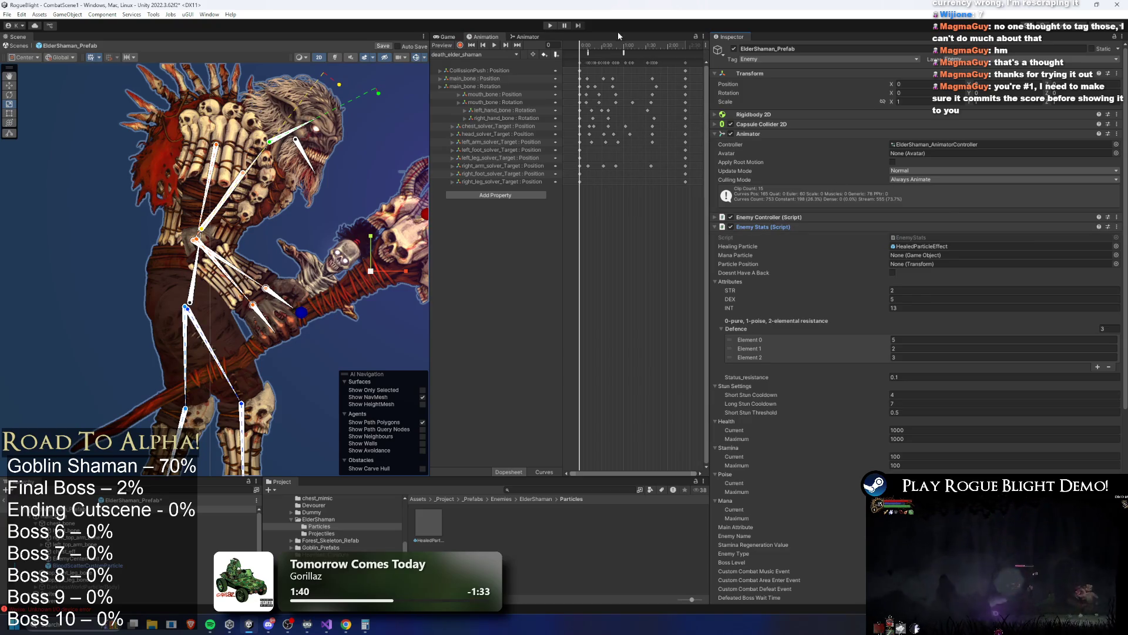
left_click(550, 26)
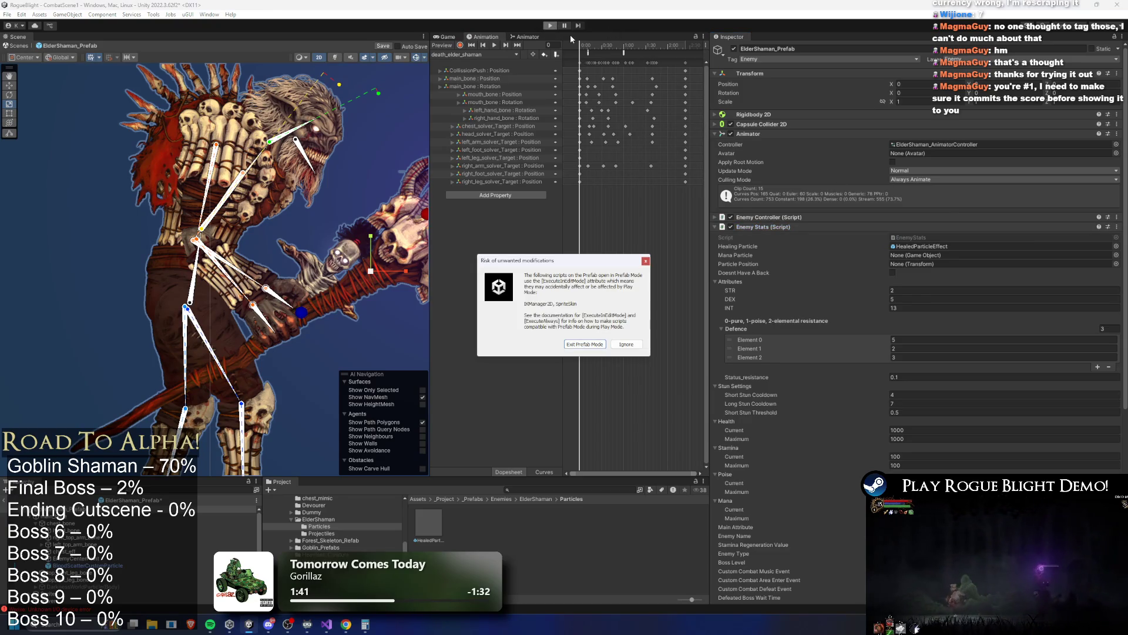
Dismiss the prefab-mode warning and hit the Elder Shaman with several sword strikes.
key("Return")
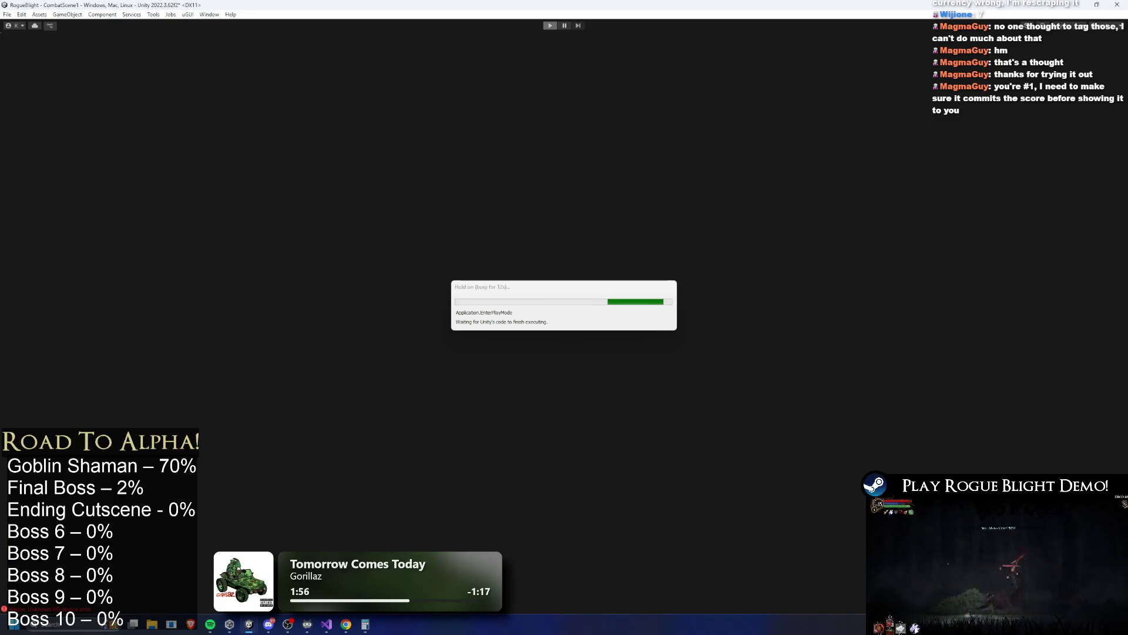
key("c")
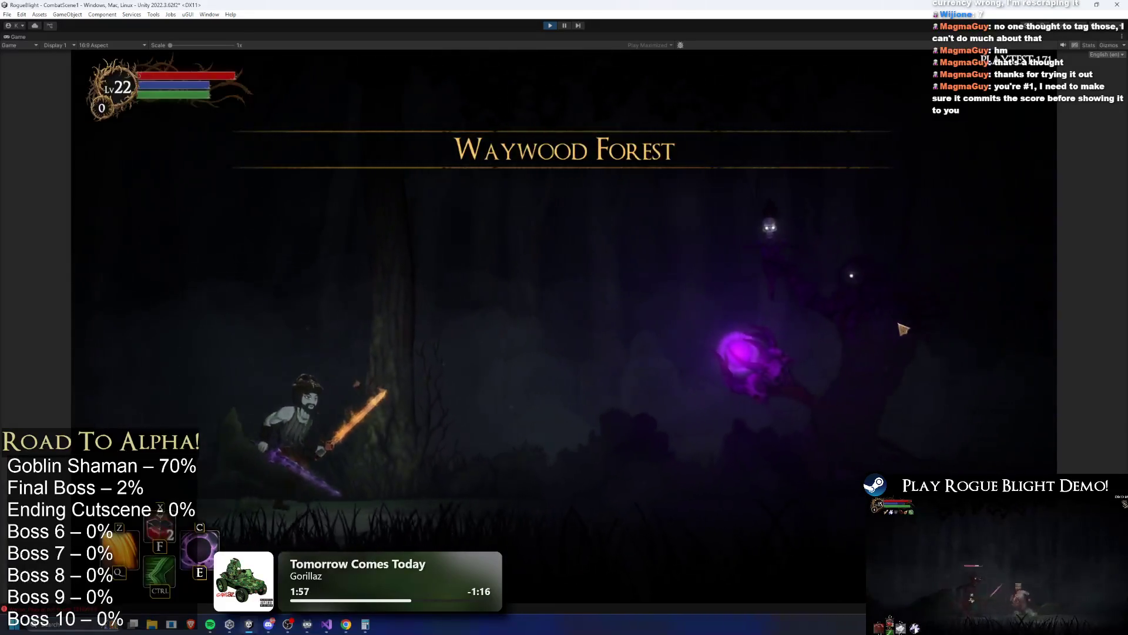
left_click(838, 410)
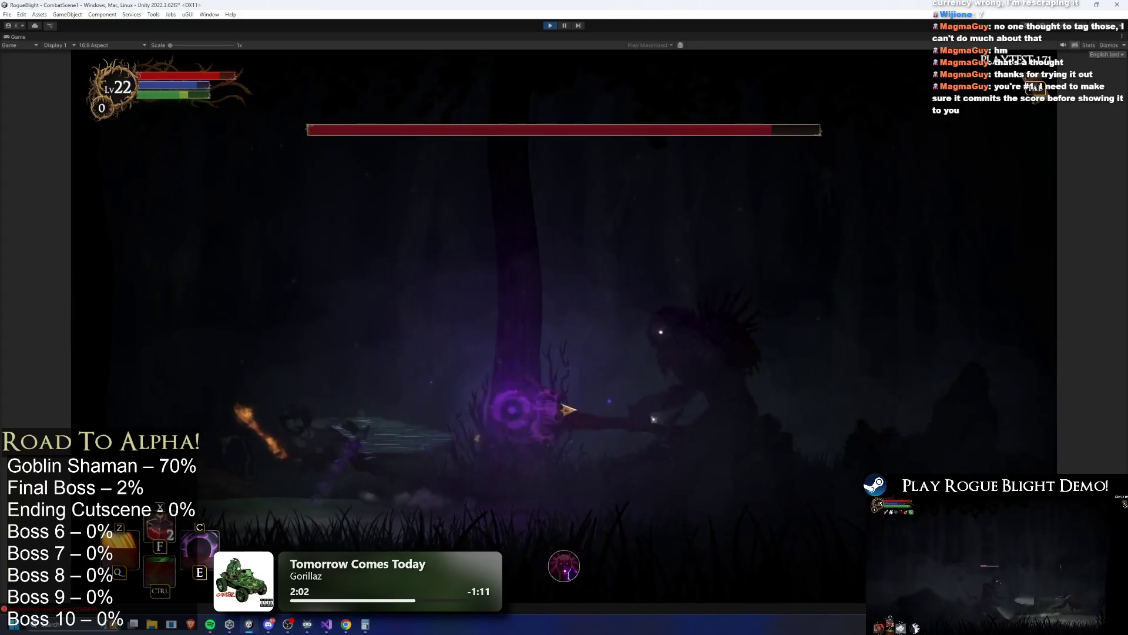
left_click(772, 418)
left_click(771, 417)
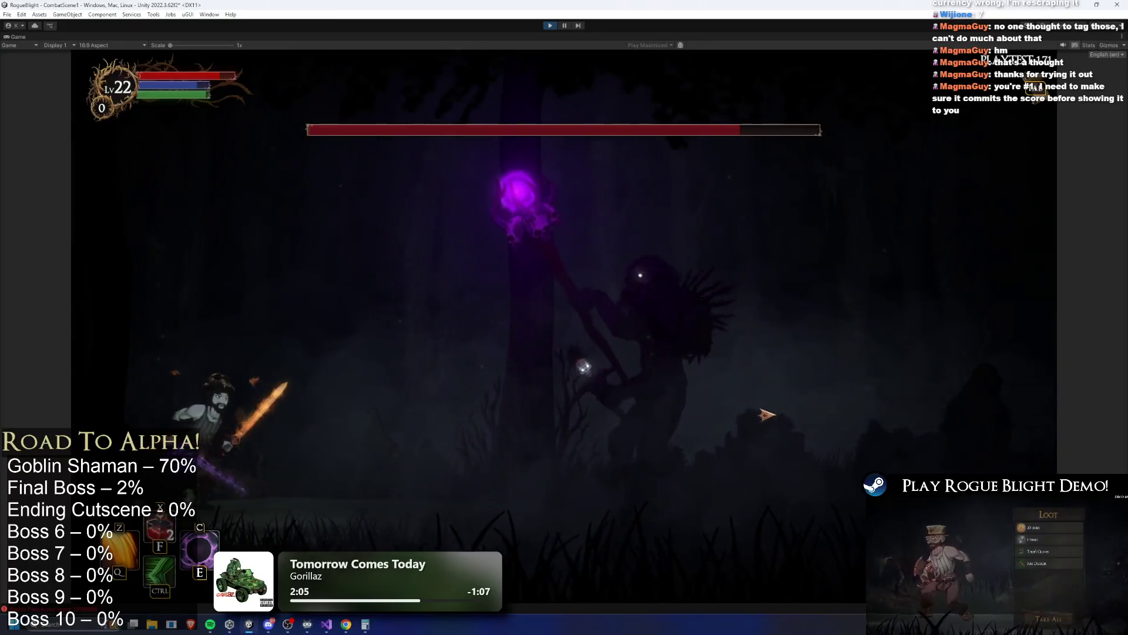
key("ctrl")
left_click(747, 400)
Dash and run around the boss to dodge it, then stop the playtest with Ctrl+P.
key("d")
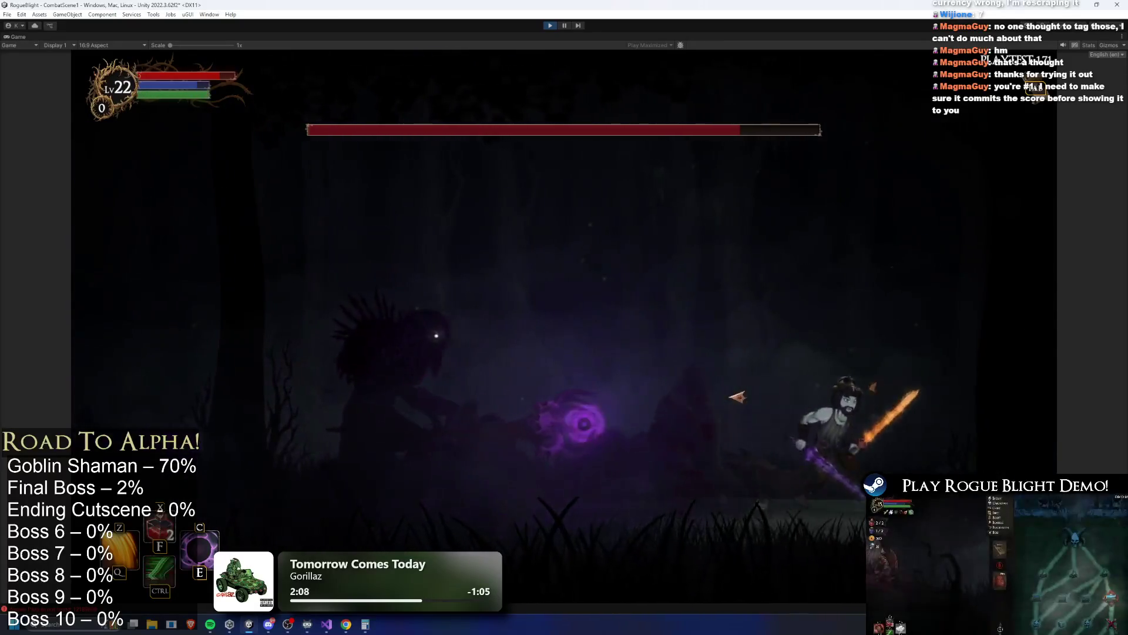
key("a")
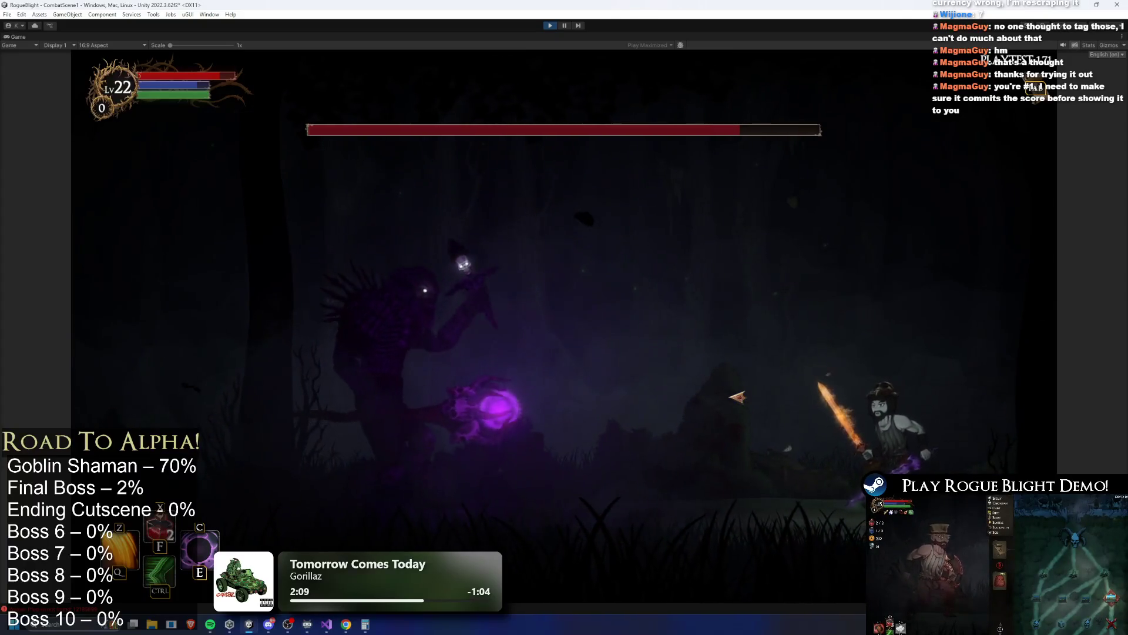
key("ctrl")
key("a")
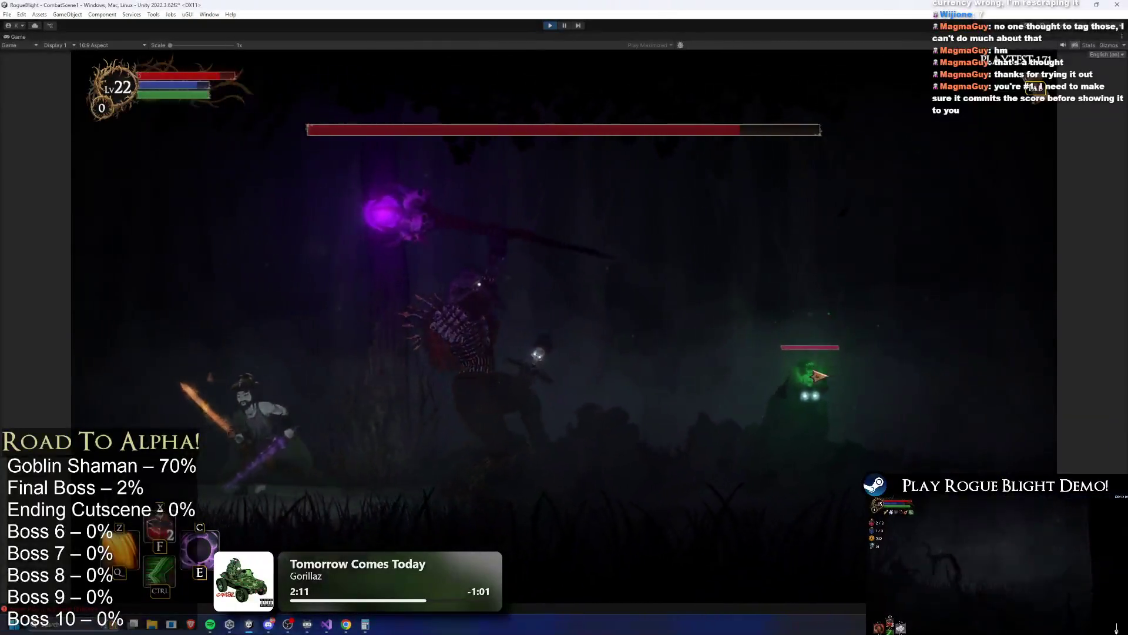
key("a")
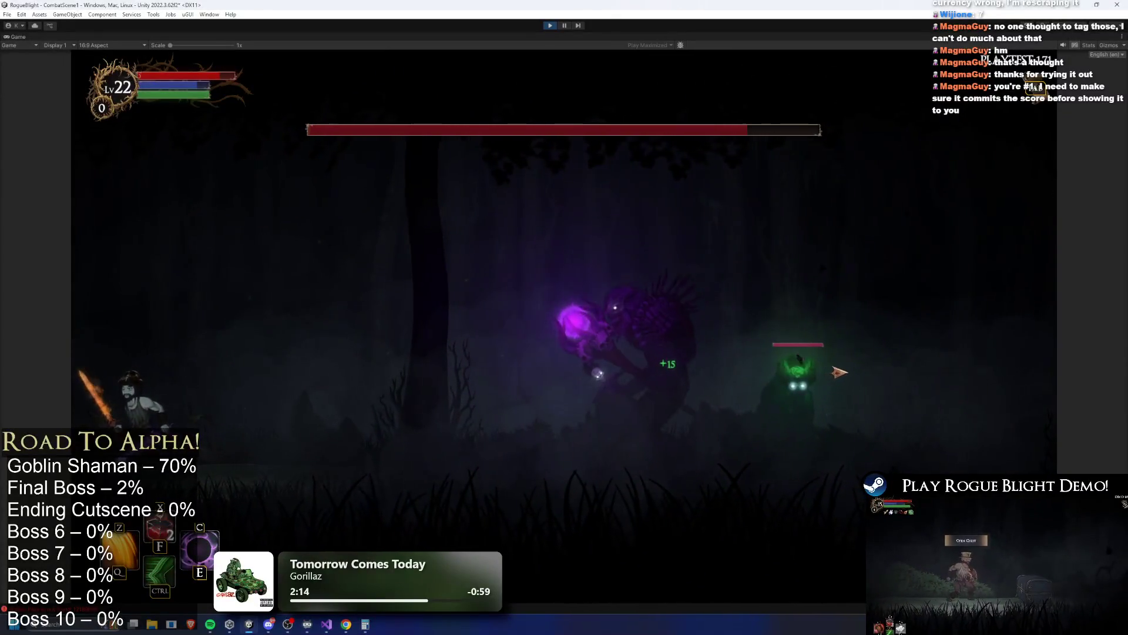
key("d")
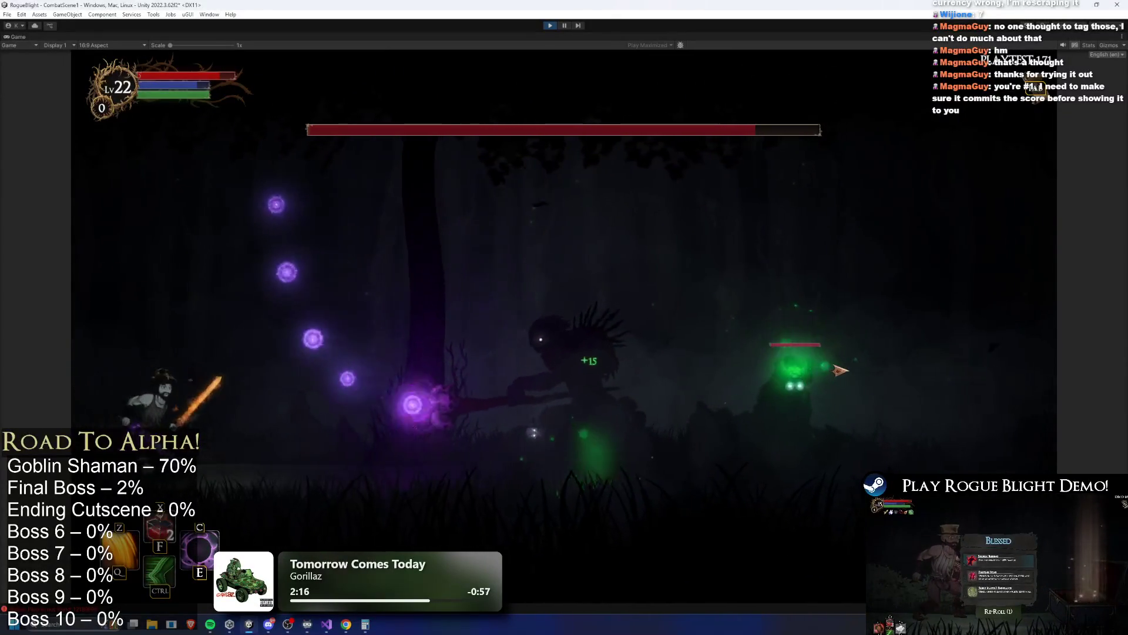
key("ctrl")
key("a")
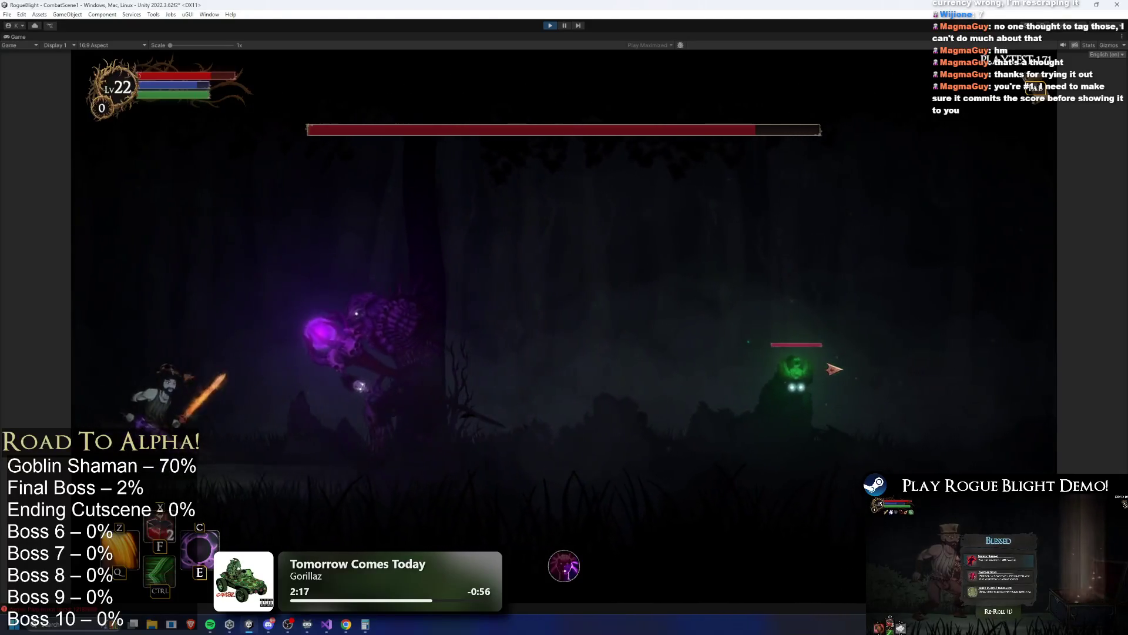
key("d")
key("d")
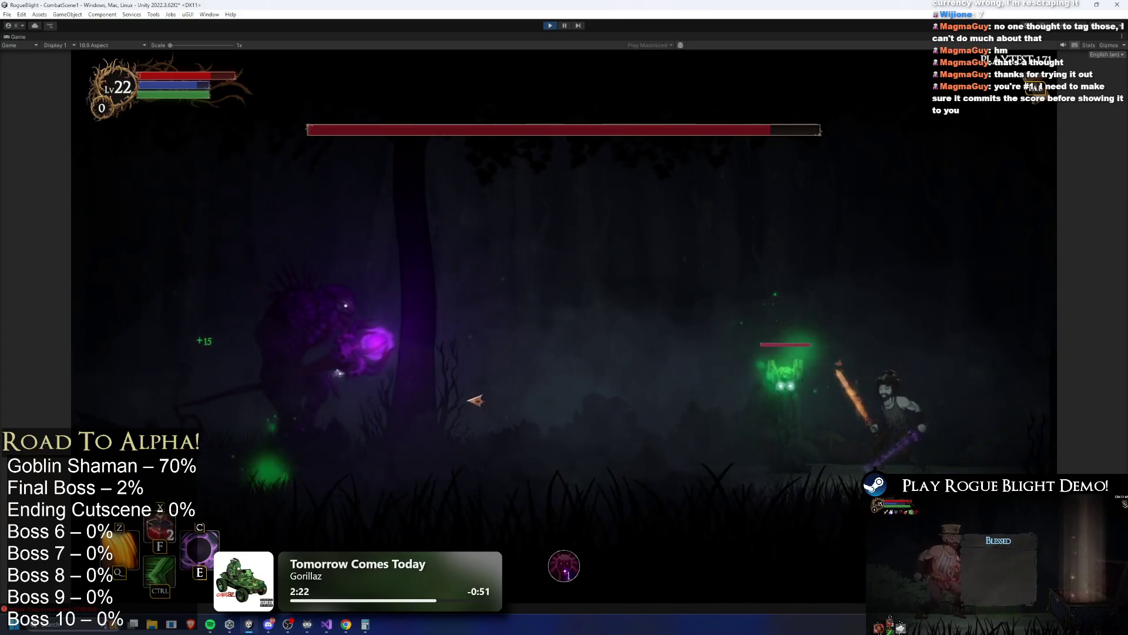
key("ctrl+p")
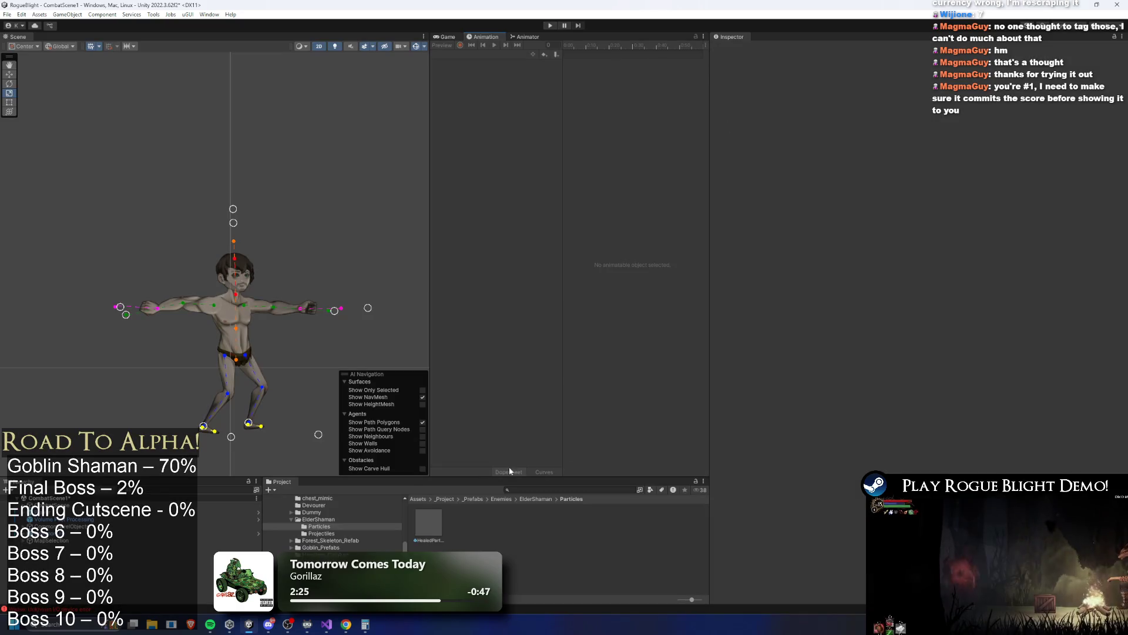
Search the Project for 'elder shama prefab' and open the ElderShaman prefab.
left_click(423, 527)
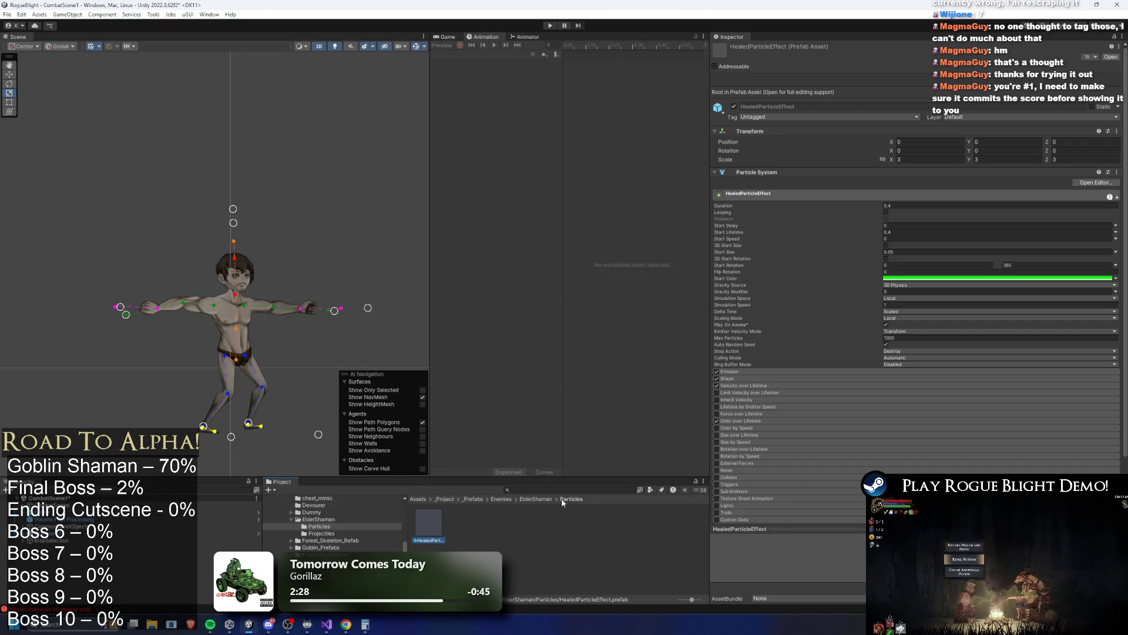
left_click(536, 491)
type("elder sham")
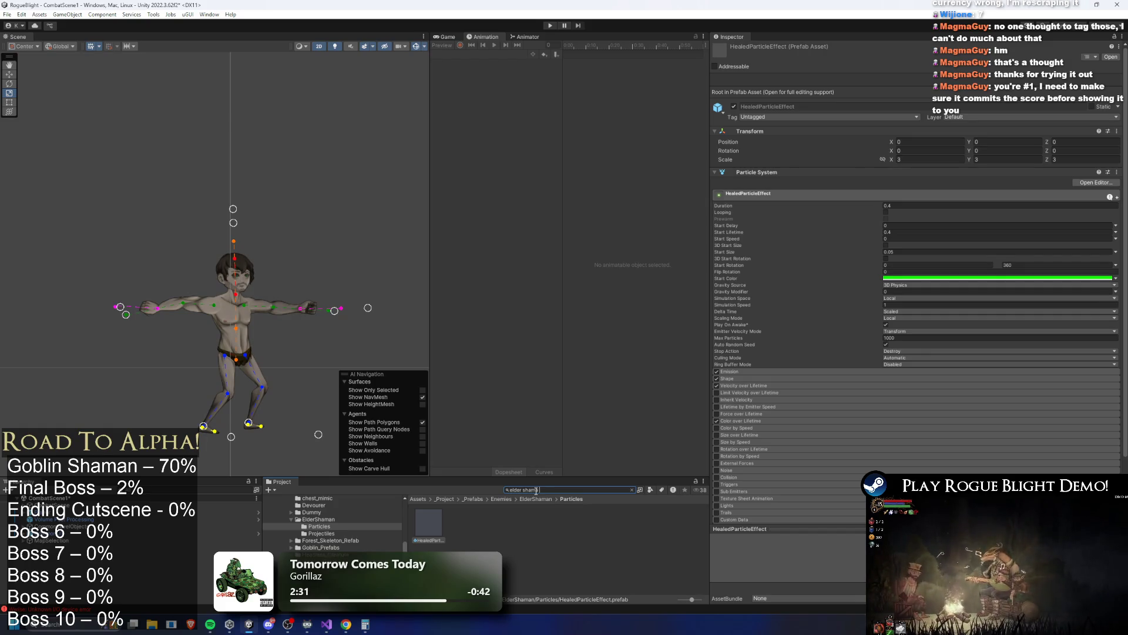
type("a prefab")
double_click(425, 520)
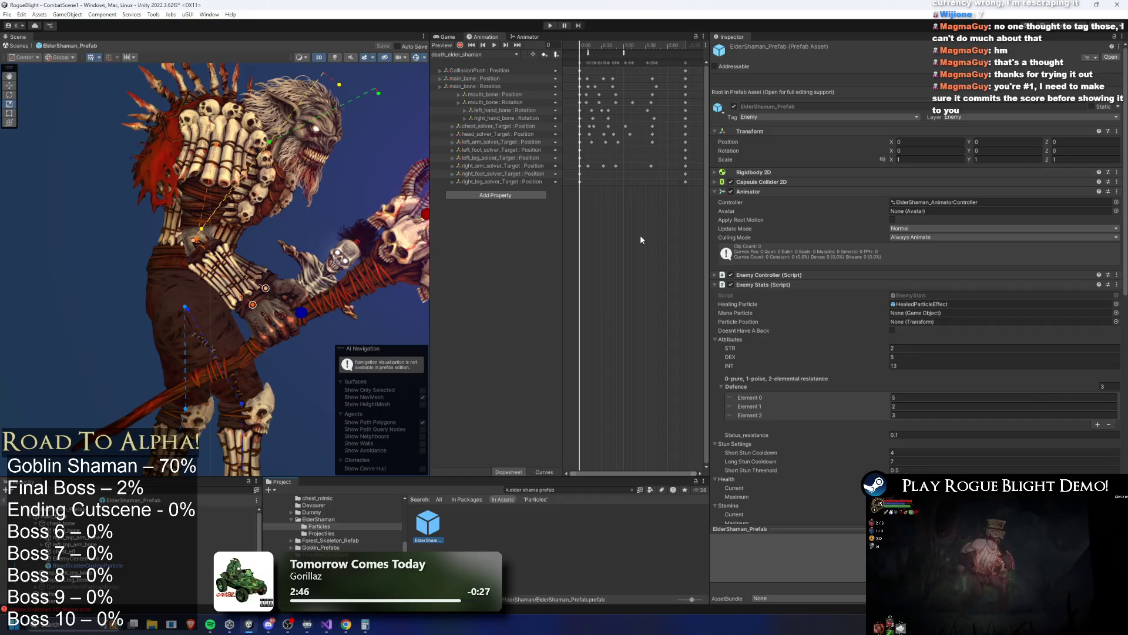
Locate the EnemyStats script from the Enemy Stats Script field and open it in the code editor.
scroll(1096, 305, "down", 8)
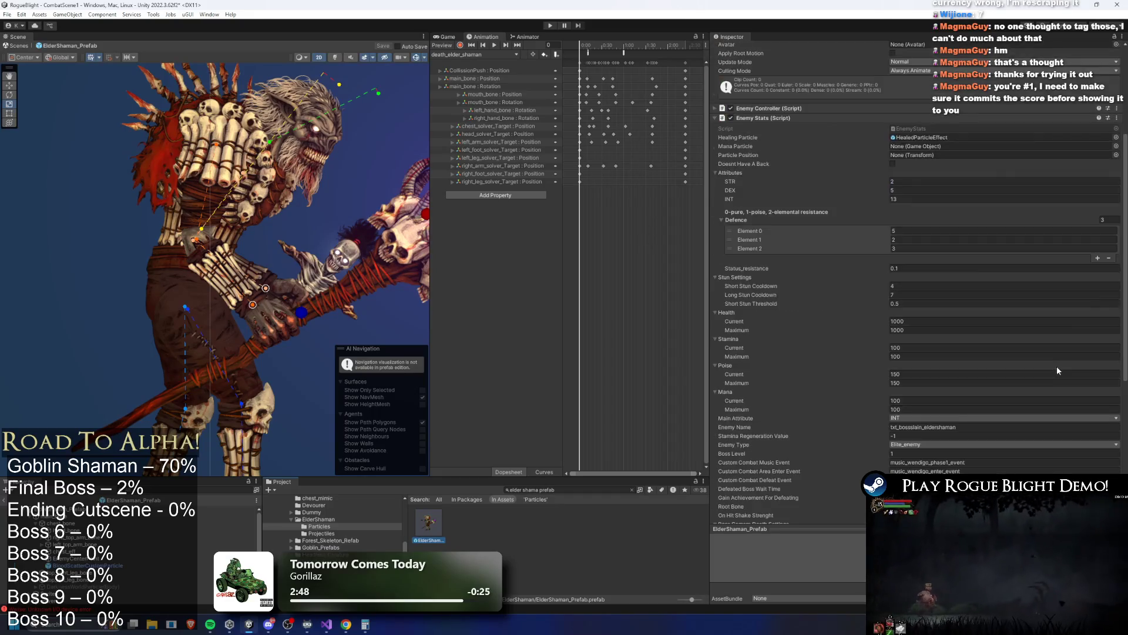
scroll(788, 295, "up", 4)
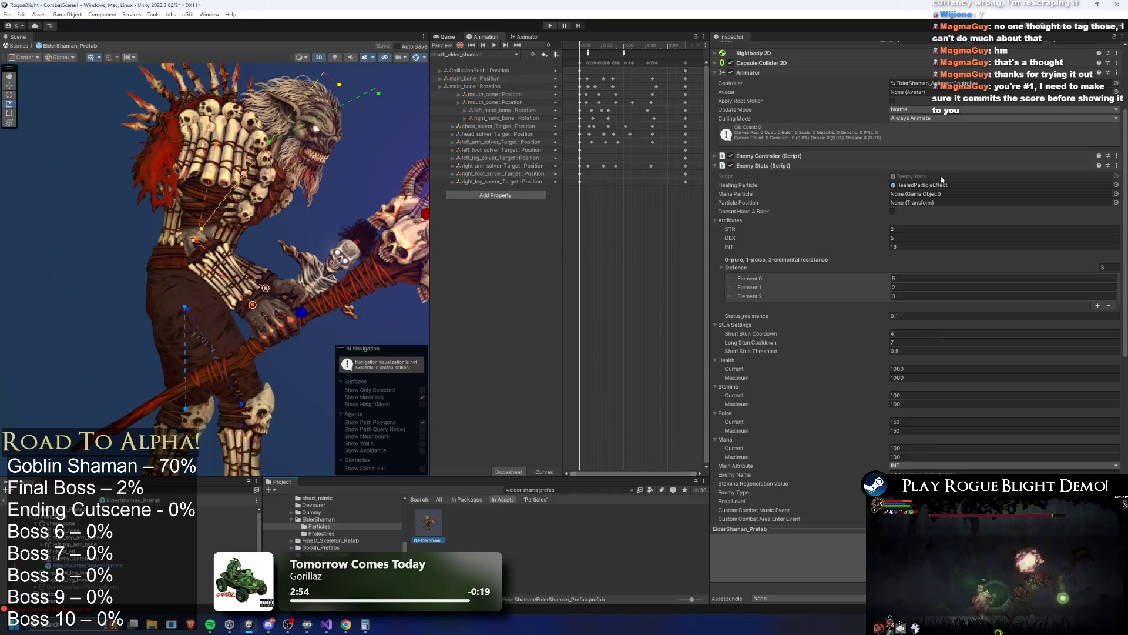
left_click(941, 178)
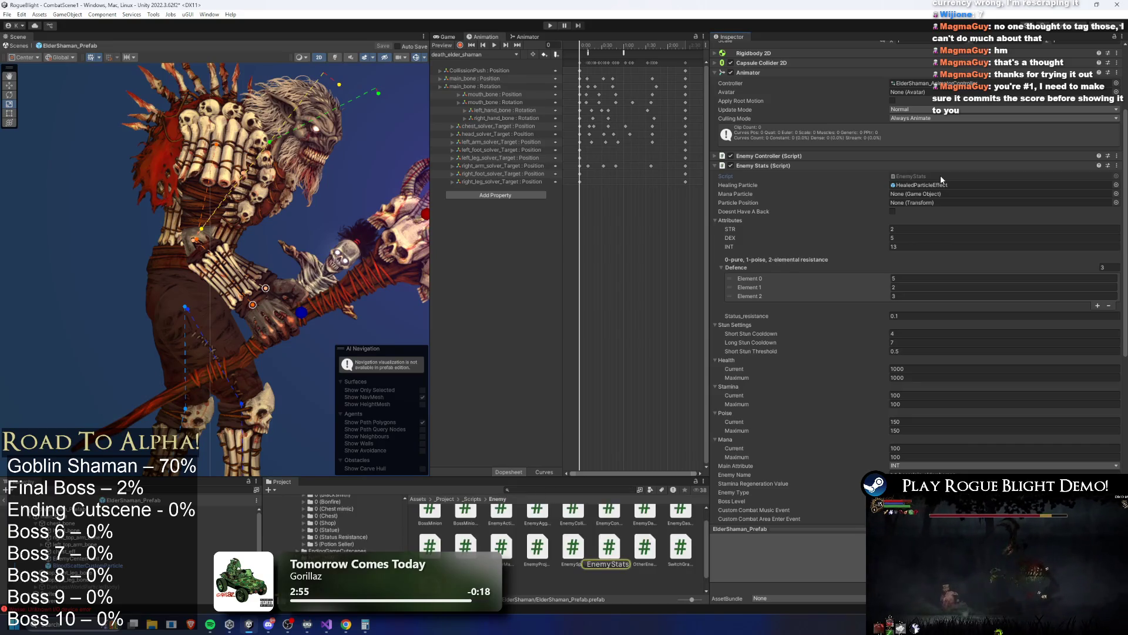
key("super+shift+Right")
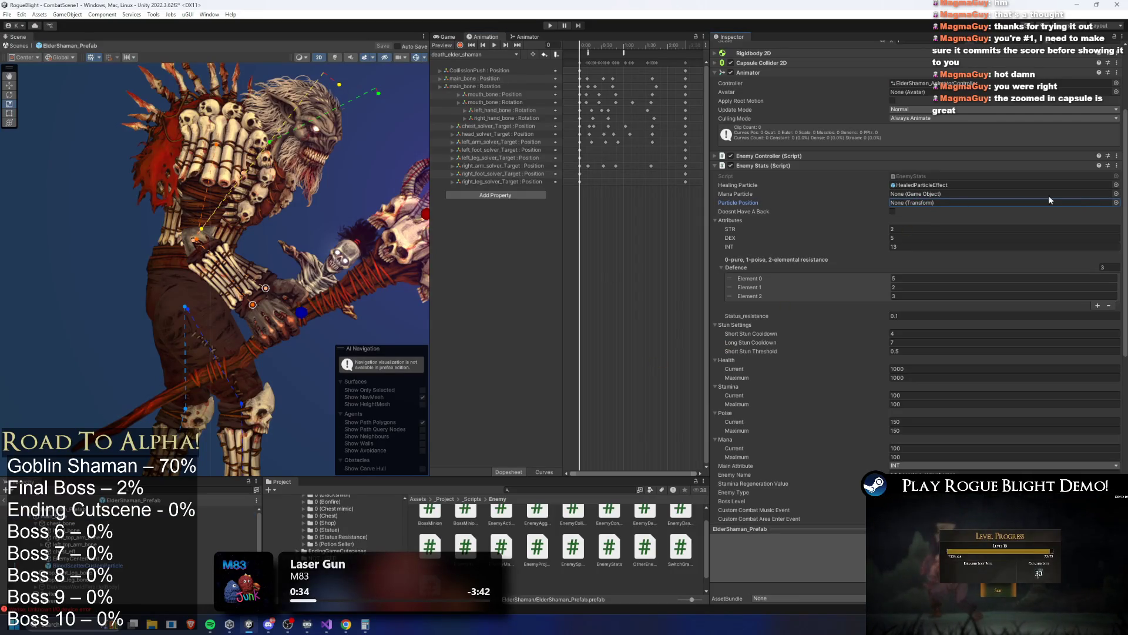
Set Enemy Stats' Particle Position to EnemyCenterPoint, then start another playtest.
left_click(1116, 202)
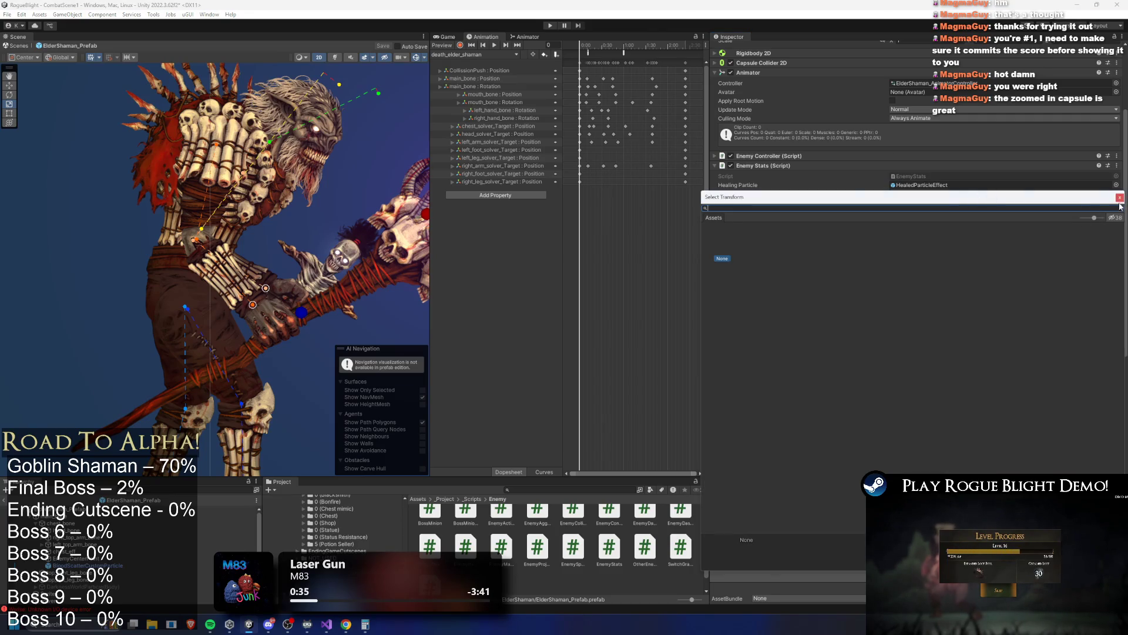
left_click(1120, 198)
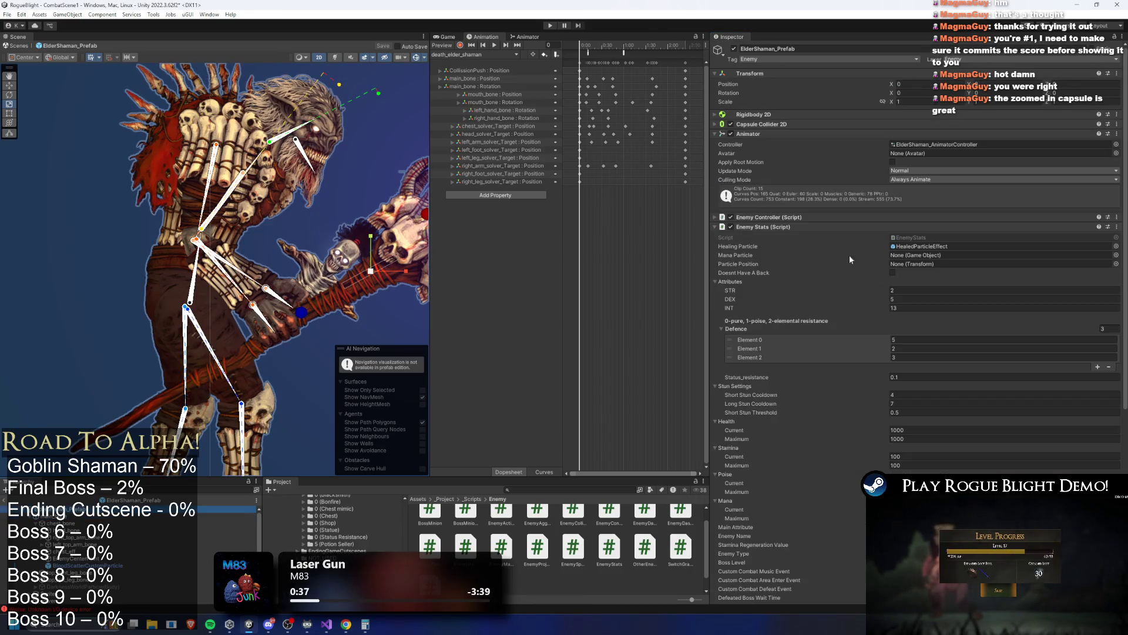
left_click(1116, 263)
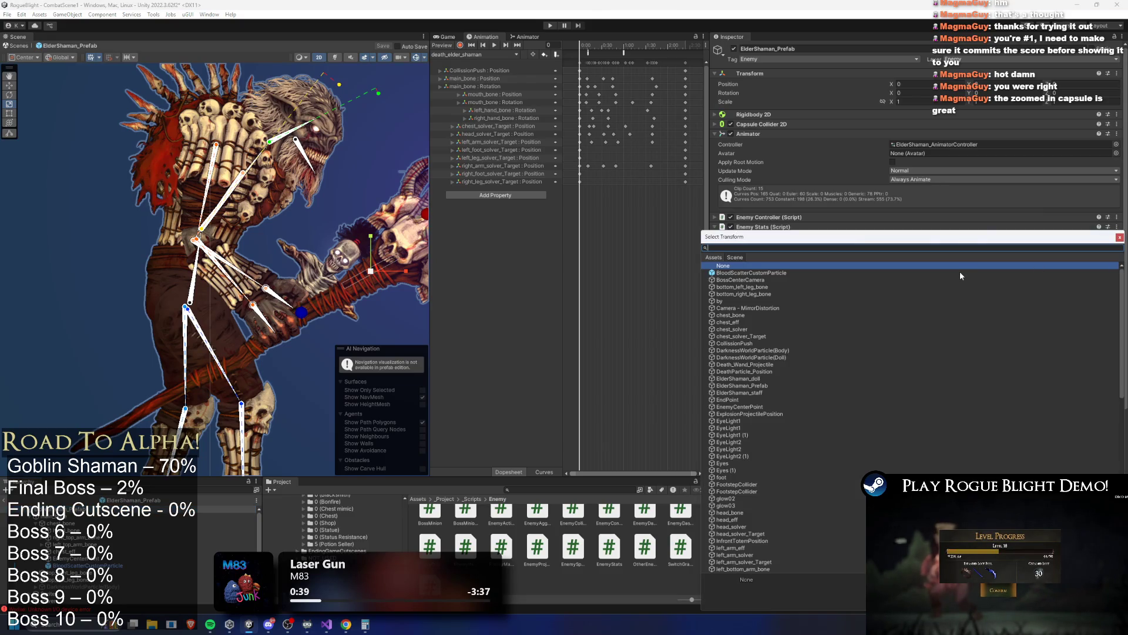
type("Enemy cent")
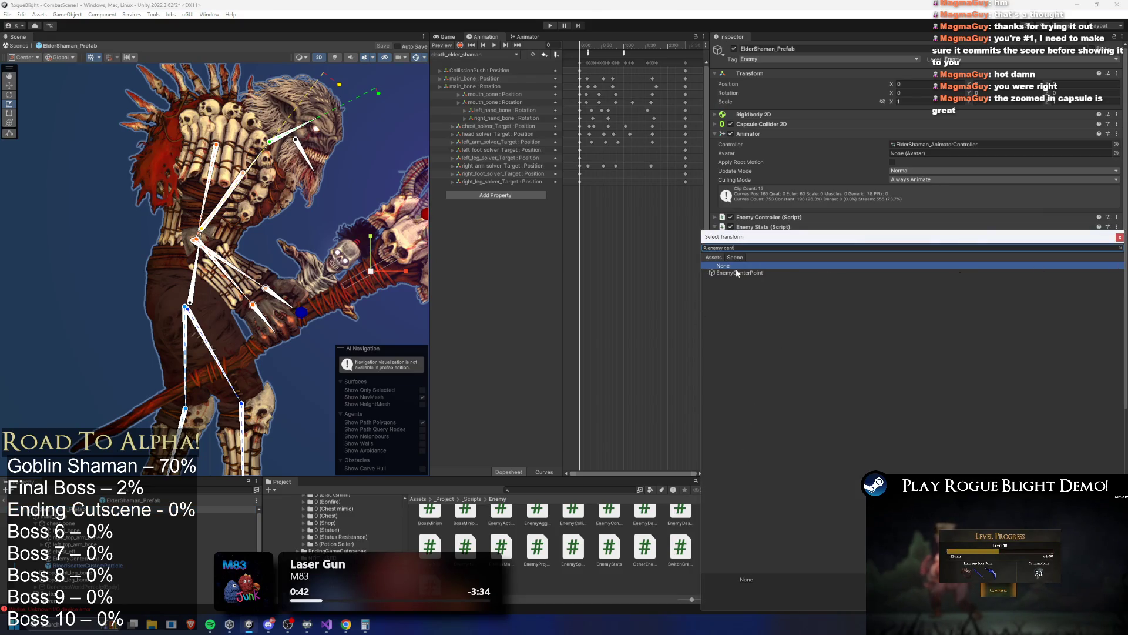
double_click(737, 273)
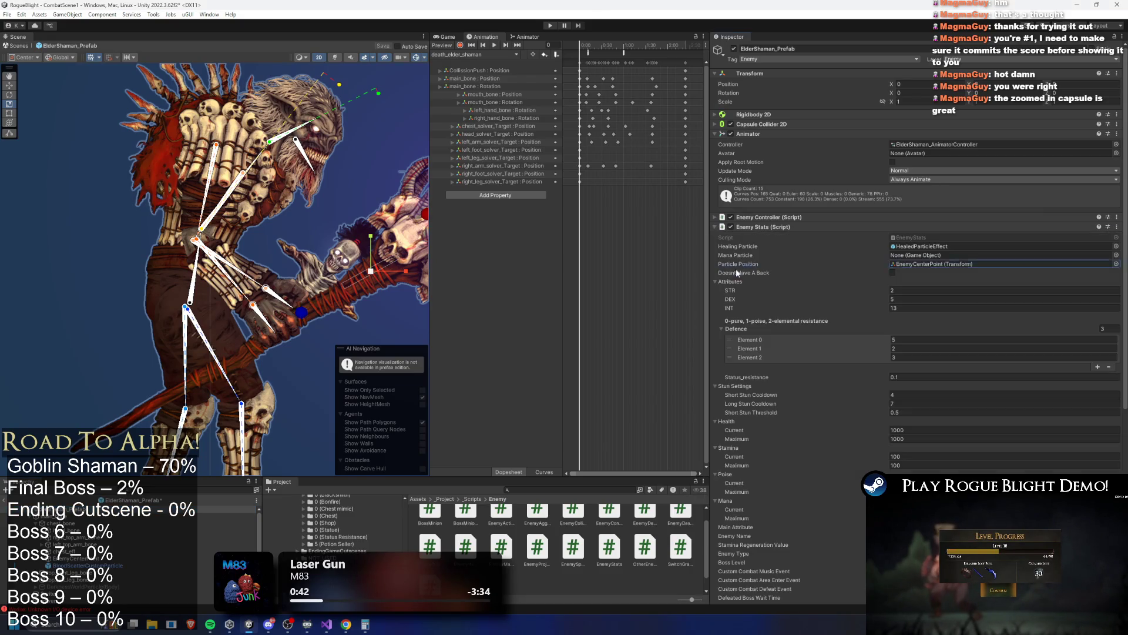
left_click(548, 26)
key("Return")
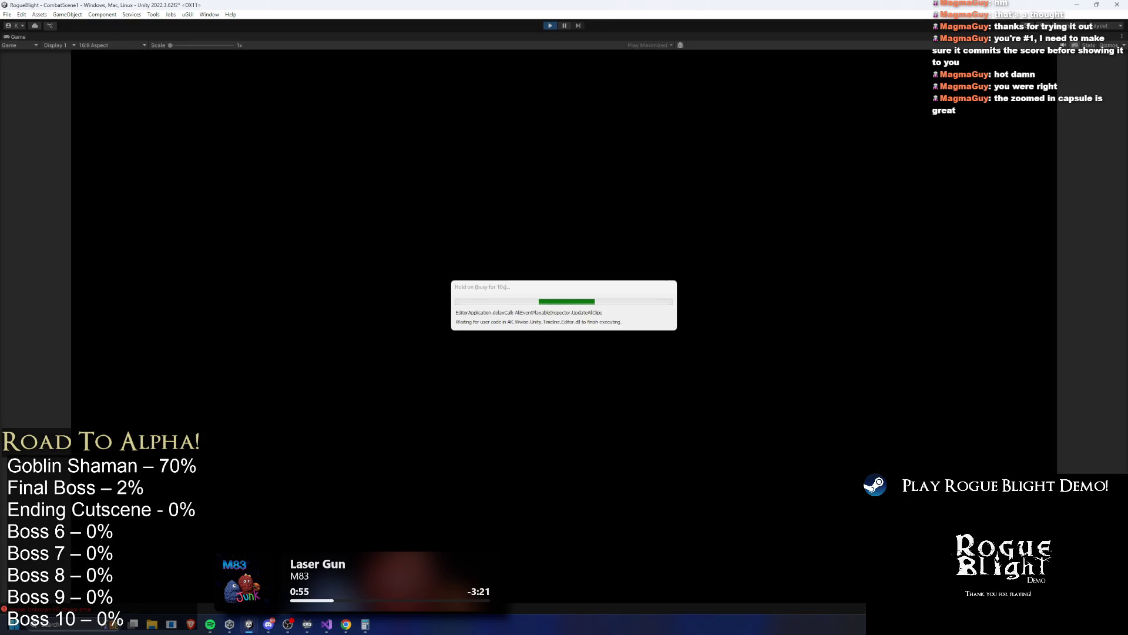
Close in on the Elder Shaman and land repeated sword strikes while dodging its blasts.
key("d")
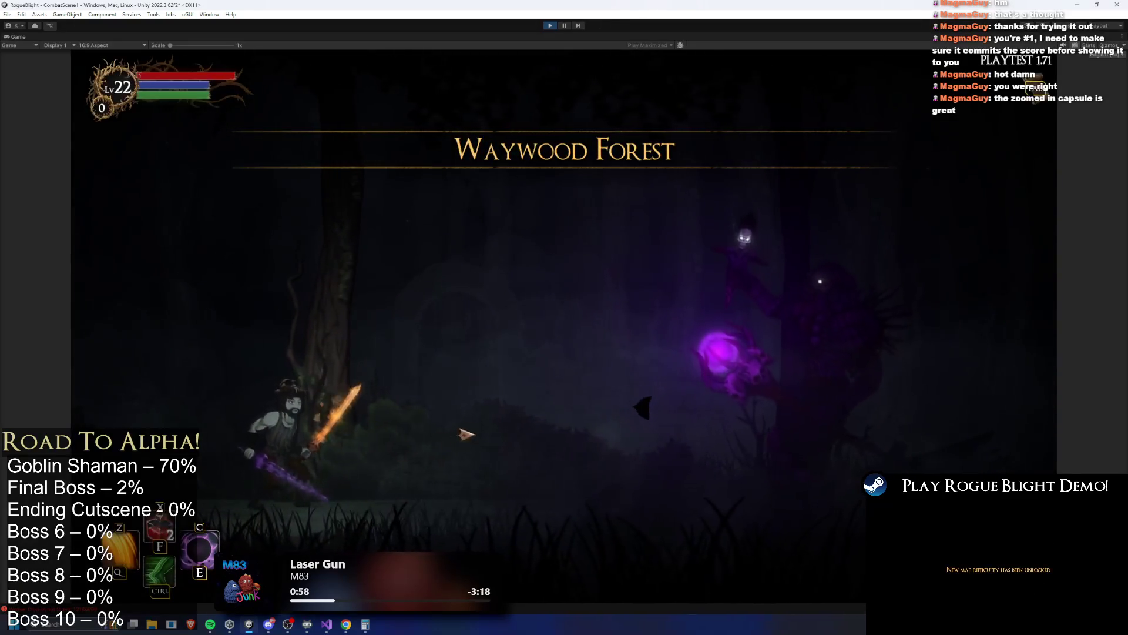
left_click(748, 320)
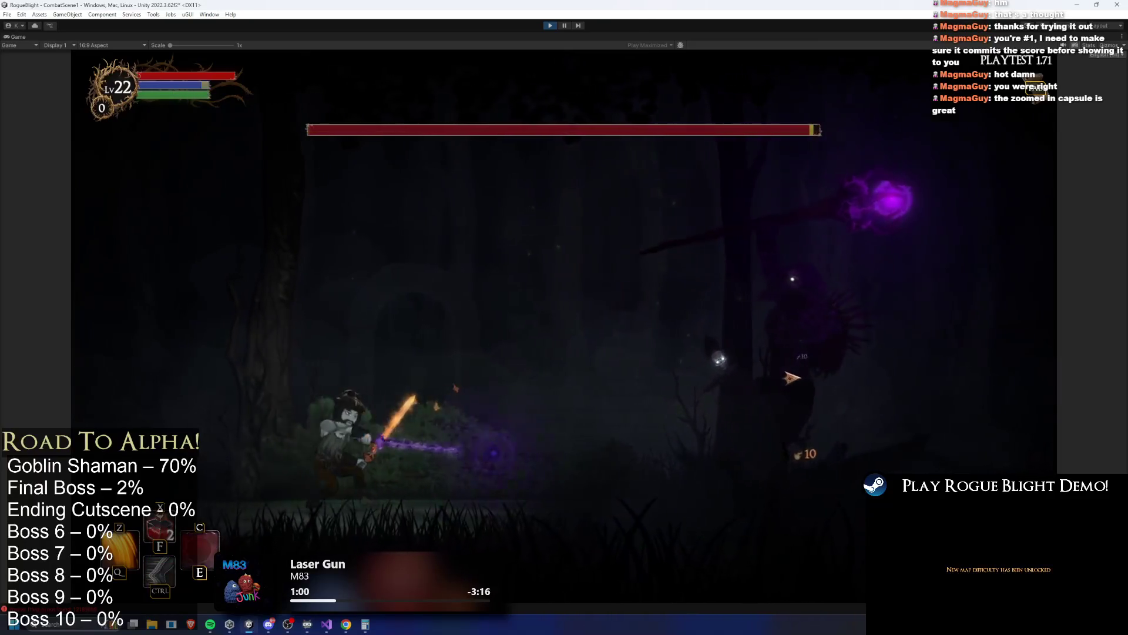
key("a")
key("d")
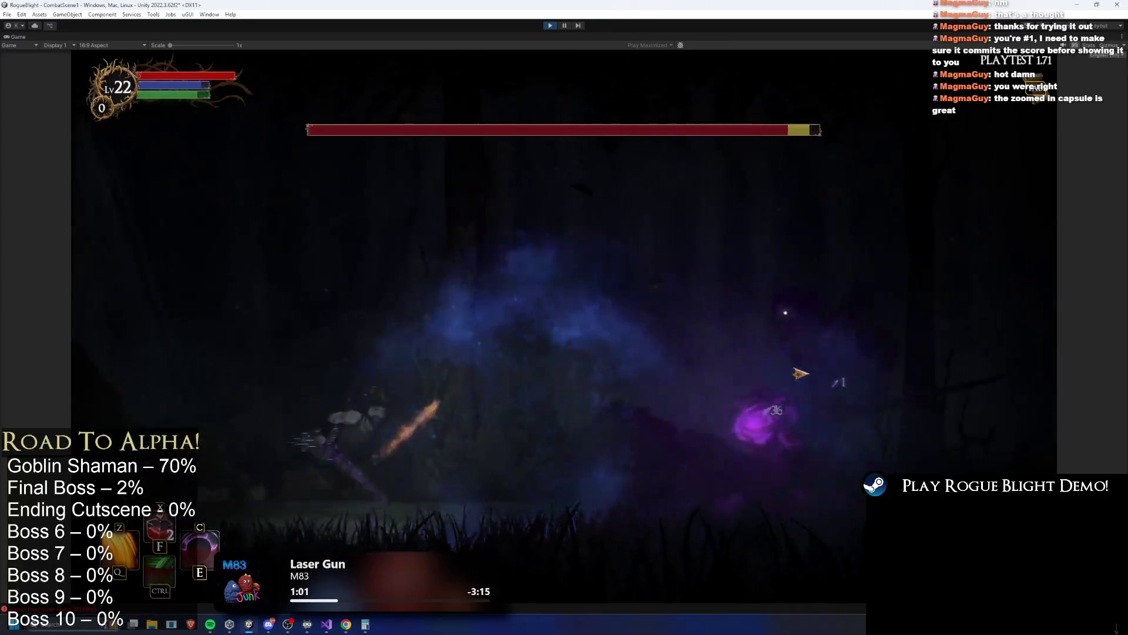
left_click(805, 408)
key("d")
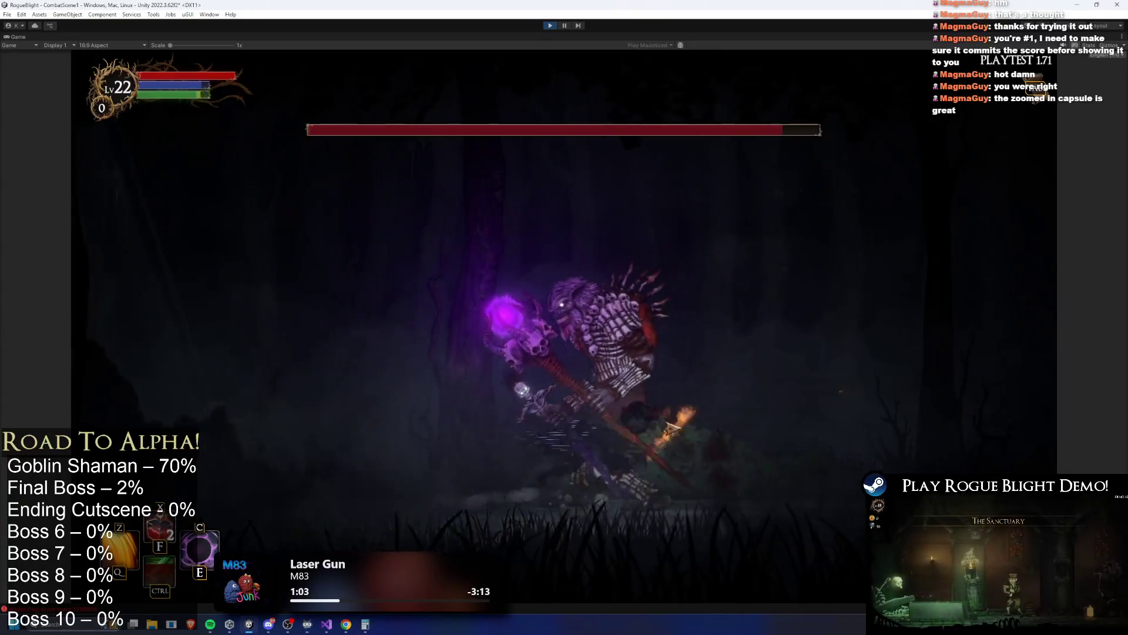
left_click(650, 490)
key("a")
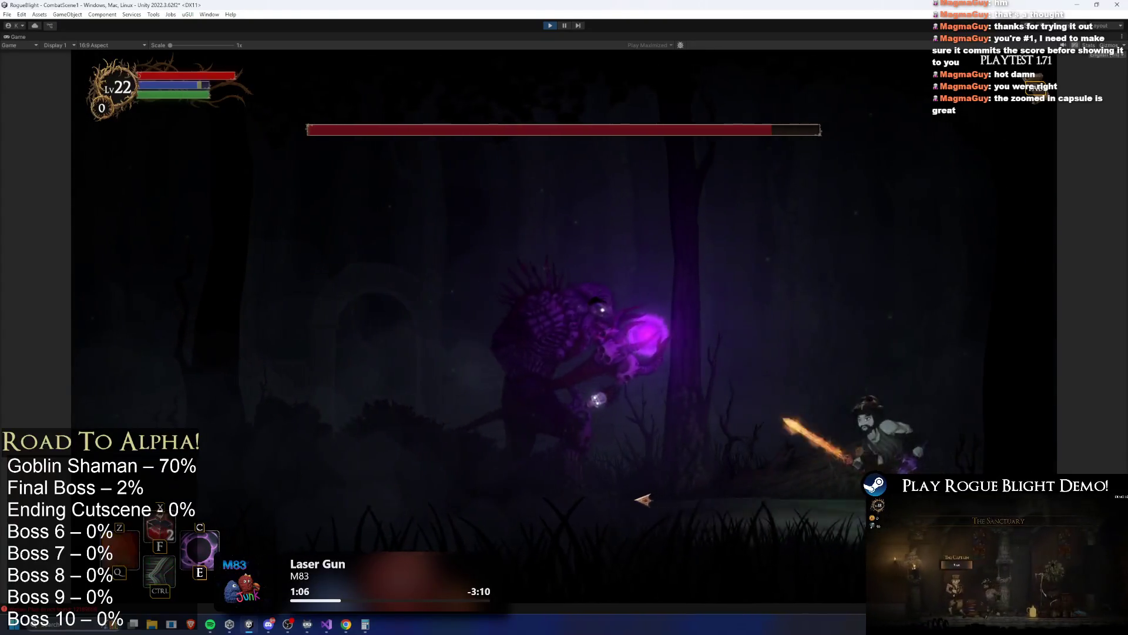
left_click(649, 490)
key("d")
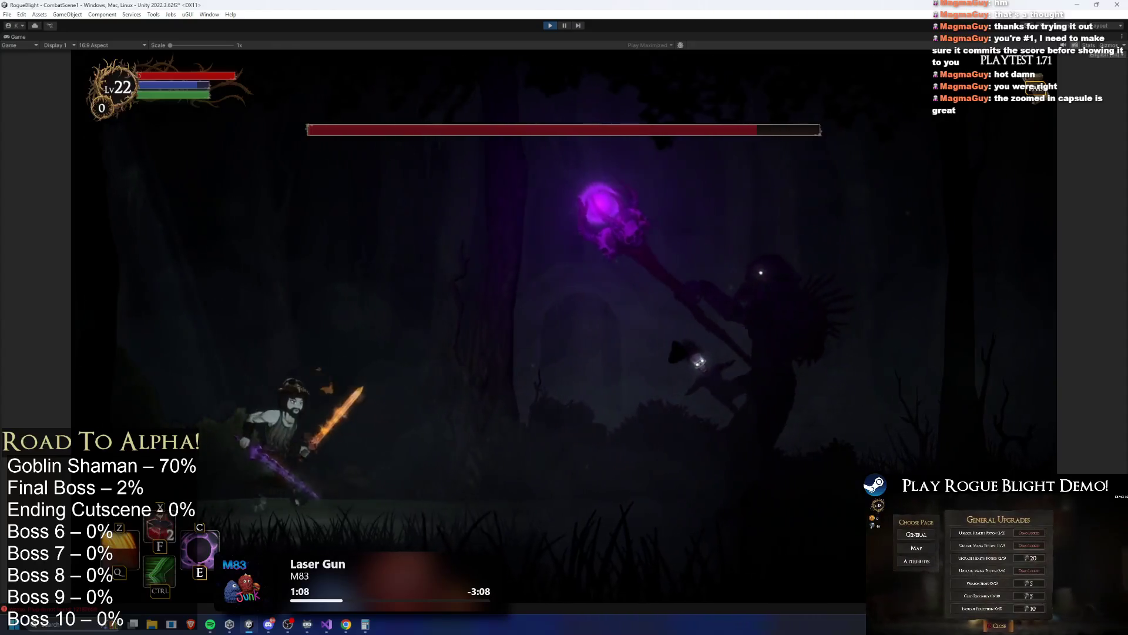
left_click(764, 502)
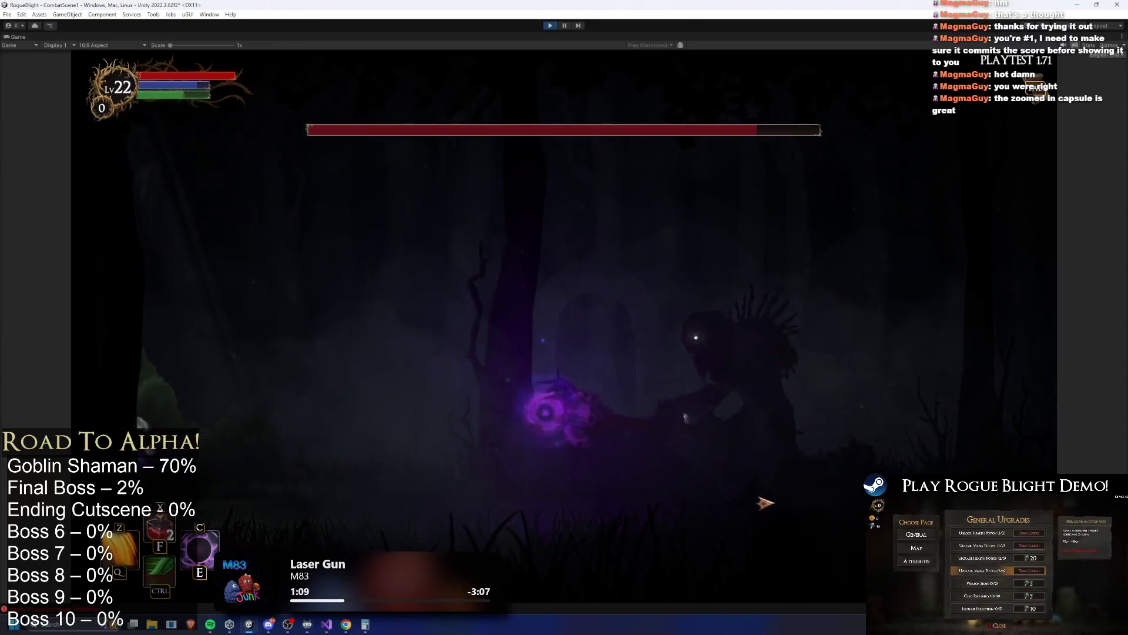
key("d")
left_click(853, 529)
key("a")
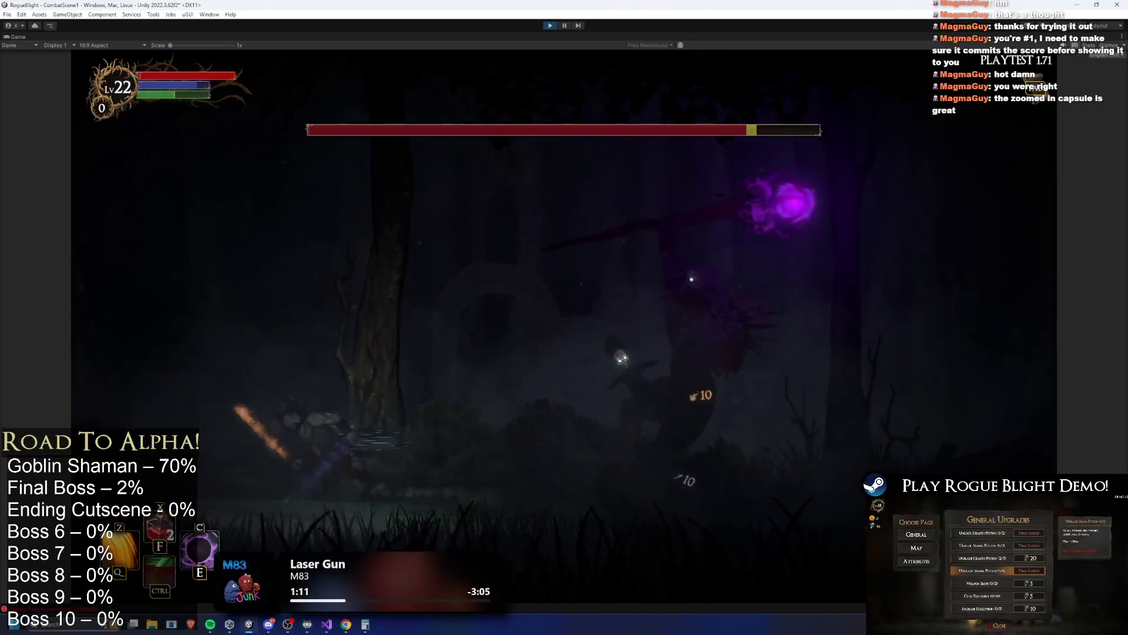
key("d")
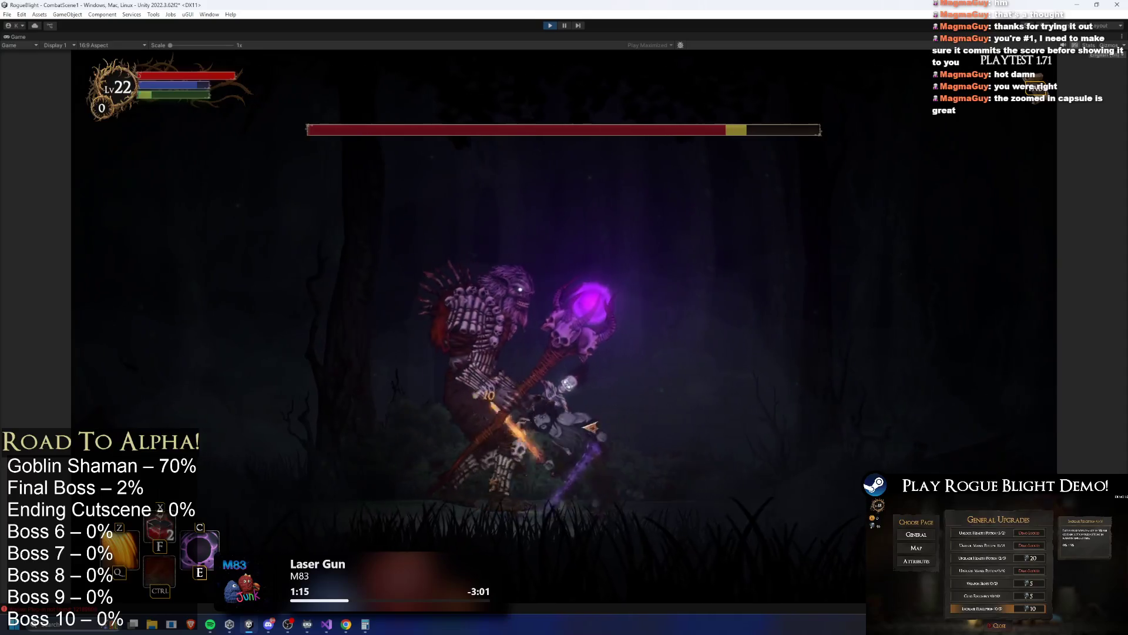
key("a")
left_click(809, 477)
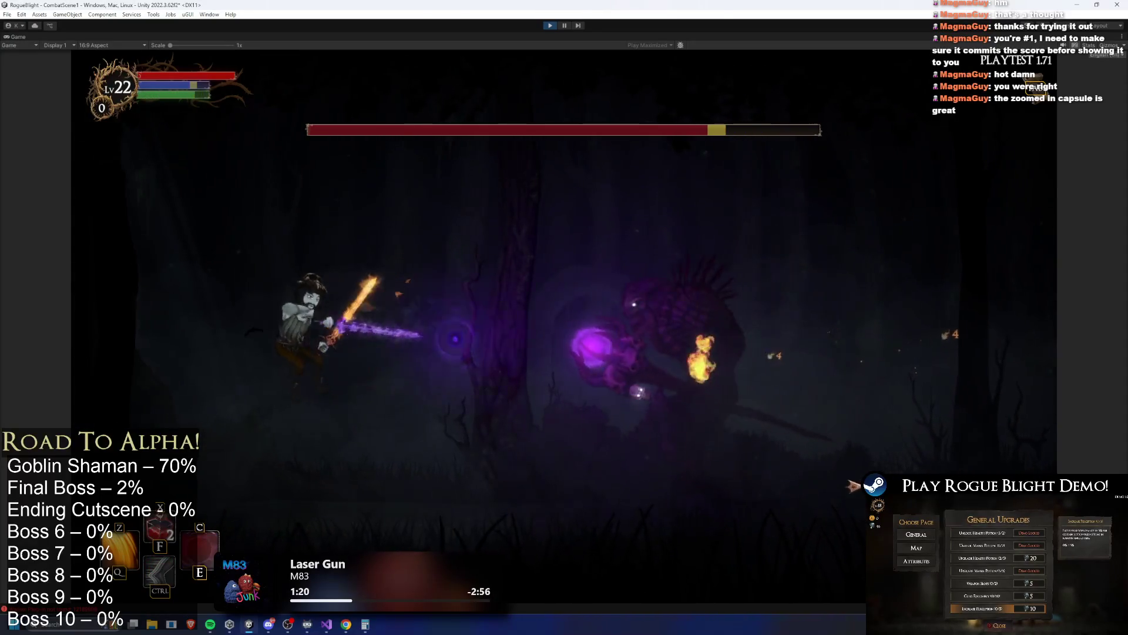
key("d")
left_click(523, 472)
Jump and dash through the boss, slashing it mid-air and from underneath.
key("d")
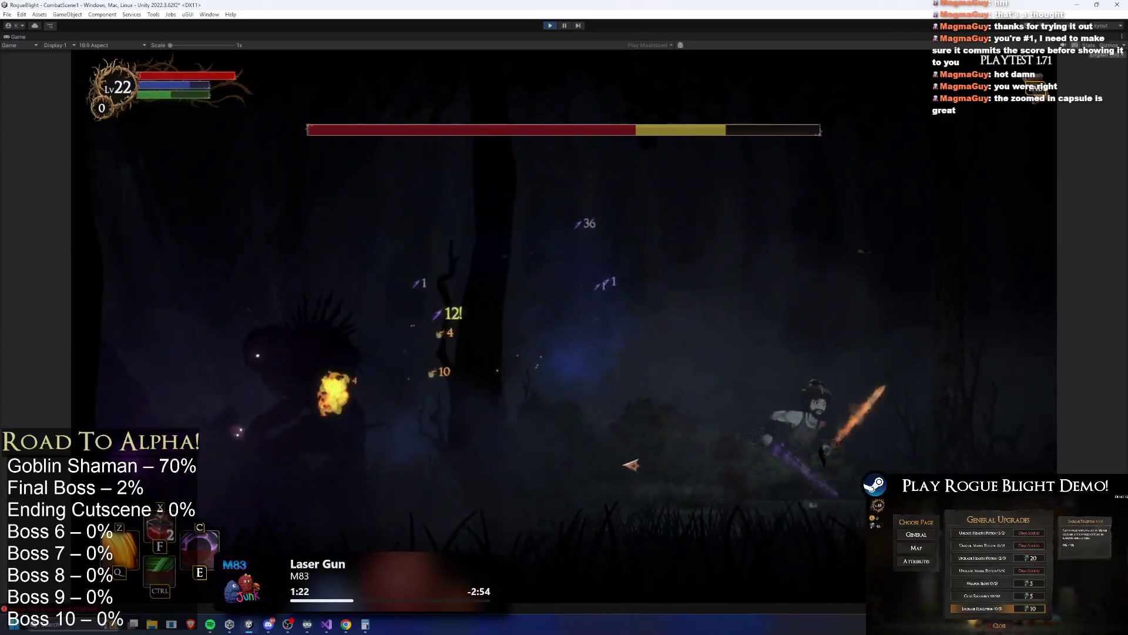
key("a")
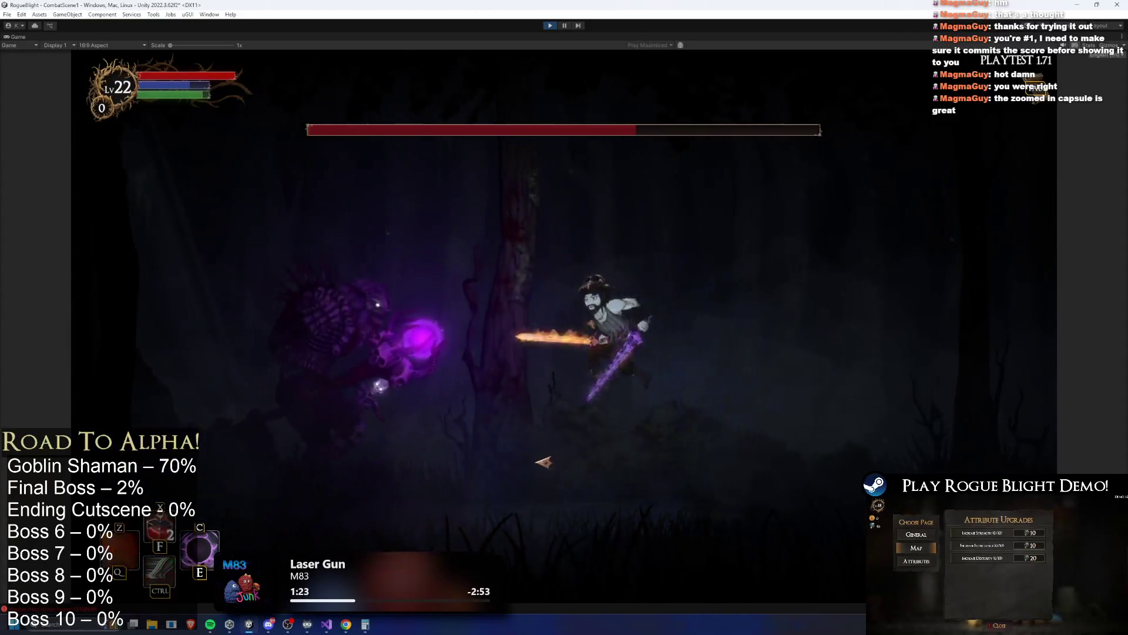
left_click(558, 450)
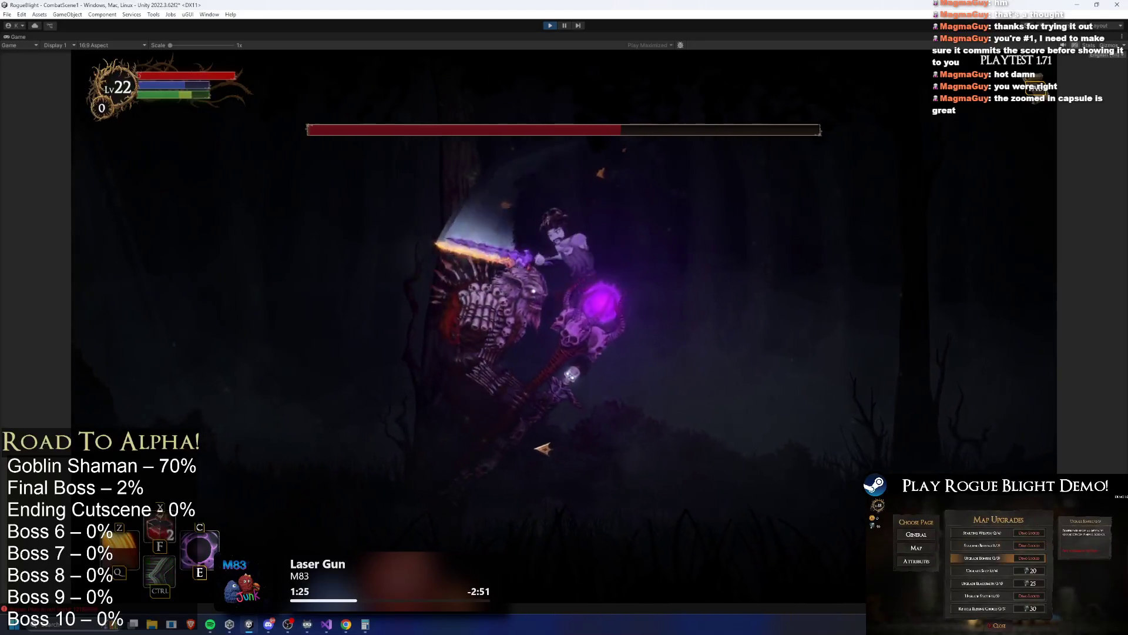
key("d")
key("a")
left_click(561, 436)
left_click(563, 435)
key("d")
key("a")
key("d")
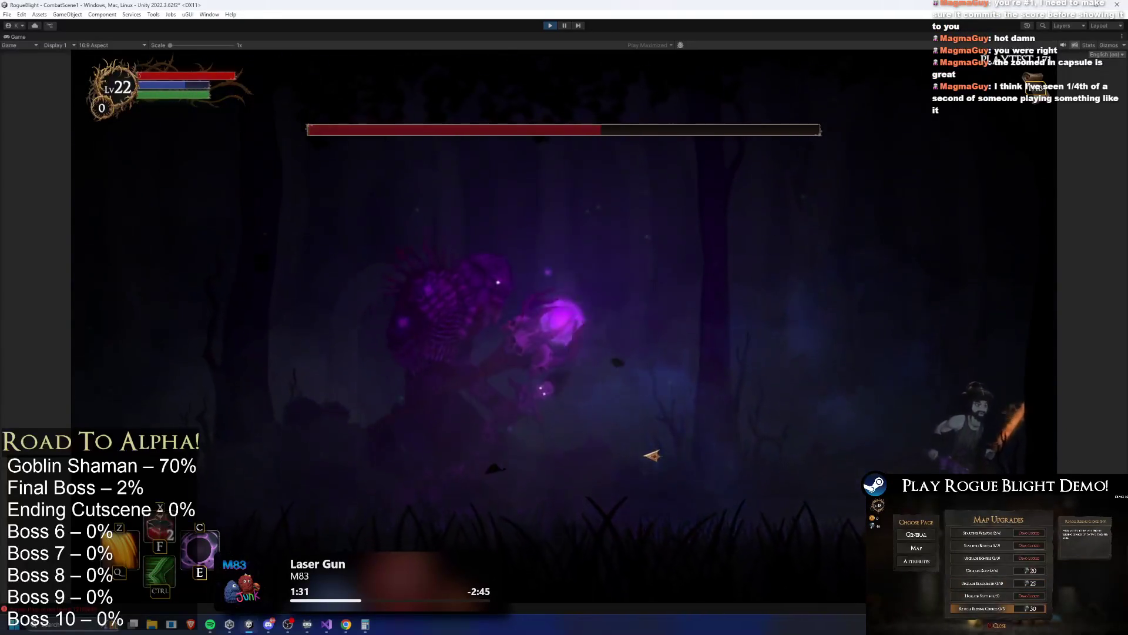
key("a")
left_click(563, 435)
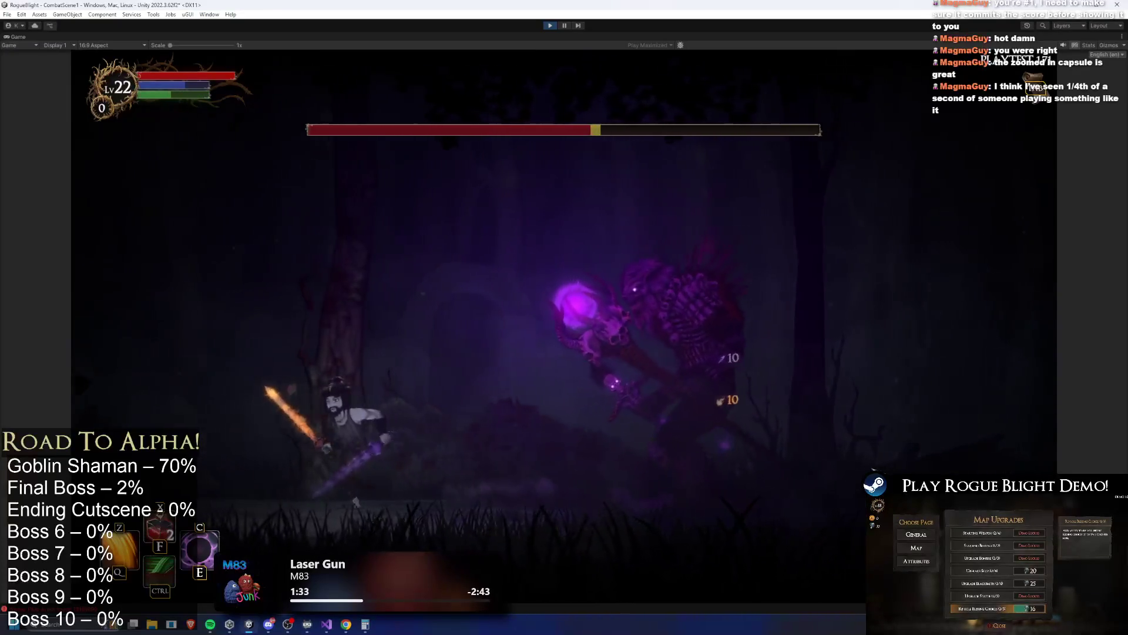
key("a")
key("d")
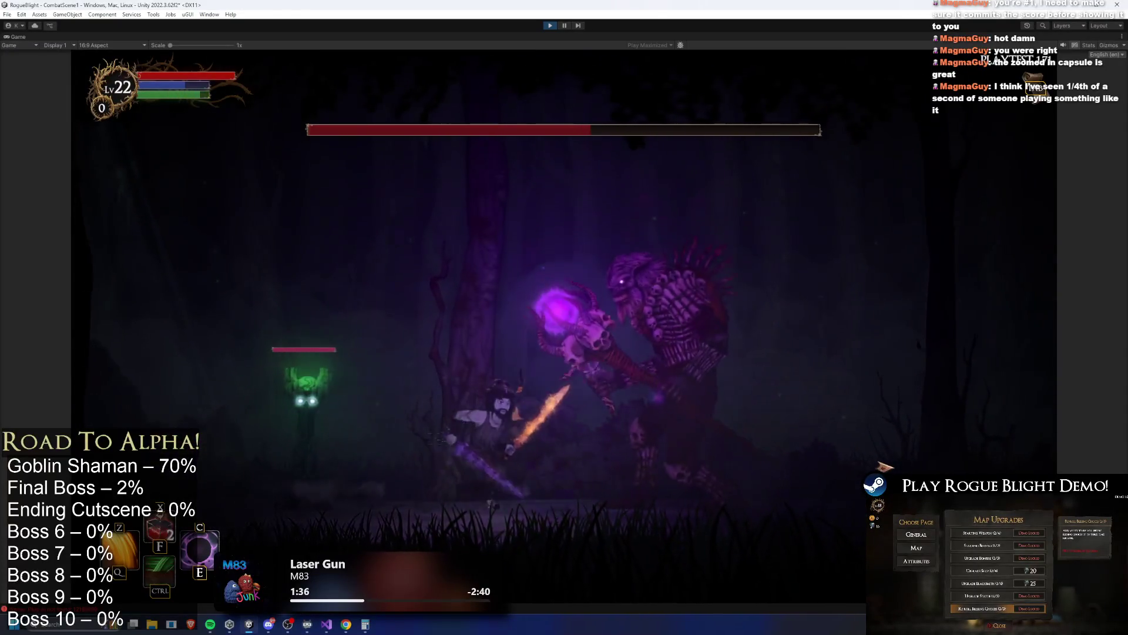
Run back and forth across the arena dodging the boss as the totems heal it.
key("d")
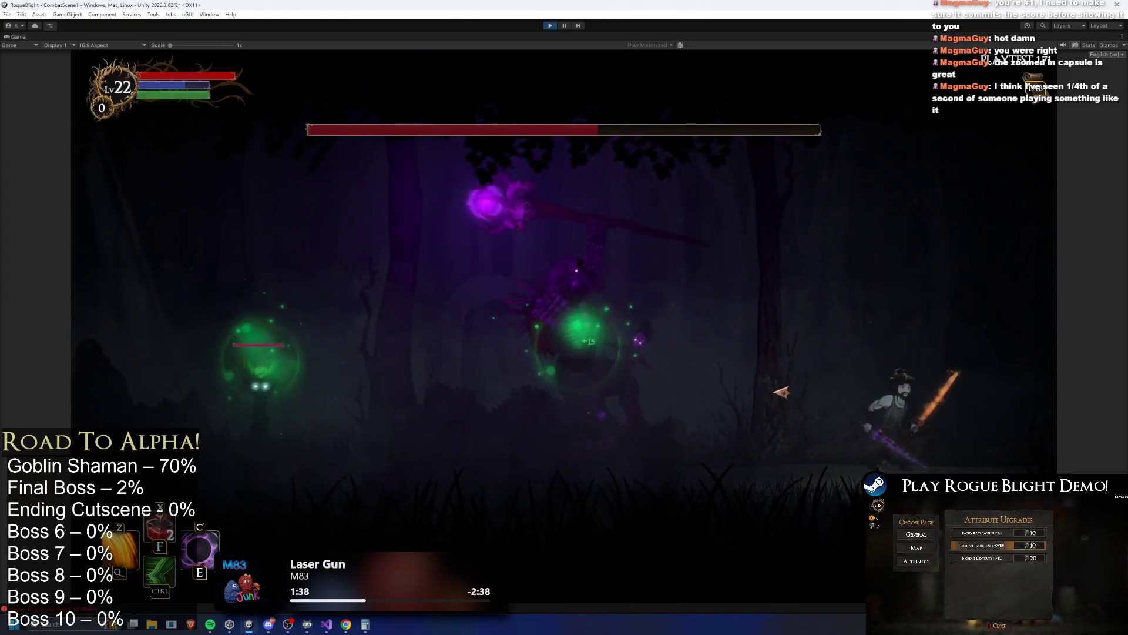
key("a")
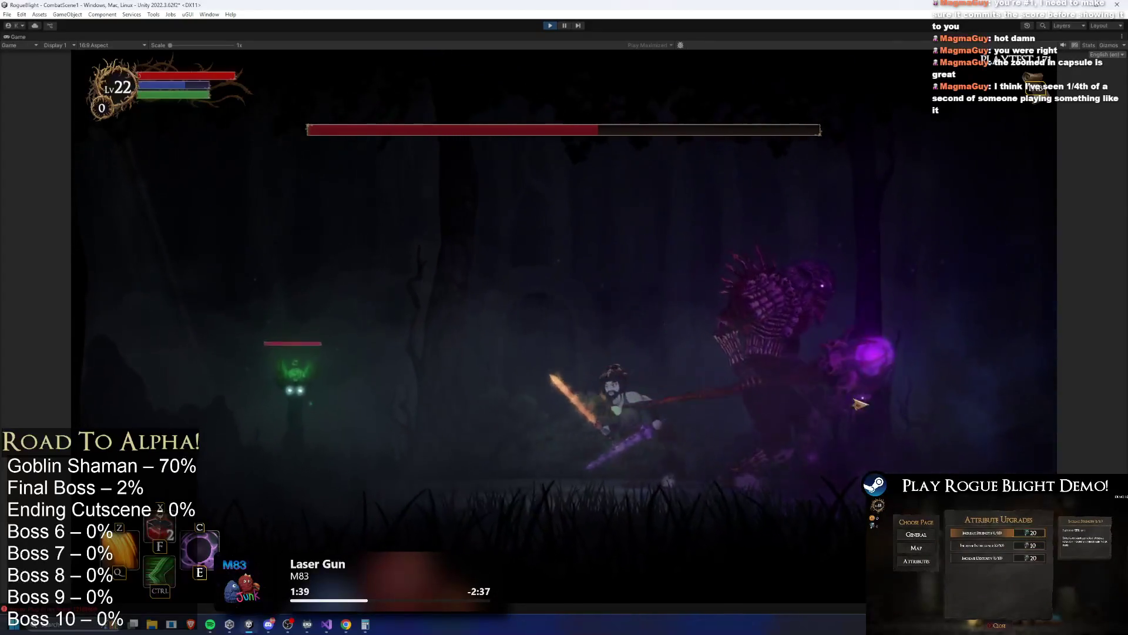
key("d")
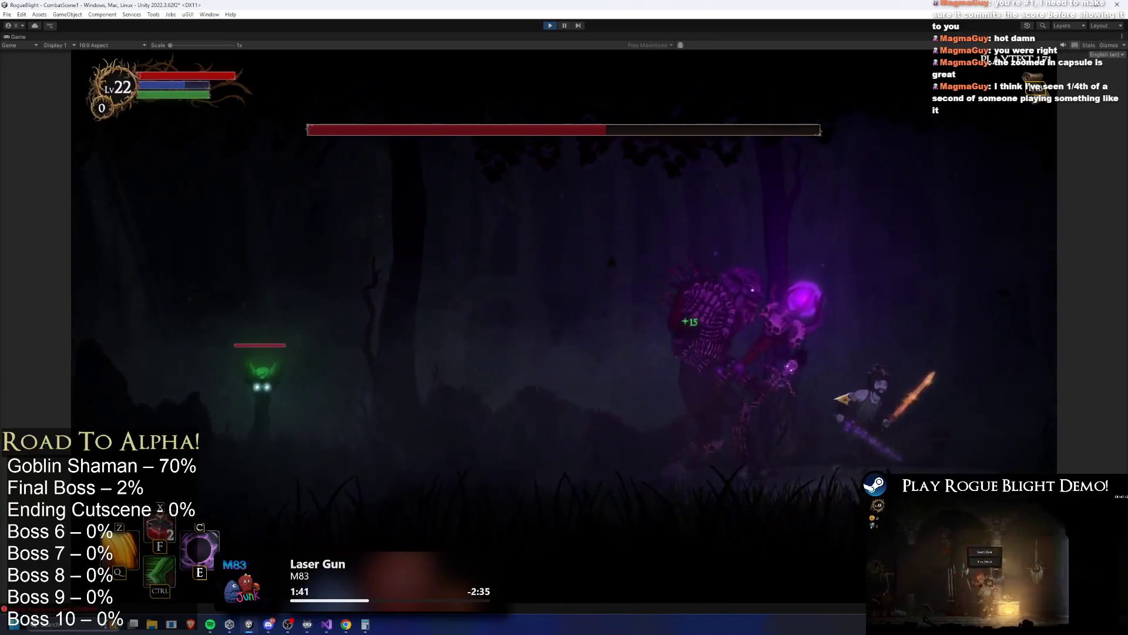
key("a")
key("a")
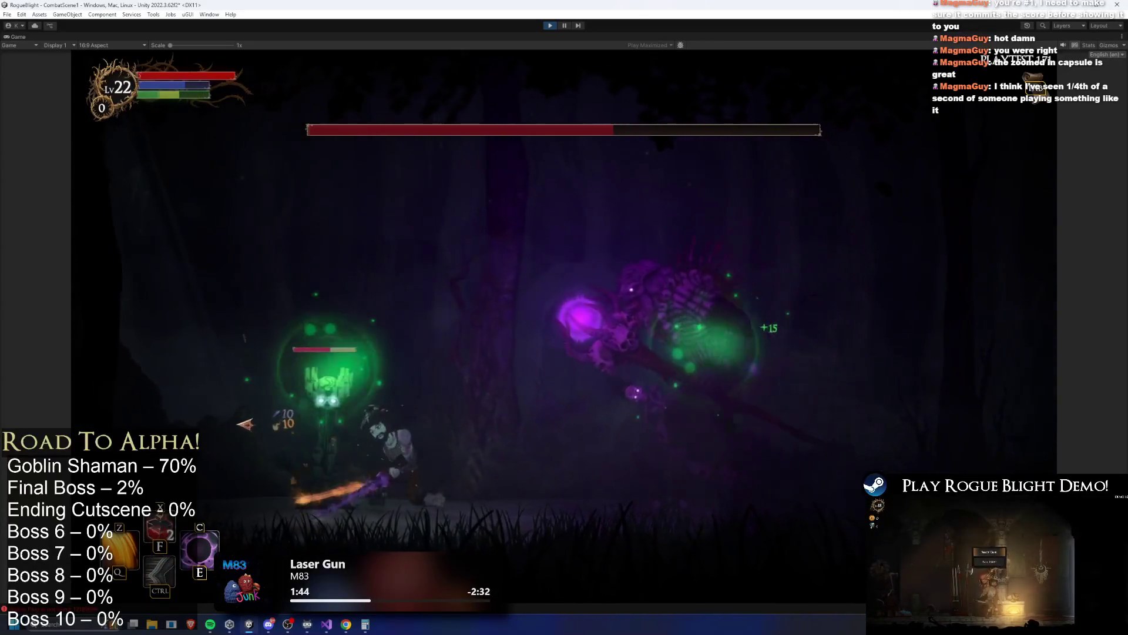
key("d")
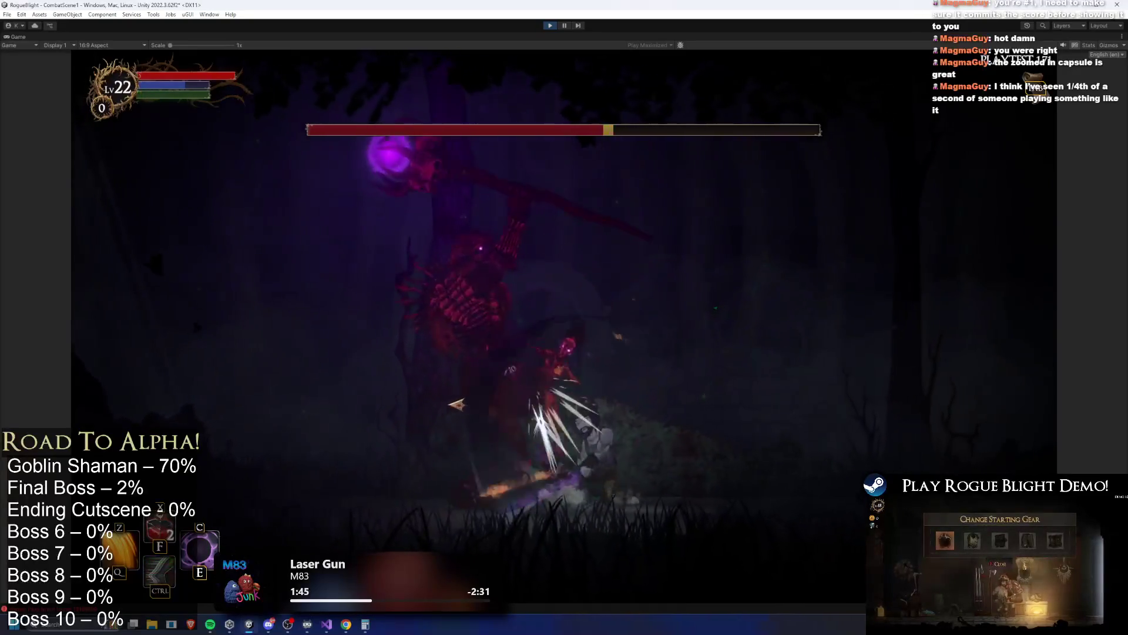
key("d")
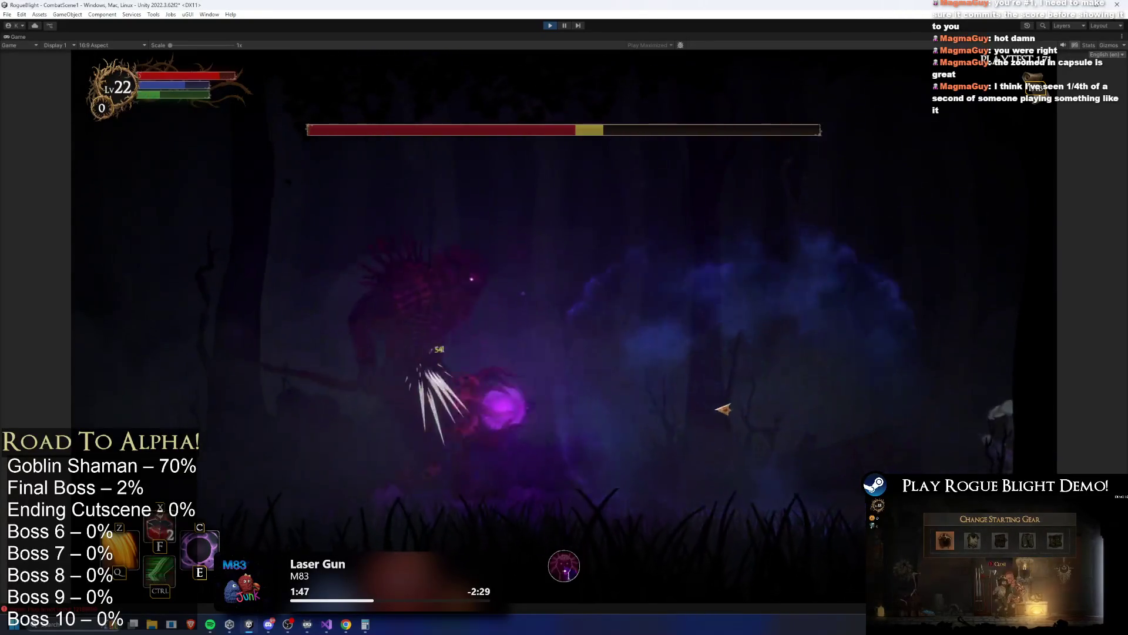
key("a")
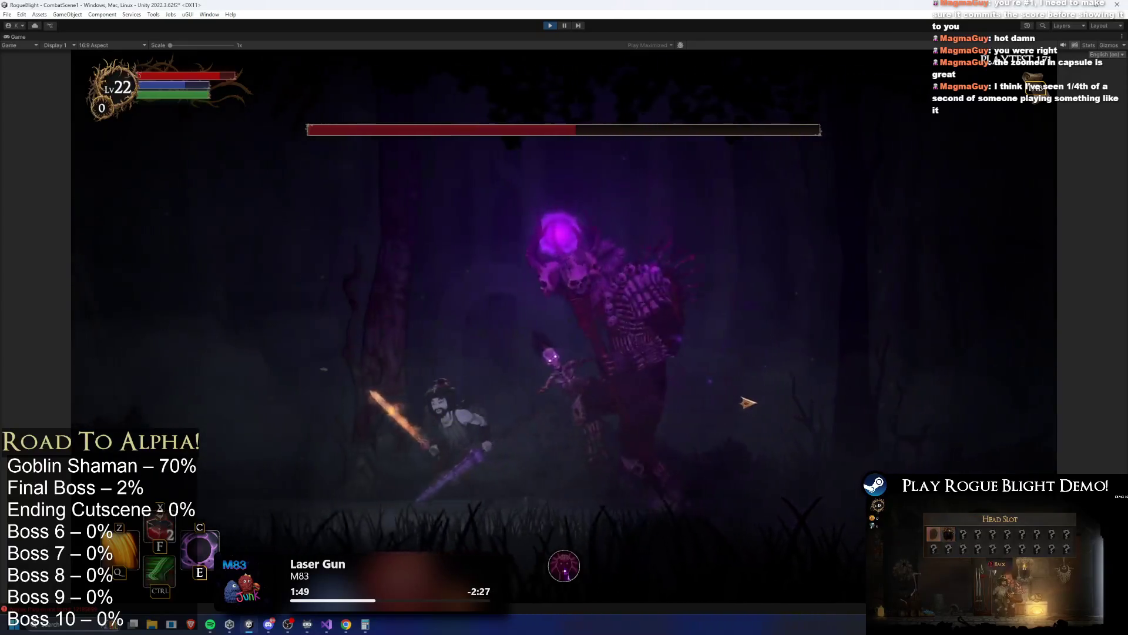
key("d")
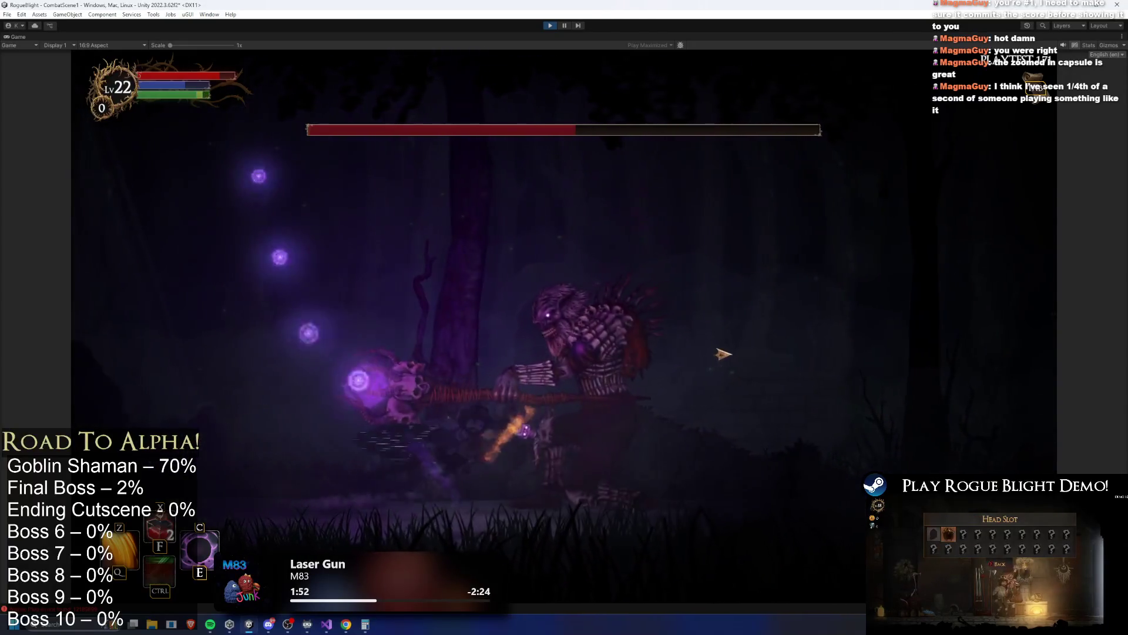
key("d")
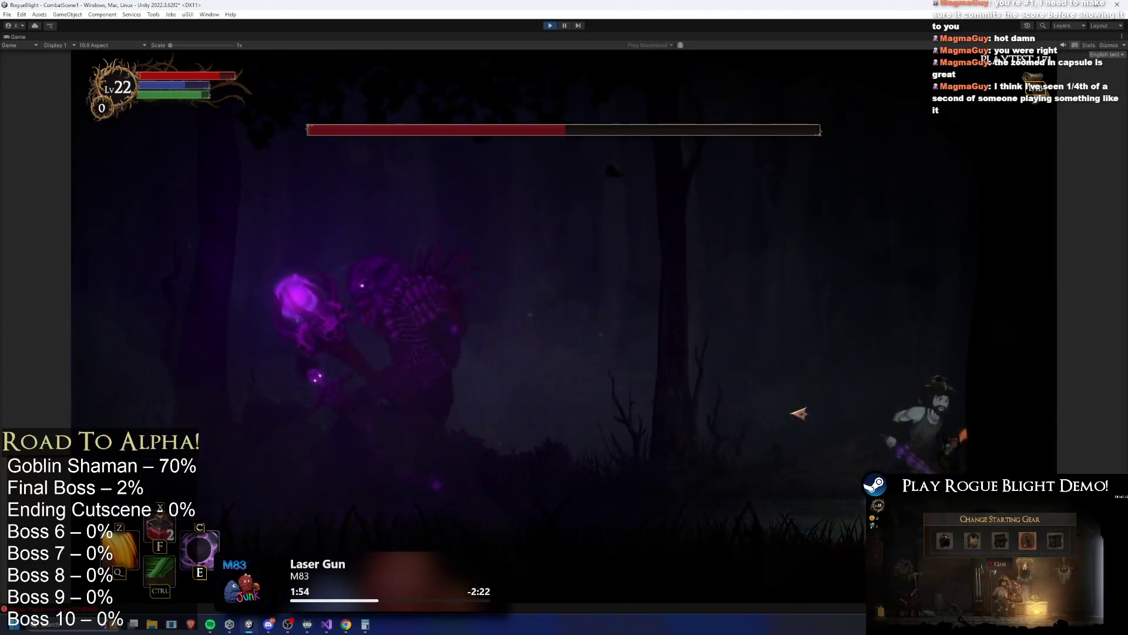
key("a")
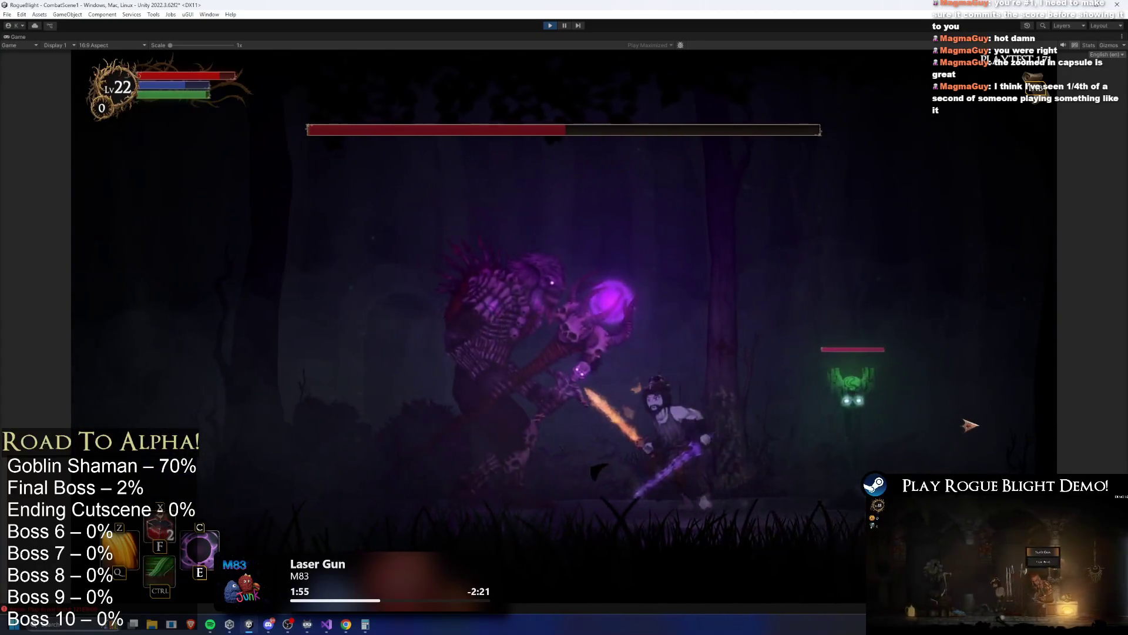
key("a")
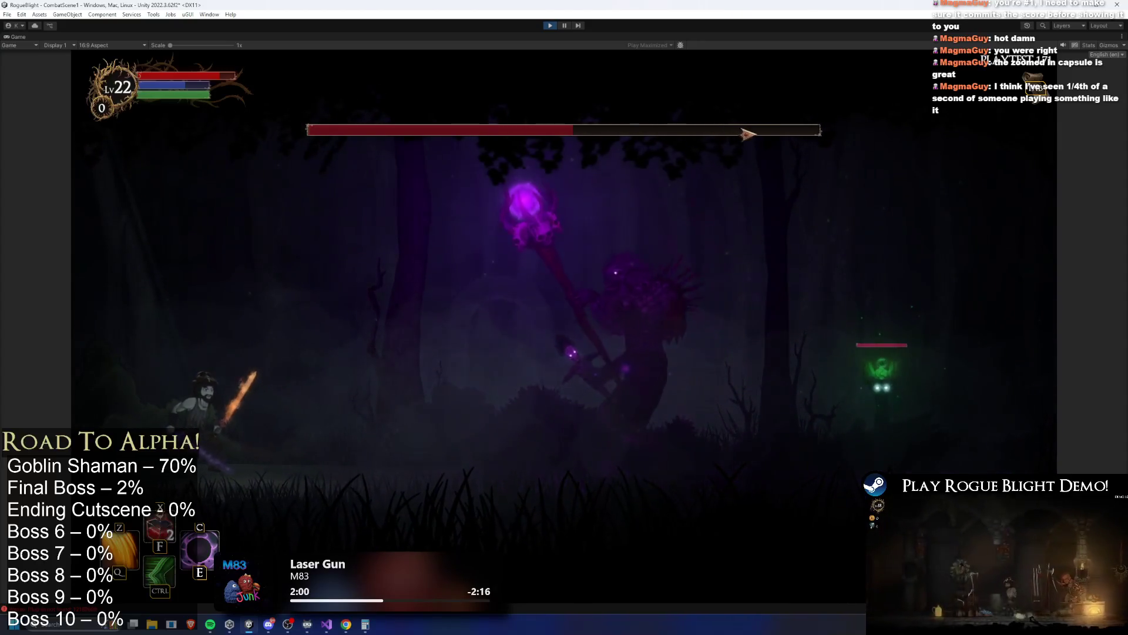
key("a")
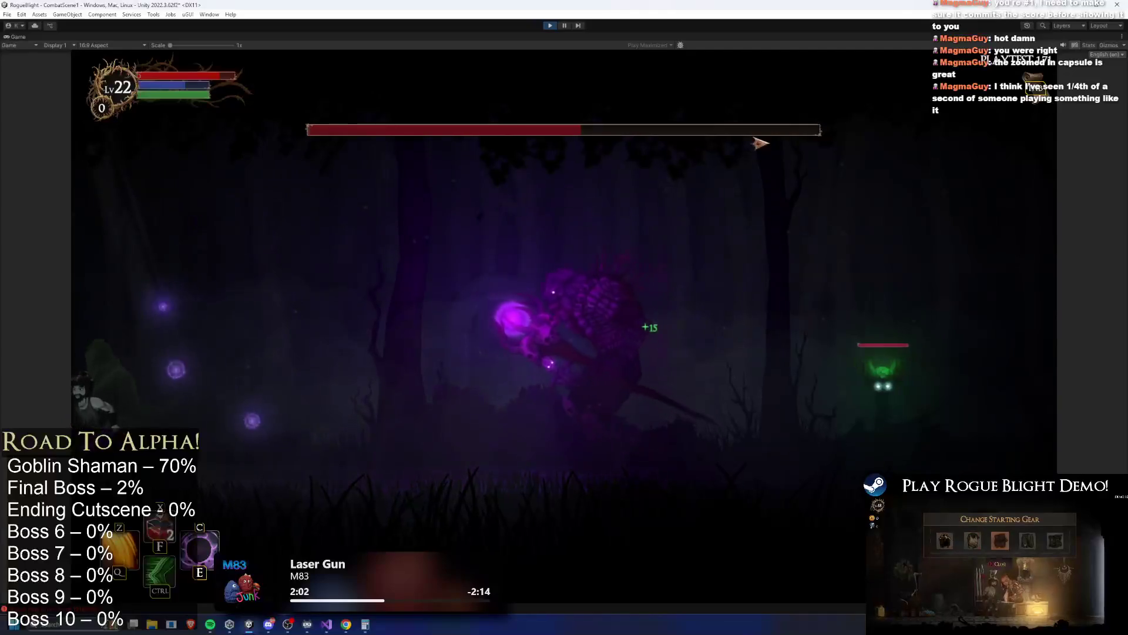
key("d")
key("d")
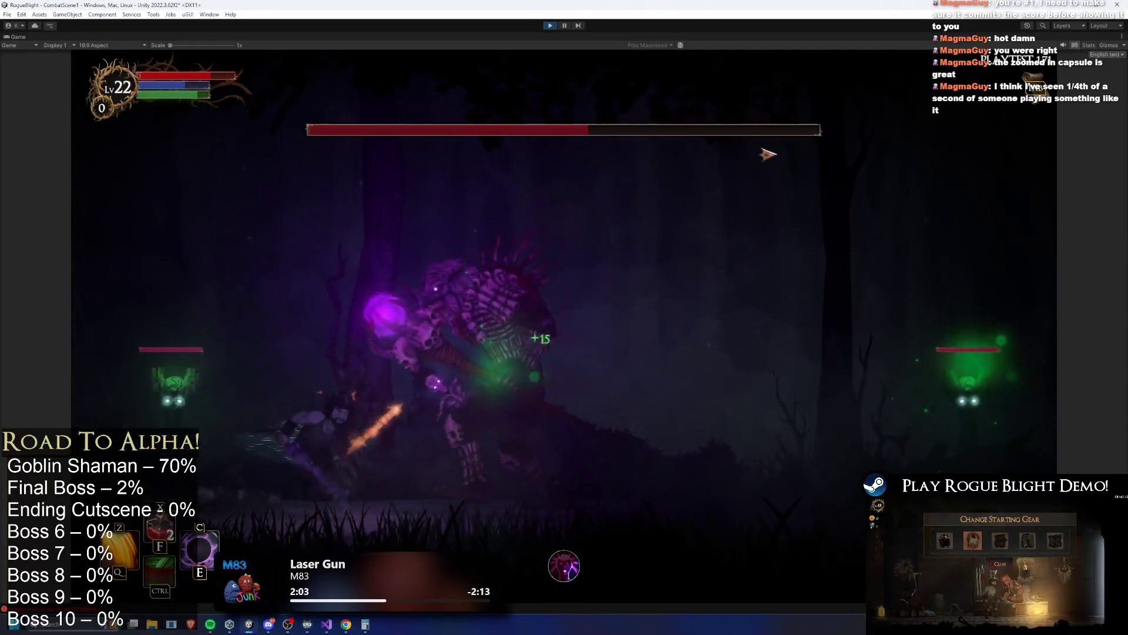
key("d")
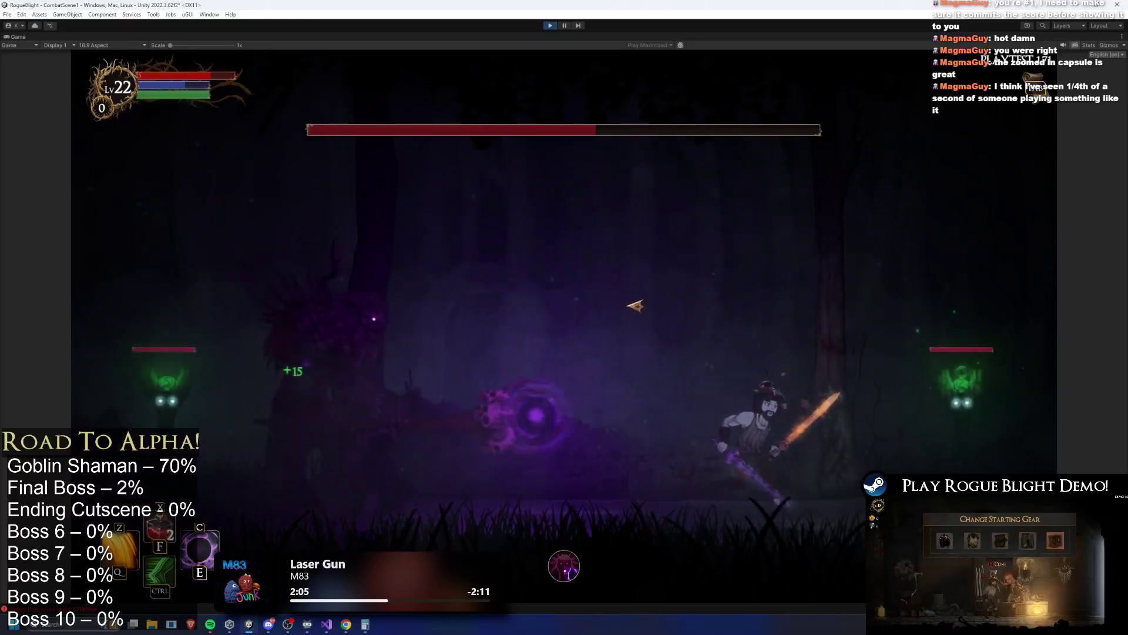
key("d")
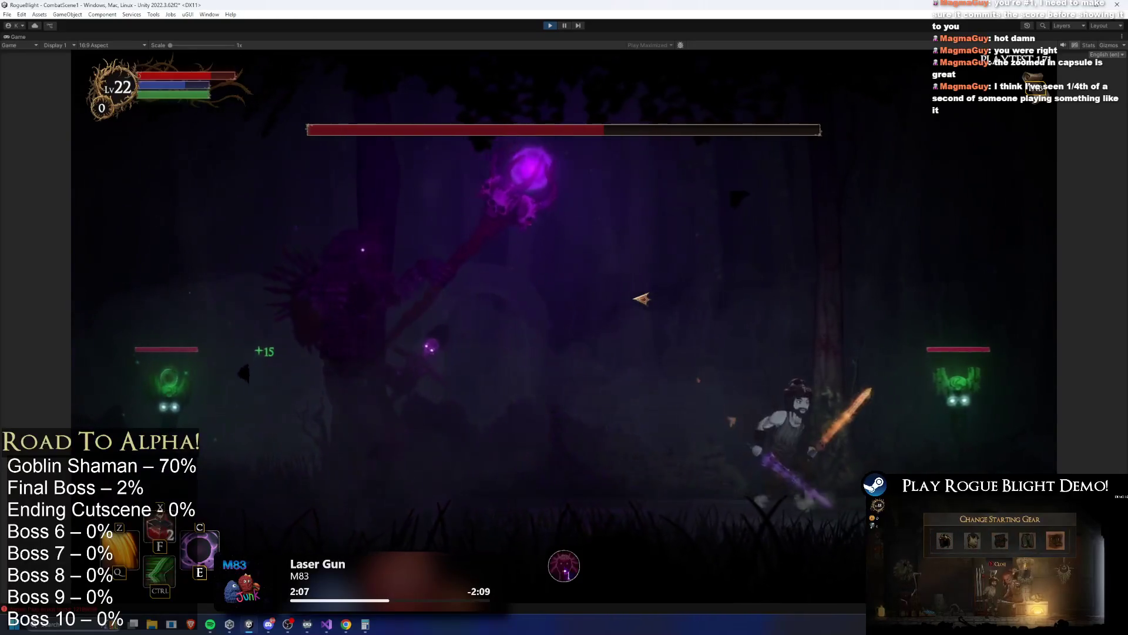
key("d")
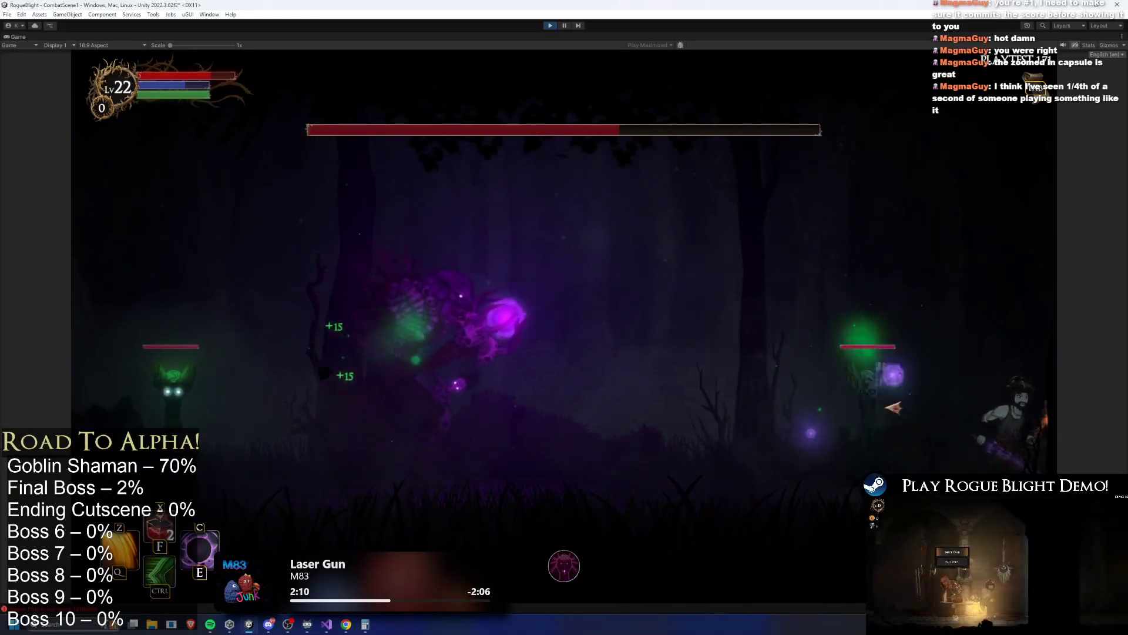
key("a")
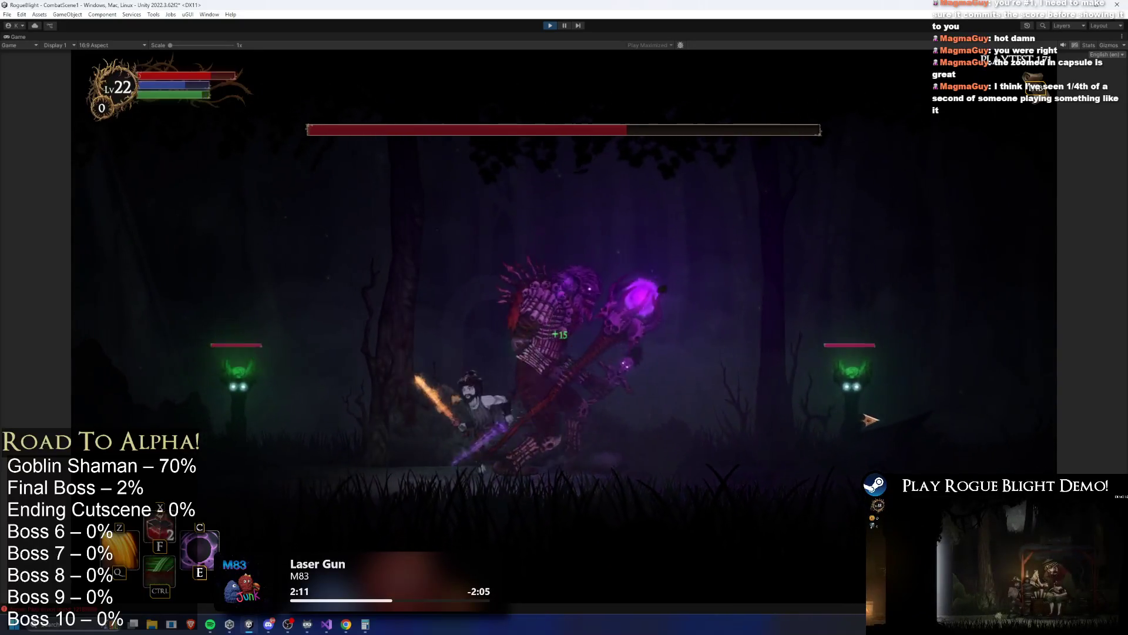
key("d")
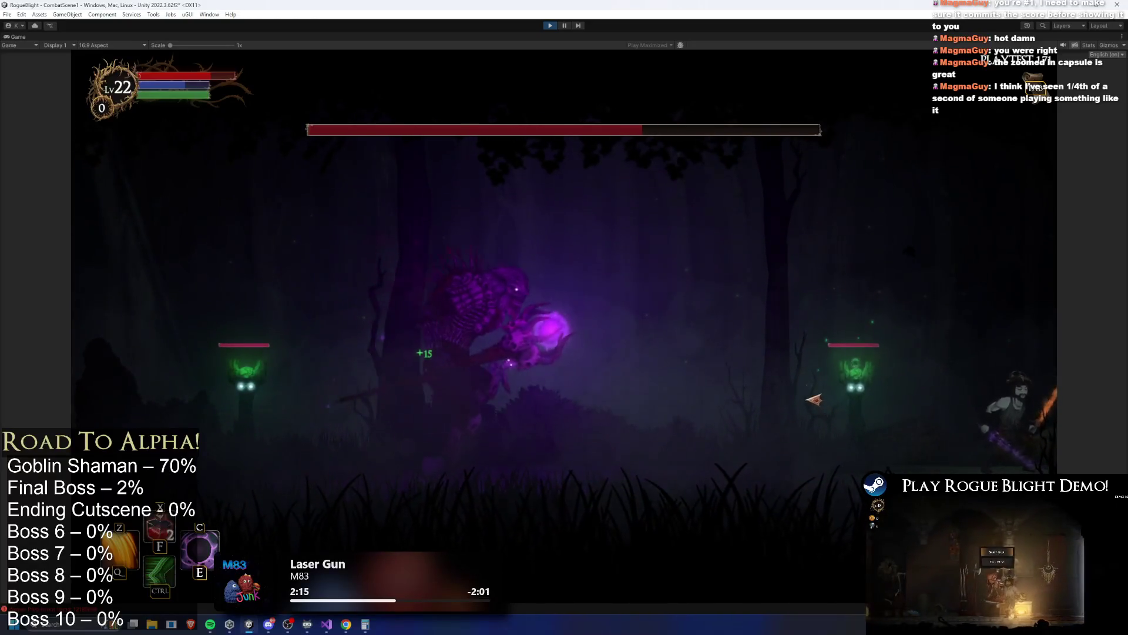
key("a")
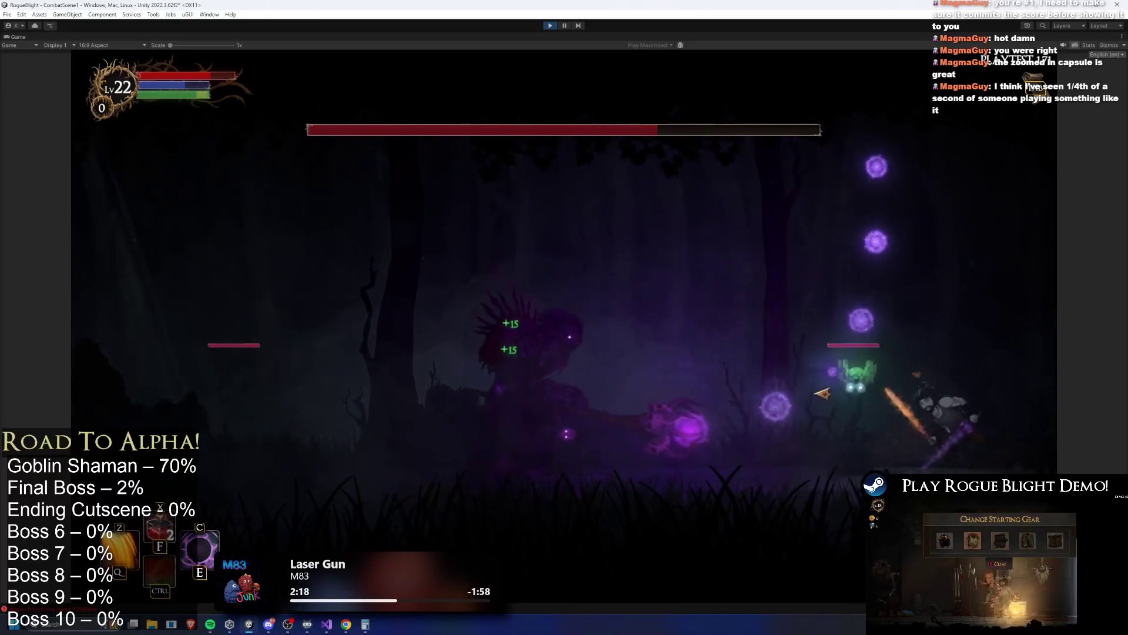
key("a")
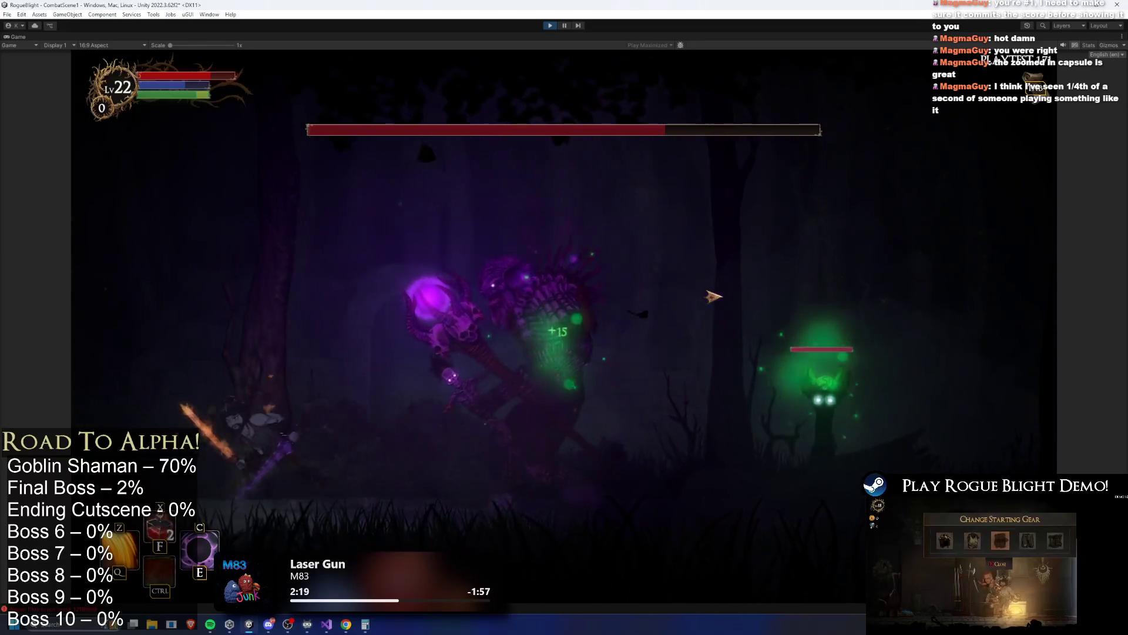
key("a")
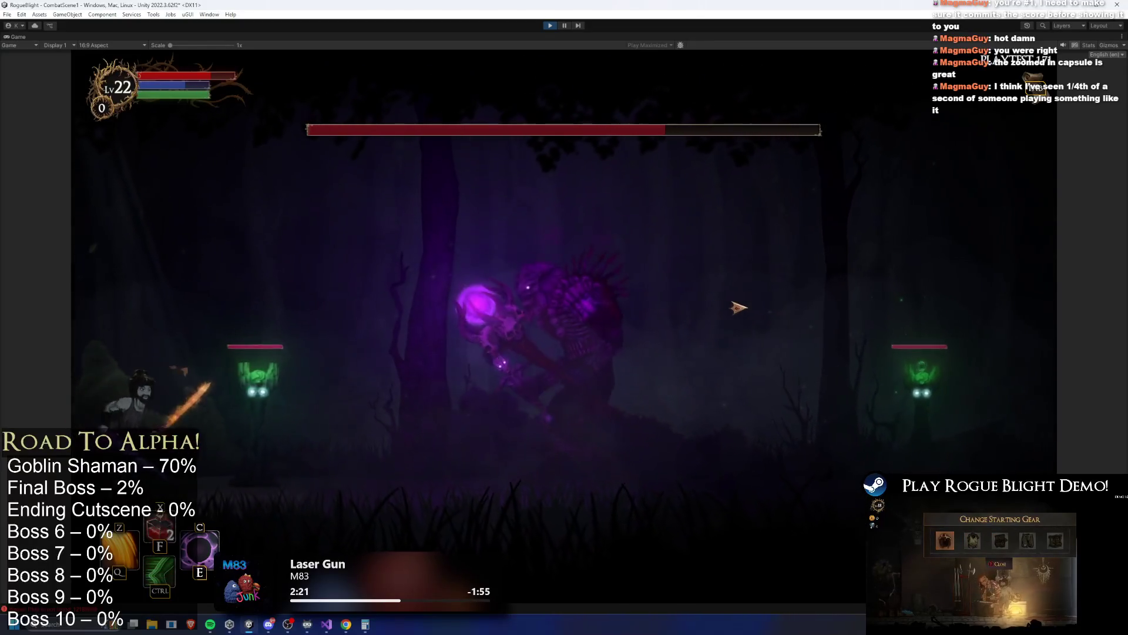
key("d")
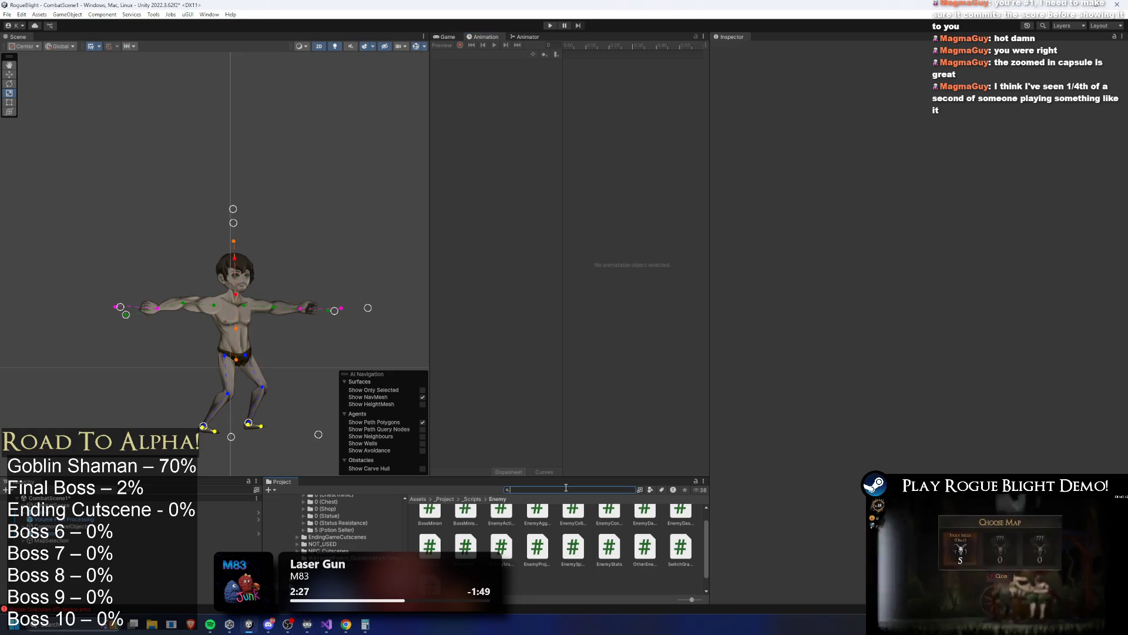
type("healing totem")
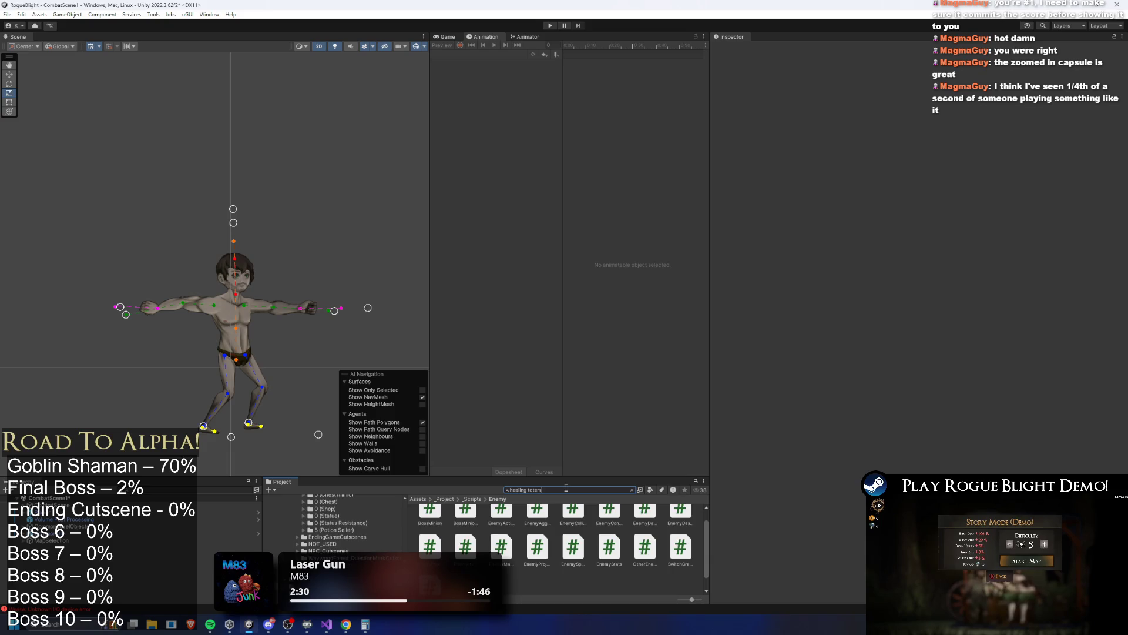
Open Totem_Healing_prefab and inspect its HealedParticleEffect, Glow and shanguang particle systems.
type("prefa")
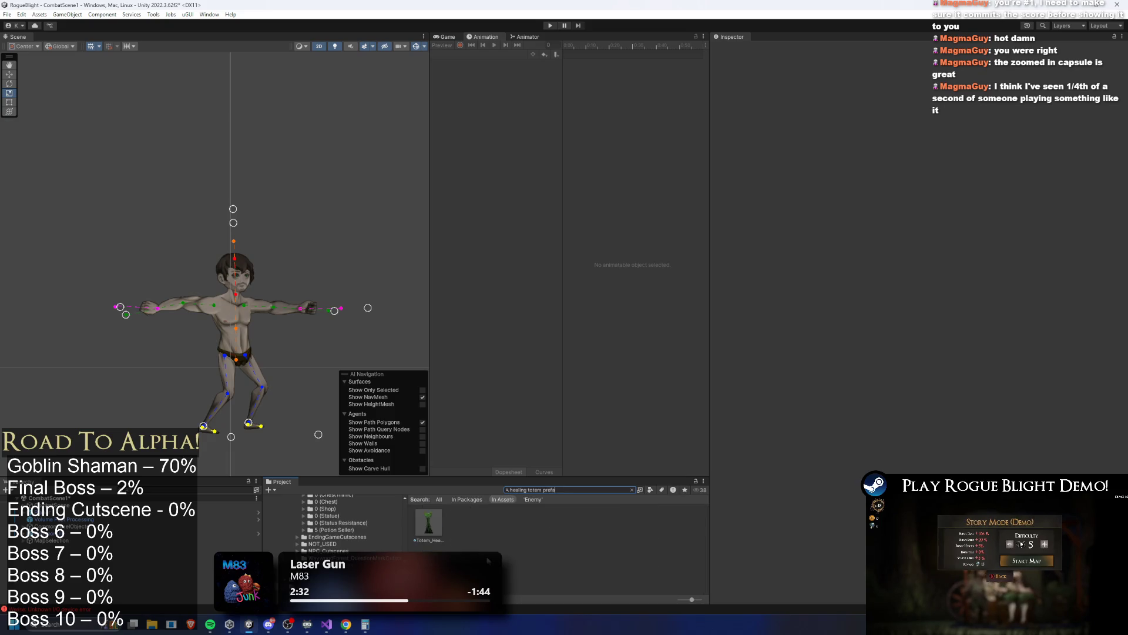
double_click(424, 525)
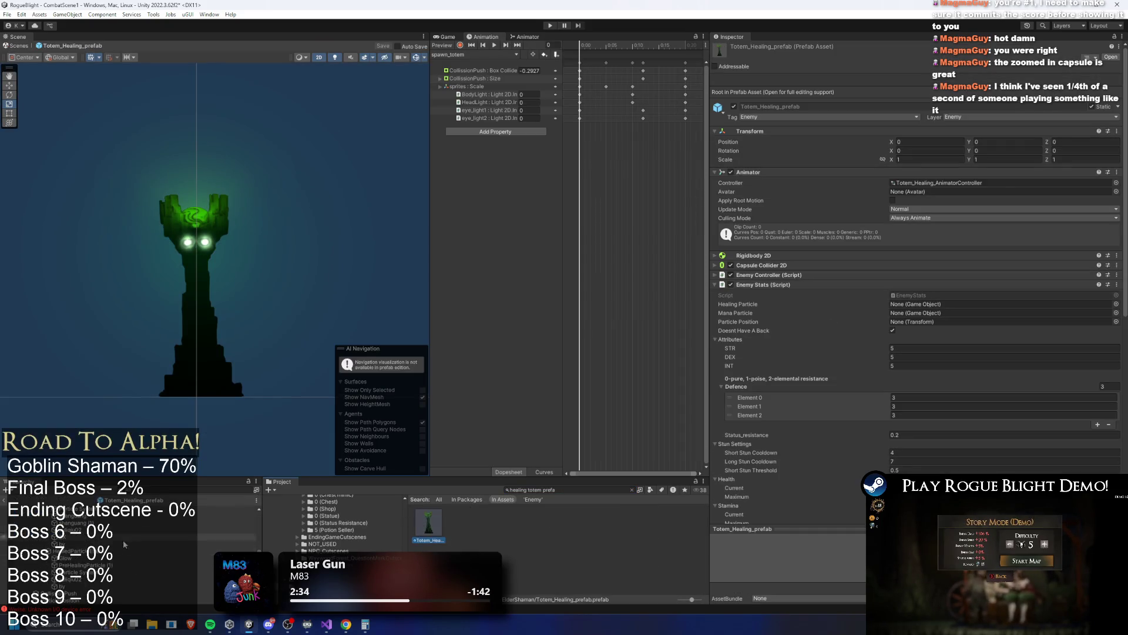
left_click(68, 550)
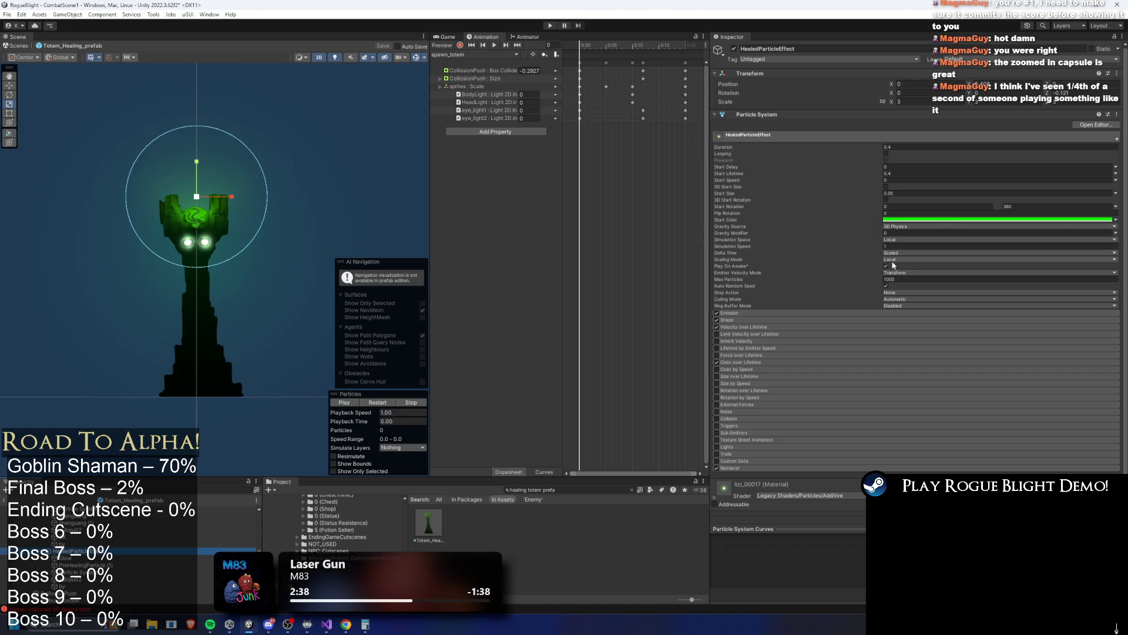
left_click(65, 558)
key("Up")
key("Up")
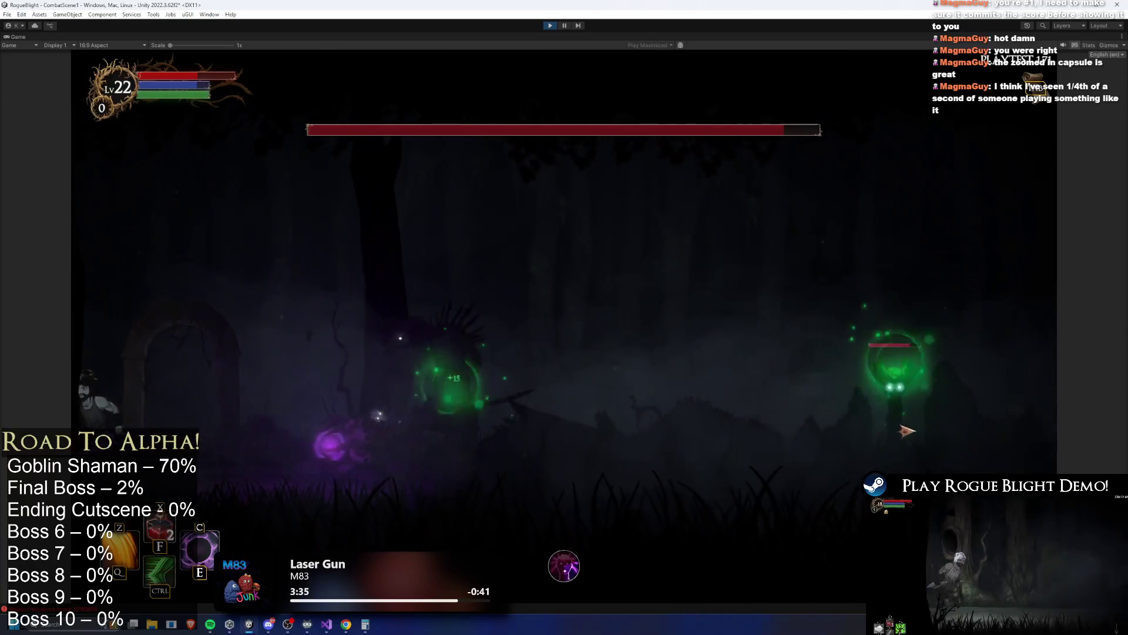
Kill the green enemy, then retreat left from the boss using an ability.
key("d")
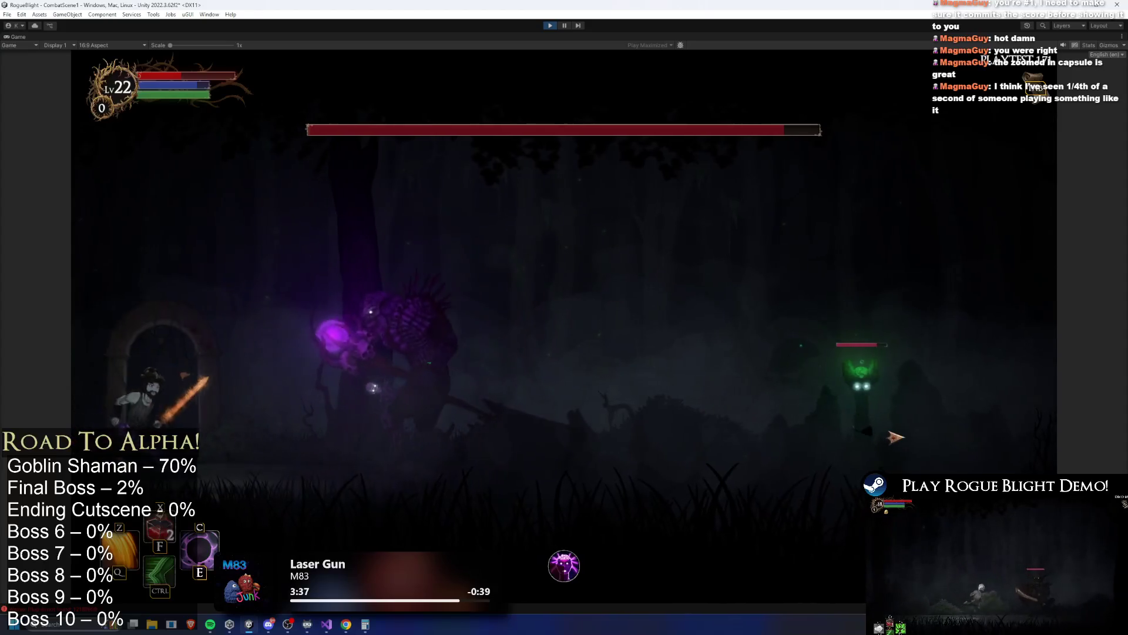
key("ctrl")
left_click(999, 422)
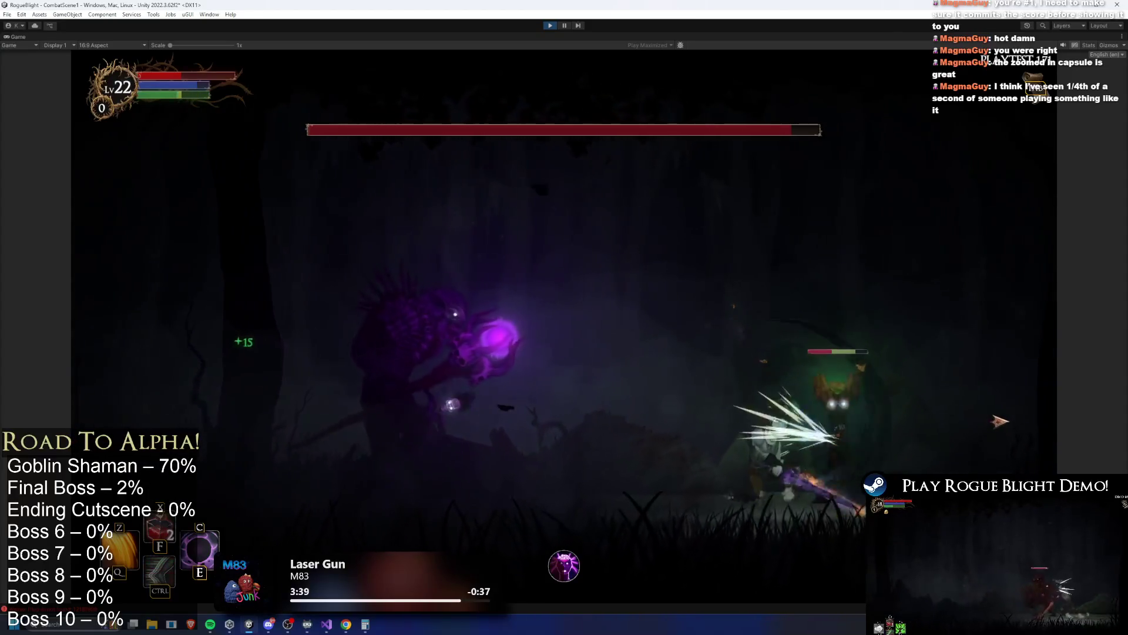
key("a")
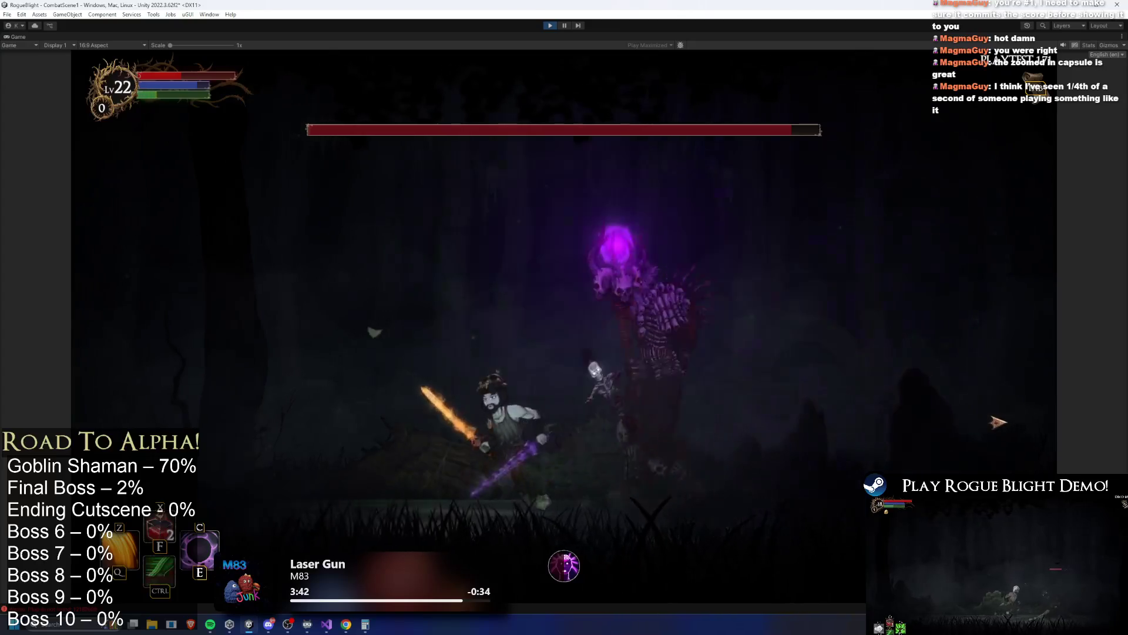
key("ctrl")
key("c")
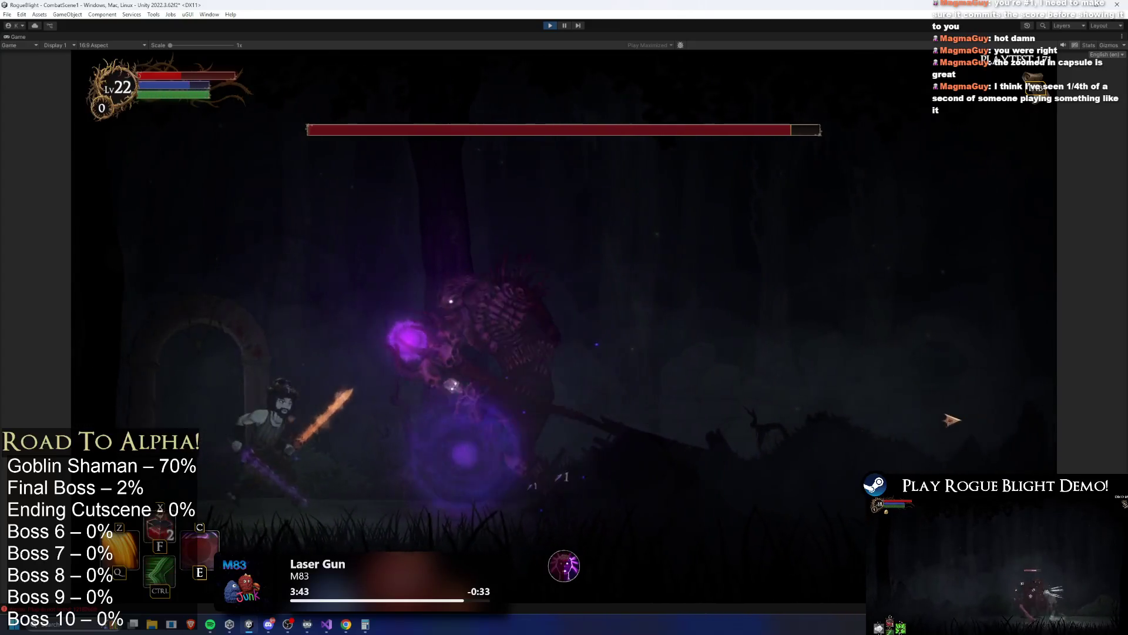
Hit the boss with attacks, a purple blast and a fiery dash, then stop play mode.
key("d")
left_click(551, 360)
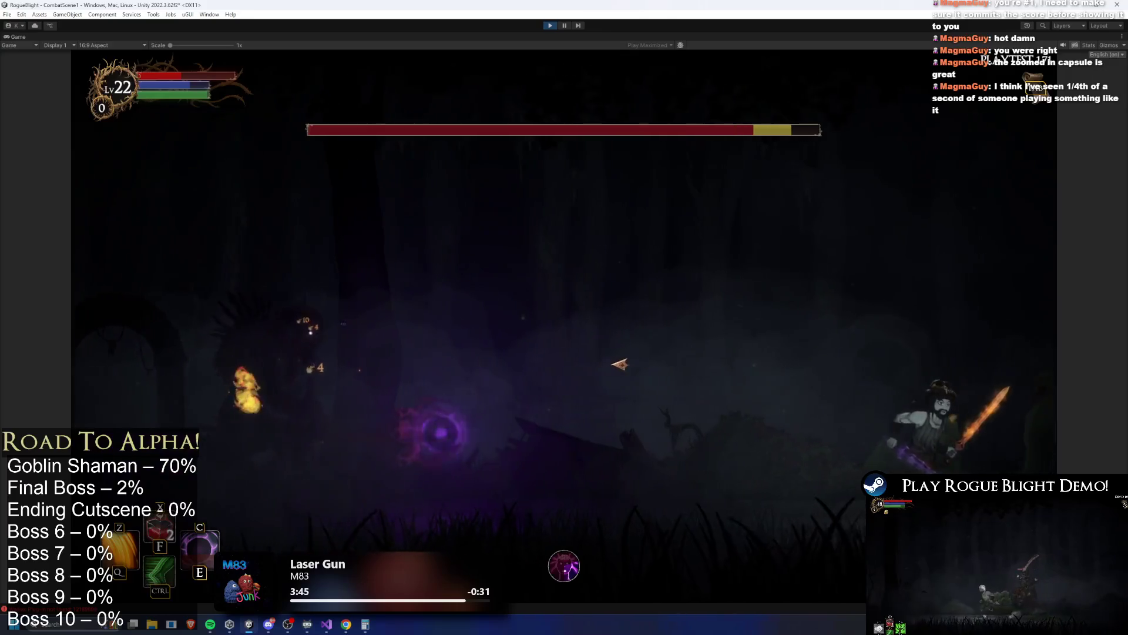
key("c")
key("a")
key("ctrl")
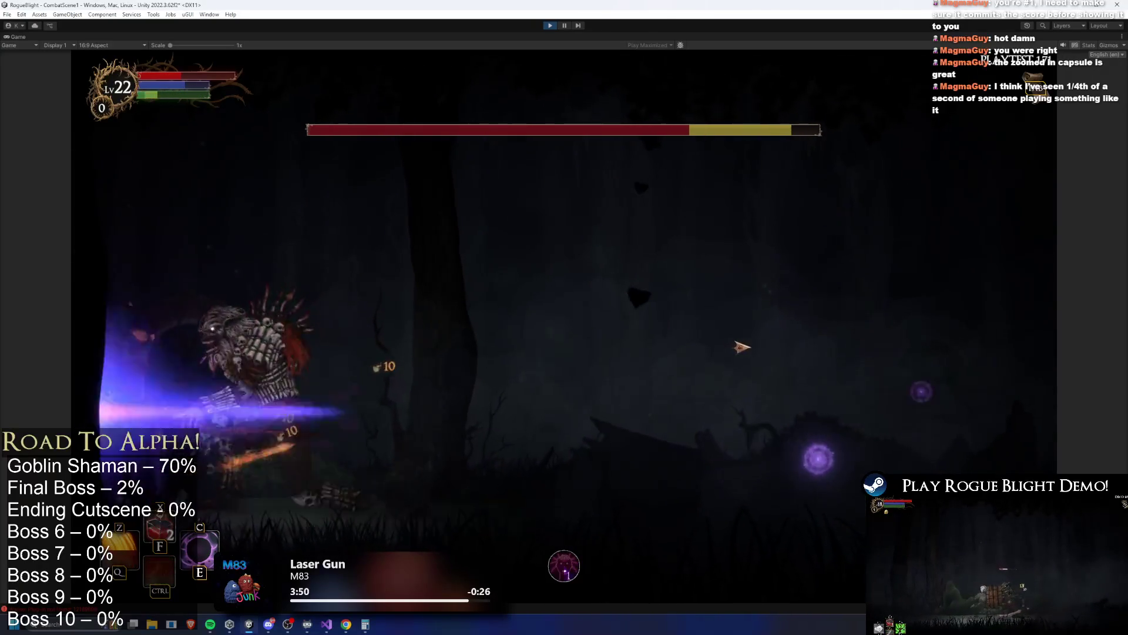
key("d")
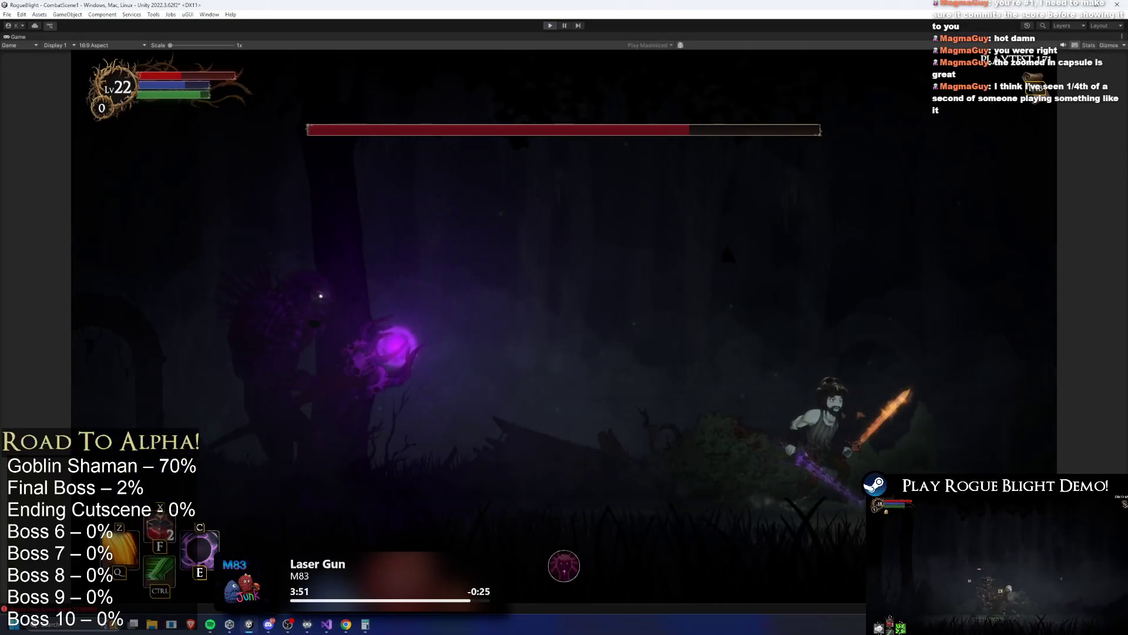
key("ctrl+p")
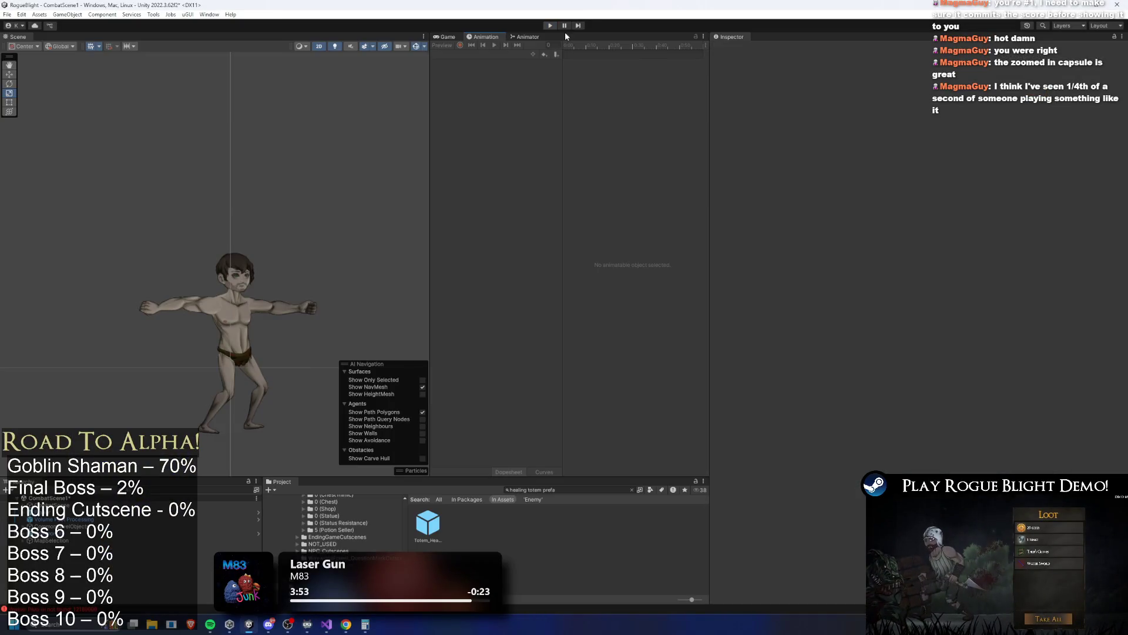
Search the project for 'elder shaman prefab' and open ElderShaman_Prefab for editing.
double_click(435, 526)
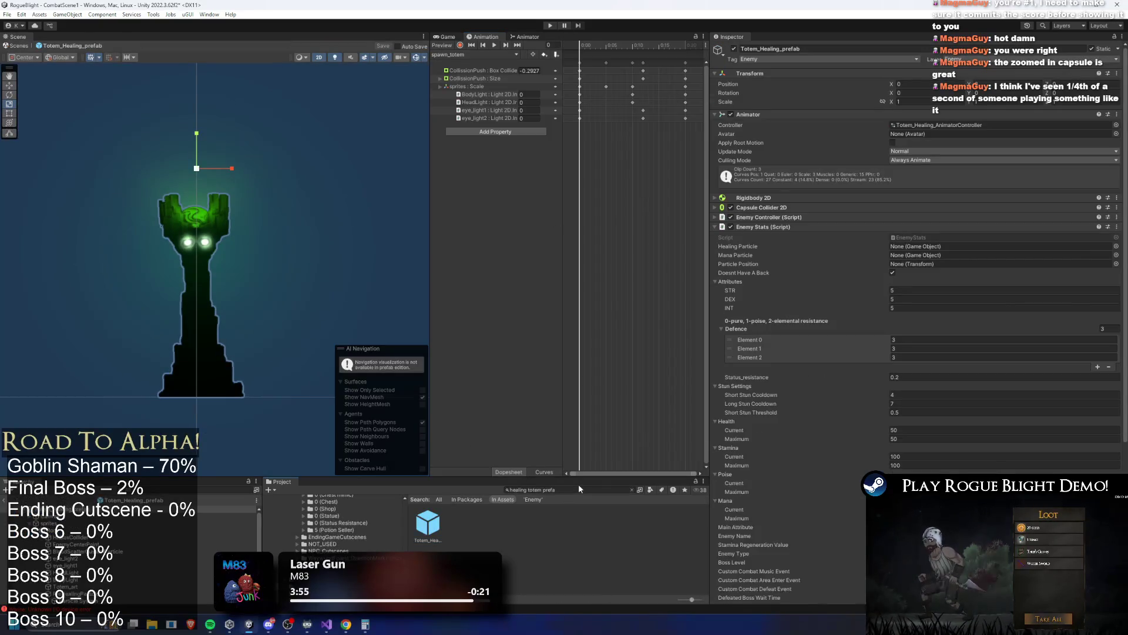
left_click(578, 488)
type("elder shama prefa")
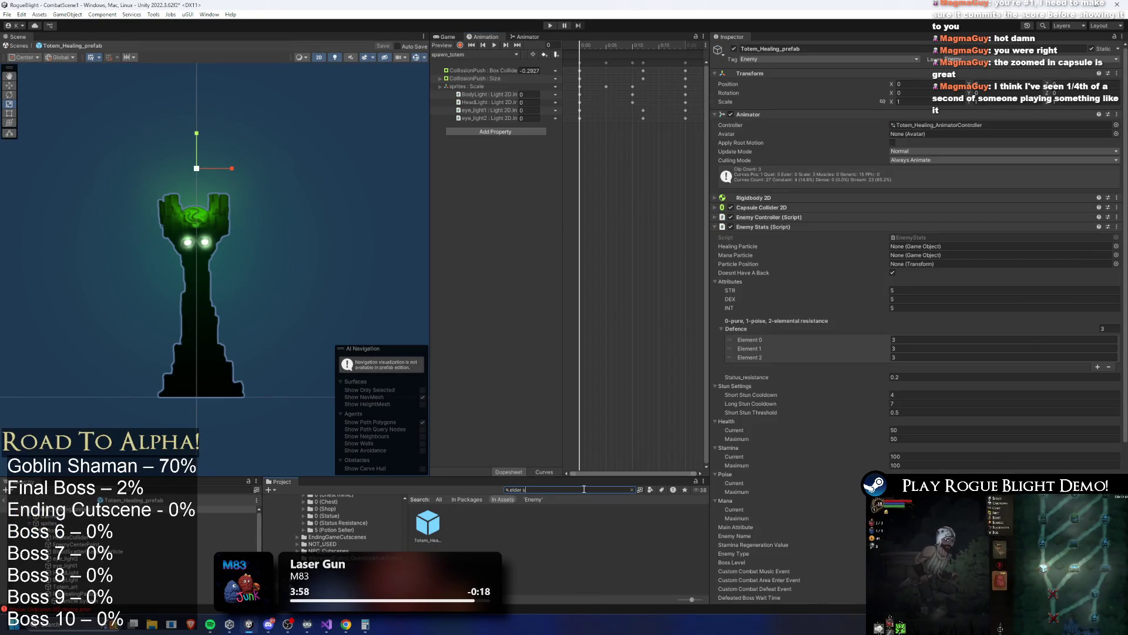
key("BackSpace")
key("BackSpace")
key("BackSpace")
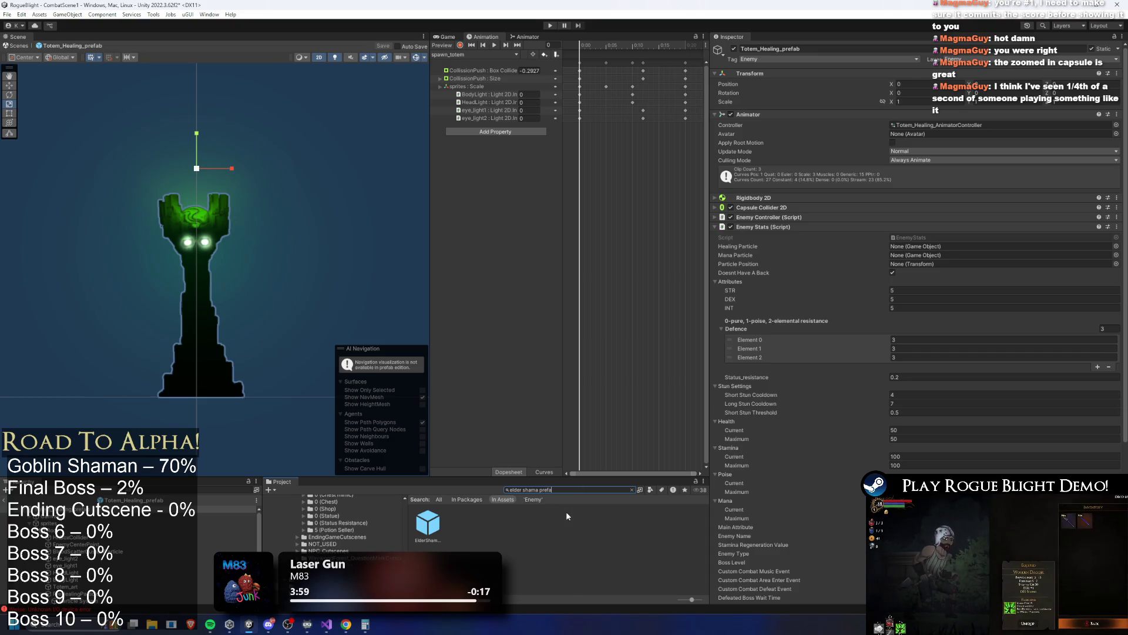
type("n pre")
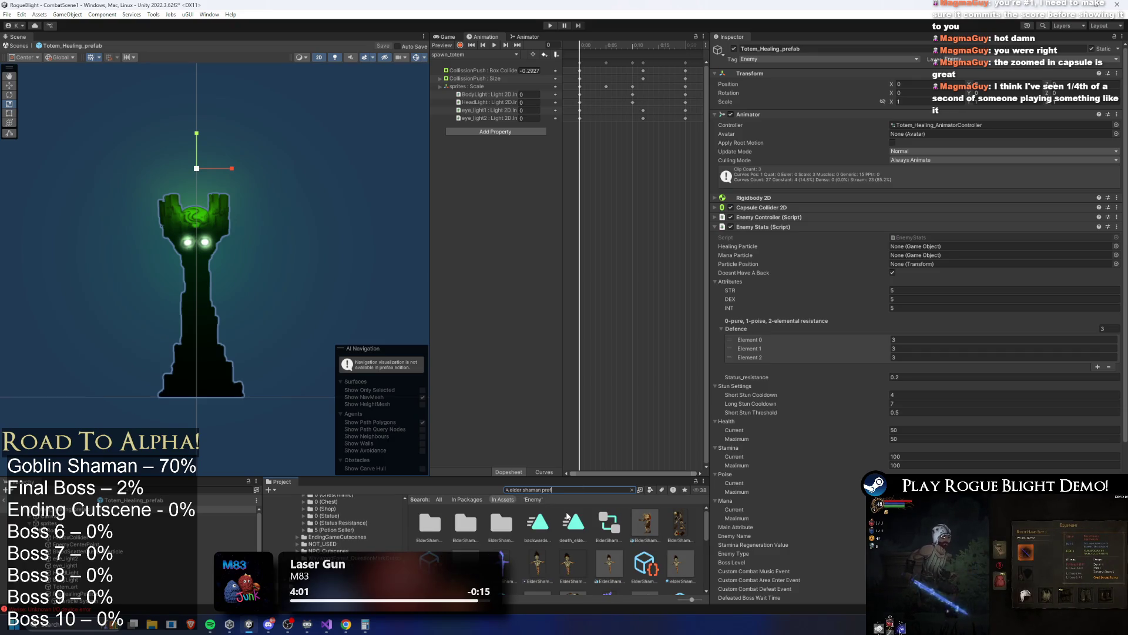
type("fa")
double_click(421, 532)
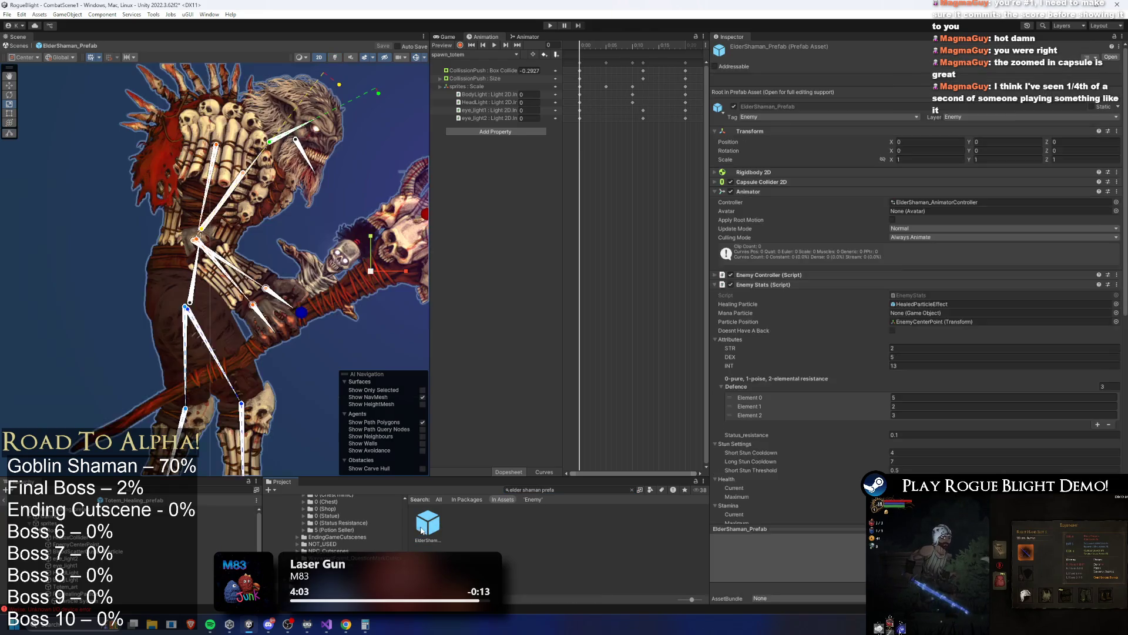
Set the first spawner minion to Totem_Explosive_prefab, add a second entry, save, and enter play mode.
scroll(1023, 428, "down", 10)
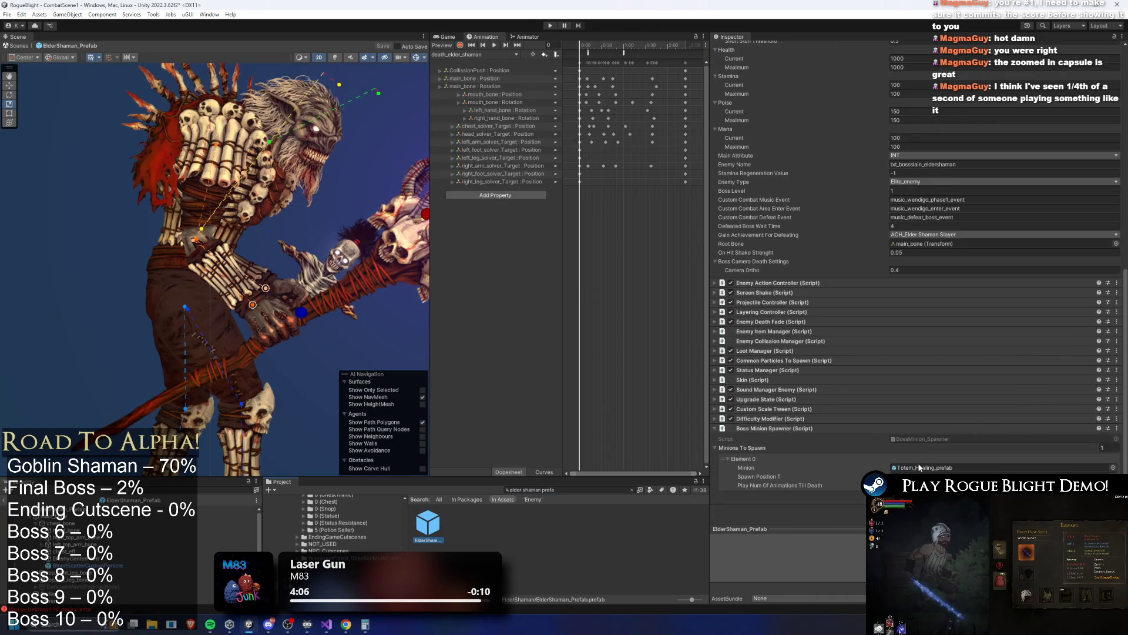
left_click(960, 468)
key("ctrl+z")
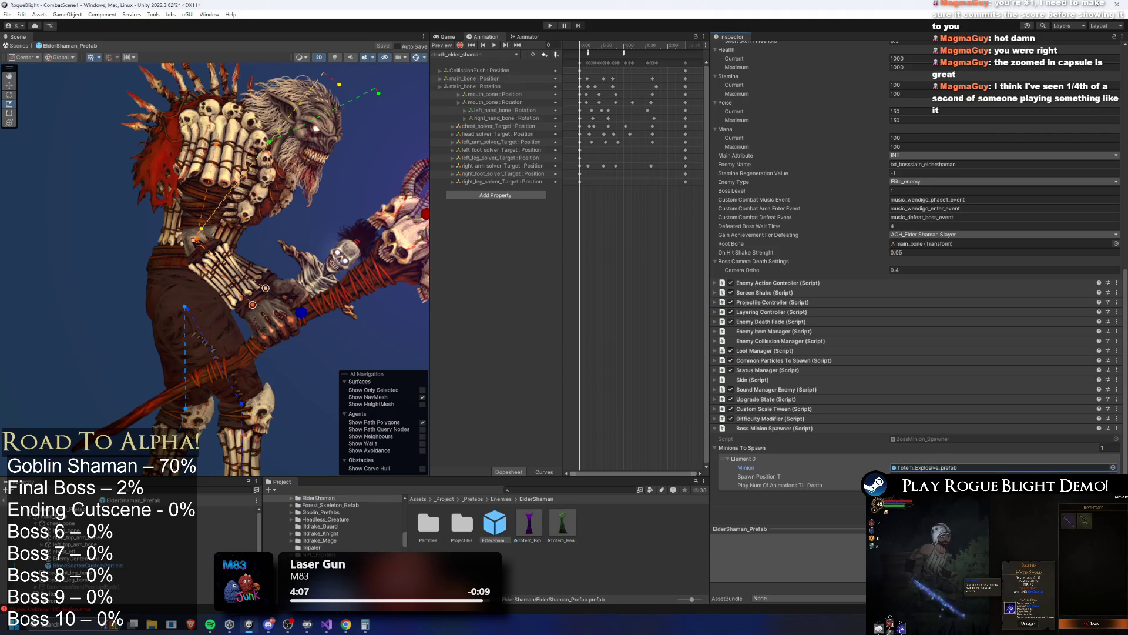
key("ctrl+d")
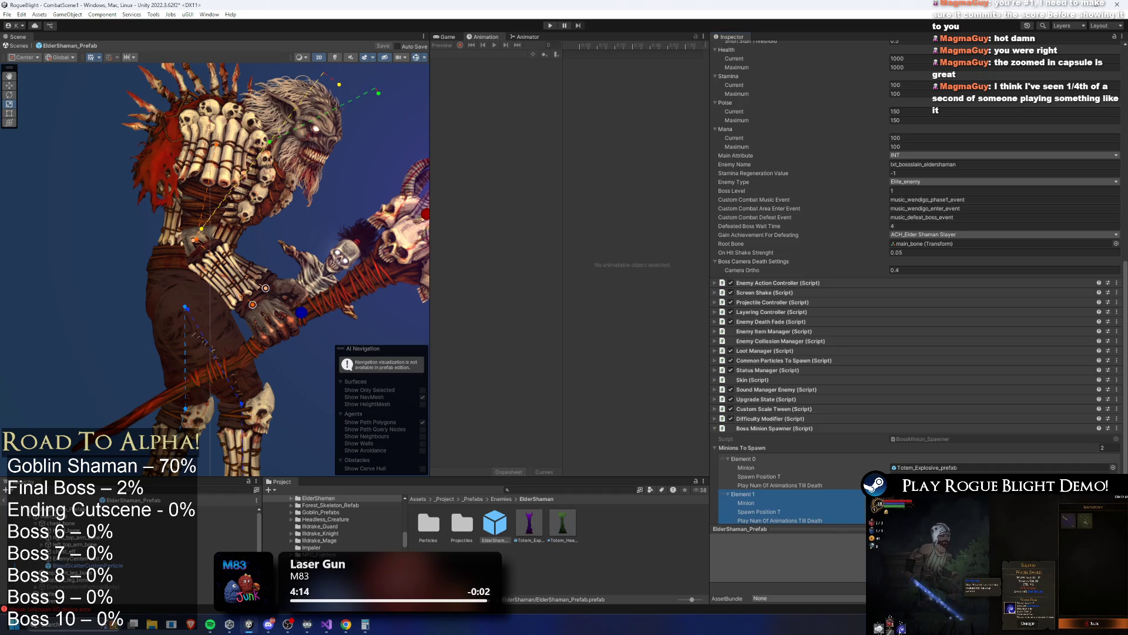
left_click(759, 512)
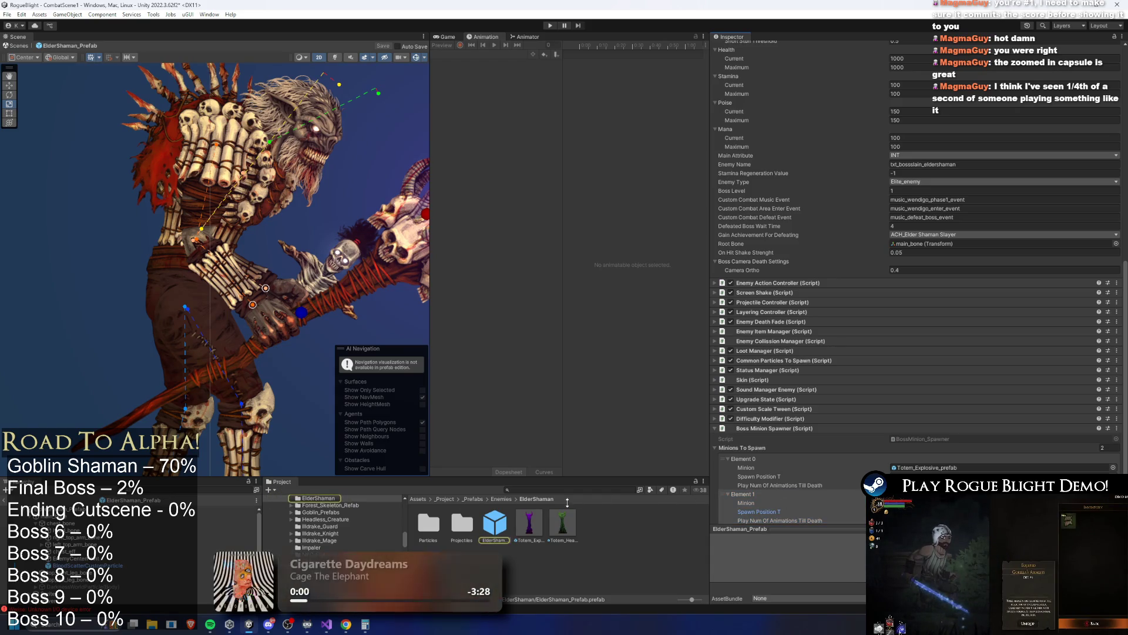
key("ctrl+s")
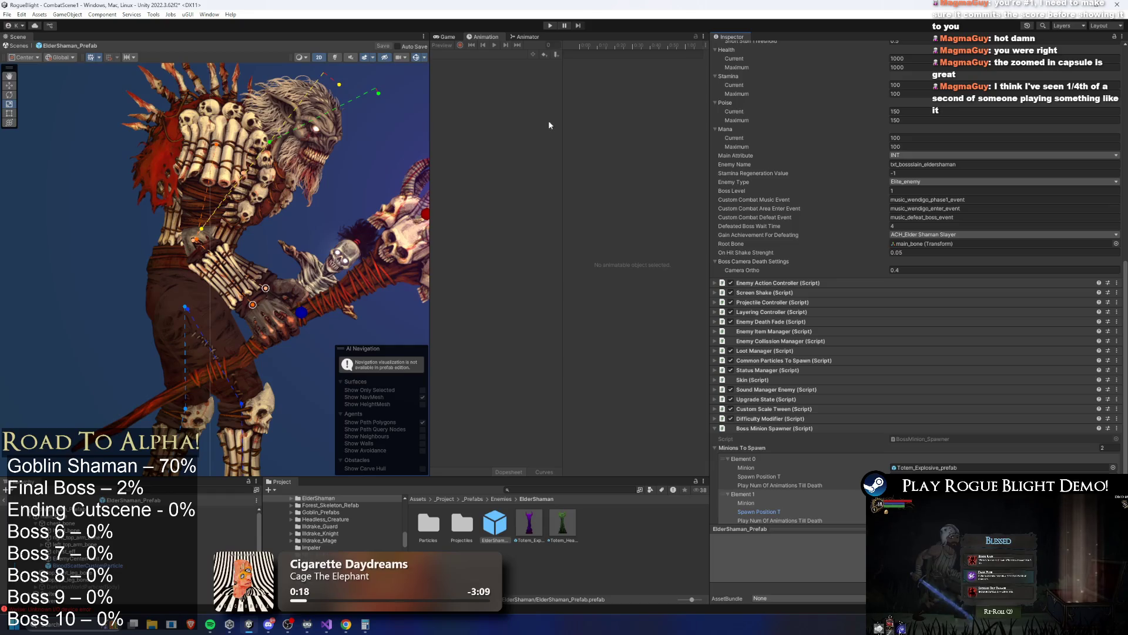
left_click(551, 25)
left_click(585, 344)
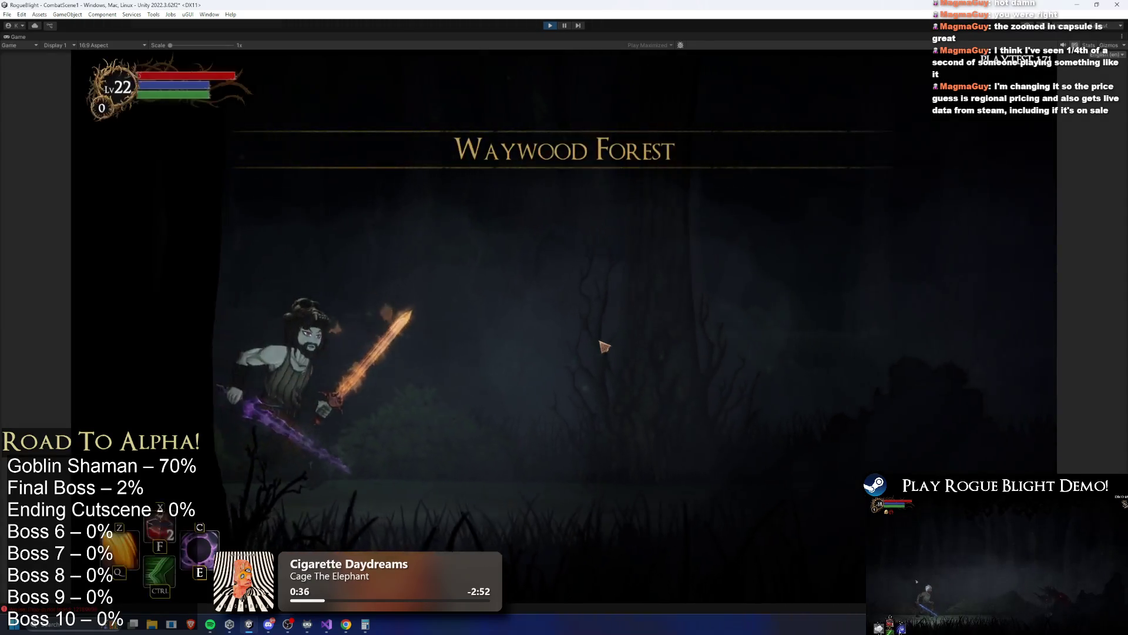
Open the Windows Start search to look for the screenshot app.
key("super")
Launch Snipping Tool, snip the game view, and maximize the snip for markup.
type("snipping tool")
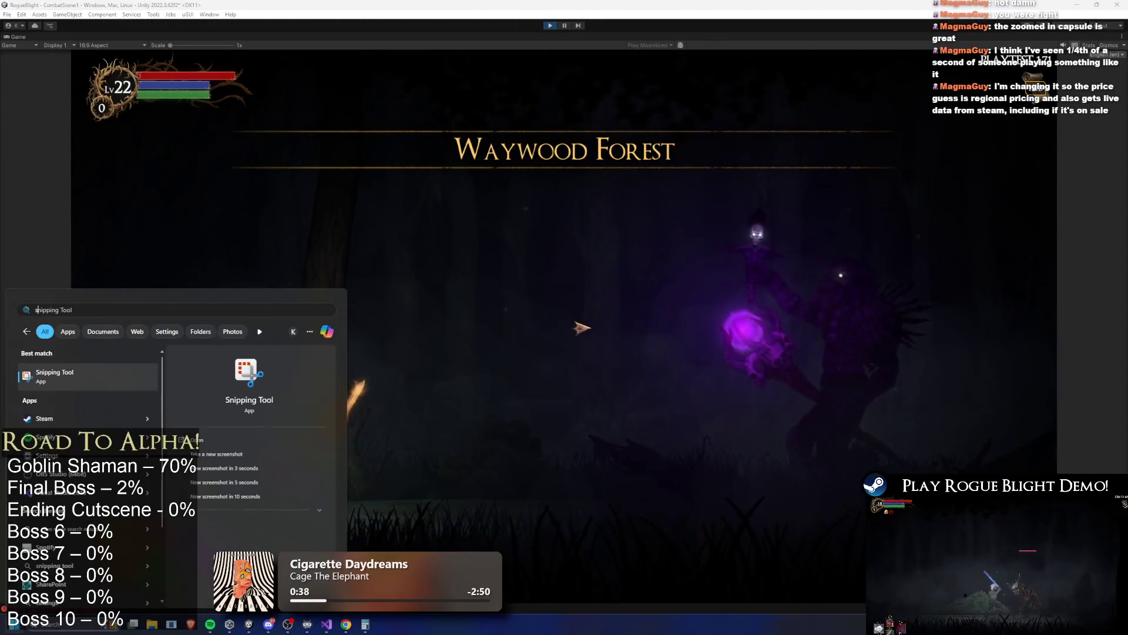
left_click(53, 372)
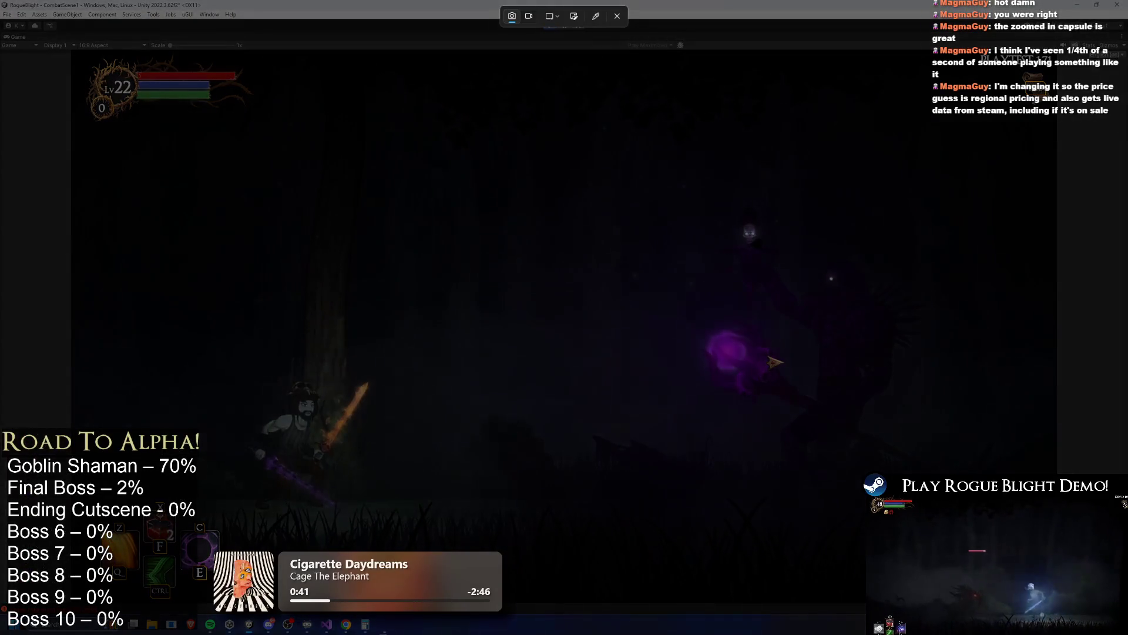
mouse_move(1055, 599)
left_mouse_down()
mouse_move(310, 270)
mouse_move(2, 165)
mouse_move(161, 166)
mouse_move(74, 52)
left_mouse_up()
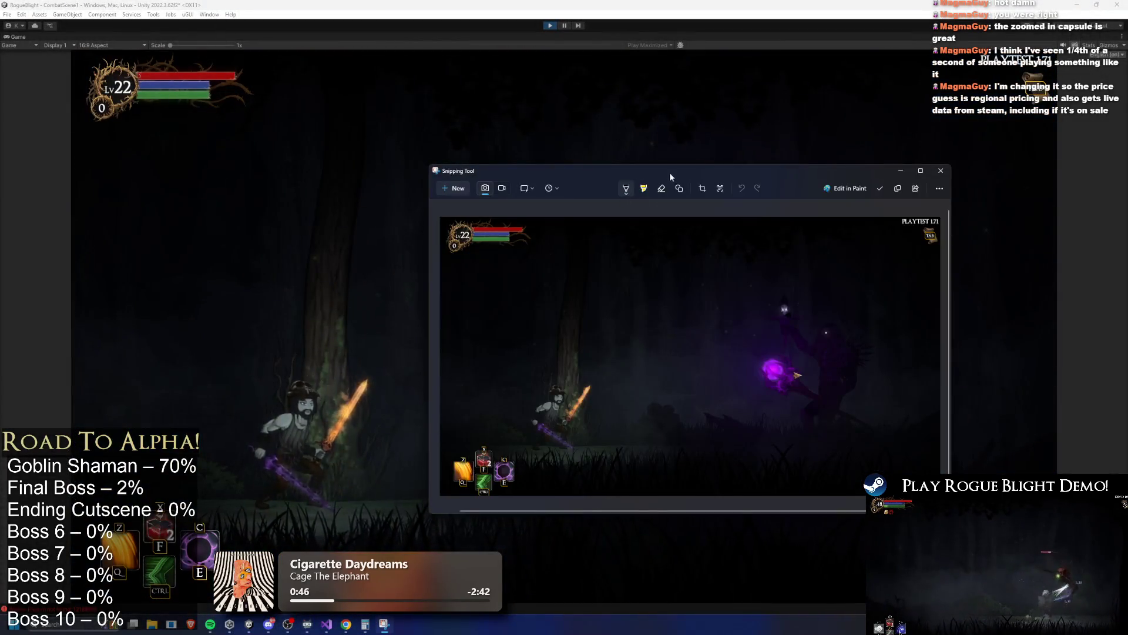
double_click(651, 175)
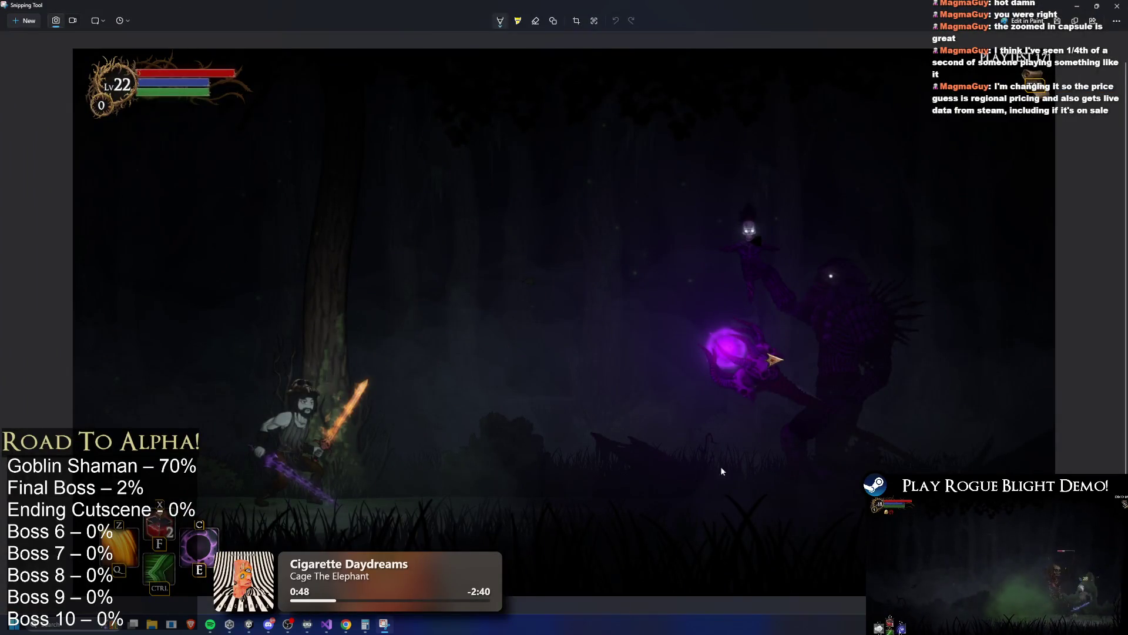
left_click(501, 22)
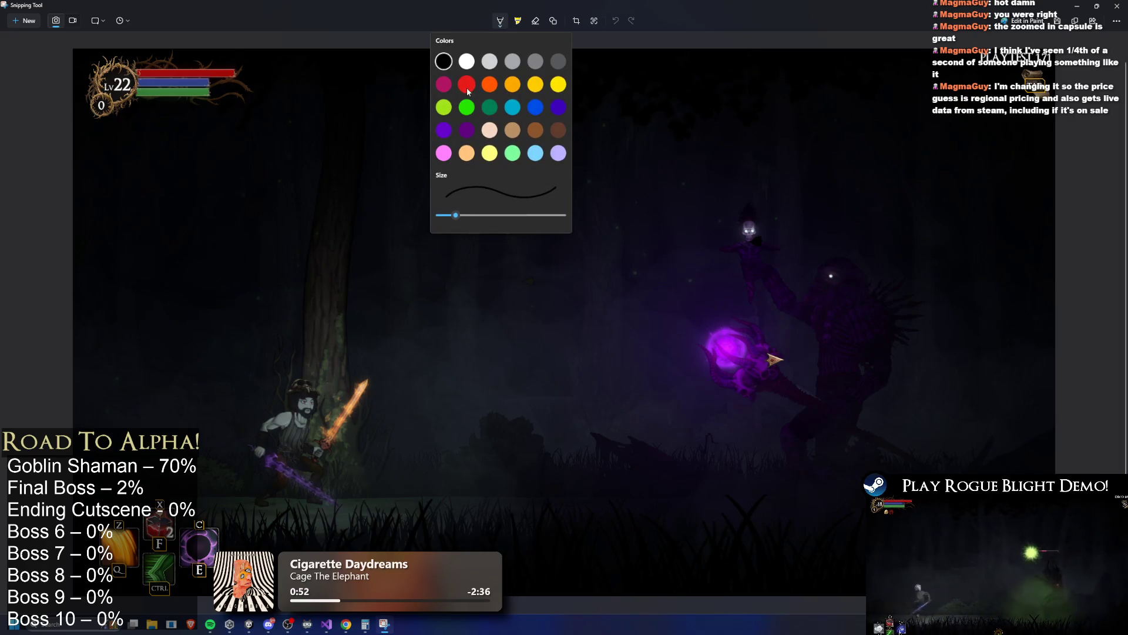
Try red and green pen scribbles at the top, ending with the pen set to red.
left_click(468, 89)
left_click_drag(608, 71, 603, 69)
left_click(500, 22)
left_click(516, 82)
left_click_drag(671, 71, 678, 69)
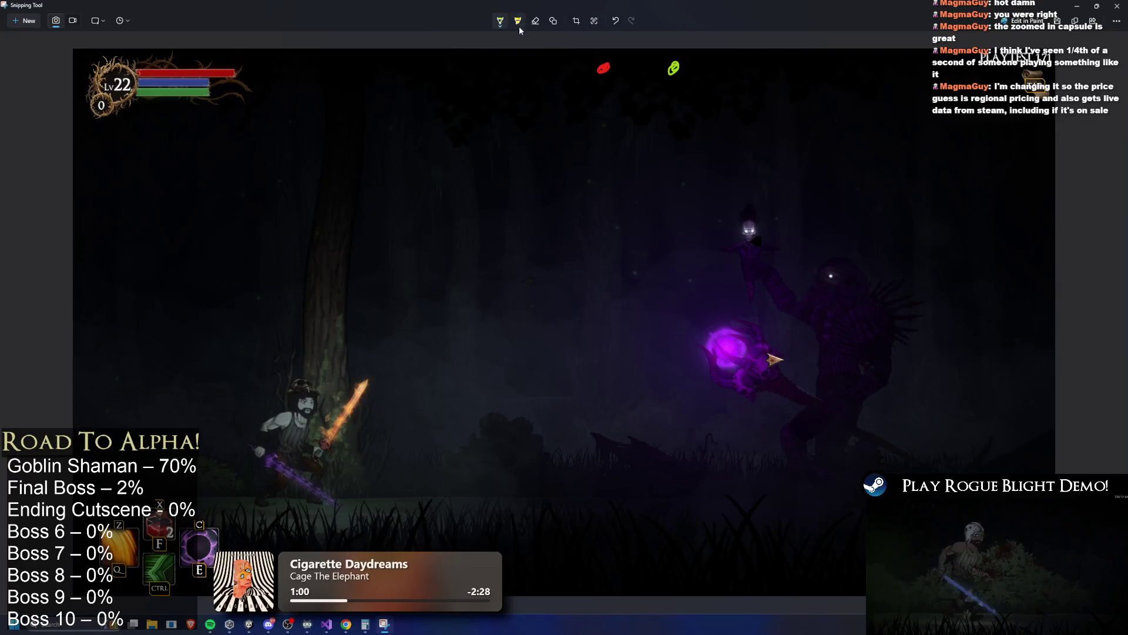
left_click(500, 23)
left_click(462, 84)
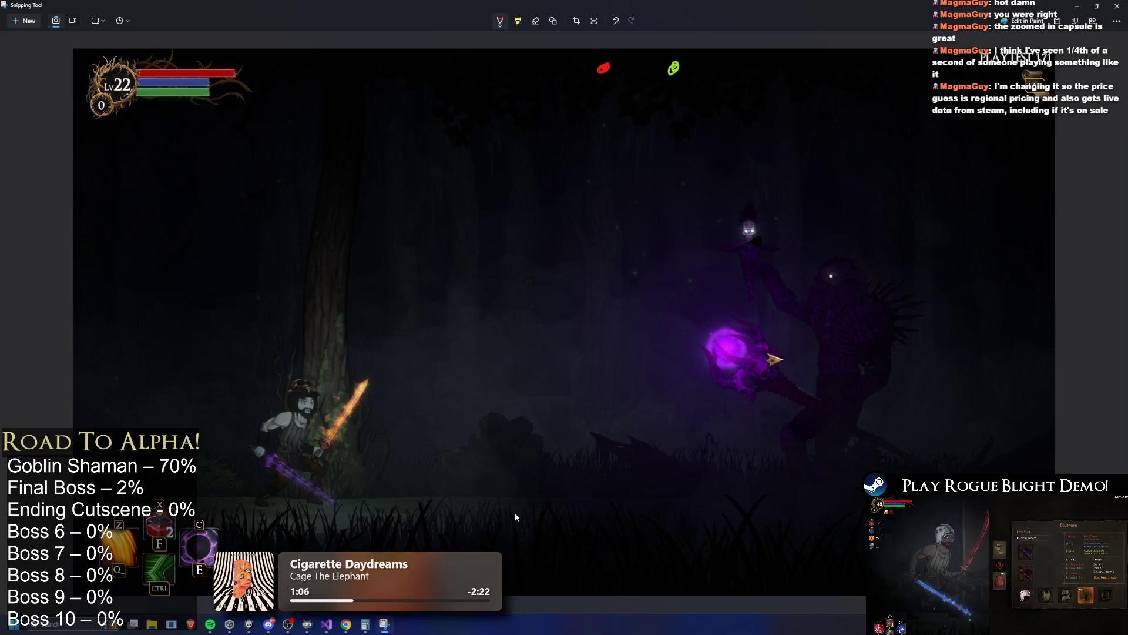
Draw a red ground line and a tall red rectangle marking the left totem spot.
mouse_move(522, 493)
left_mouse_down()
mouse_move(521, 522)
mouse_move(340, 551)
left_mouse_up()
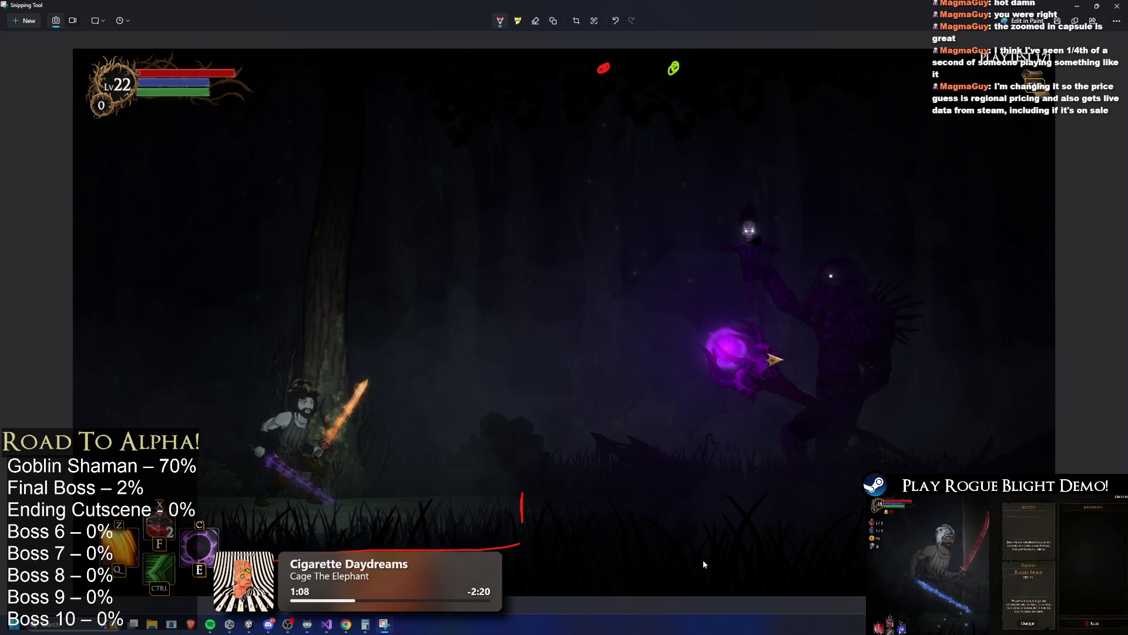
mouse_move(836, 483)
left_mouse_down()
mouse_move(837, 509)
mouse_move(554, 515)
left_mouse_up()
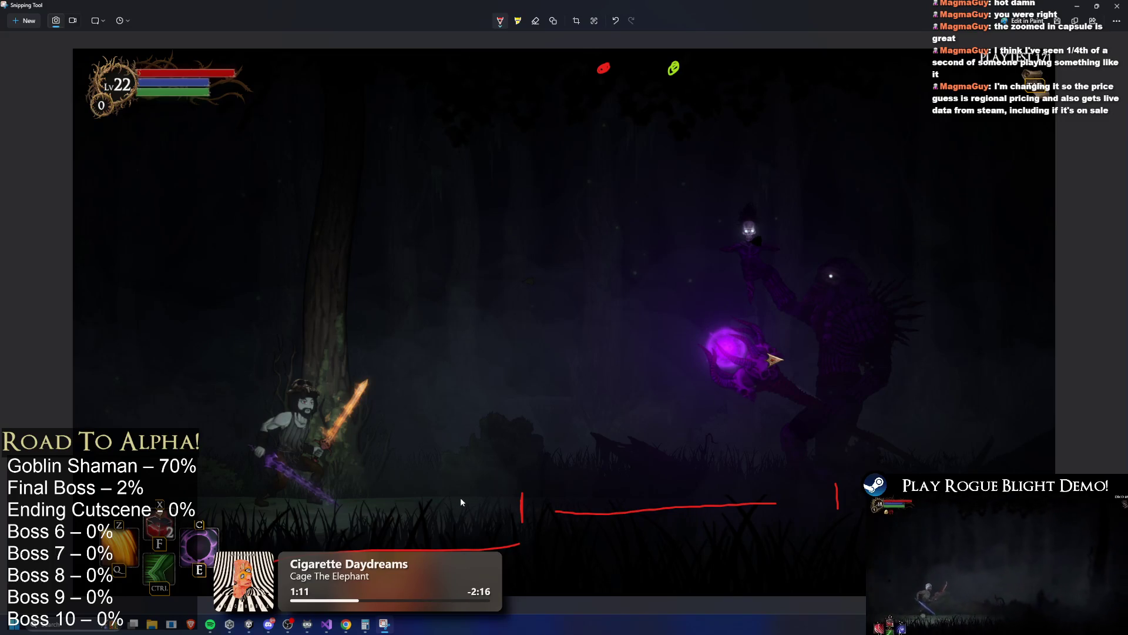
mouse_move(493, 500)
left_mouse_down()
mouse_move(471, 500)
mouse_move(482, 520)
mouse_move(453, 498)
mouse_move(488, 423)
mouse_move(489, 501)
left_mouse_up()
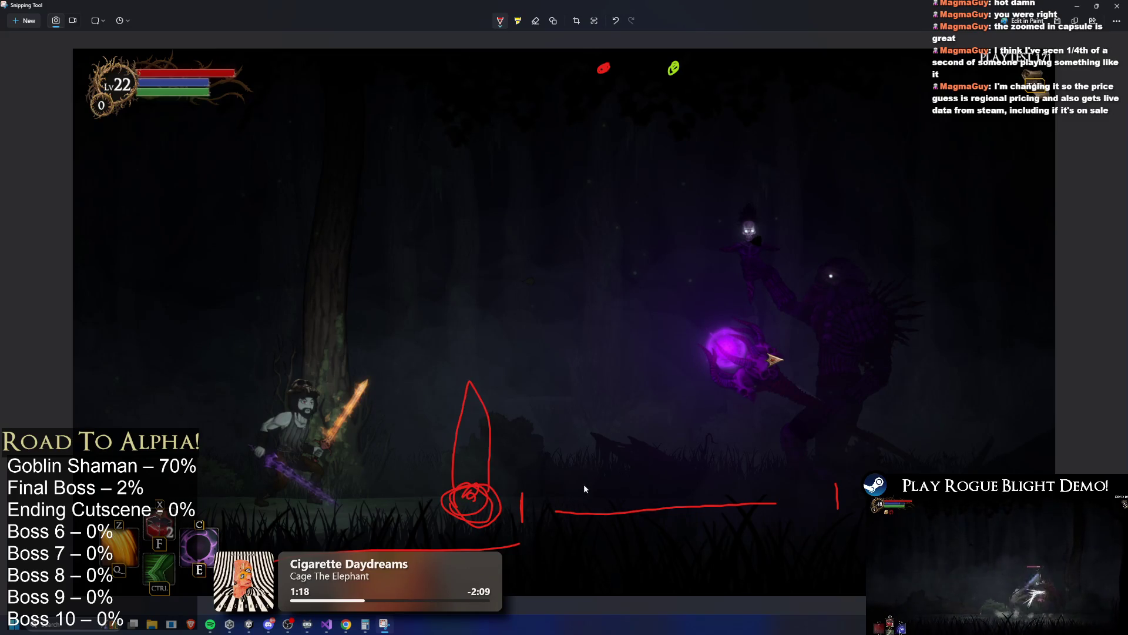
key("ctrl+z")
key("ctrl+z")
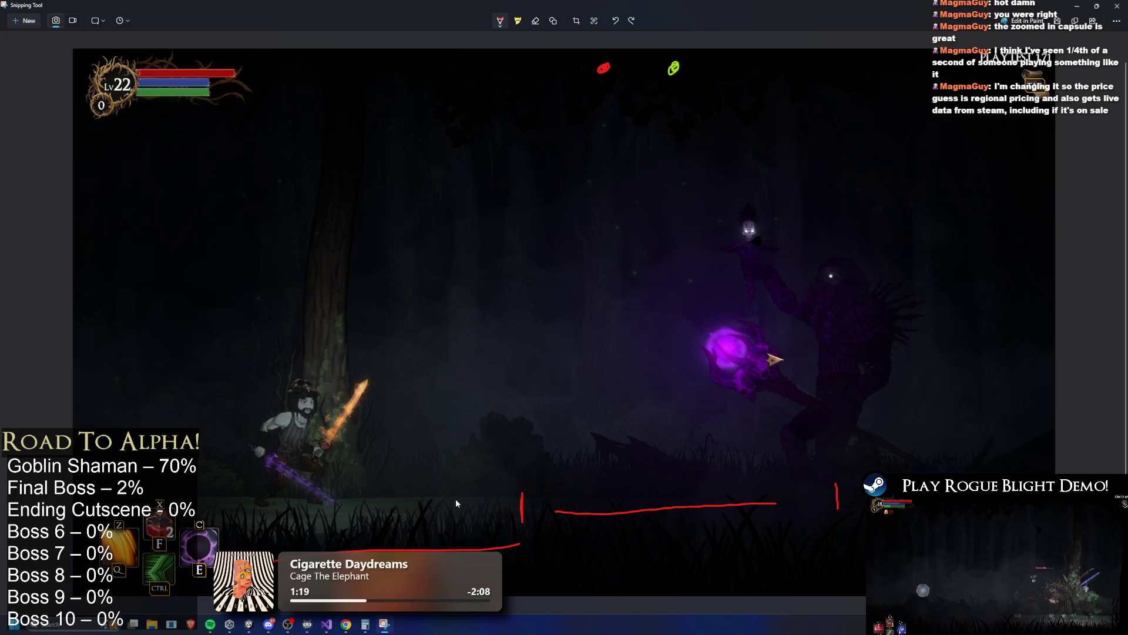
mouse_move(455, 486)
left_mouse_down()
mouse_move(464, 408)
mouse_move(486, 488)
mouse_move(482, 382)
left_mouse_up()
key("ctrl+z")
key("ctrl+z")
left_click_drag(461, 496, 465, 380)
mouse_move(464, 380)
left_mouse_down()
mouse_move(512, 418)
mouse_move(491, 492)
left_mouse_up()
key("ctrl+z")
left_click_drag(464, 380, 462, 503)
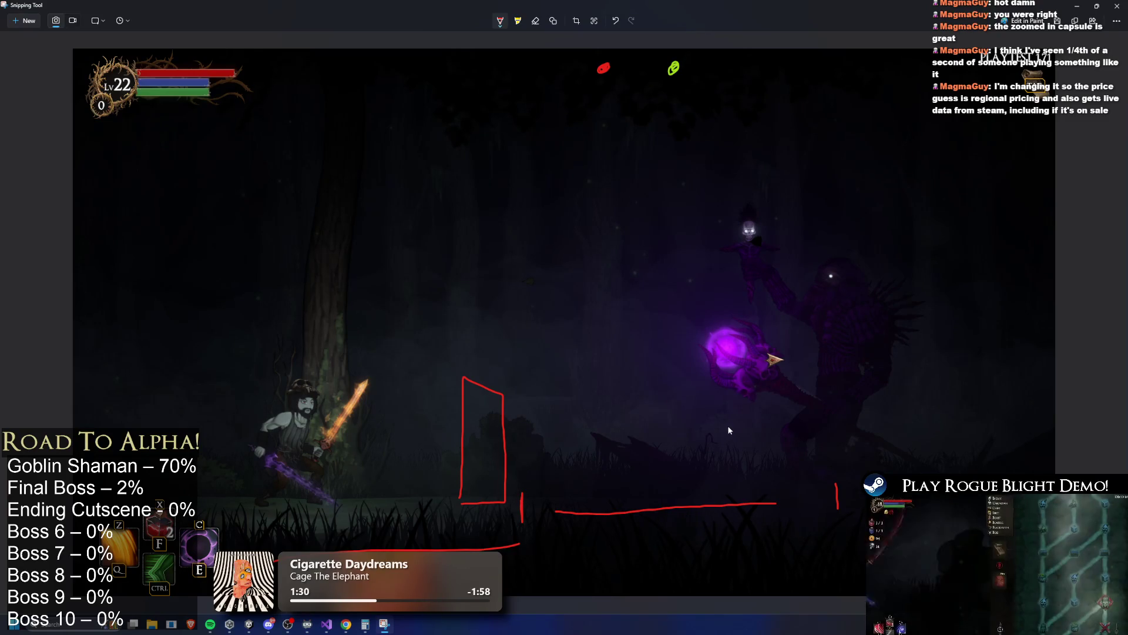
Sketch a second tall red rectangle and undo stray red lines near the top.
left_click_drag(694, 497, 611, 504)
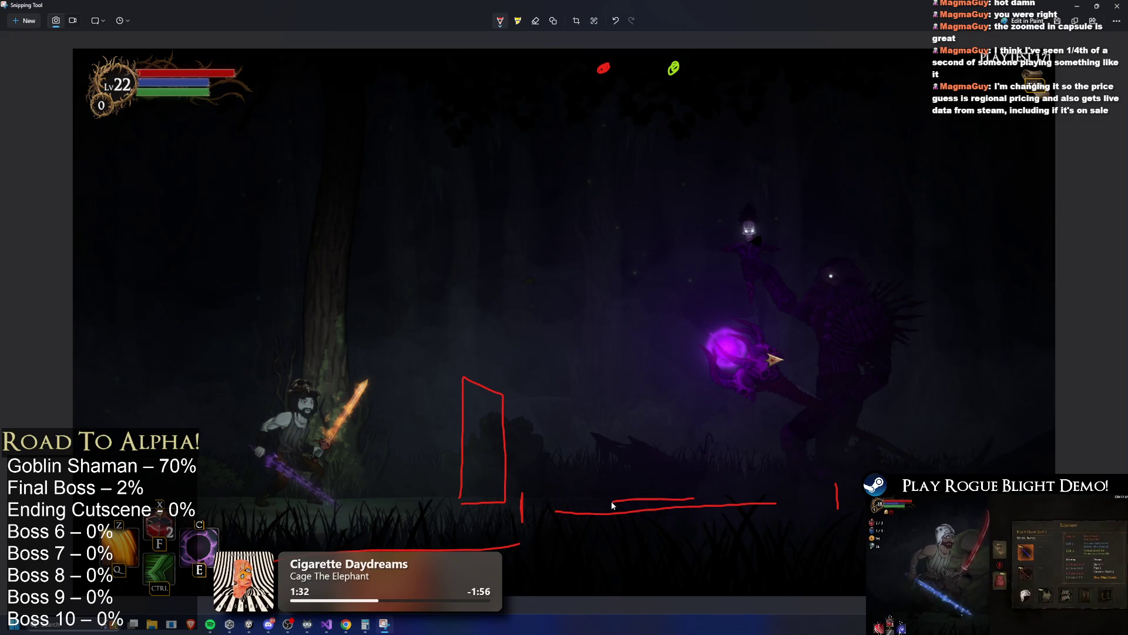
key("ctrl+z")
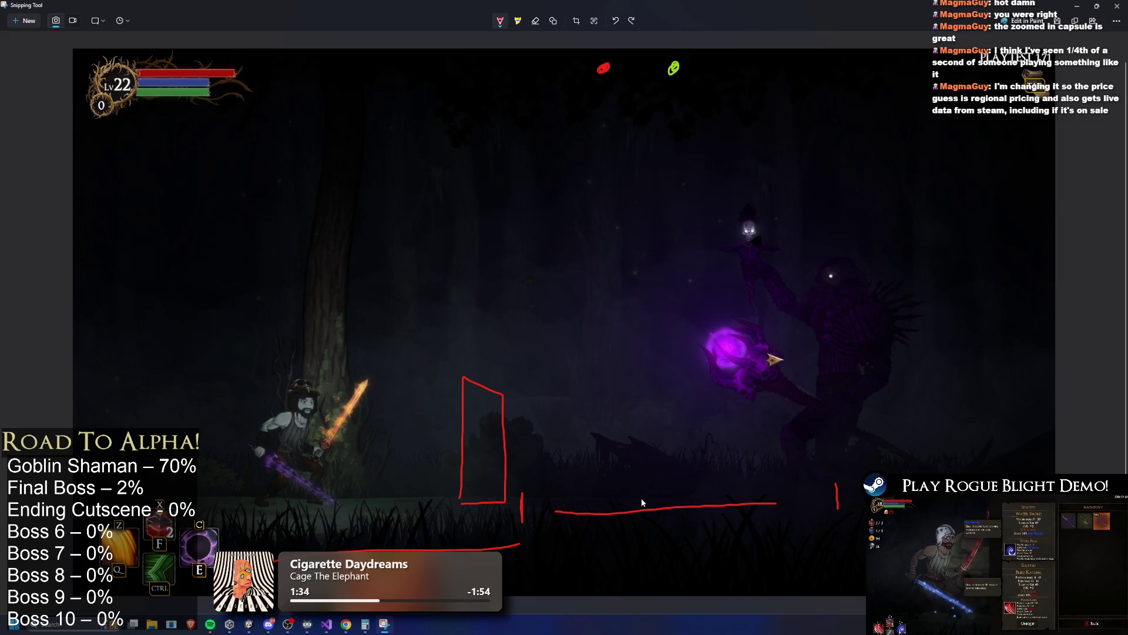
key("ctrl+z")
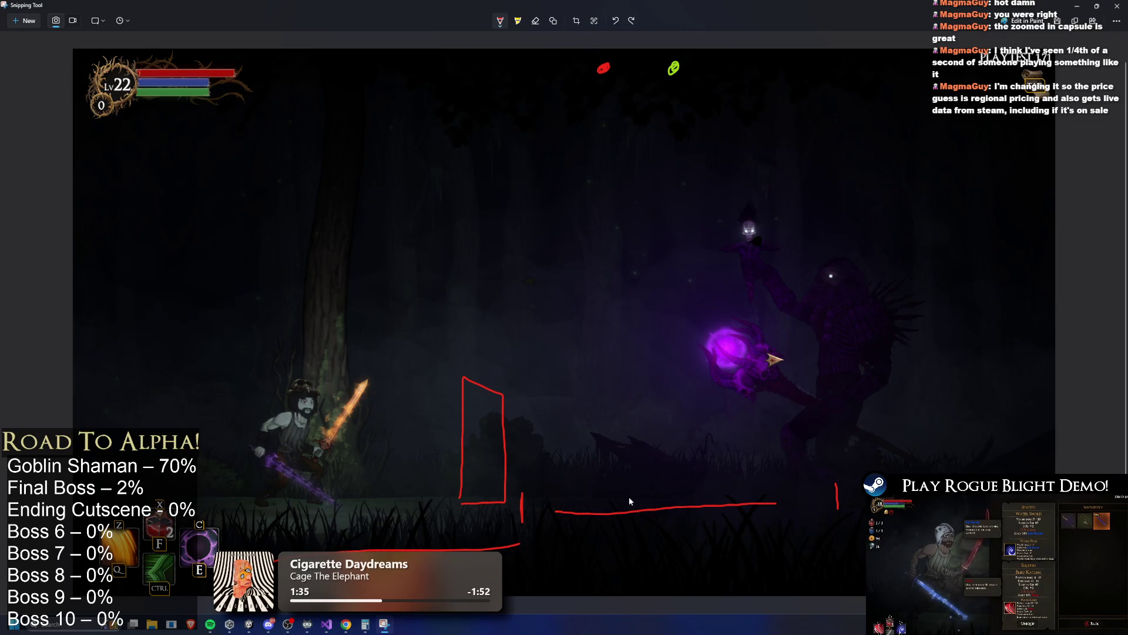
left_click_drag(679, 498, 670, 361)
left_click_drag(615, 420, 630, 495)
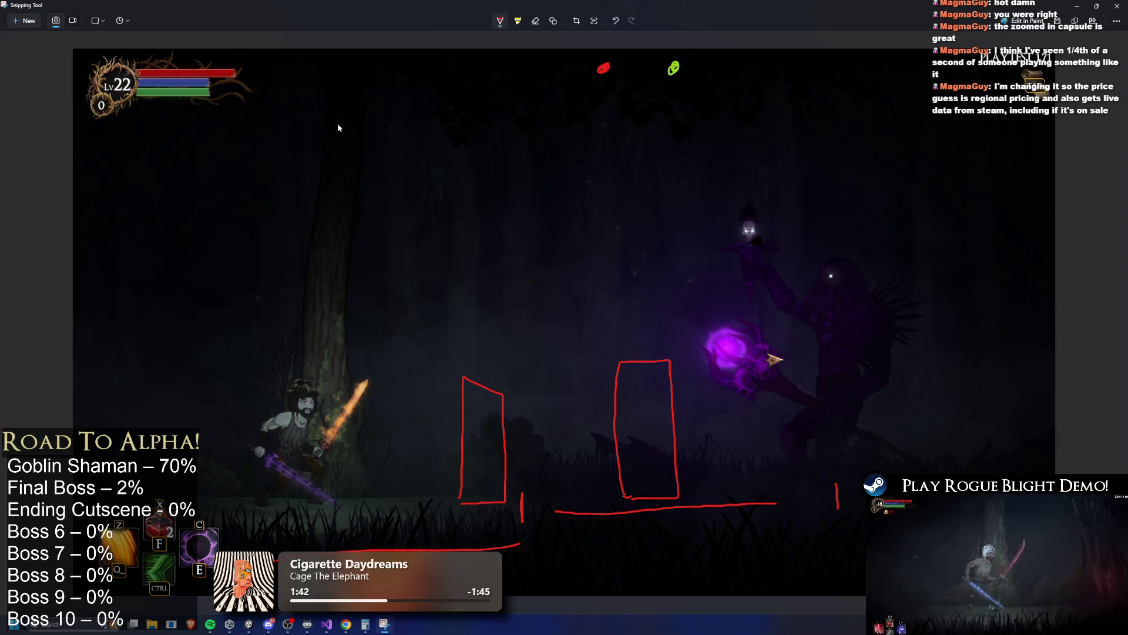
left_click_drag(447, 130, 294, 131)
key("ctrl+z")
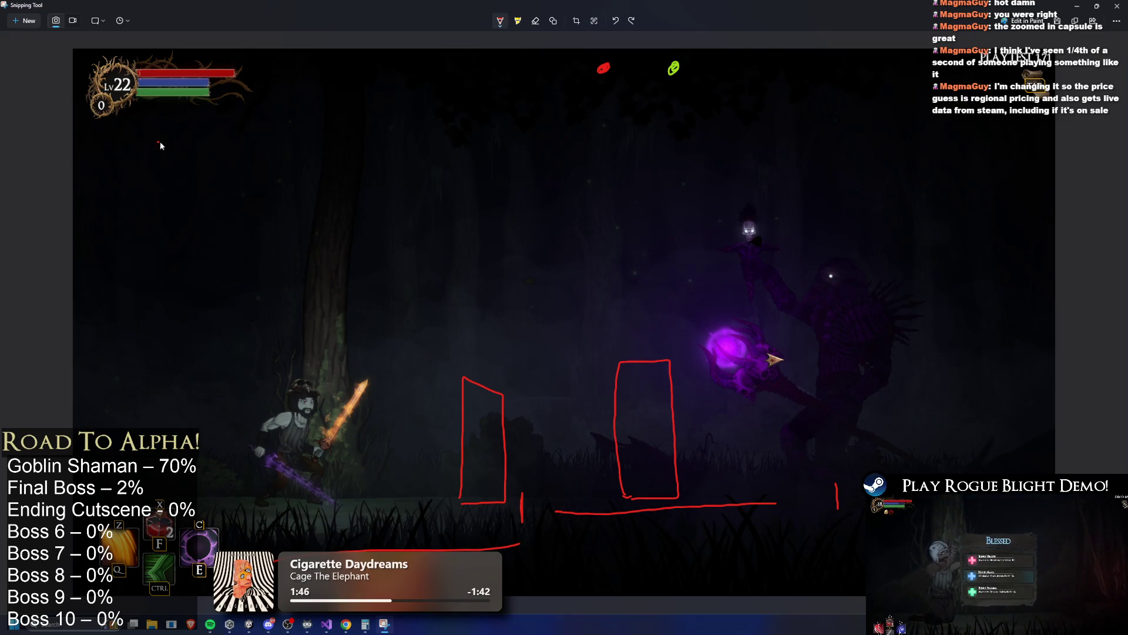
left_click_drag(336, 140, 404, 138)
key("ctrl+z")
key("ctrl+z")
key("ctrl+z")
key("ctrl+z")
key("ctrl+z")
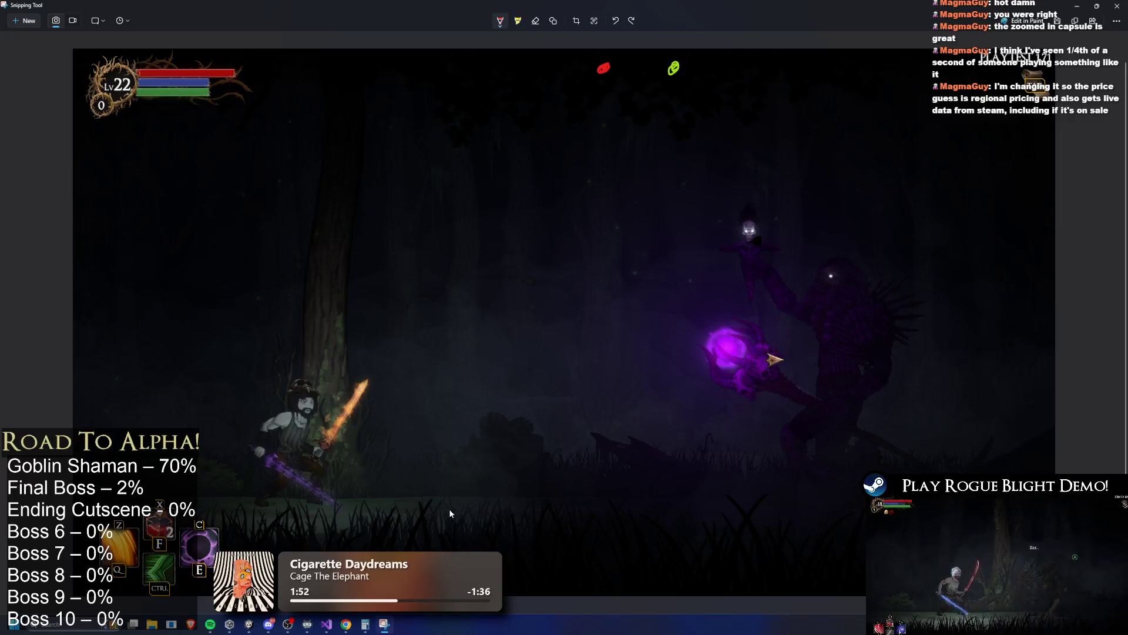
Draw red ground dashes, write 1 under the middle one, and switch the pen to green.
left_click_drag(446, 507, 472, 504)
left_click_drag(611, 506, 654, 505)
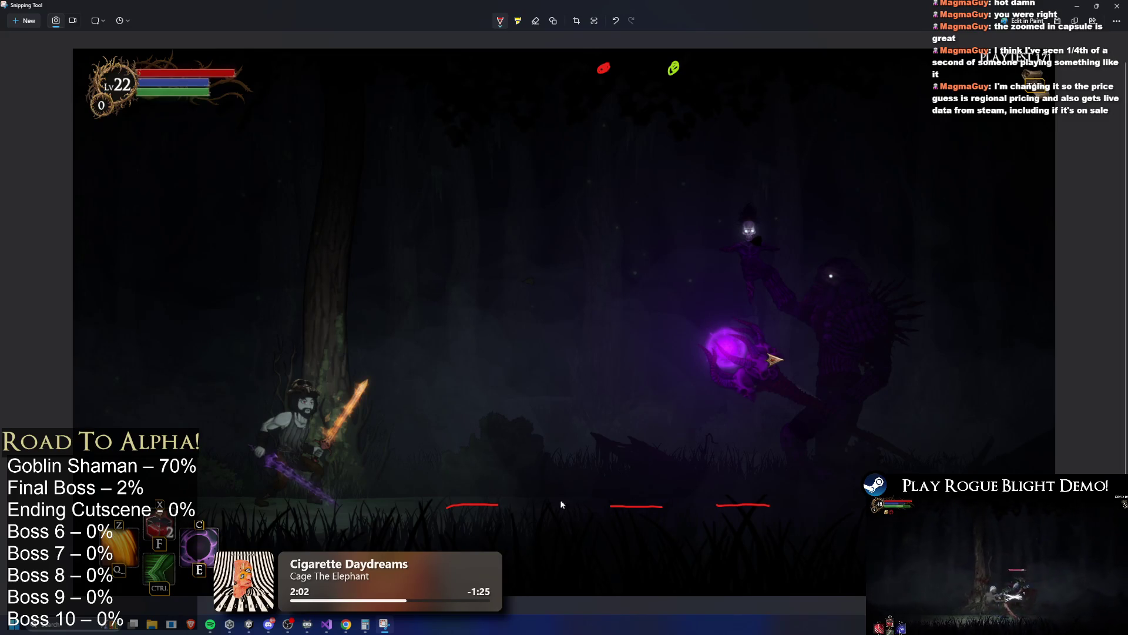
left_click_drag(626, 520, 633, 536)
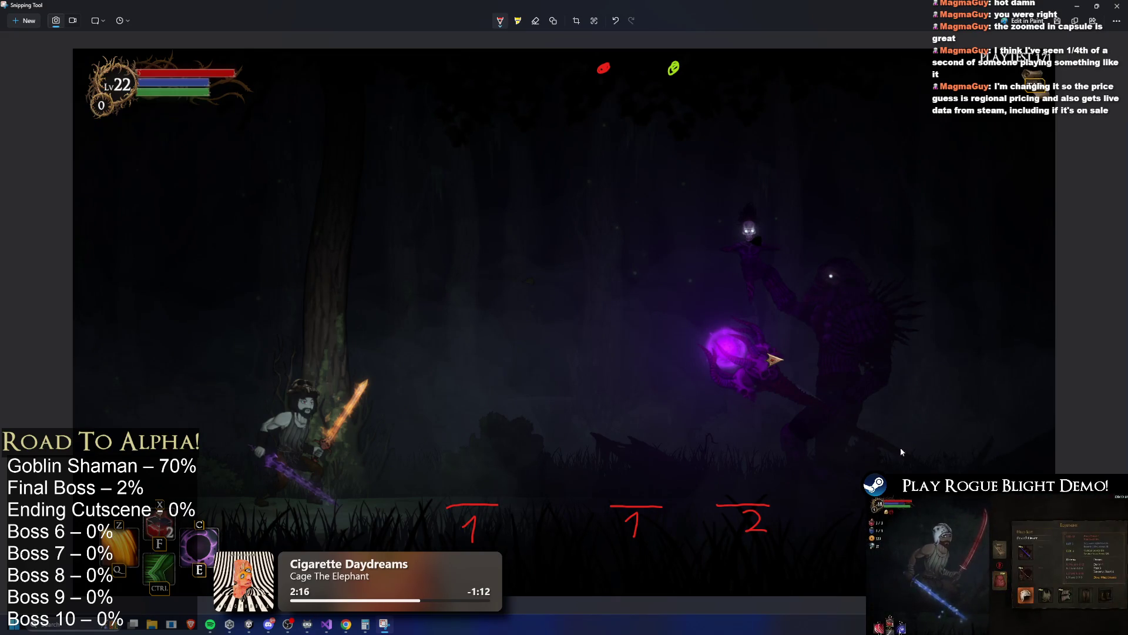
left_click(500, 20)
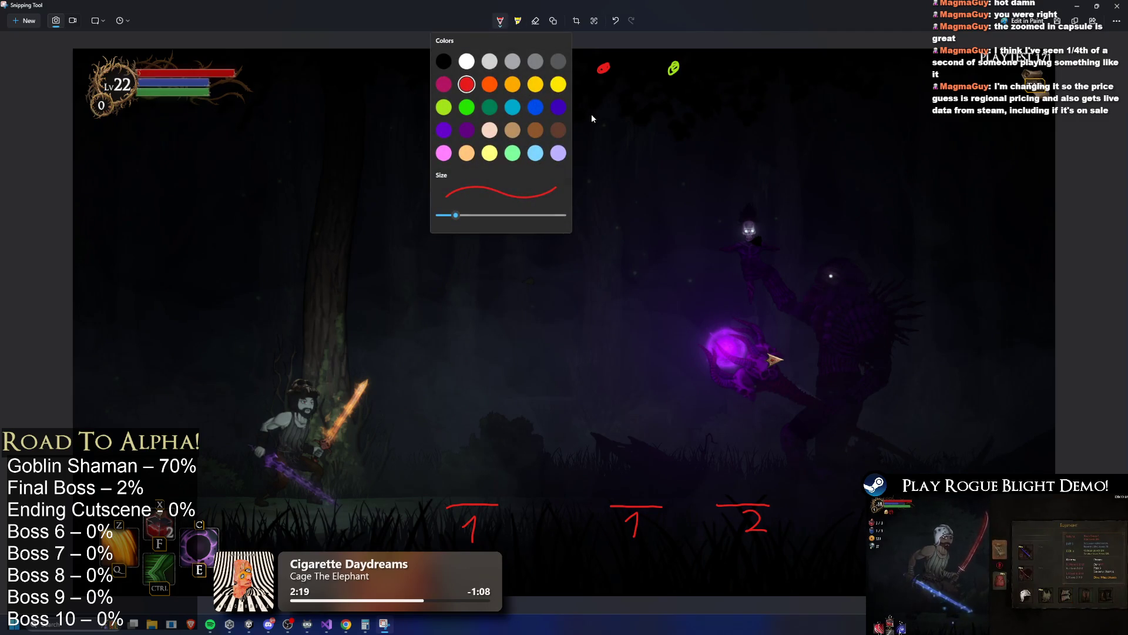
left_click(467, 107)
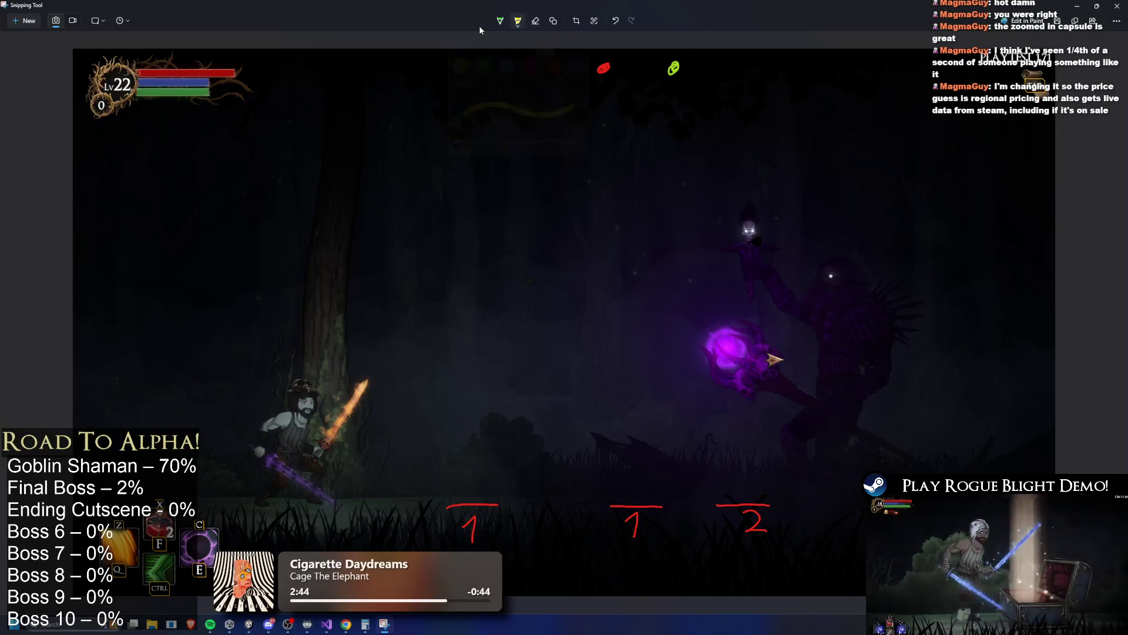
Switch back to red and add a small subscript 2 beside the middle 1.
left_click(500, 22)
left_click(470, 84)
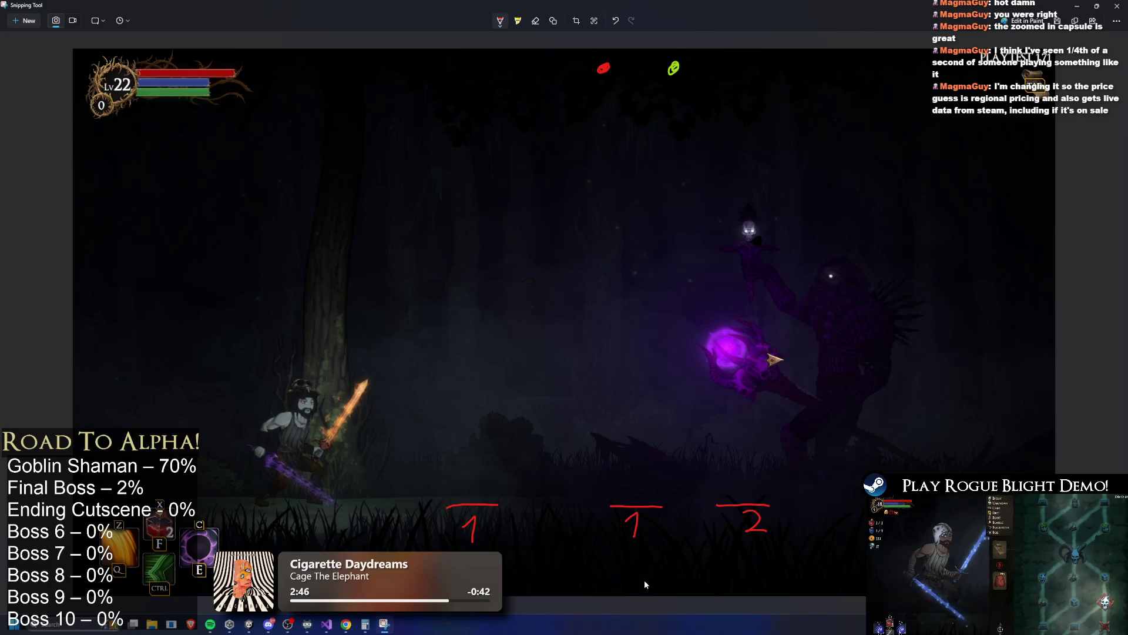
left_click_drag(645, 537, 646, 546)
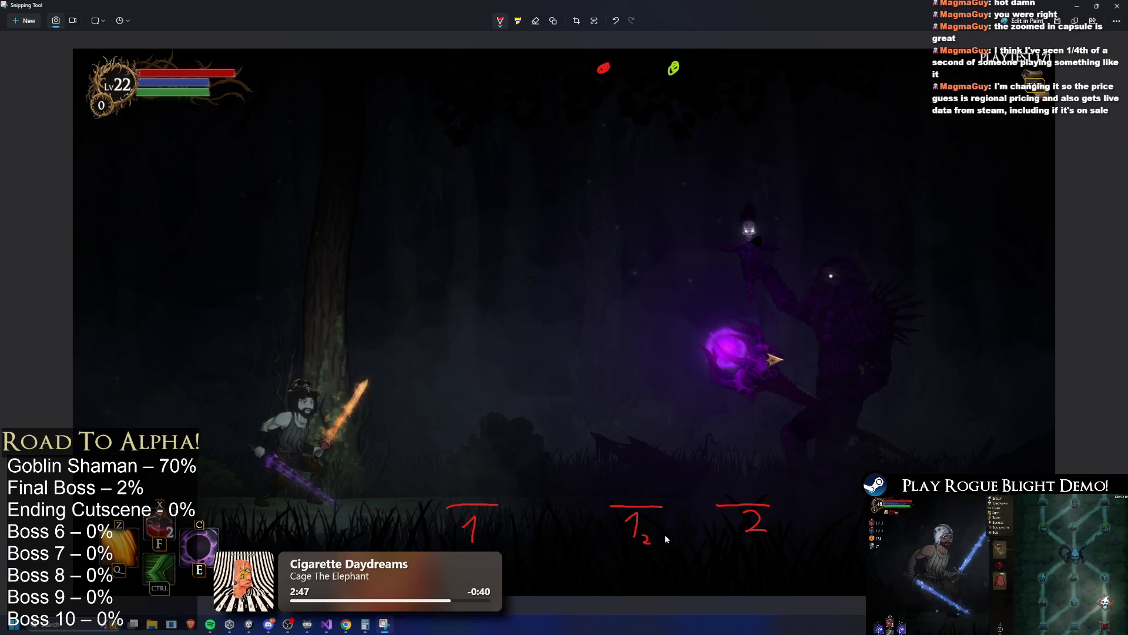
key("ctrl+z")
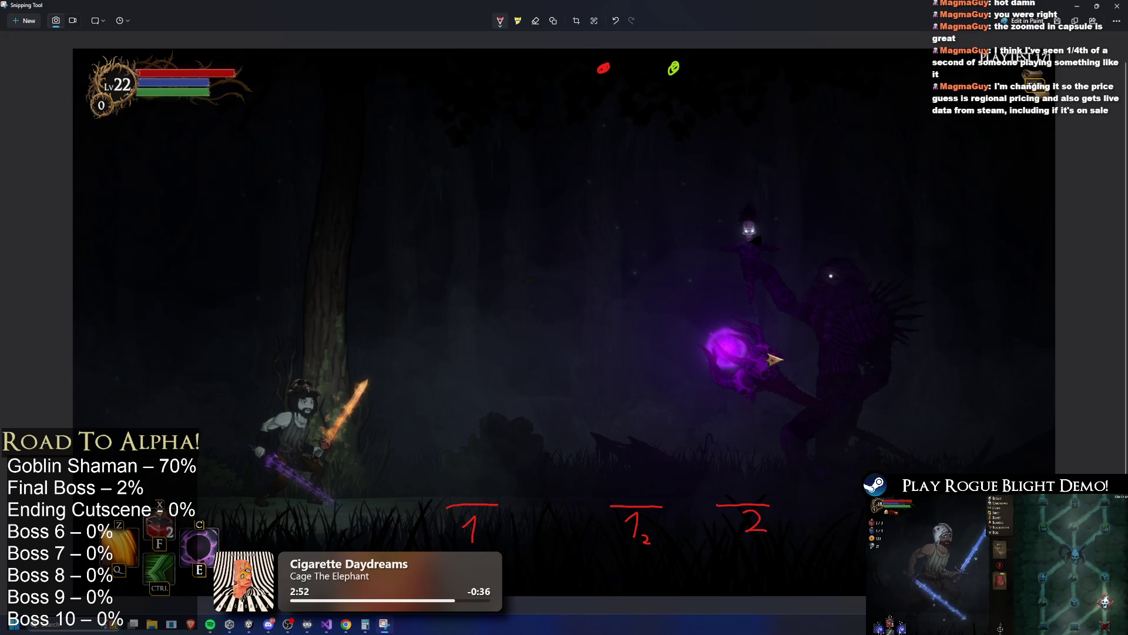
Switch to green and draw short green lines above the numbered marks.
left_click(500, 28)
left_click(466, 107)
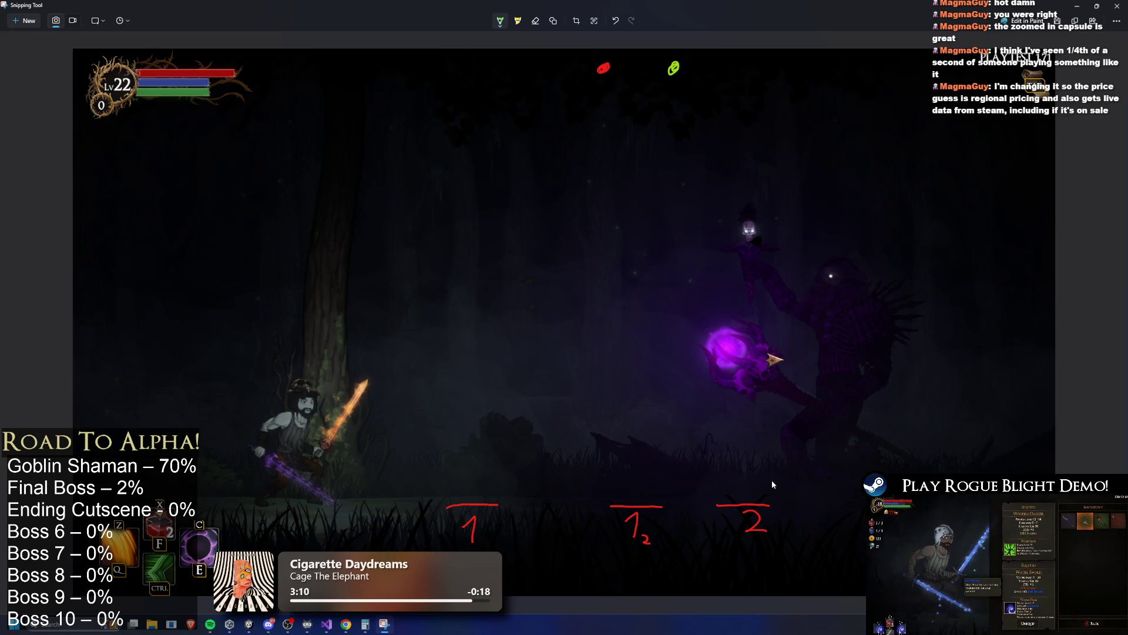
key("ctrl+z")
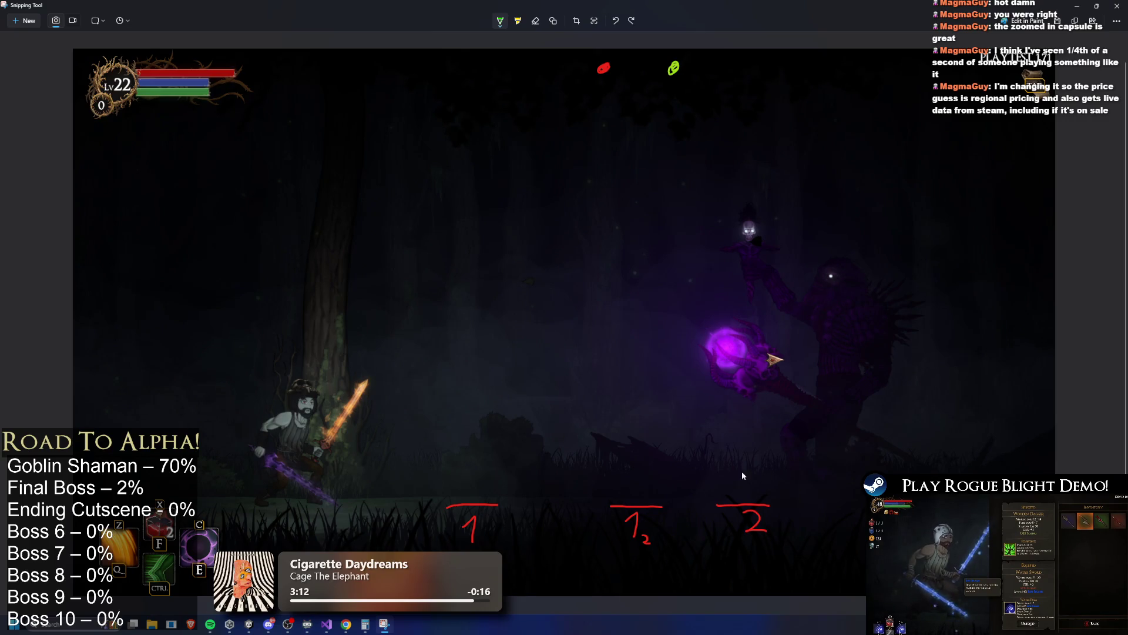
key("ctrl+z")
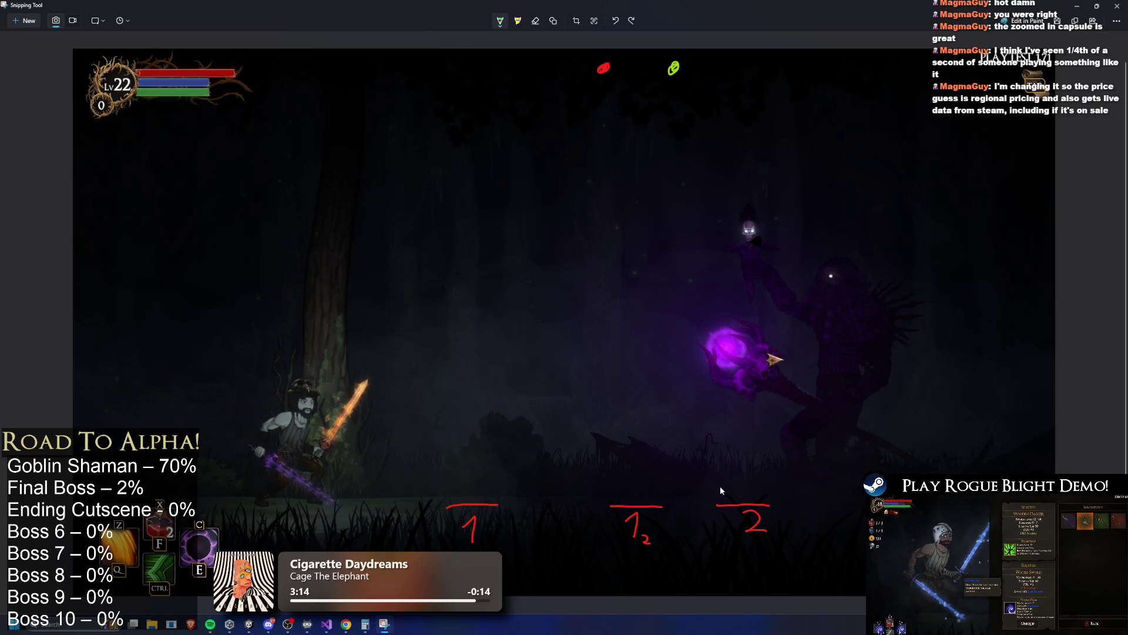
key("ctrl+y")
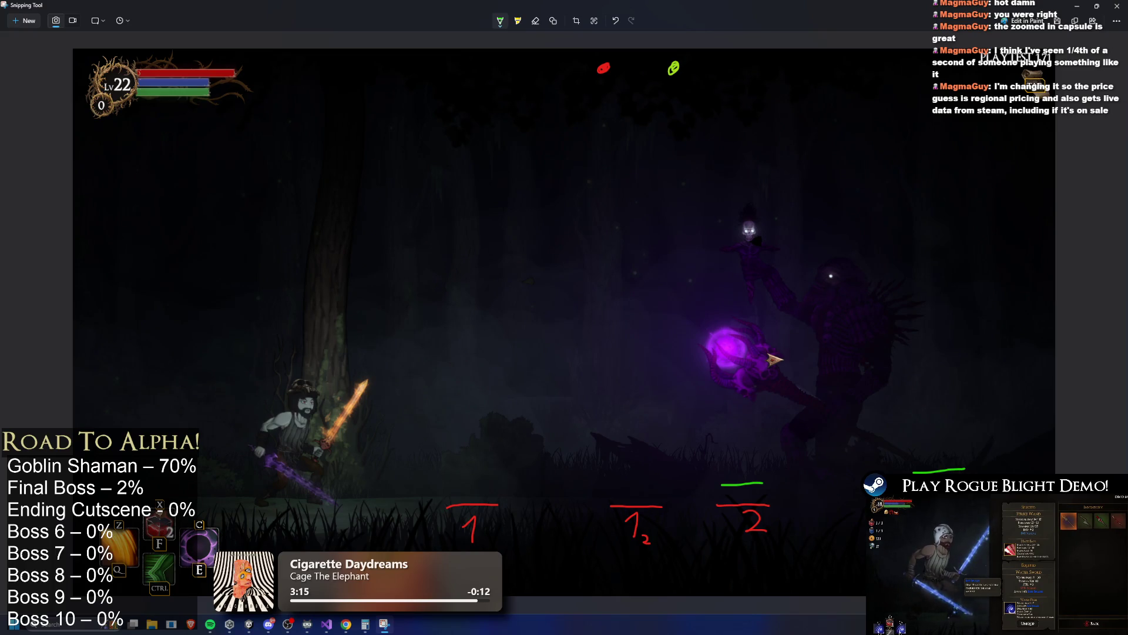
left_click_drag(658, 474, 617, 472)
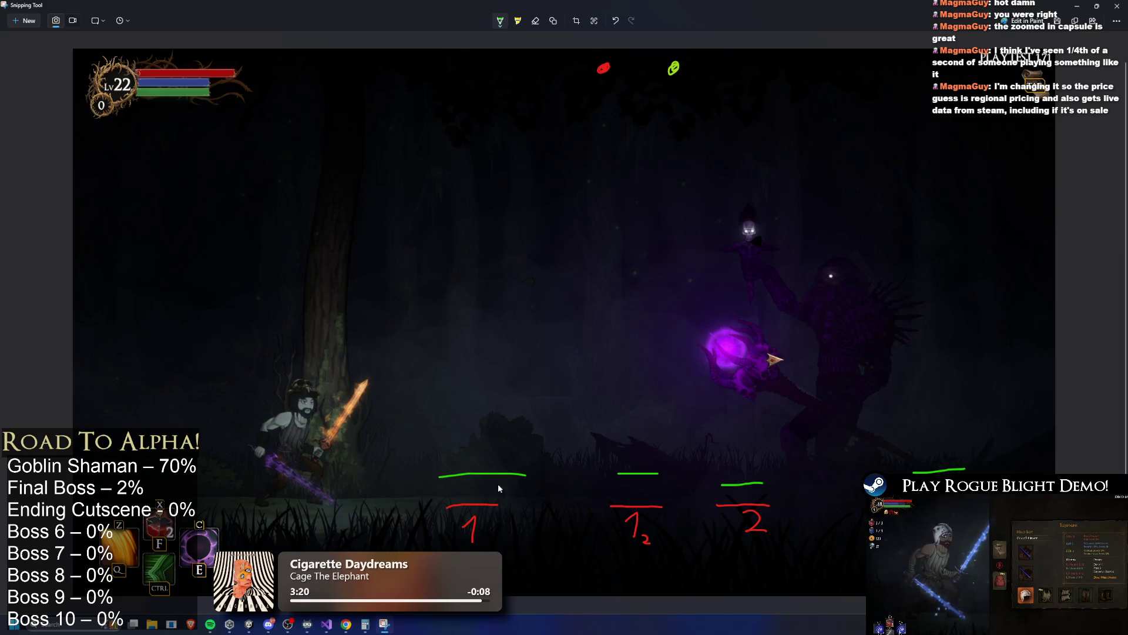
key("ctrl+z")
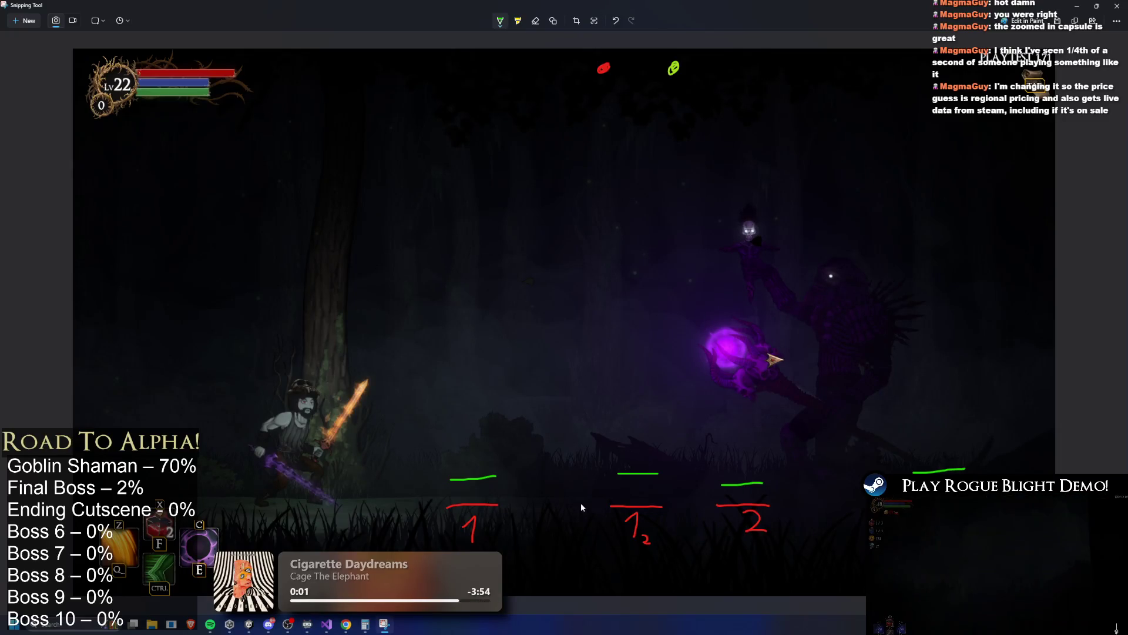
Draw green lines above the first dash, on the right and near the boss, undoing each one.
key("ctrl+z")
key("ctrl+z")
key("ctrl+z")
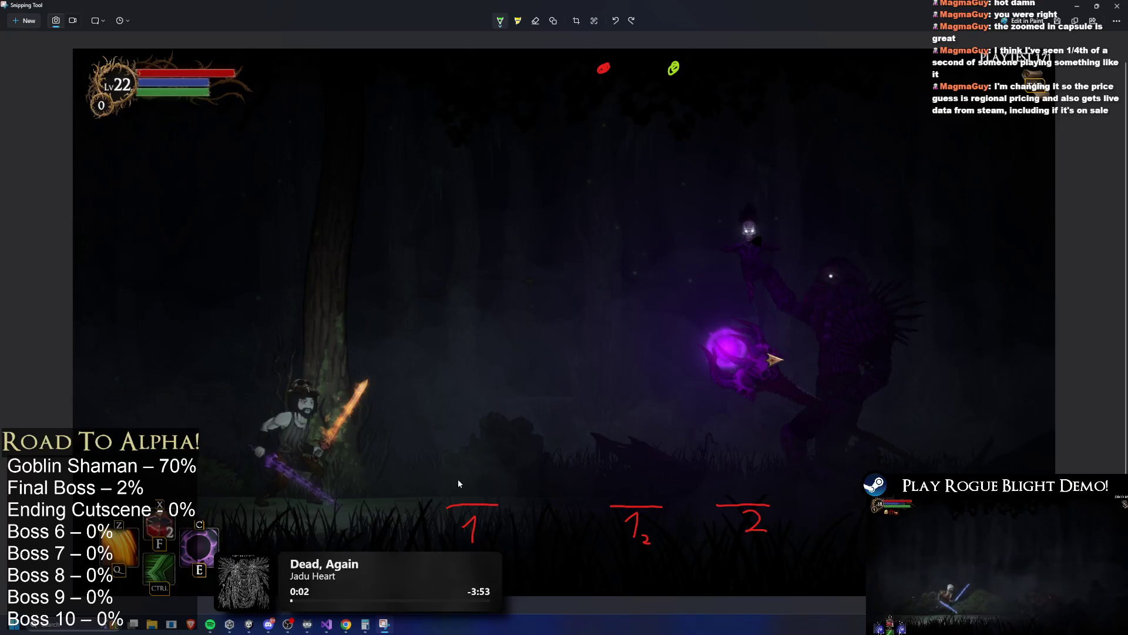
key("ctrl+z")
left_click_drag(441, 475, 473, 472)
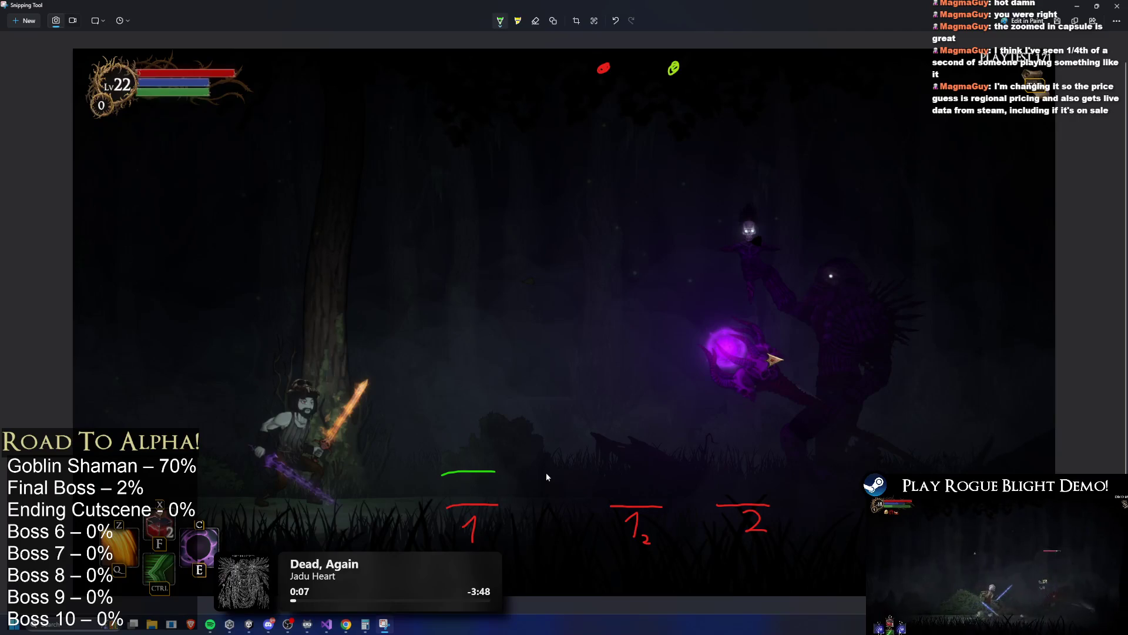
key("ctrl+z")
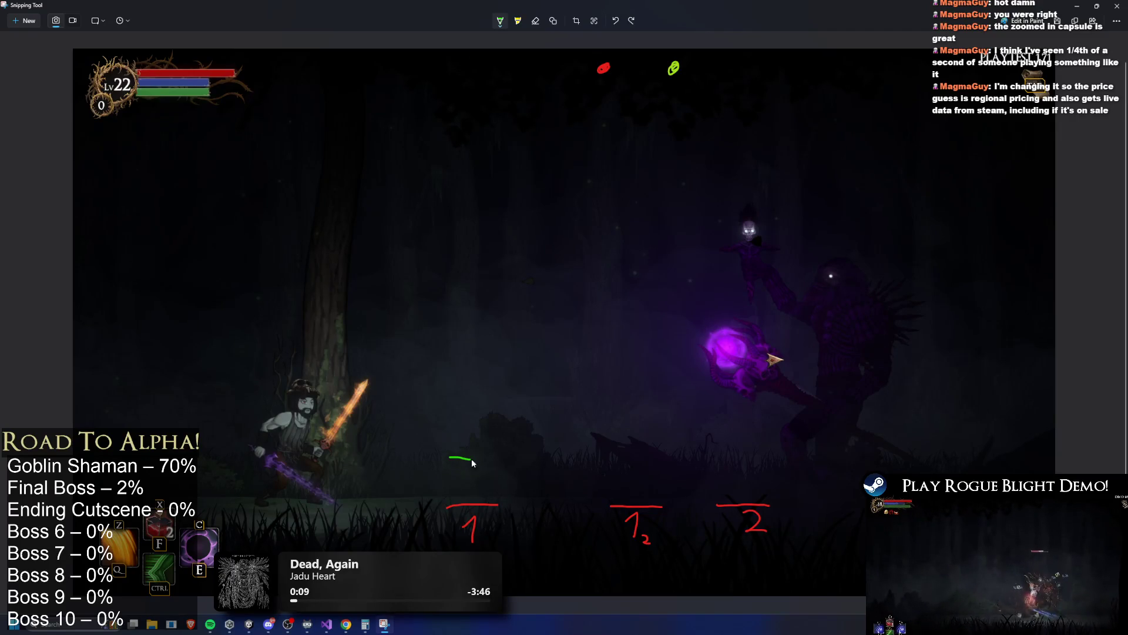
key("ctrl+z")
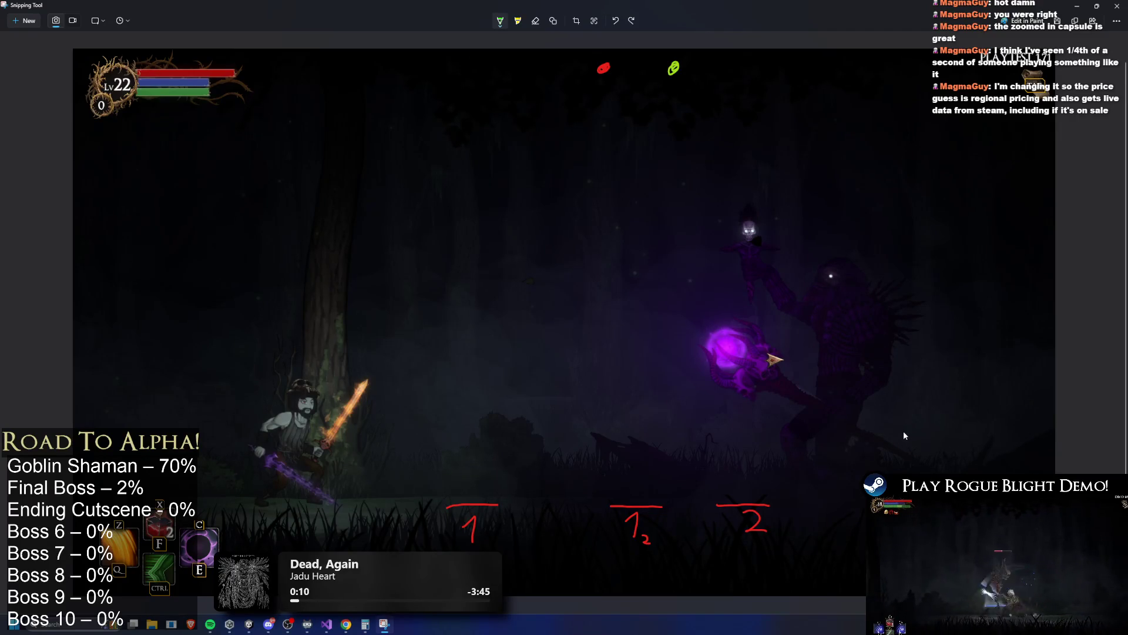
left_click_drag(893, 431, 953, 429)
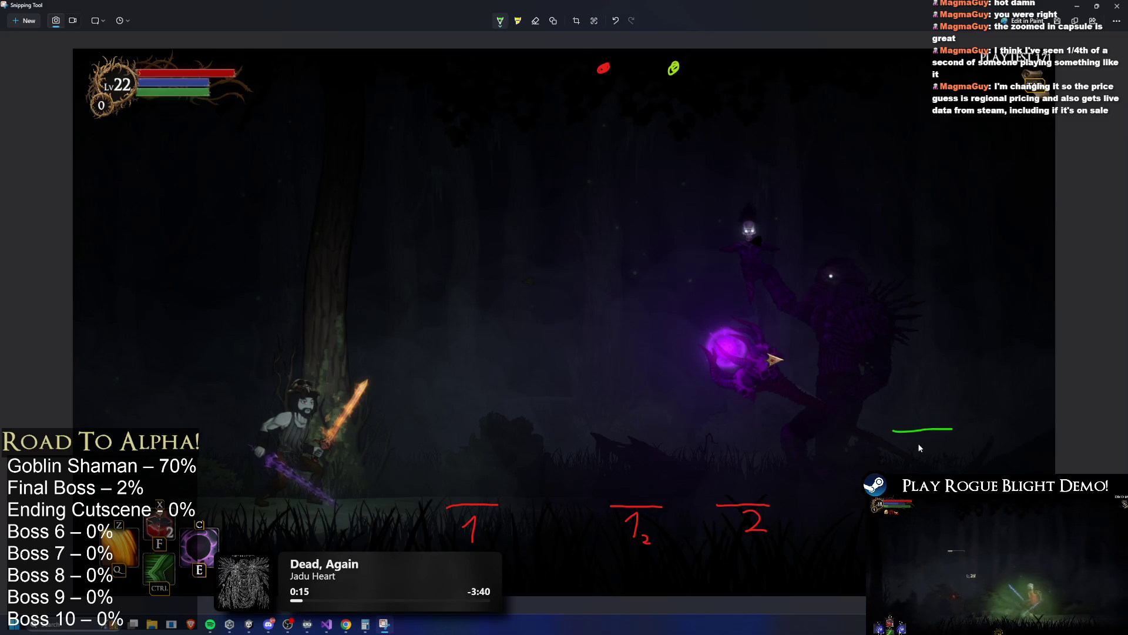
left_click_drag(968, 429, 1022, 423)
key("ctrl+z")
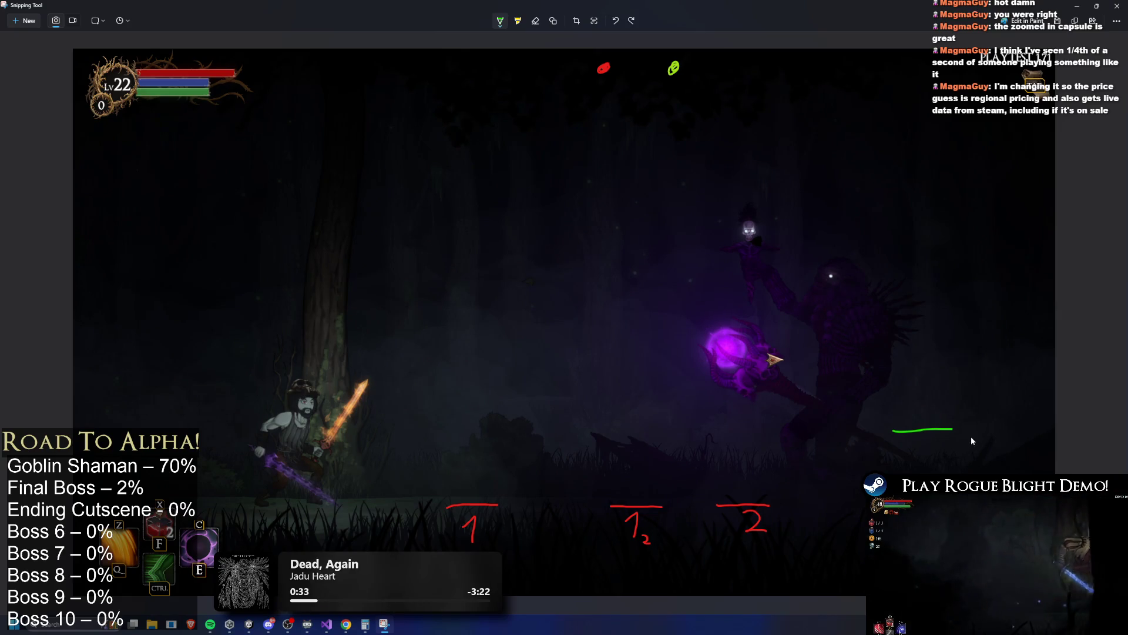
left_click_drag(695, 430, 756, 429)
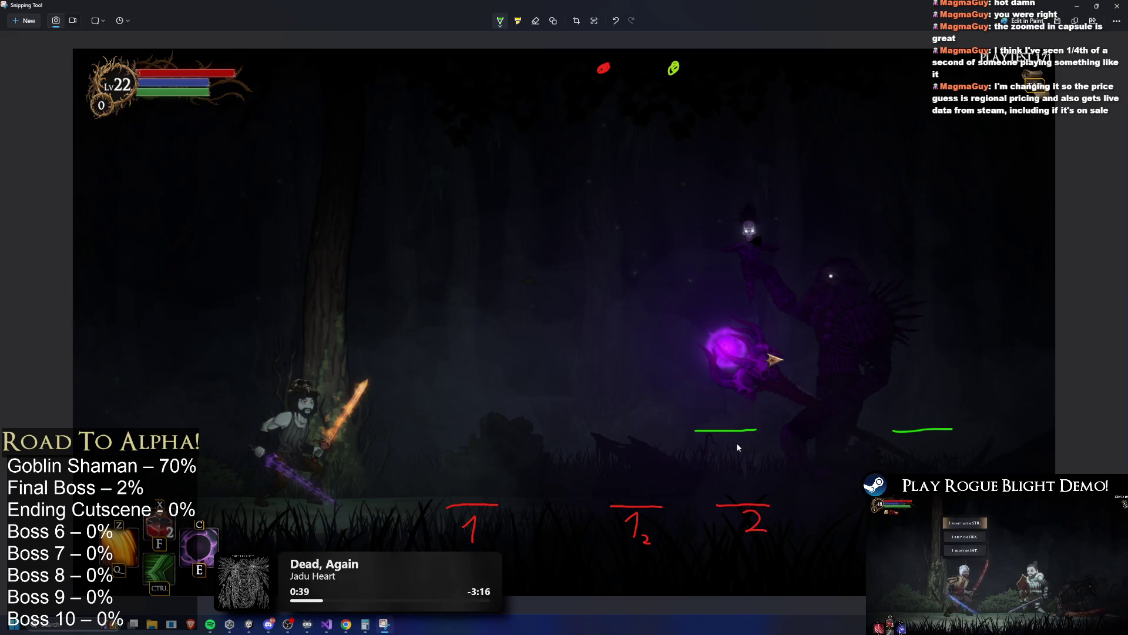
key("ctrl+z")
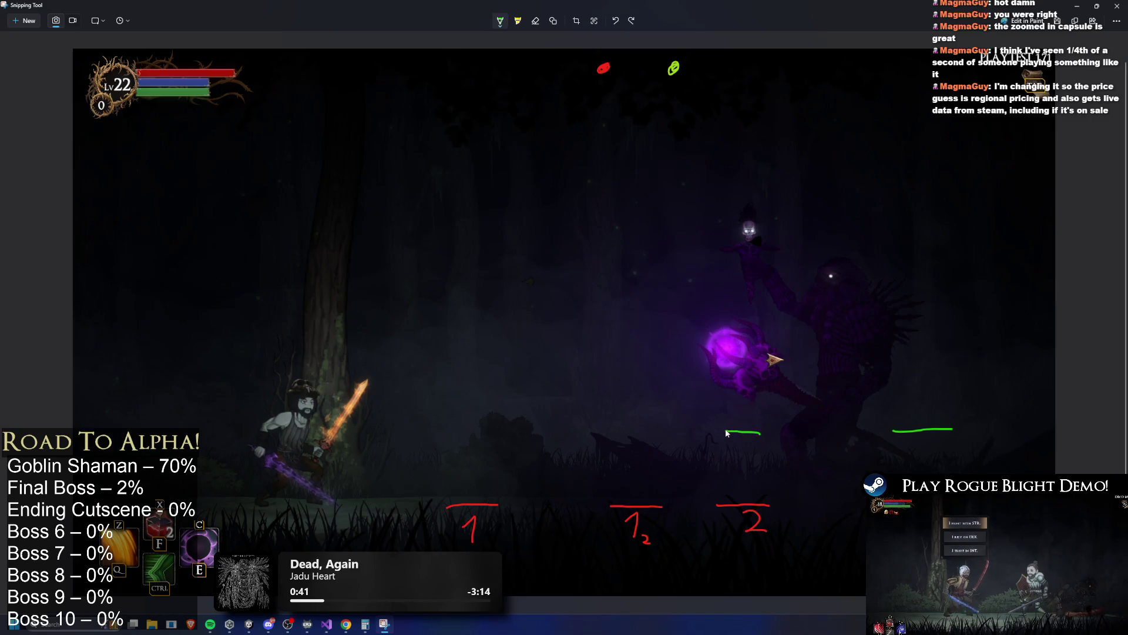
key("ctrl+z")
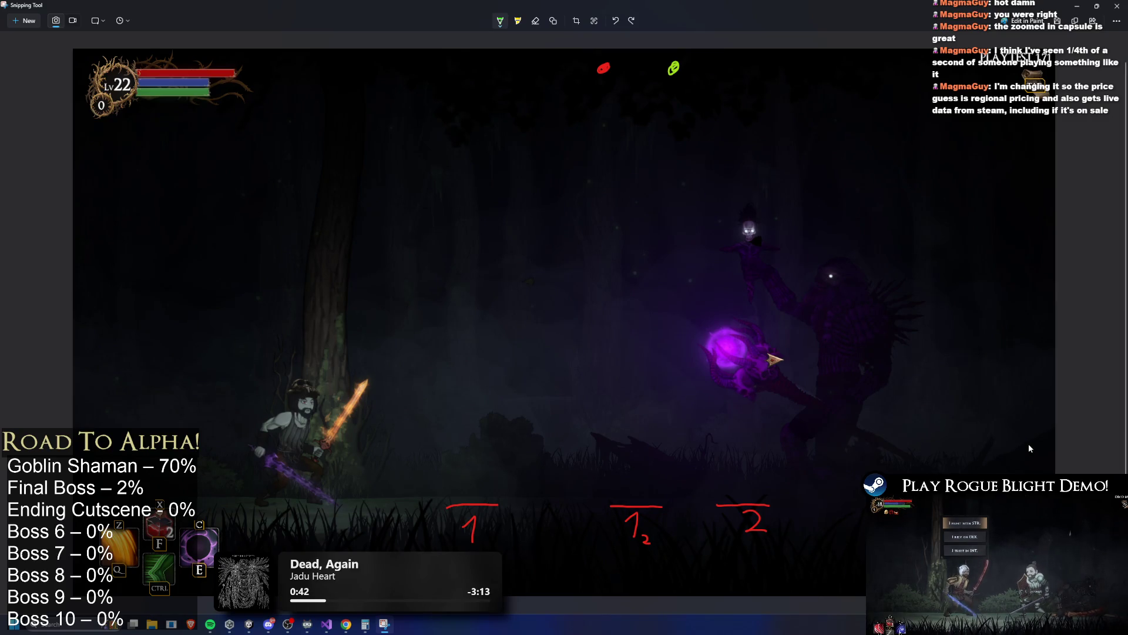
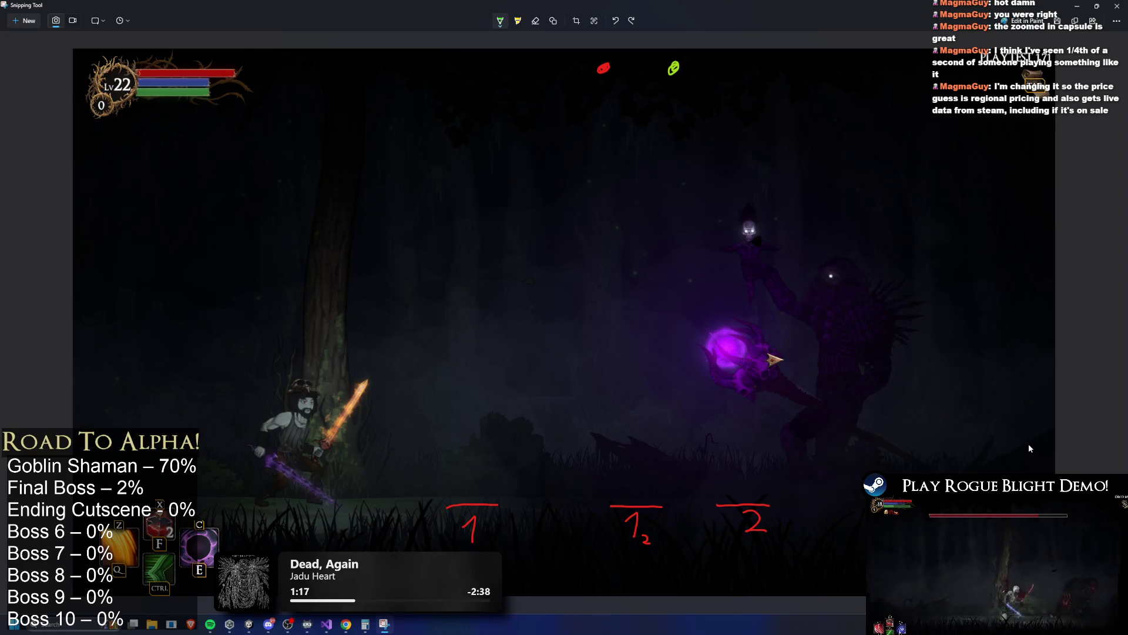
Open the ElderShaman prefab for editing and check the first minion's Spawn Position T.
left_click(1088, 6)
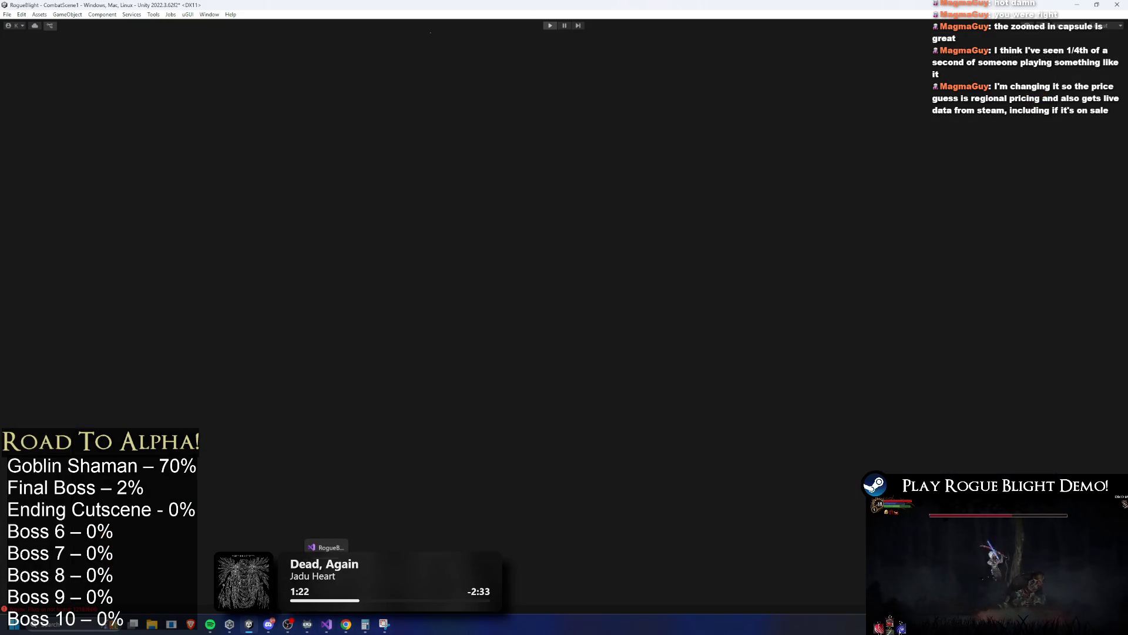
mouse_move(384, 624)
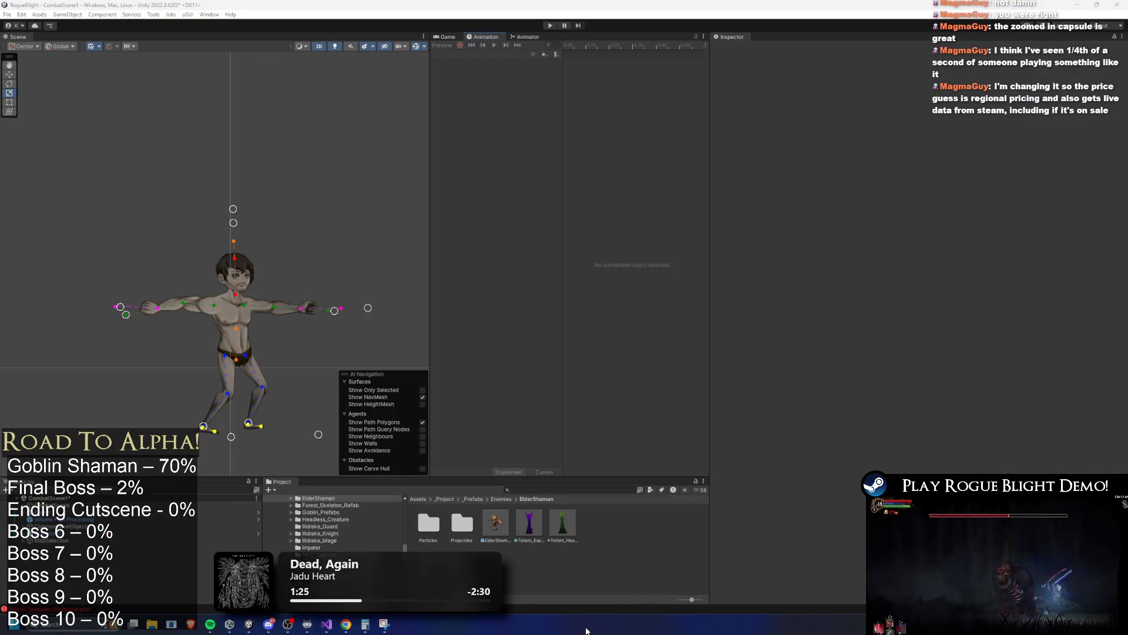
double_click(496, 522)
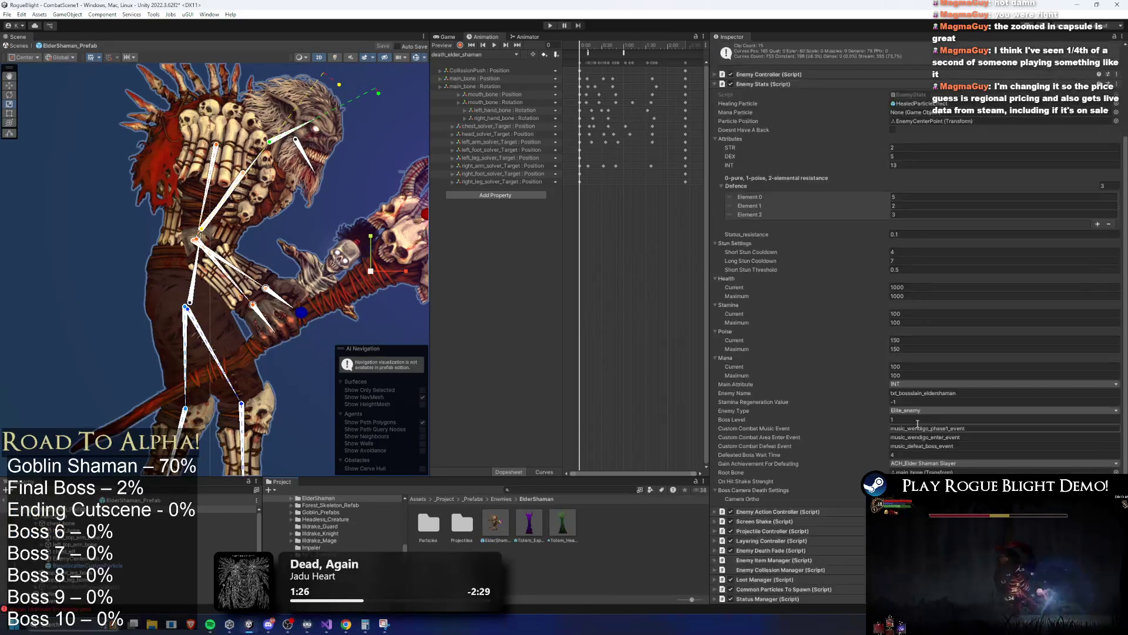
scroll(924, 428, "down", 5)
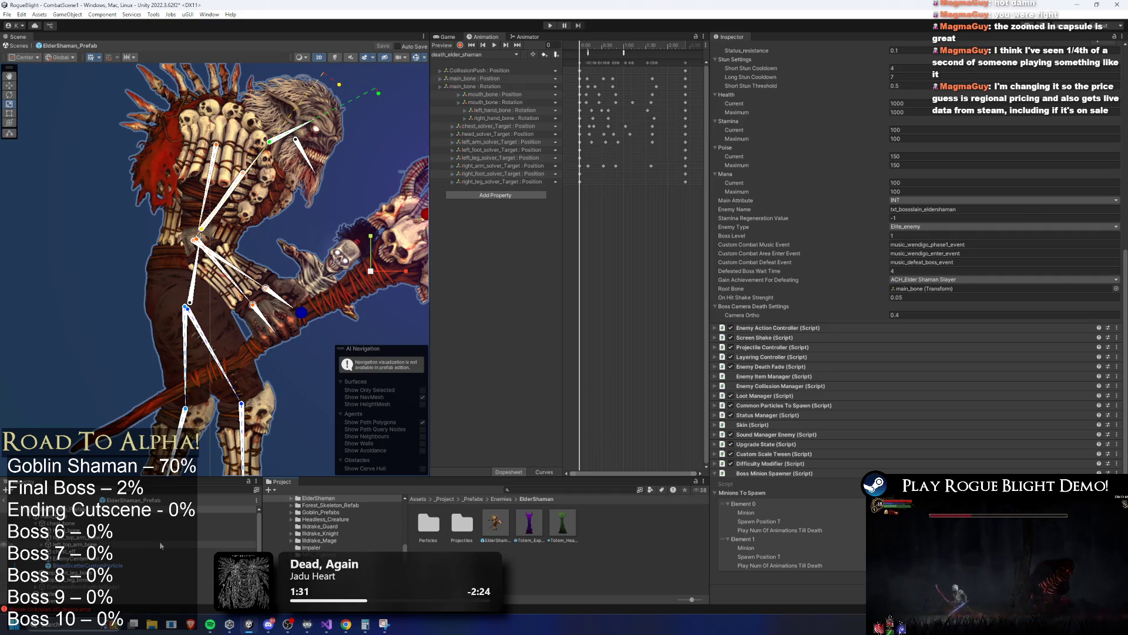
left_click(757, 521)
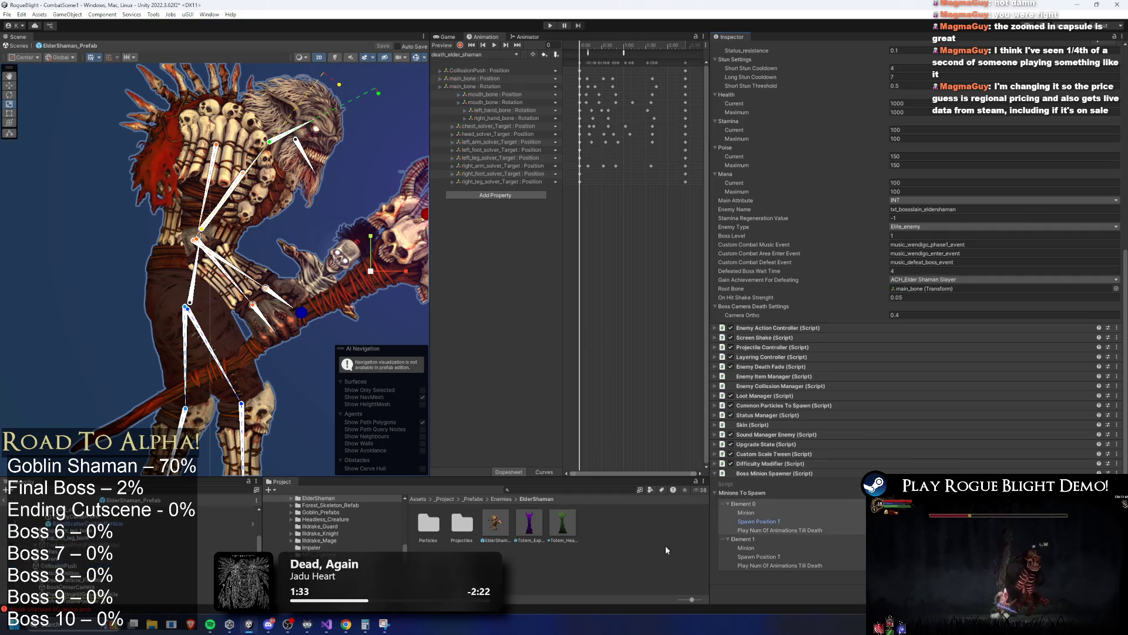
Duplicate the InfrontTotemPosition spawn point.
double_click(64, 600)
scroll(202, 265, "up", 10)
key("ctrl+d")
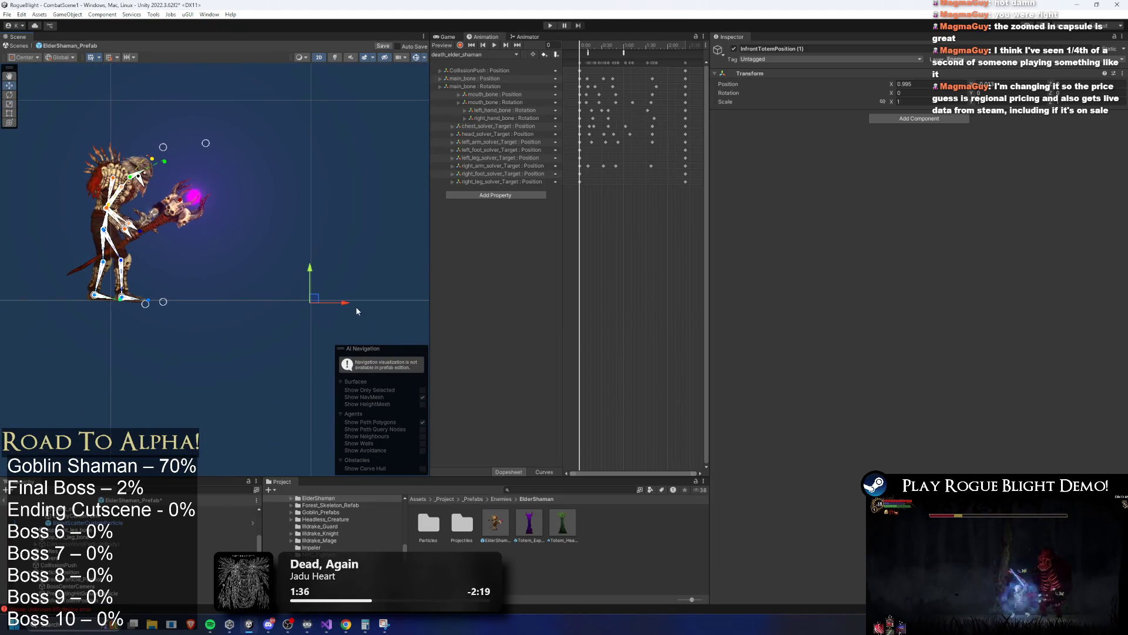
Rename the duplicate to LessInfrontTotemPosition and move it closer to the shaman, to X 0.552.
right_click(90, 600)
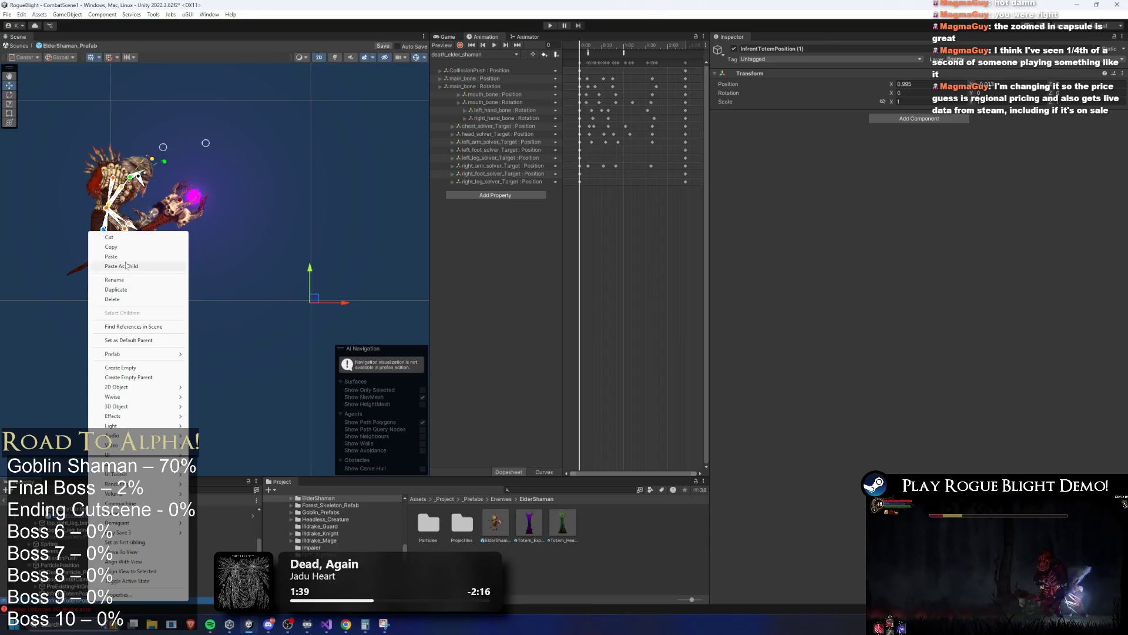
left_click(126, 280)
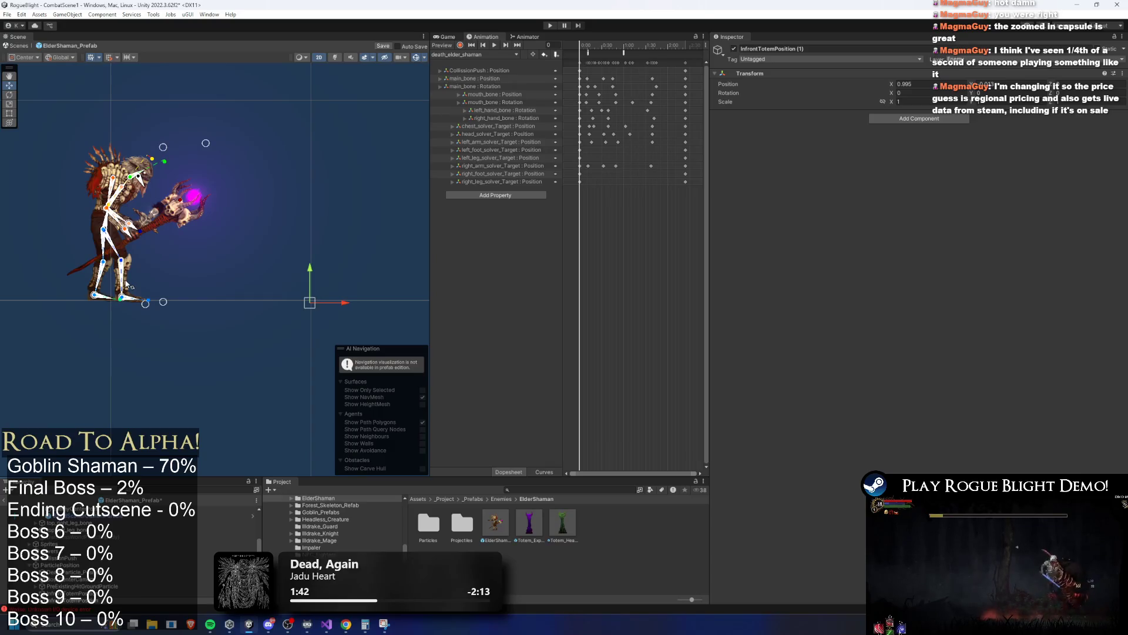
type("Less")
key("Return")
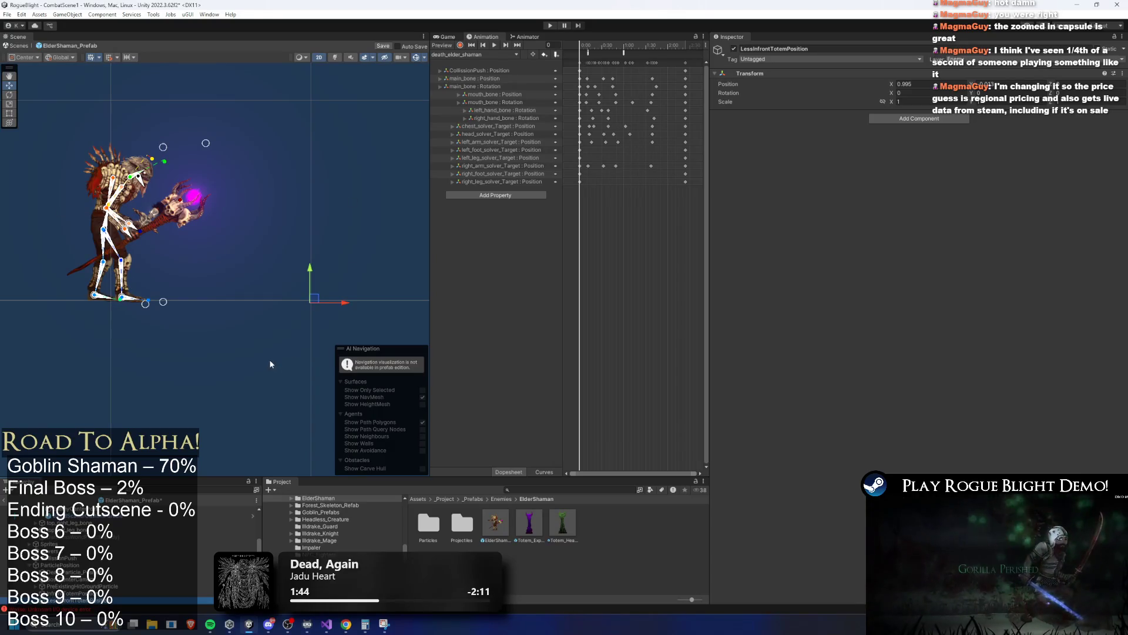
left_click_drag(340, 303, 259, 304)
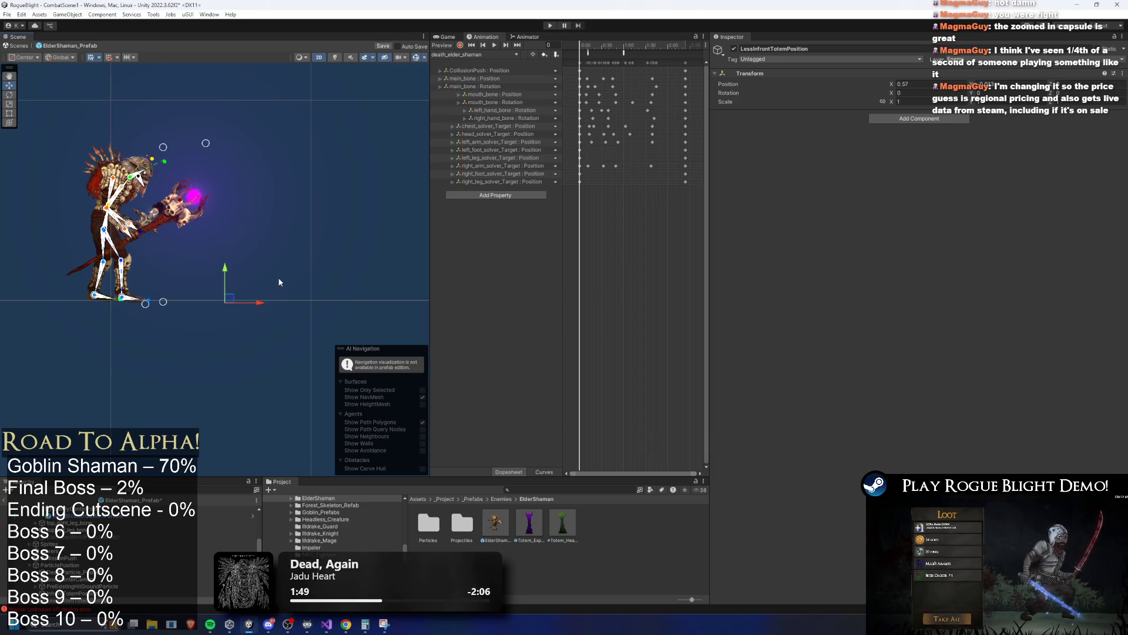
left_click_drag(256, 303, 252, 305)
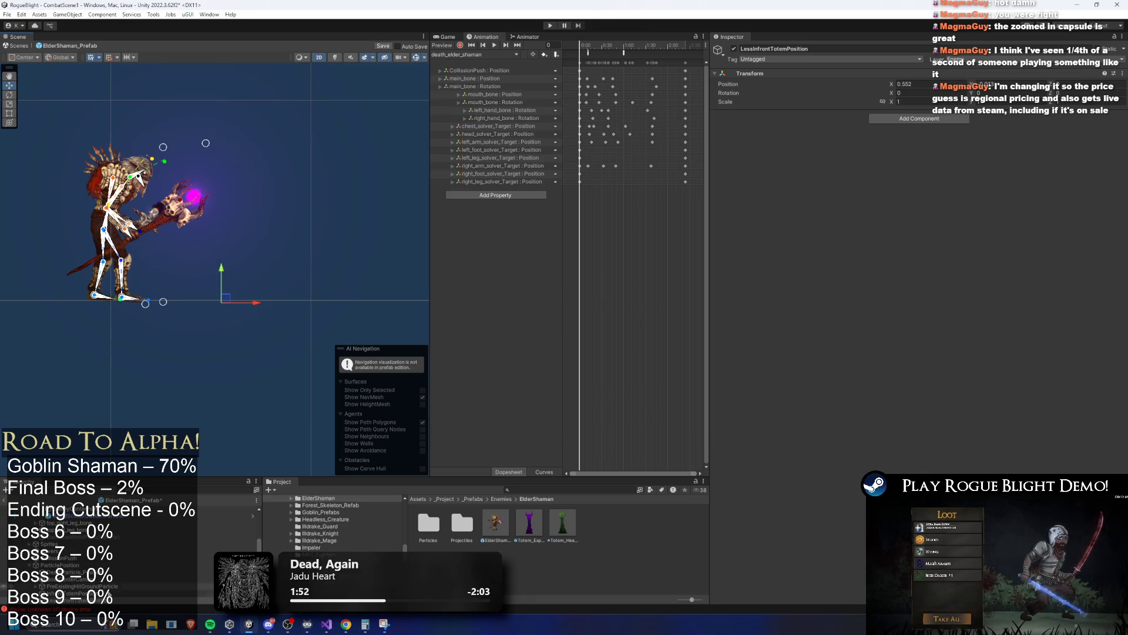
Duplicate it as FrontTotemPosition and place it beside the shaman at X 0.272.
left_click(118, 601)
key("ctrl+d")
right_click(107, 600)
left_click(171, 279)
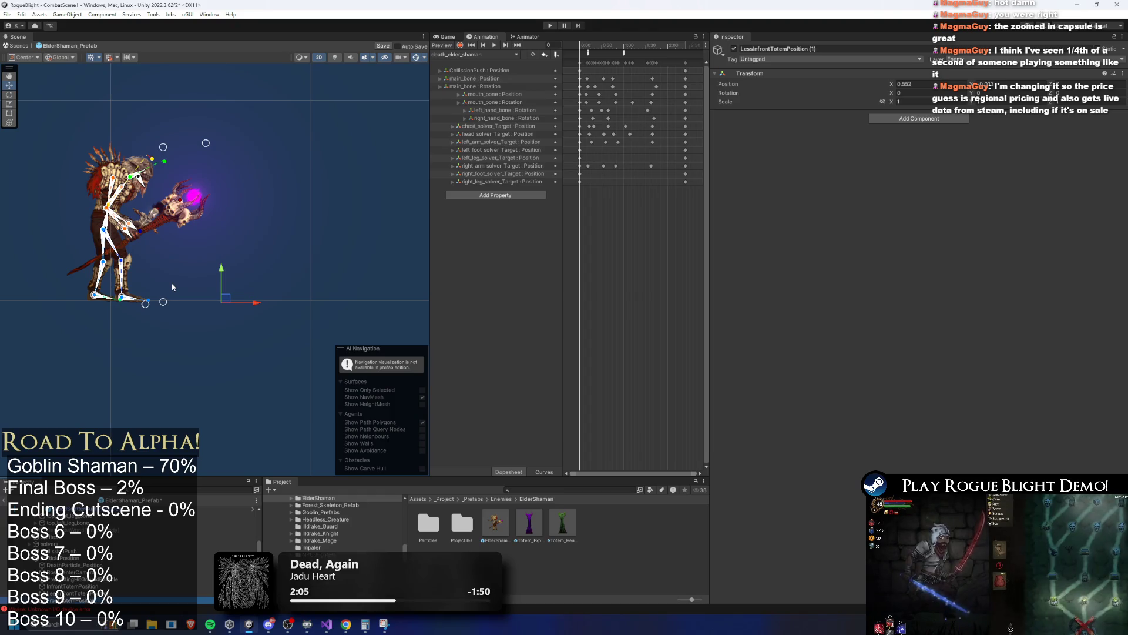
key("Up")
left_click_drag(259, 303, 203, 303)
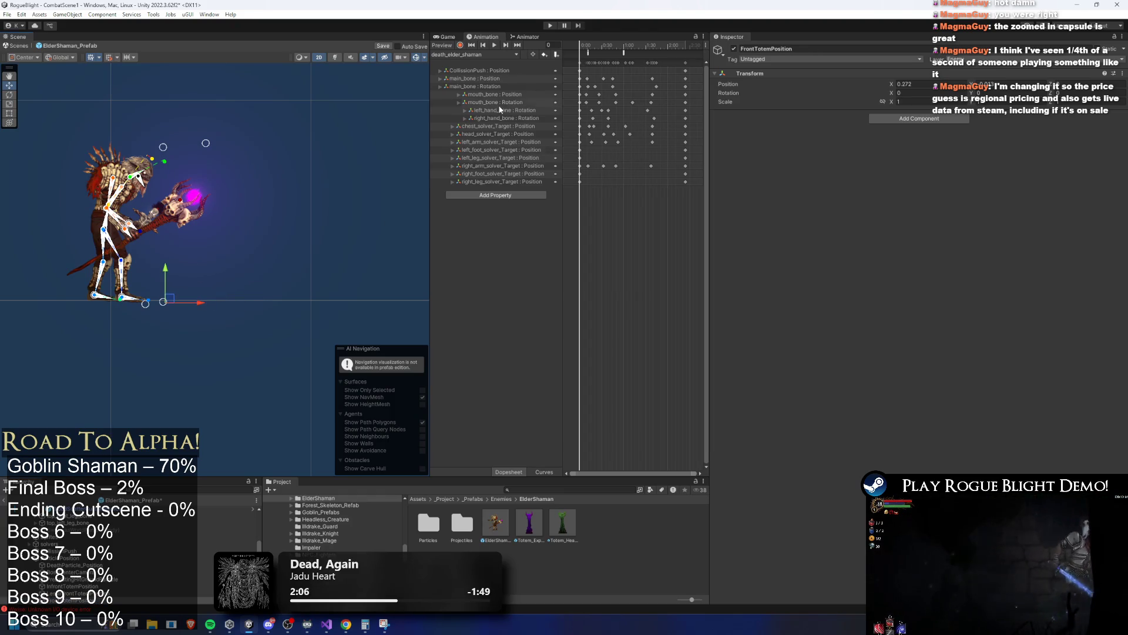
left_click(511, 53)
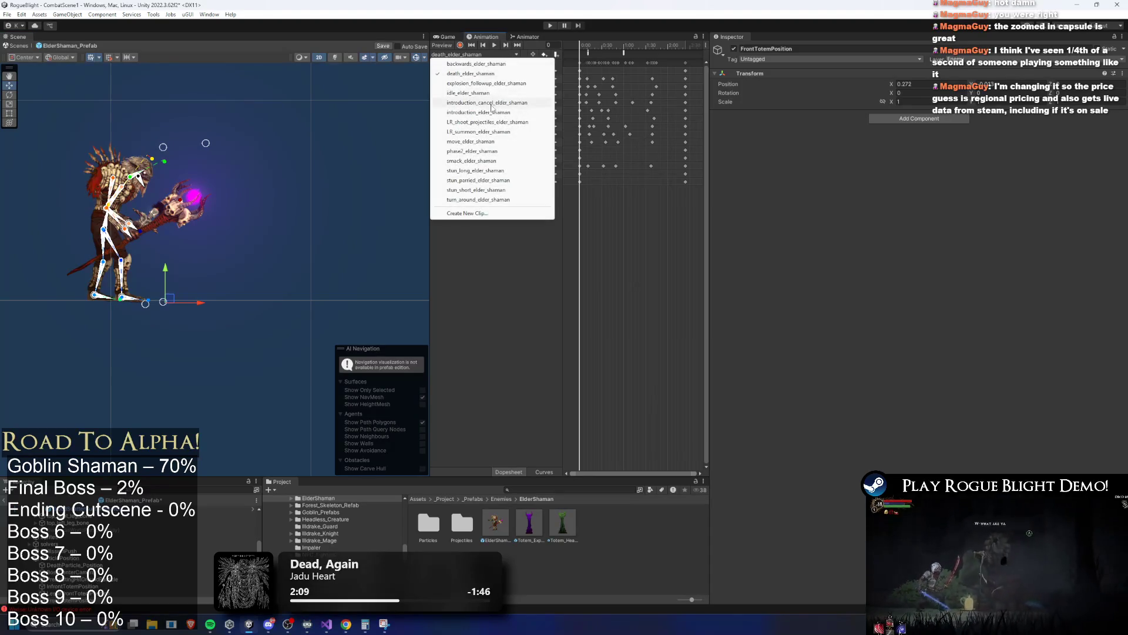
Preview the idle_elder_shaman clip and nudge FrontTotemPosition and InfrontTotemPosition slightly right.
left_click(543, 93)
left_click_drag(599, 44, 608, 44)
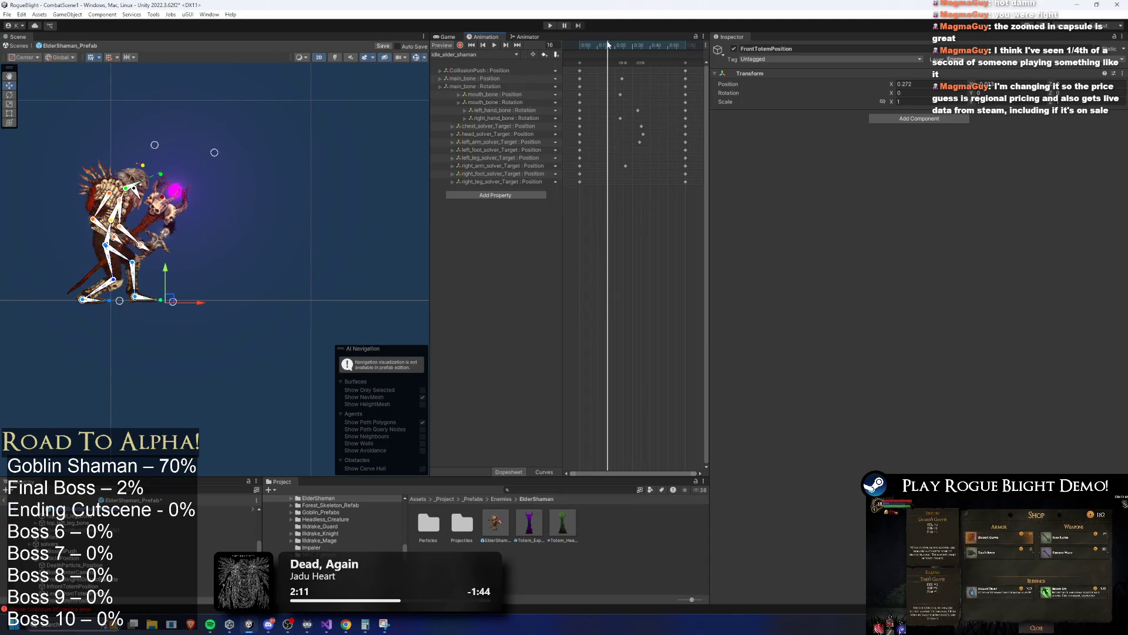
left_click_drag(203, 302, 219, 302)
left_click(176, 600)
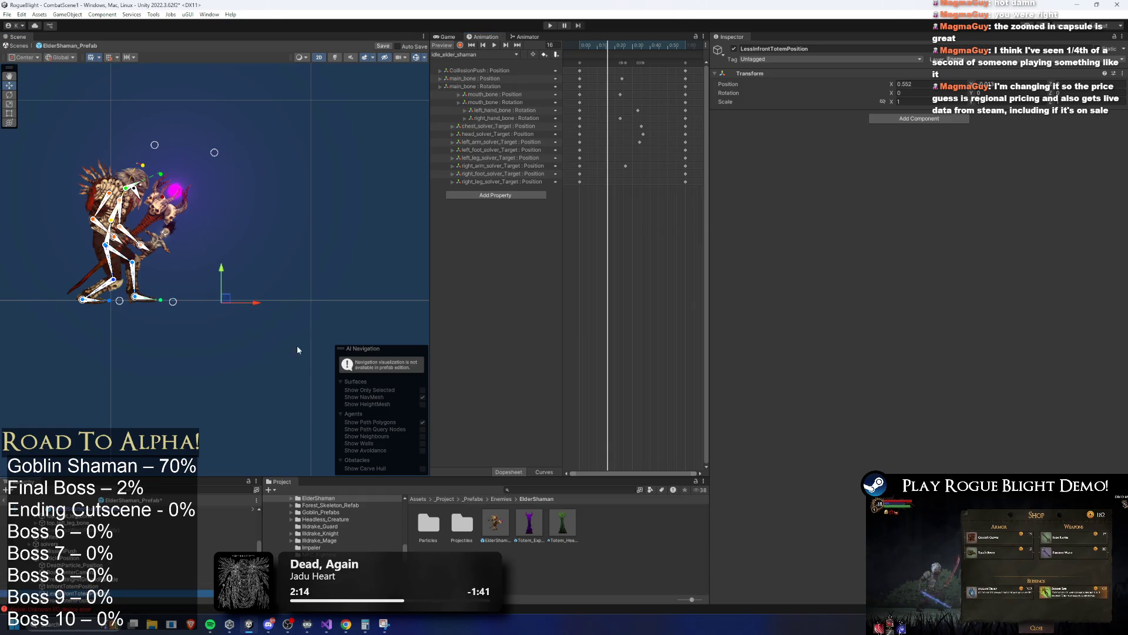
left_click(164, 586)
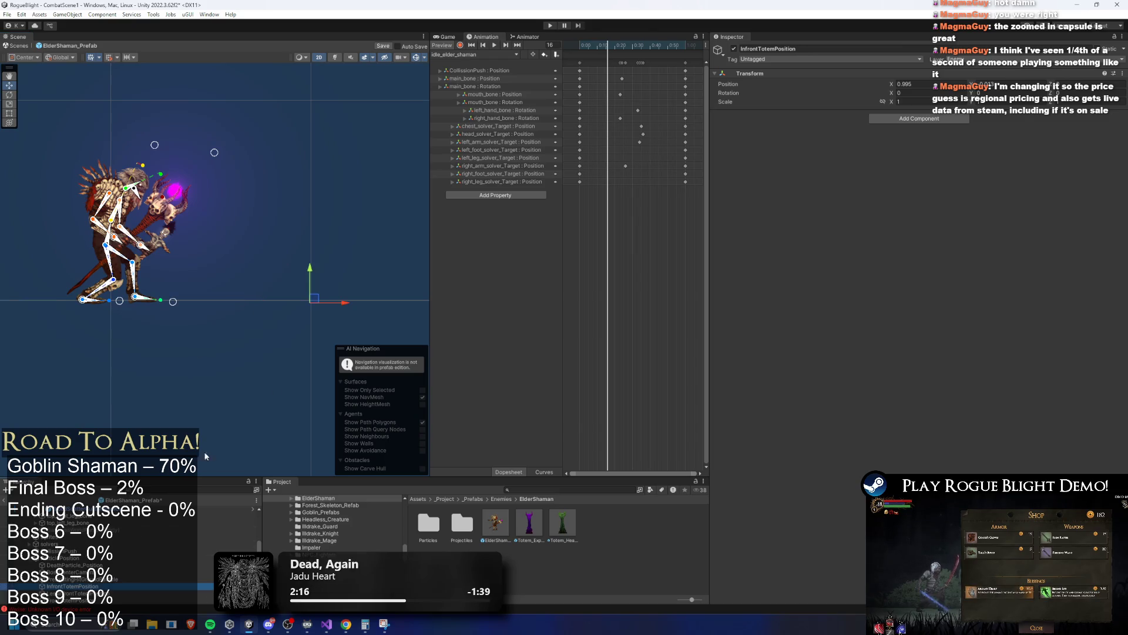
left_click_drag(348, 303, 363, 302)
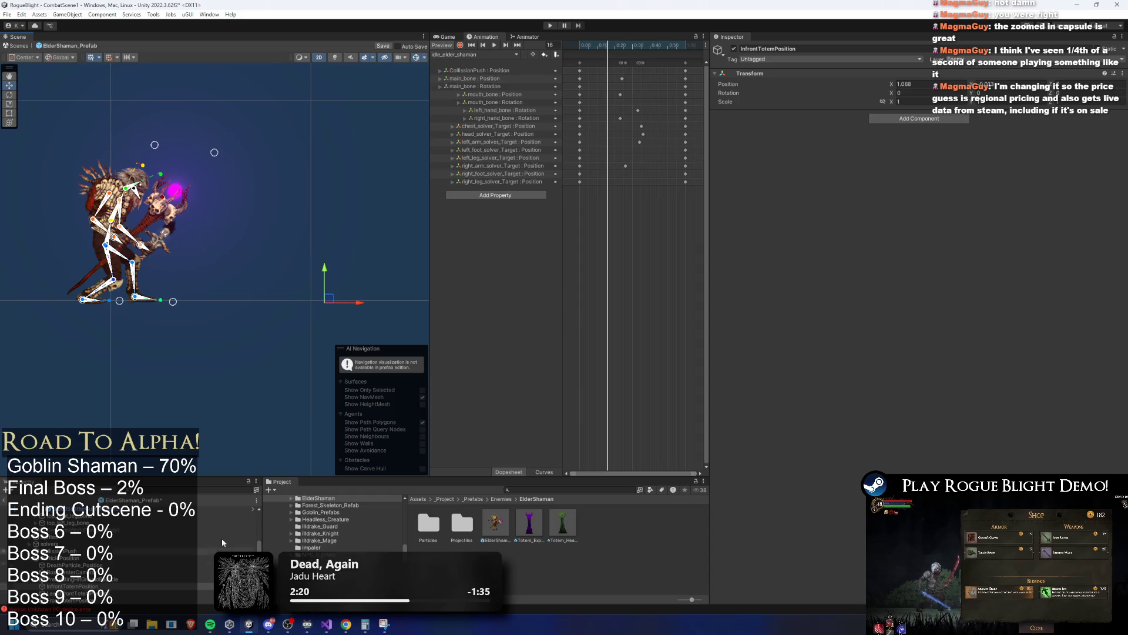
Set InfrontTotemPosition's X to 1.1 and LessInfrontTotemPosition's X to 0.55.
left_click(910, 84)
type("1.1")
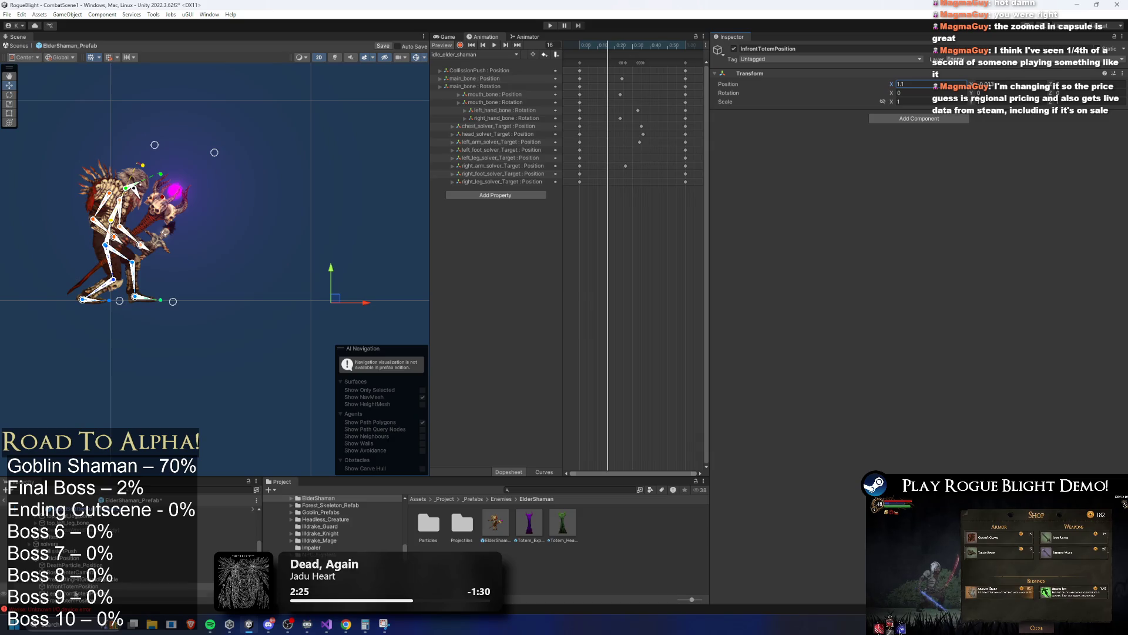
left_click(110, 562)
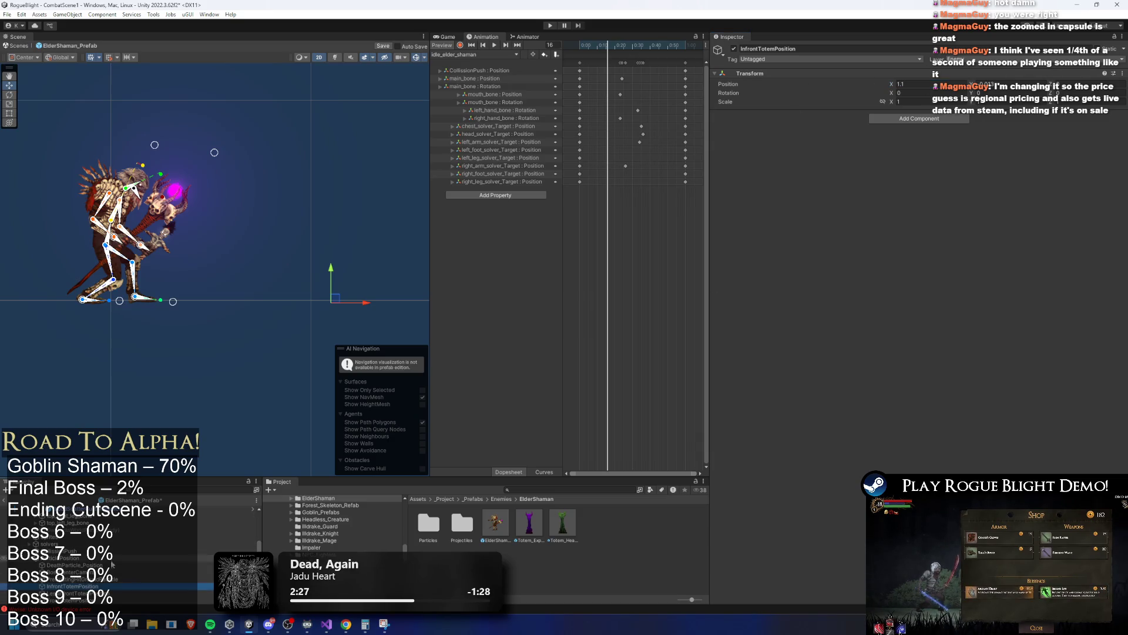
left_click(71, 593)
left_click(951, 84)
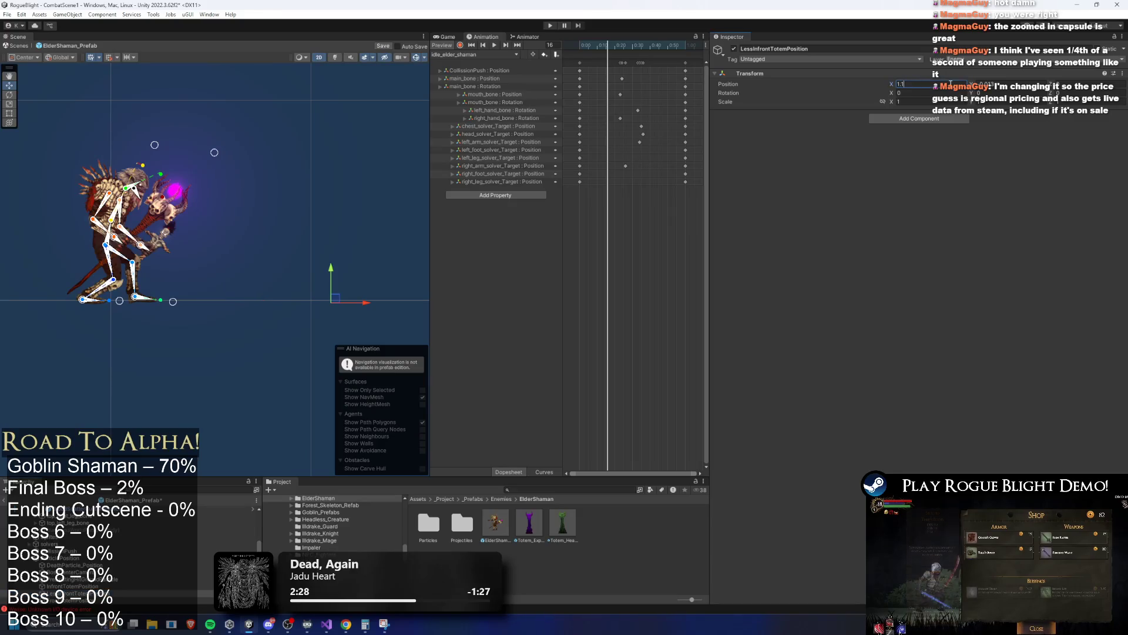
type("0.55")
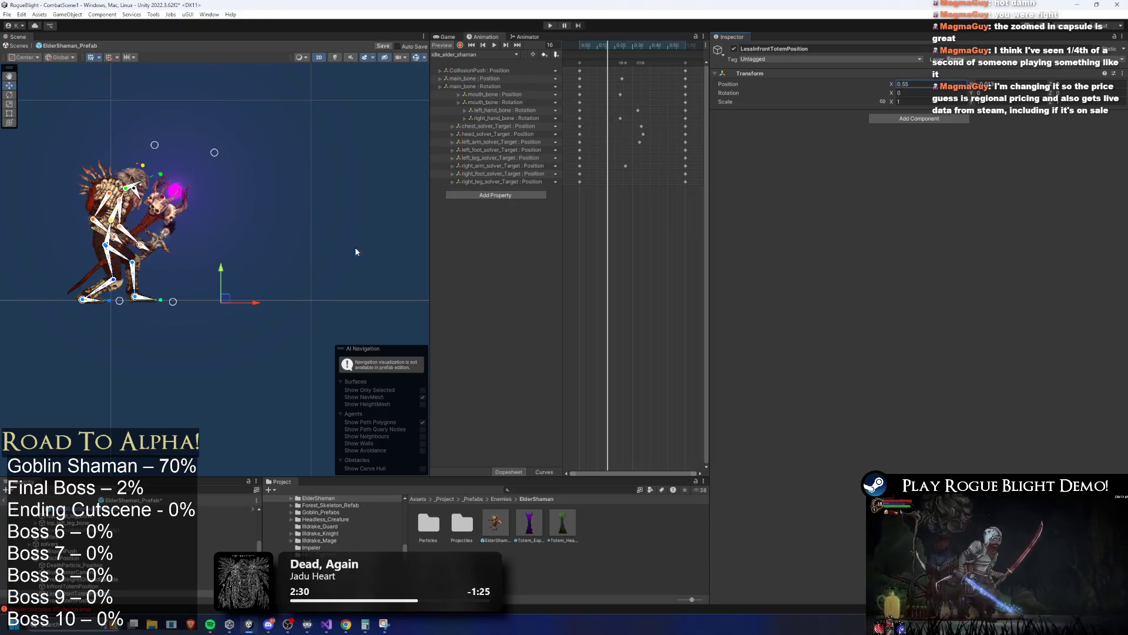
left_click_drag(259, 308, 280, 309)
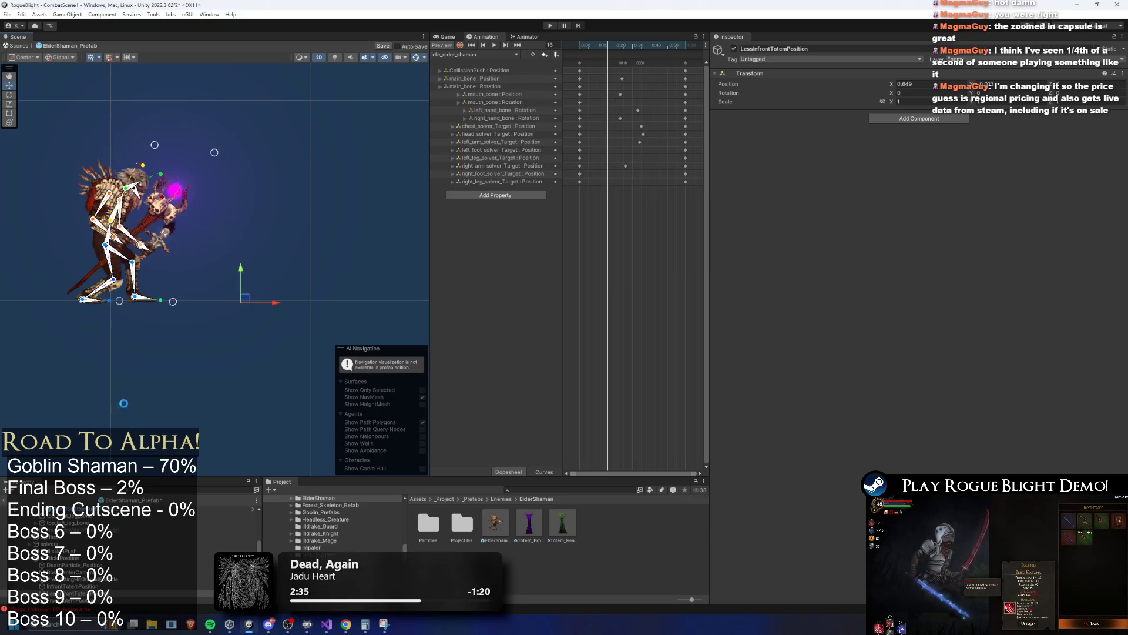
Duplicate FrontTotemPosition as BackTotemPosition and move it behind the shaman.
key("Down")
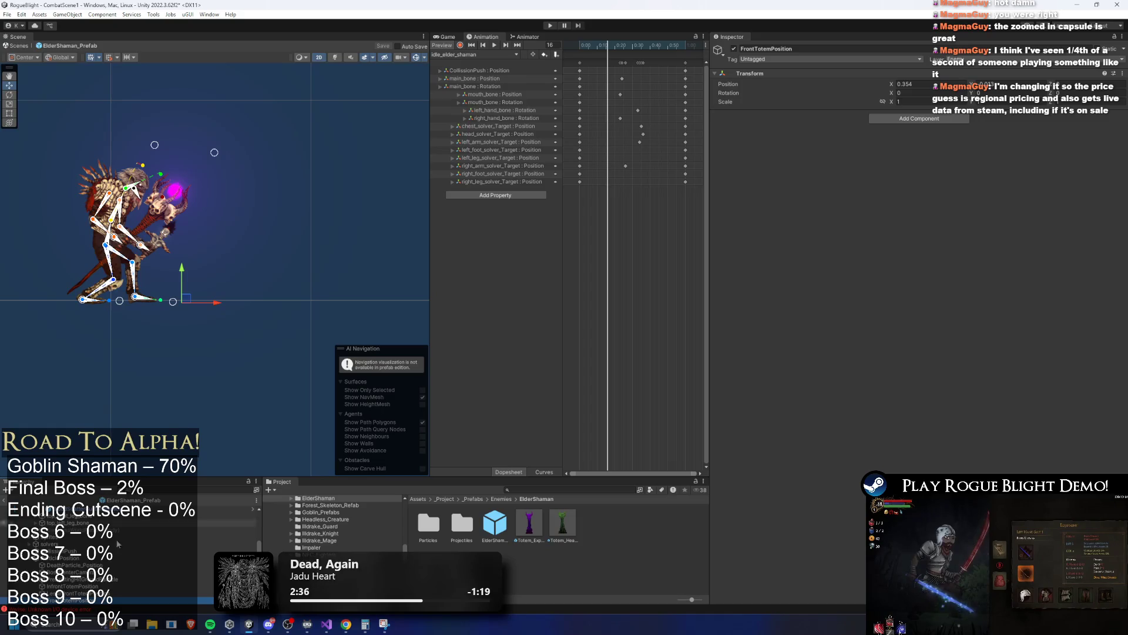
key("ctrl+d")
right_click(86, 604)
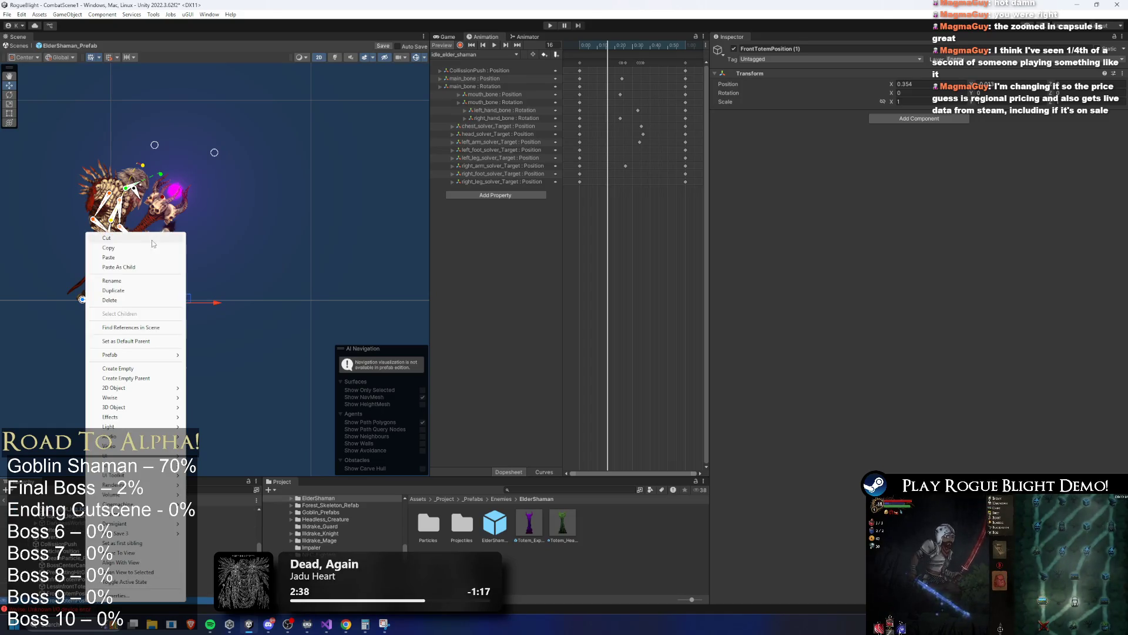
left_click(125, 288)
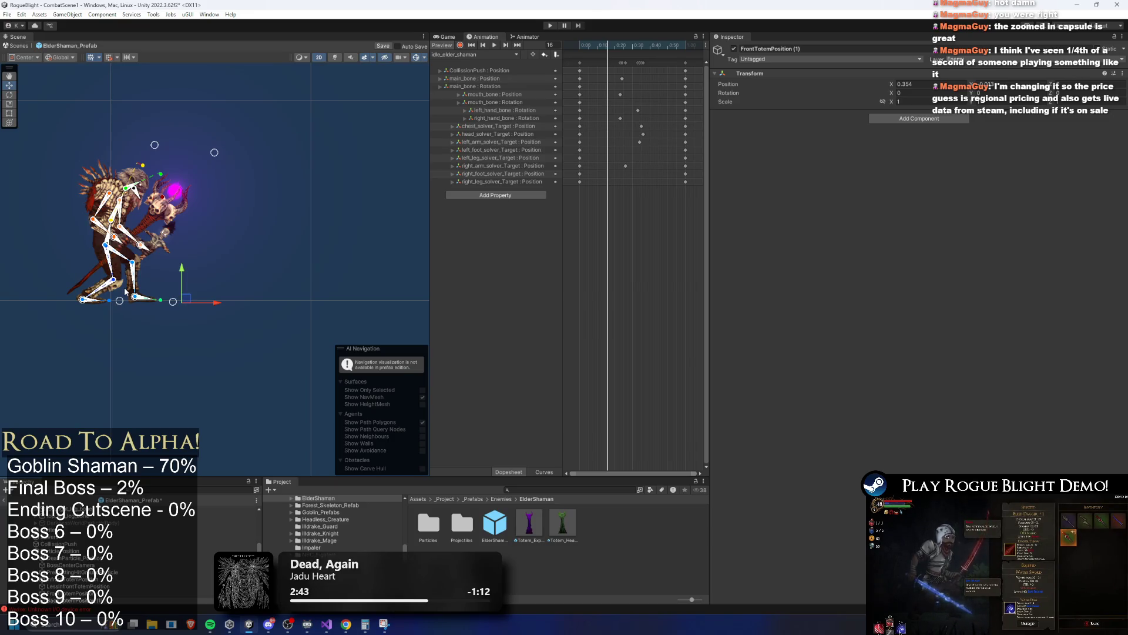
key("Return")
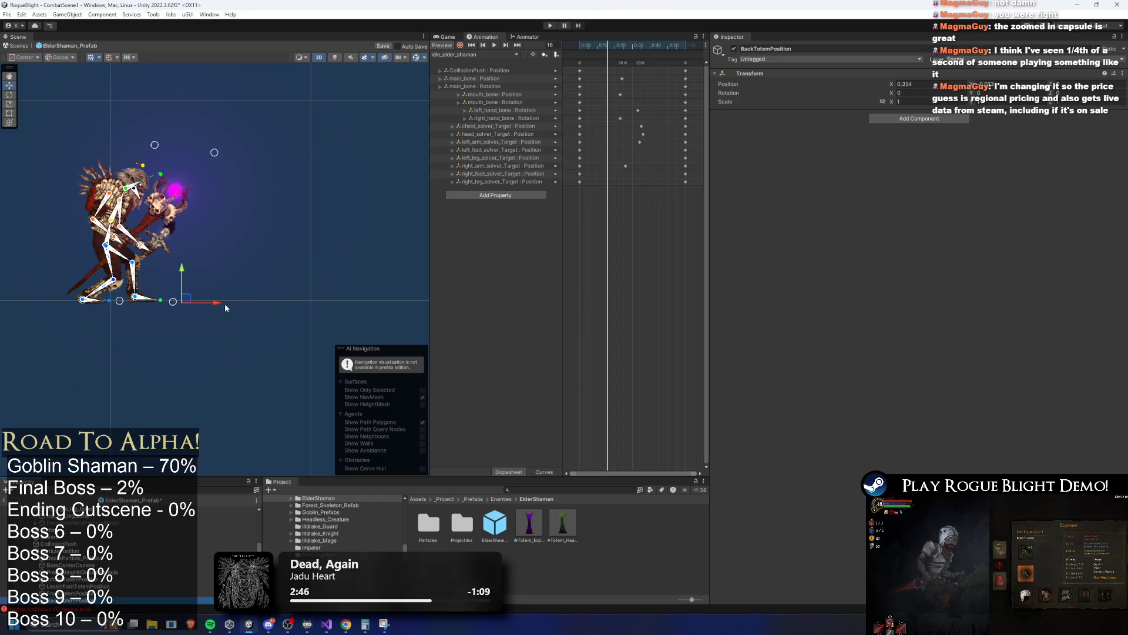
mouse_move(222, 306)
left_mouse_down()
mouse_move(72, 307)
mouse_move(83, 308)
left_mouse_up()
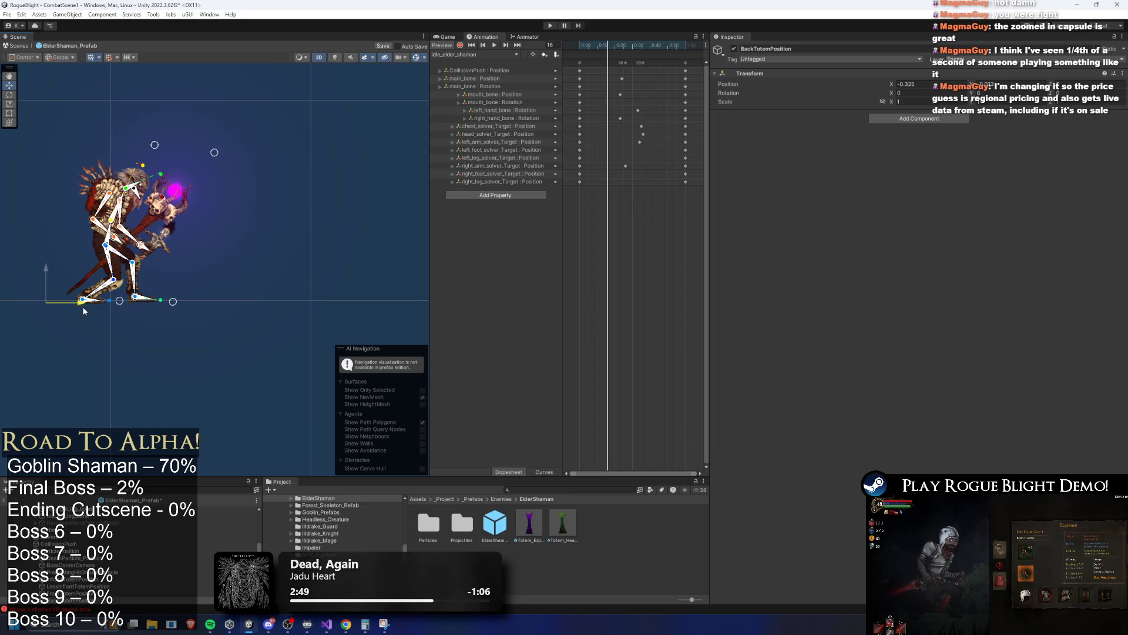
Mirror the spawn points: BackTotemPosition at X -0.354 opposite FrontTotemPosition at 0.354.
left_click(88, 593)
left_click(922, 85)
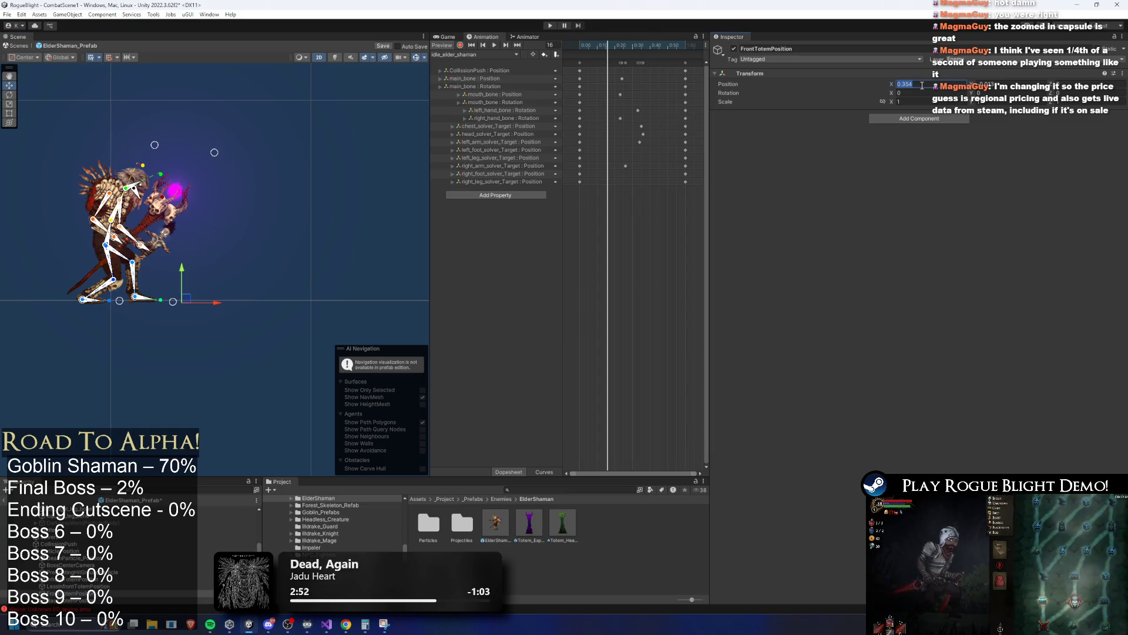
key("Return")
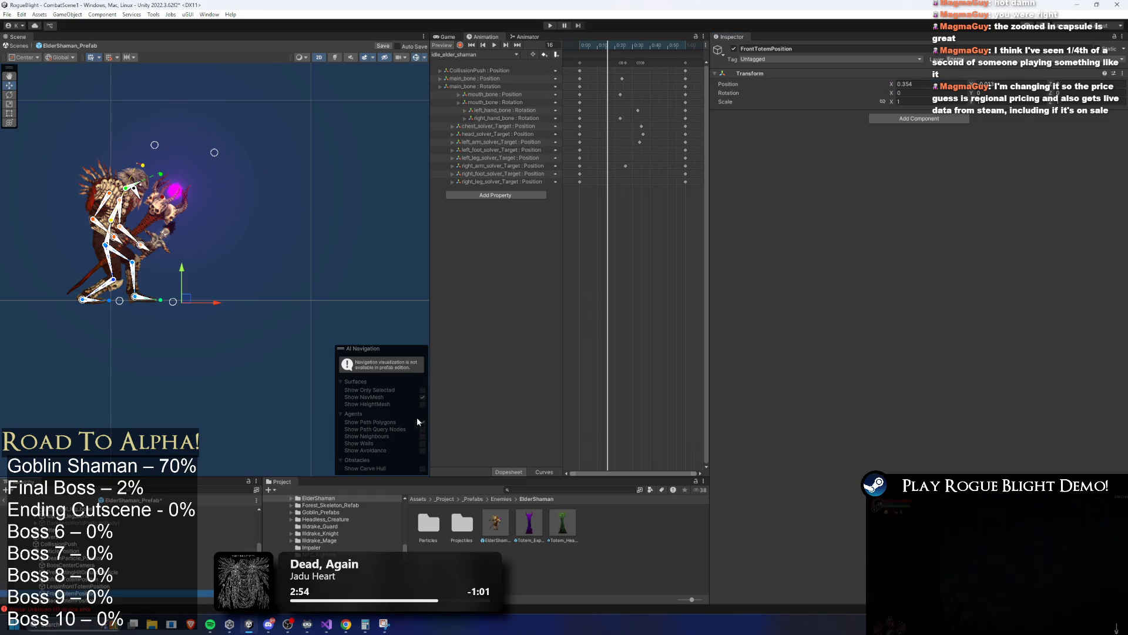
left_click(53, 600)
left_click(943, 84)
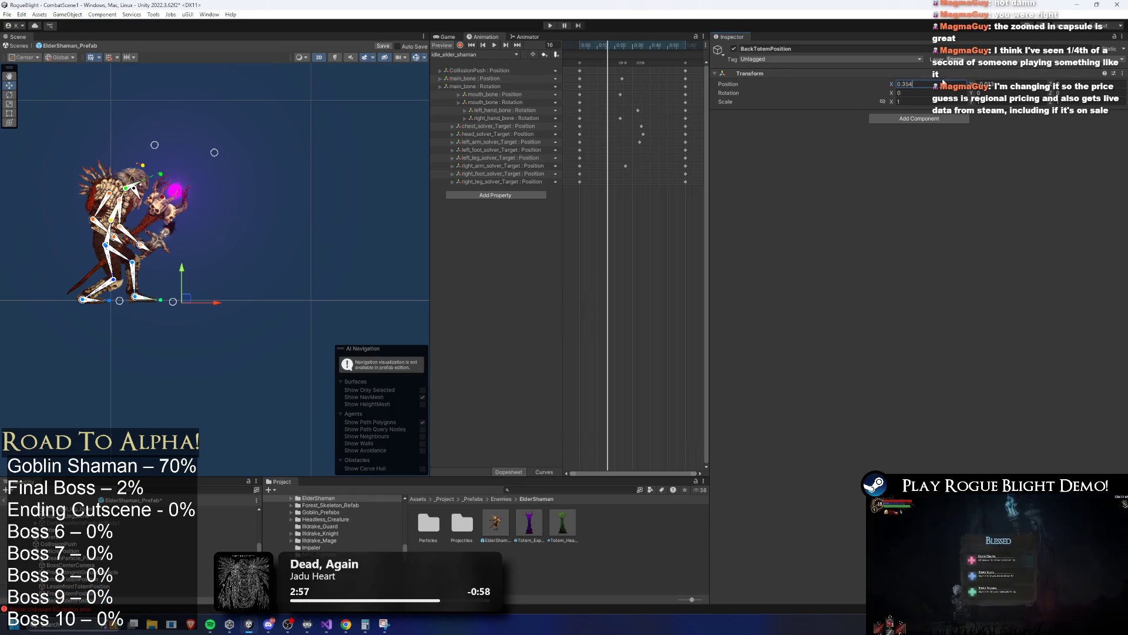
type("-")
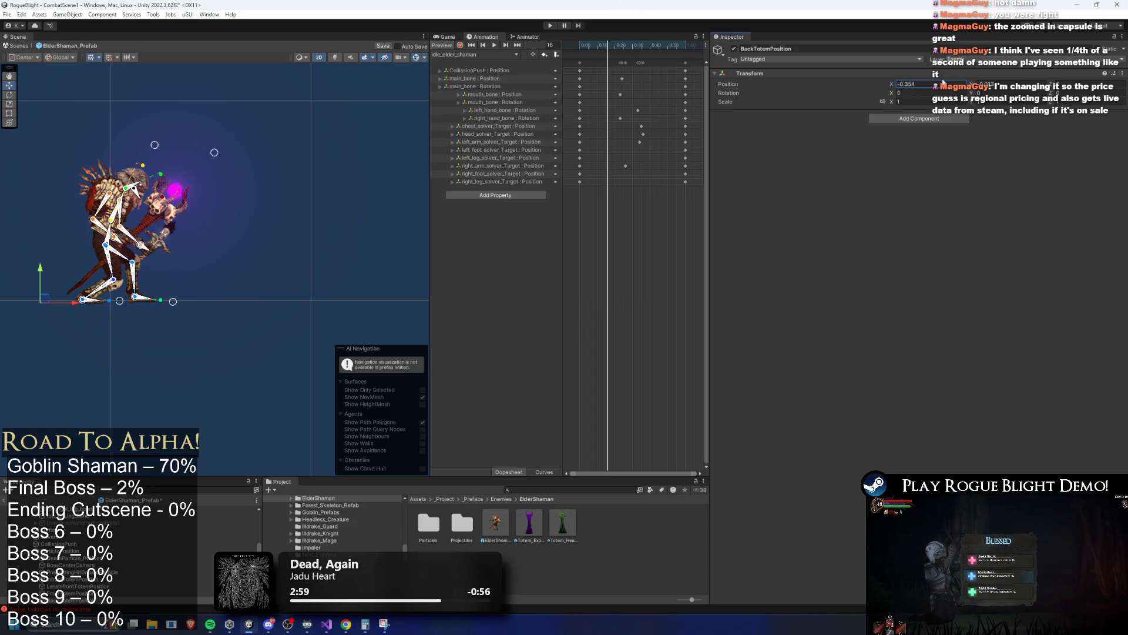
left_click(58, 551)
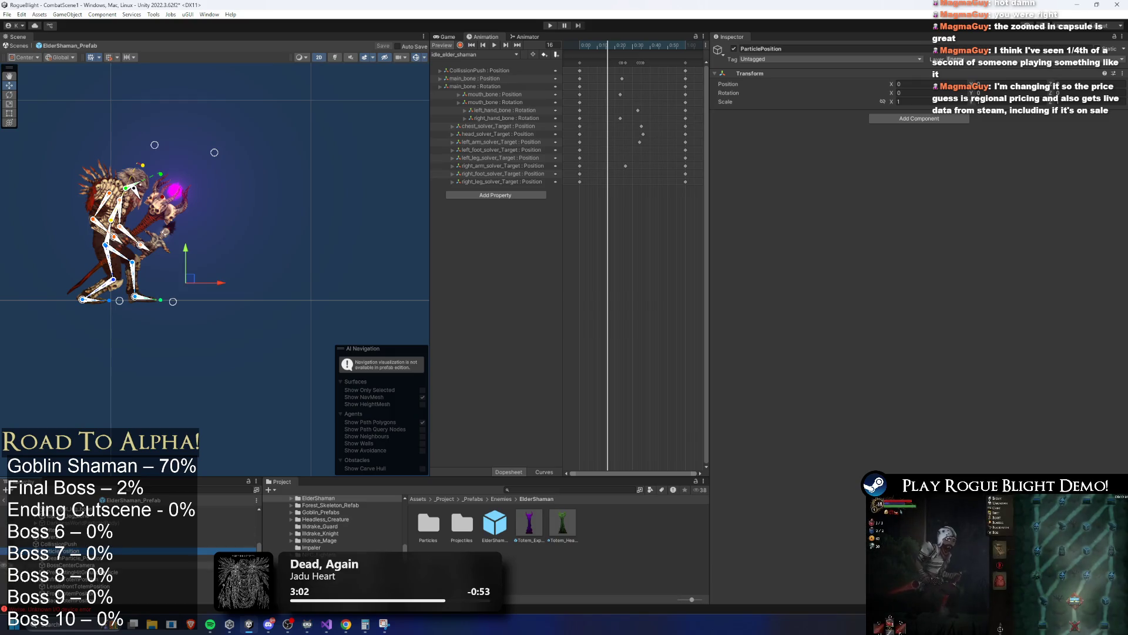
On ElderShaman_Prefab, add a third Minions To Spawn entry and give Element 1 LessInfrontTotemPosition.
left_click(58, 557)
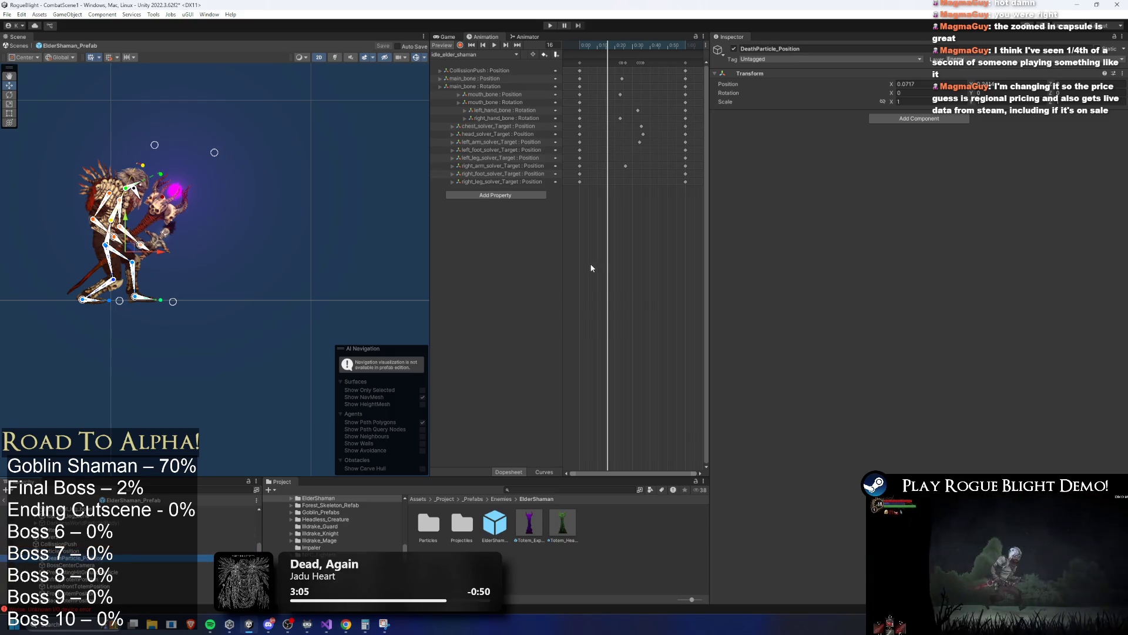
scroll(30, 520, "down", 1)
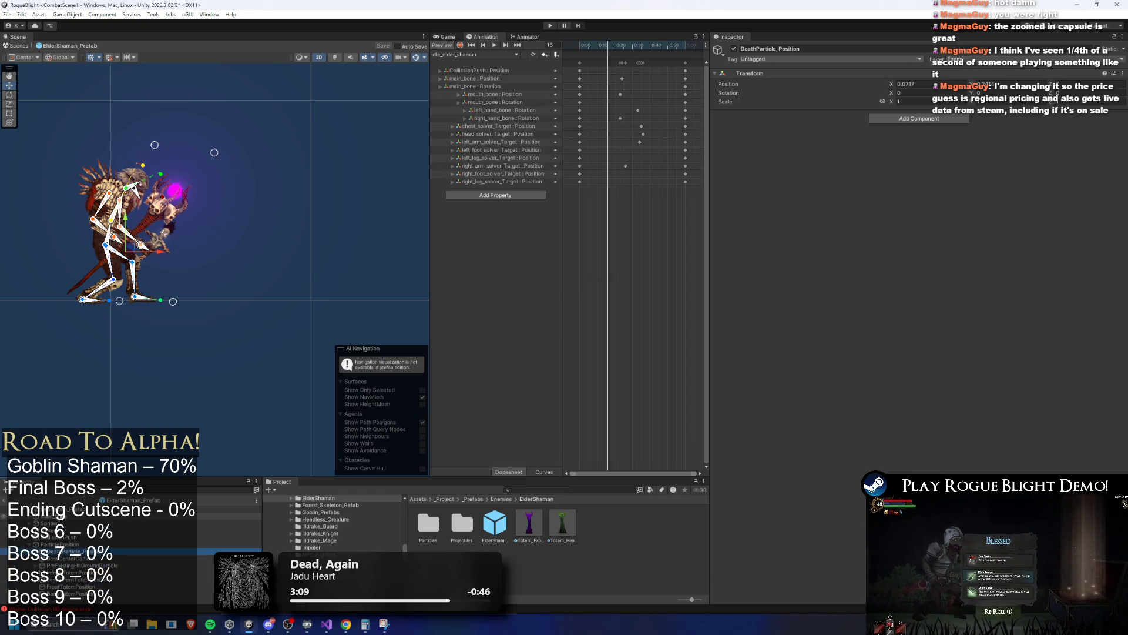
left_click(111, 544)
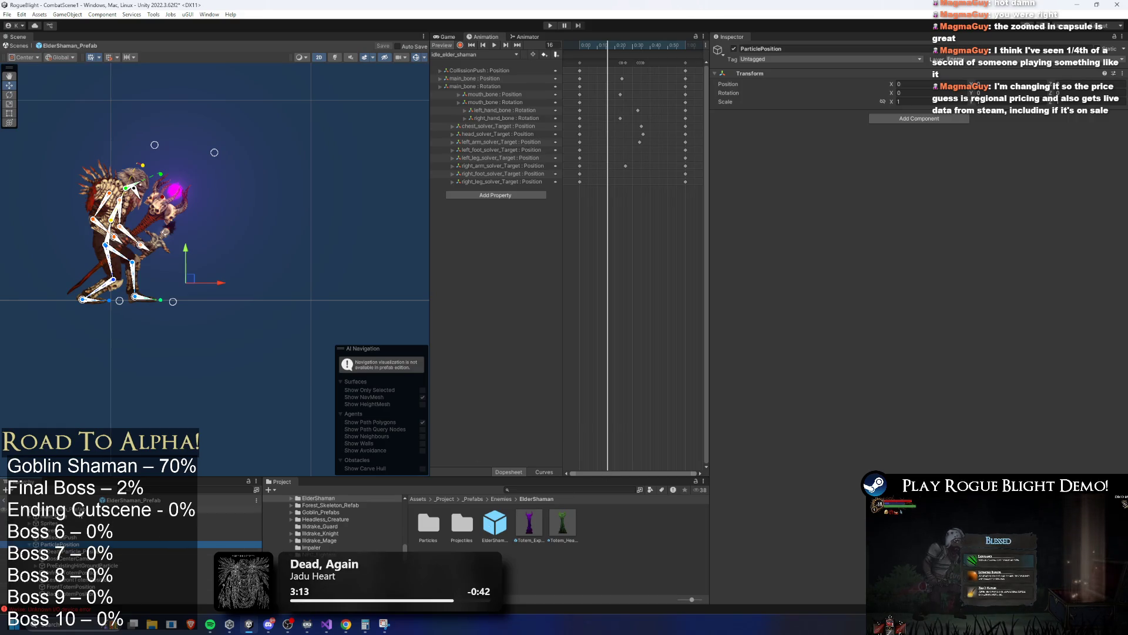
left_click(71, 509)
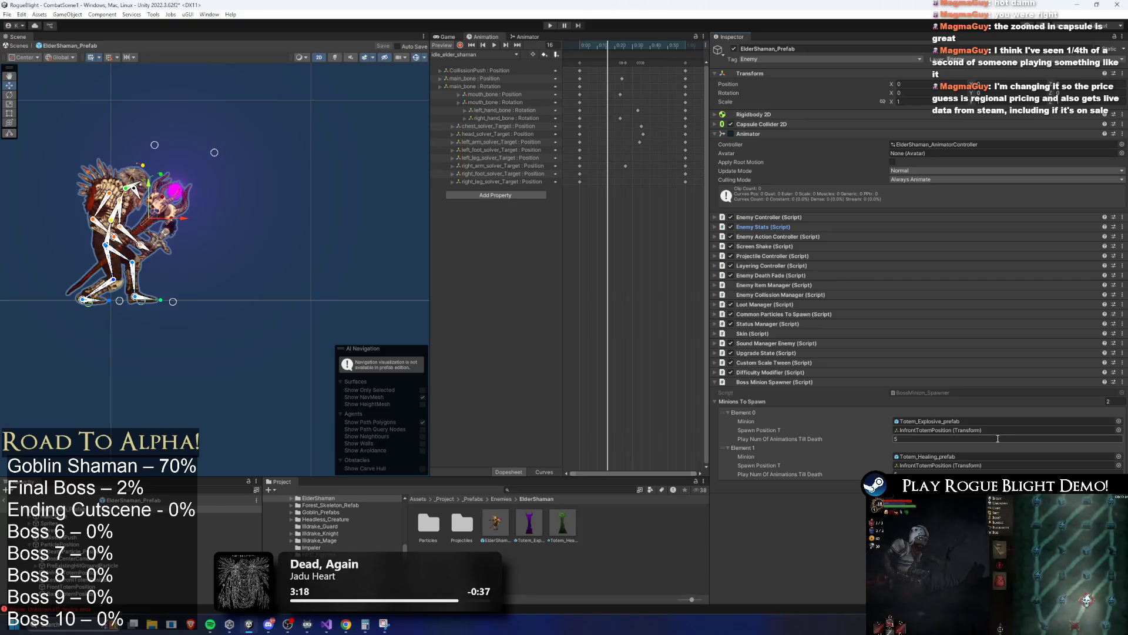
left_click(1108, 482)
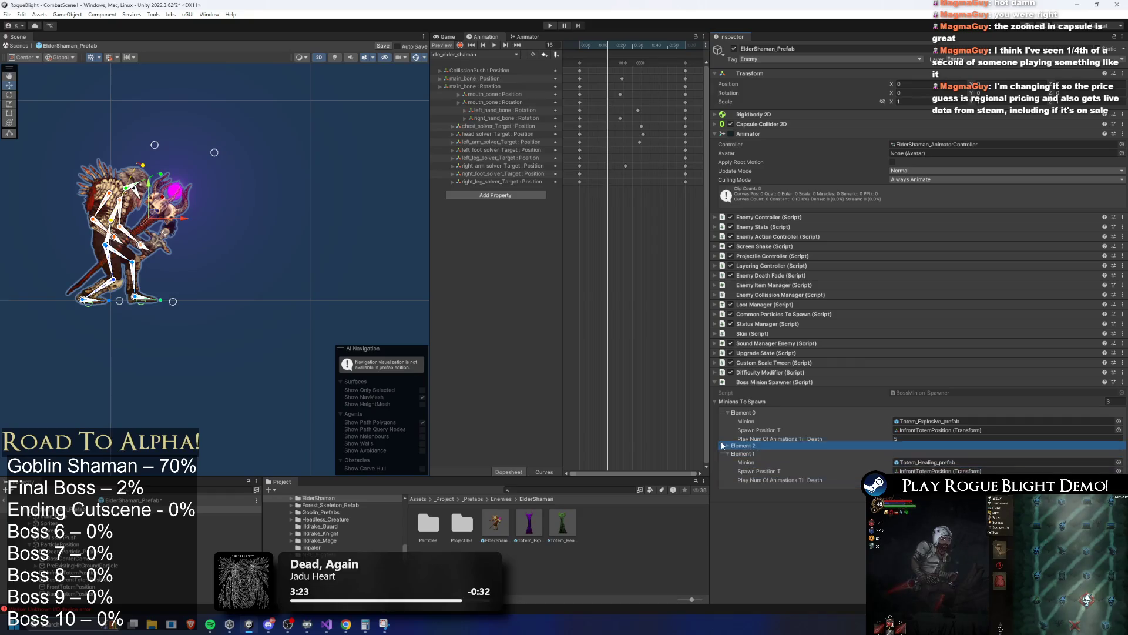
left_click(727, 483)
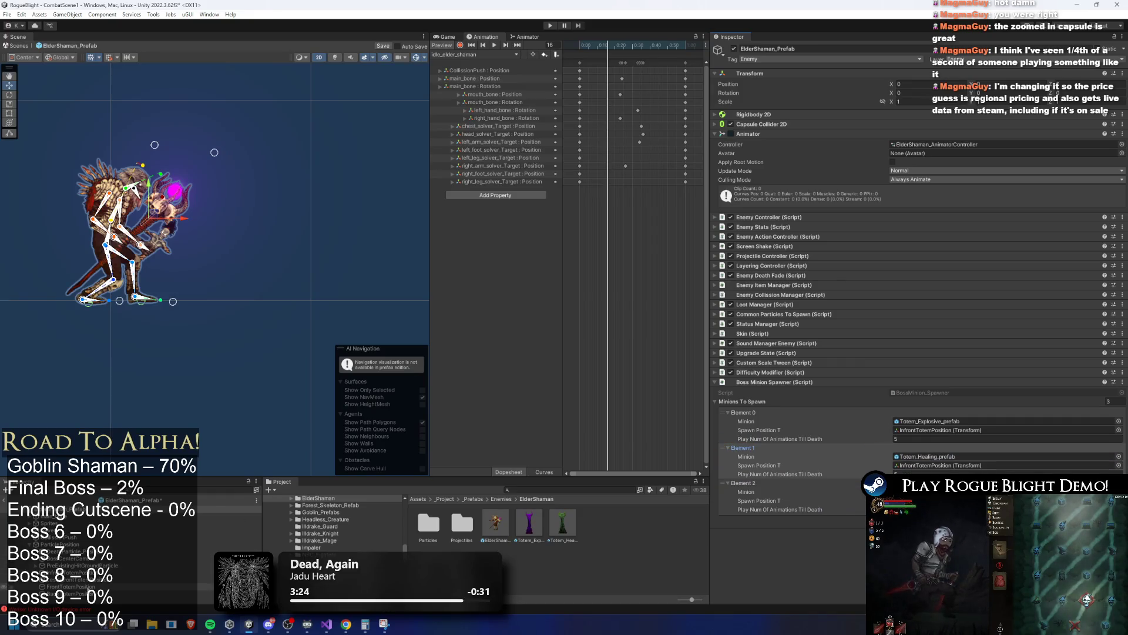
mouse_move(161, 579)
left_mouse_down()
mouse_move(924, 453)
mouse_move(924, 465)
left_mouse_up()
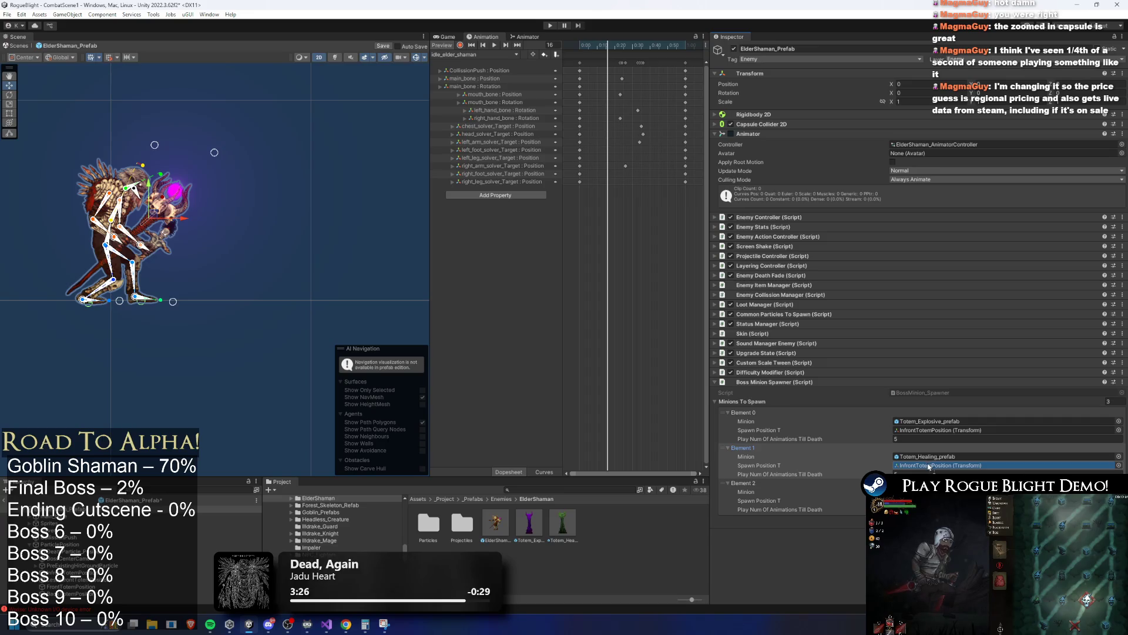
Add fourth and fifth Minions To Spawn entries, leaving Elements 2–4 empty.
left_click(1108, 518)
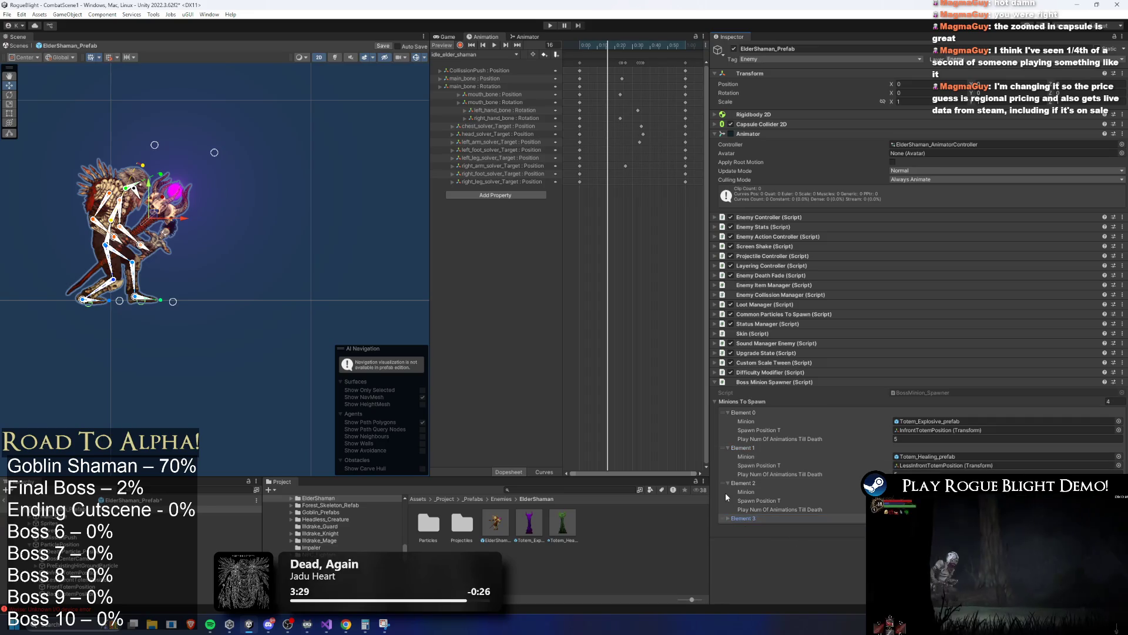
left_click_drag(758, 518, 772, 477)
left_click(770, 484)
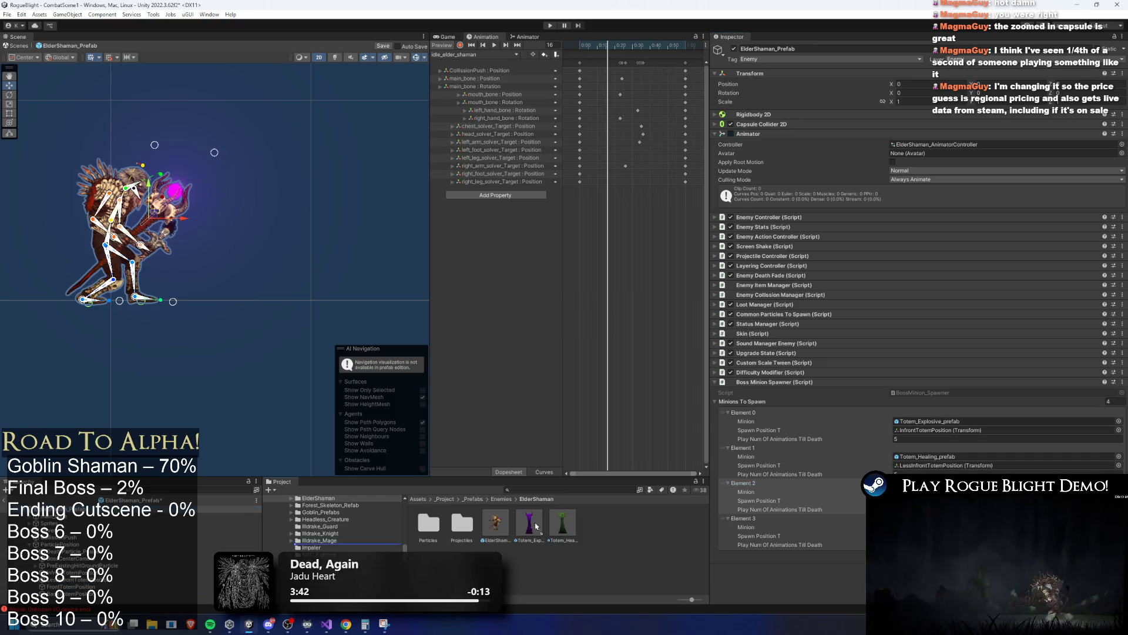
key("ctrl+d")
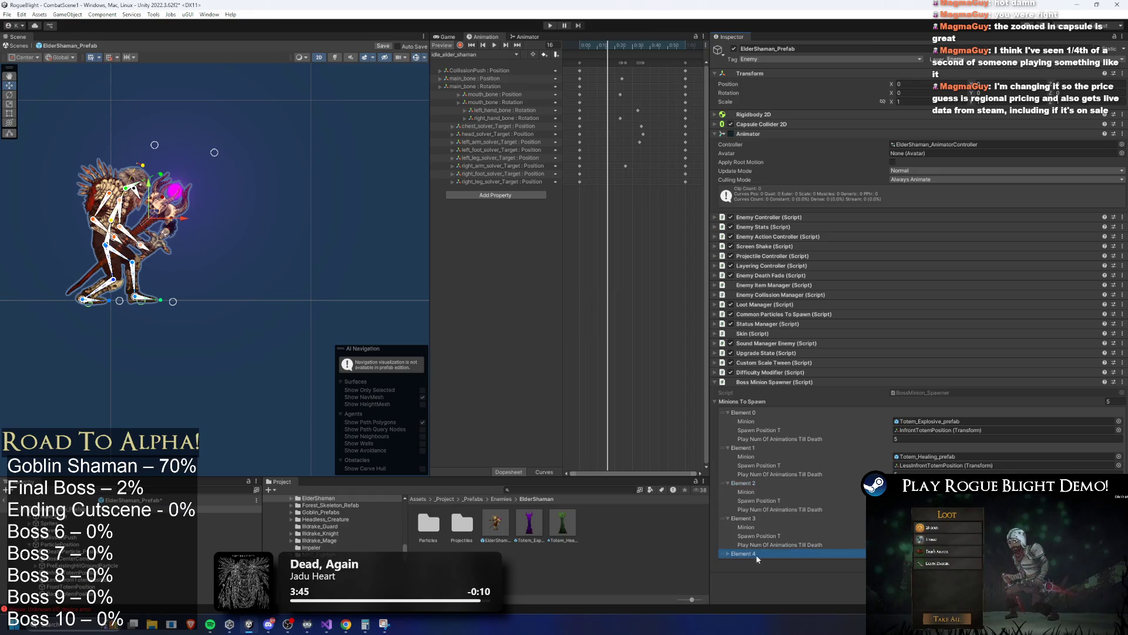
left_click(729, 554)
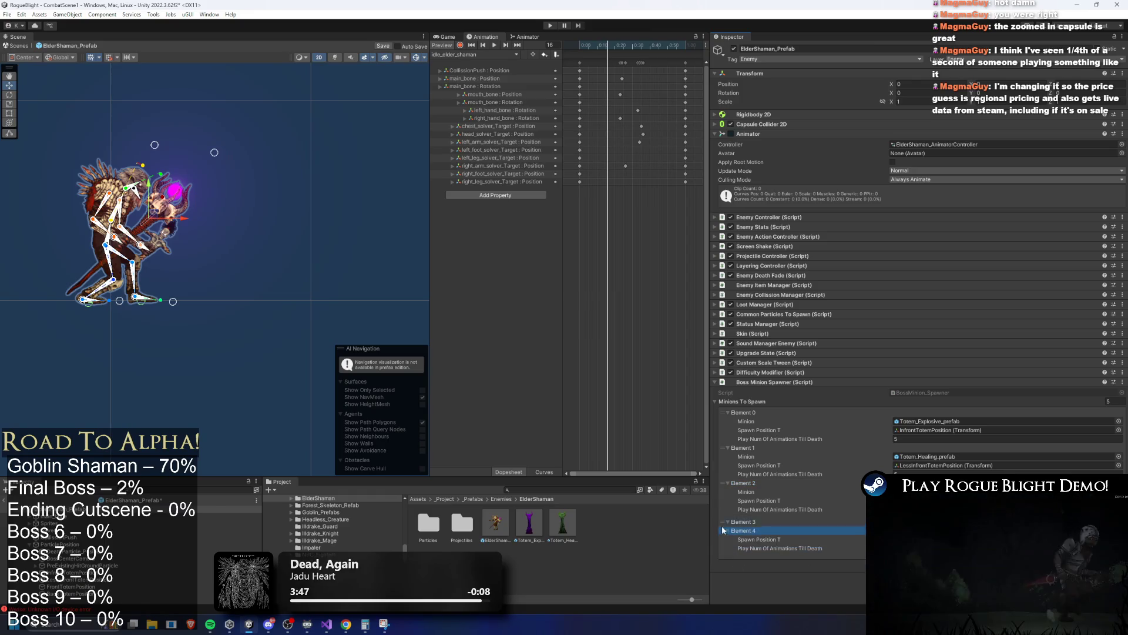
left_click(765, 518)
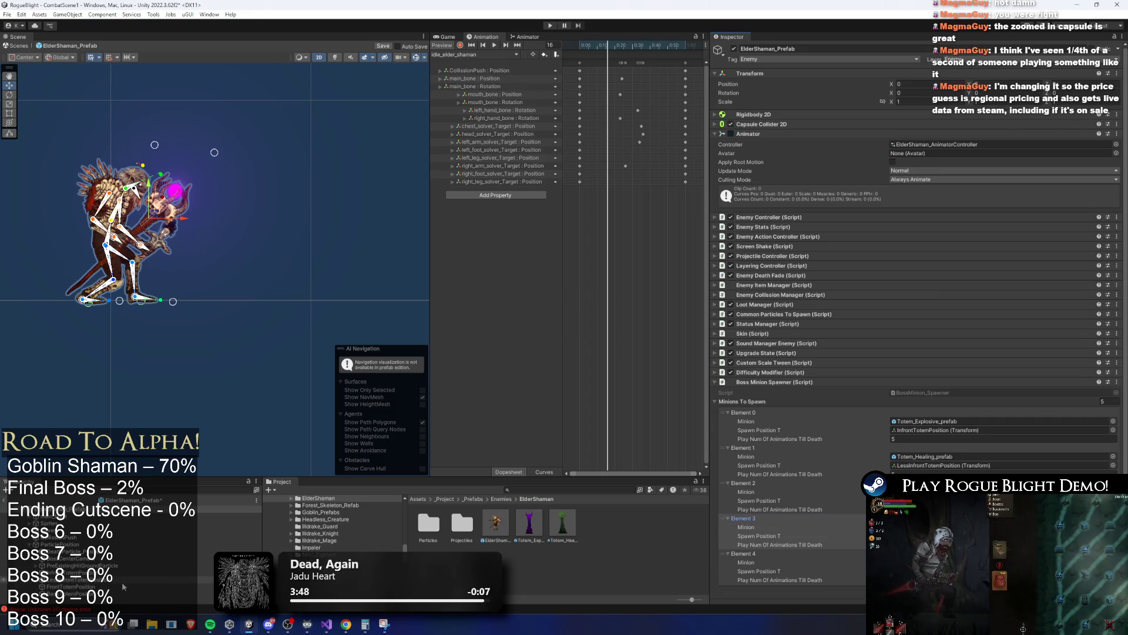
scroll(891, 418, "down", 1)
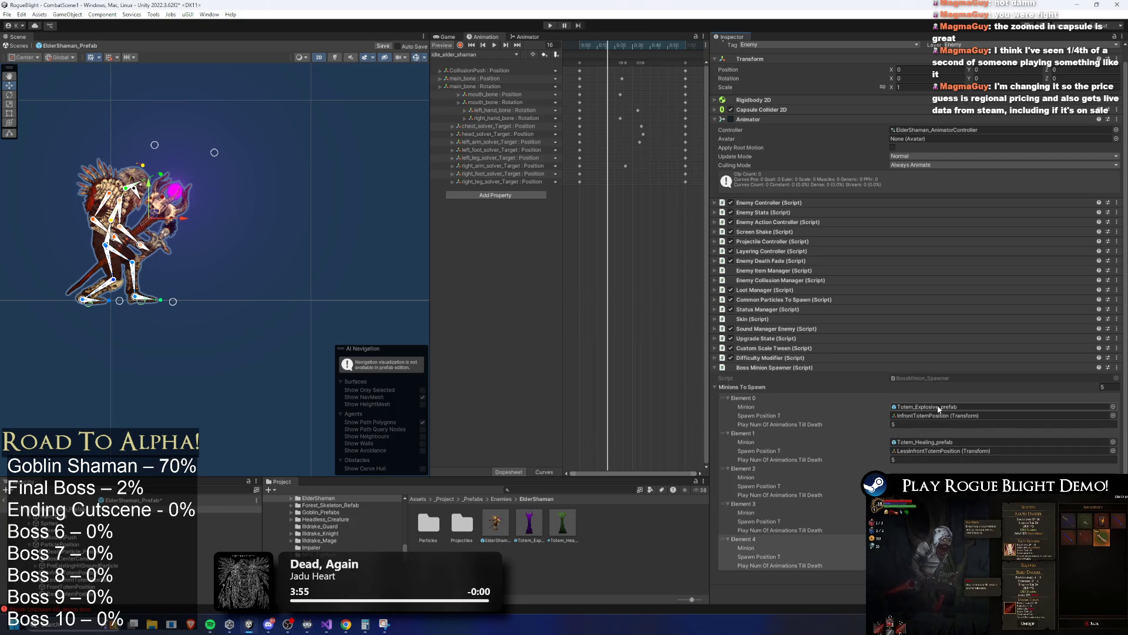
right_click(893, 408)
Paste Totem_Explosive_prefab into Elements 1 and 2 and add a sixth Minions To Spawn entry.
left_click(913, 430)
right_click(892, 443)
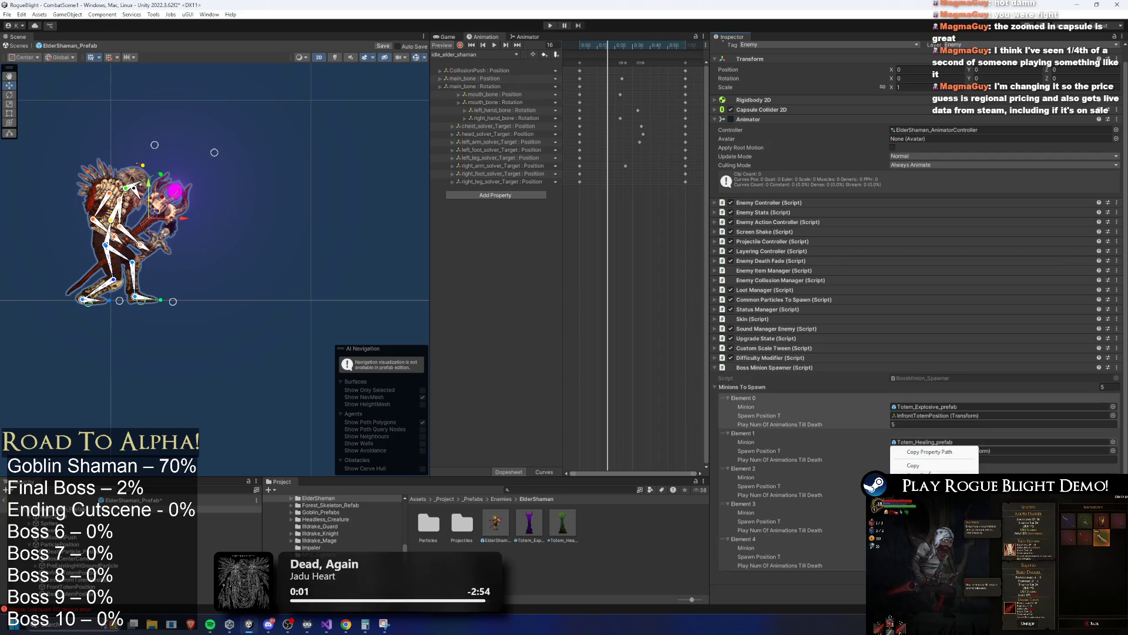
left_click(913, 491)
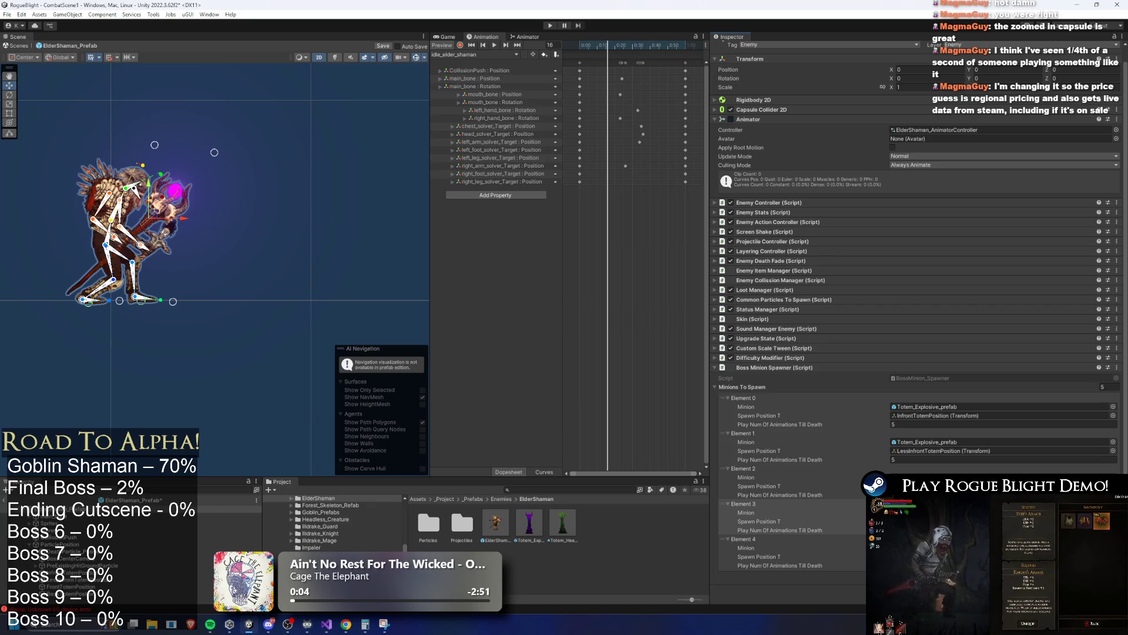
left_click(1098, 578)
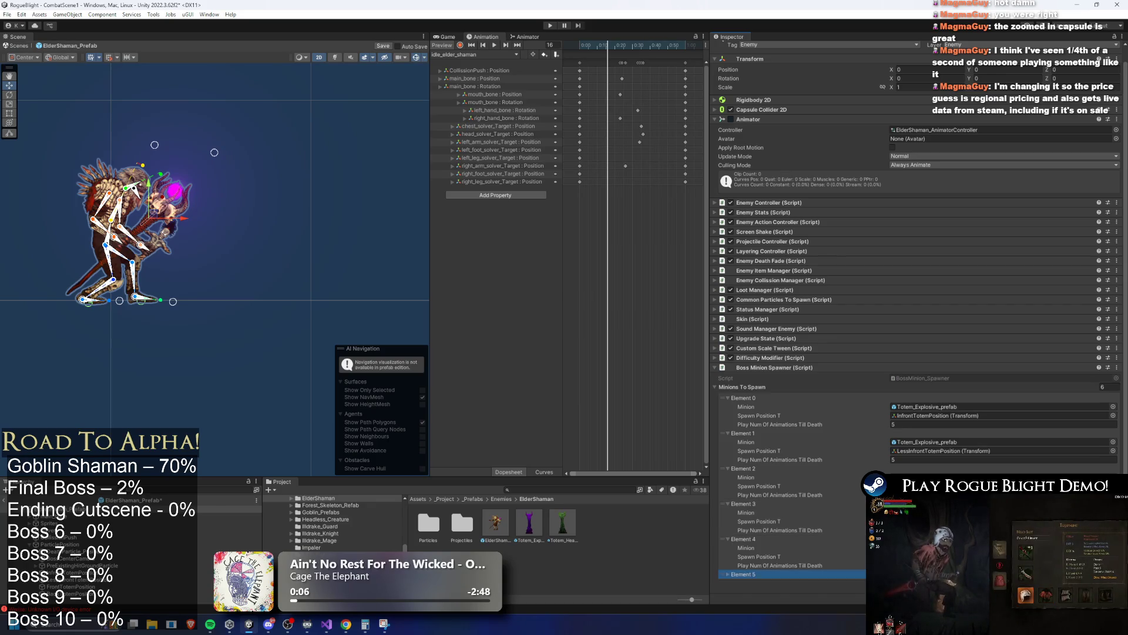
scroll(916, 353, "down", 1)
left_click(764, 539)
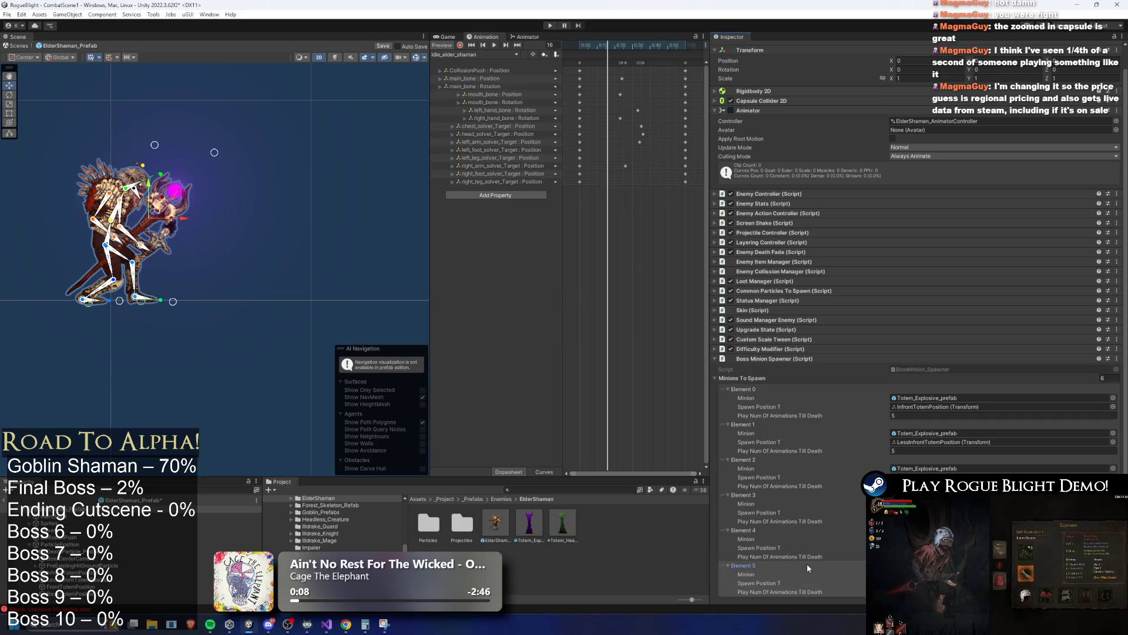
scroll(917, 411, "down", 3)
right_click(892, 417)
left_click(933, 442)
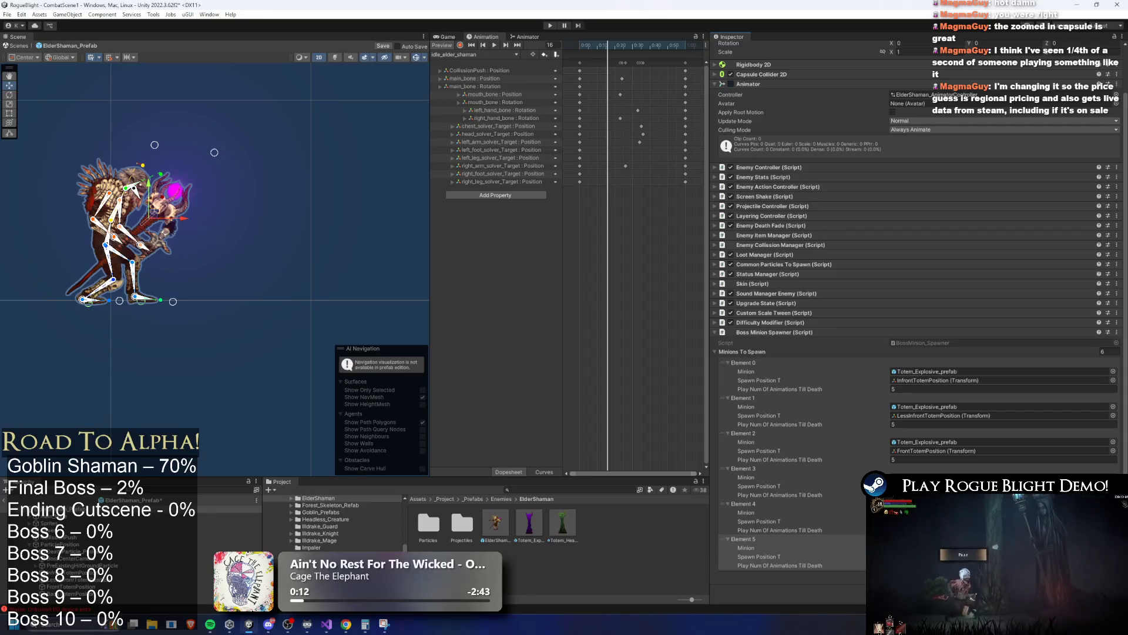
Add seventh and eighth entries, paste the explosive totem into Element 3, and reorder an empty entry.
left_click(1098, 576)
scroll(999, 470, "down", 3)
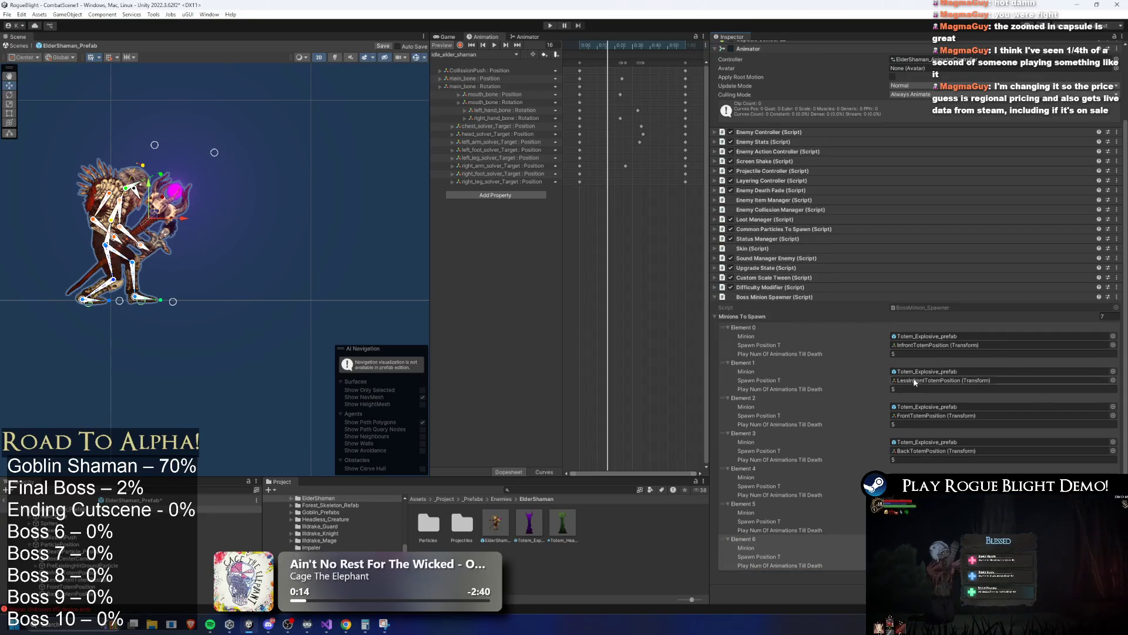
right_click(893, 415)
left_click(931, 445)
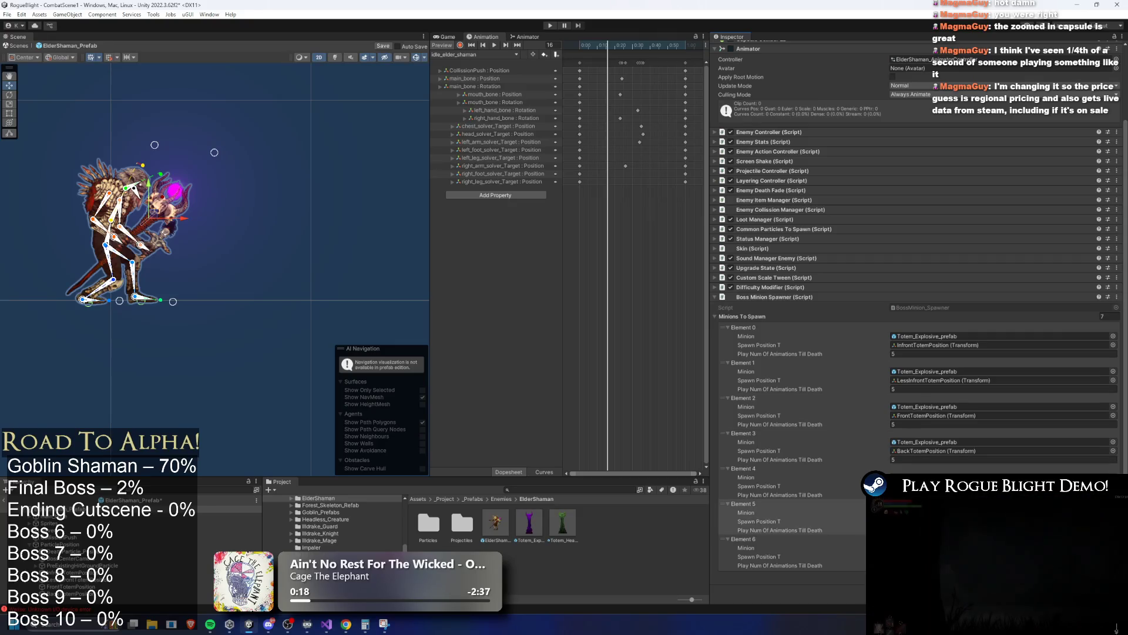
left_click(1098, 585)
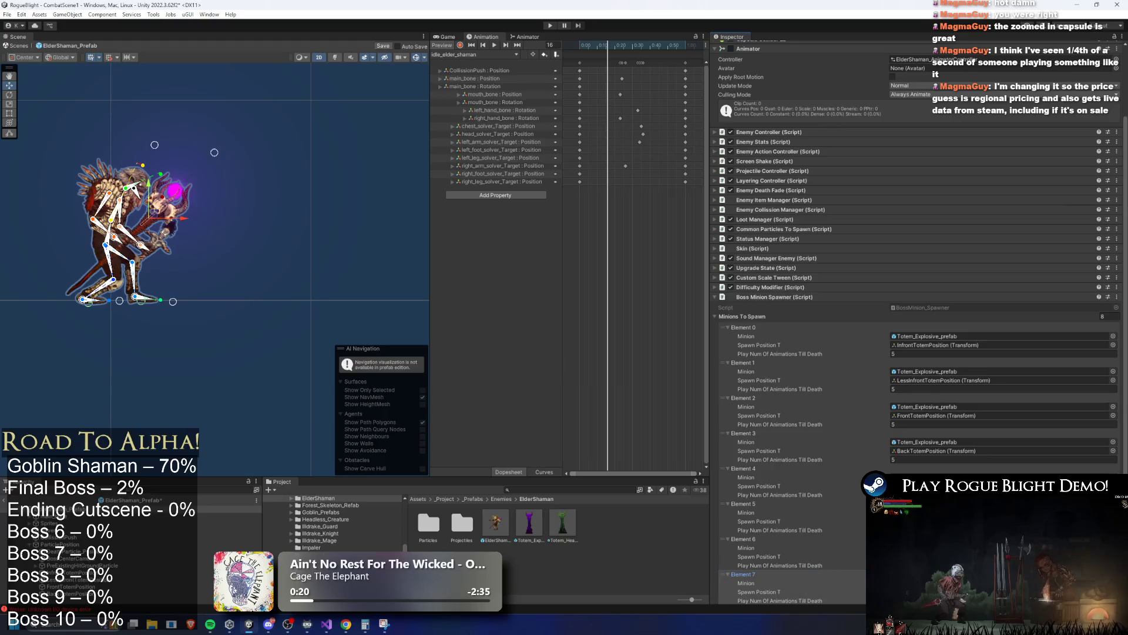
scroll(990, 424, "down", 2)
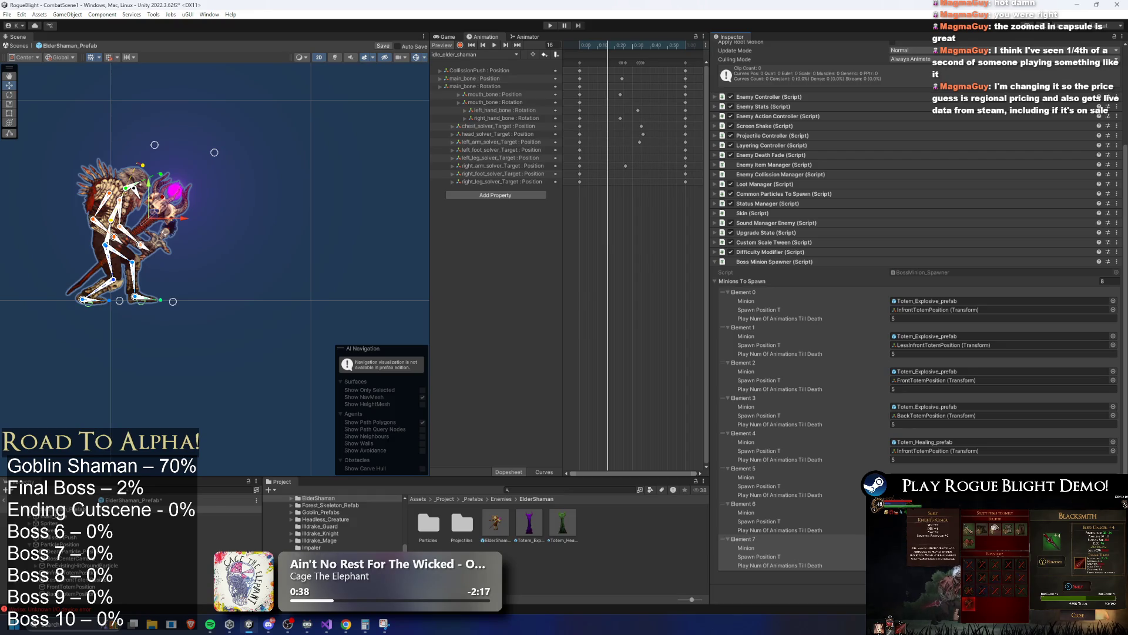
left_click_drag(810, 531, 788, 478)
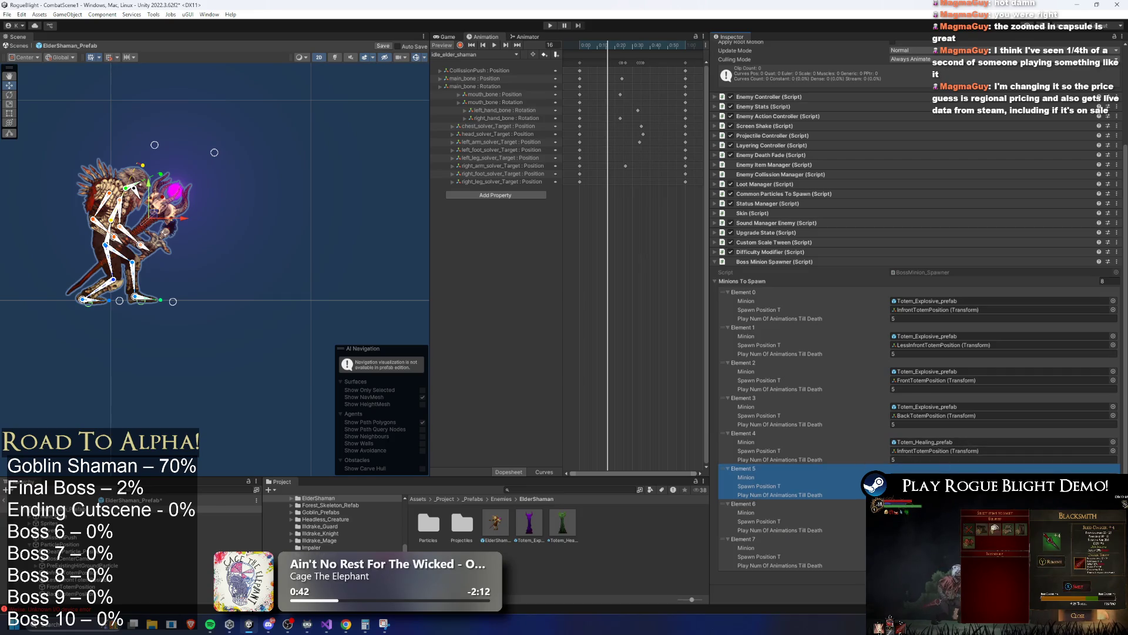
Save the ElderShaman prefab, then show the explosion_followup_elder_shaman clip in the Animation window.
right_click(920, 415)
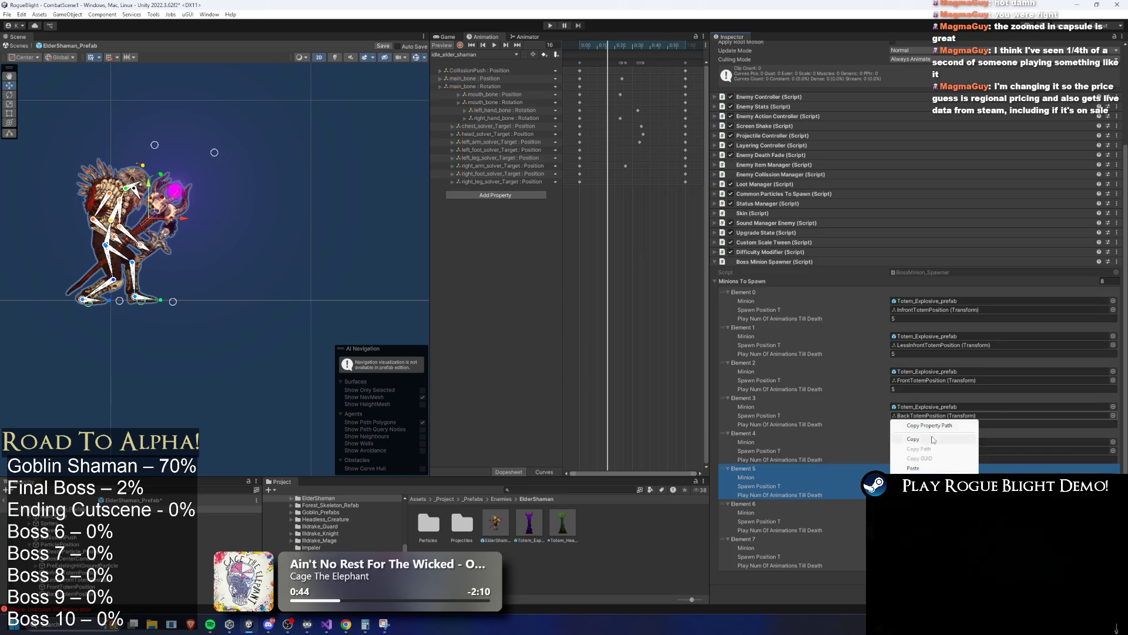
key("Escape")
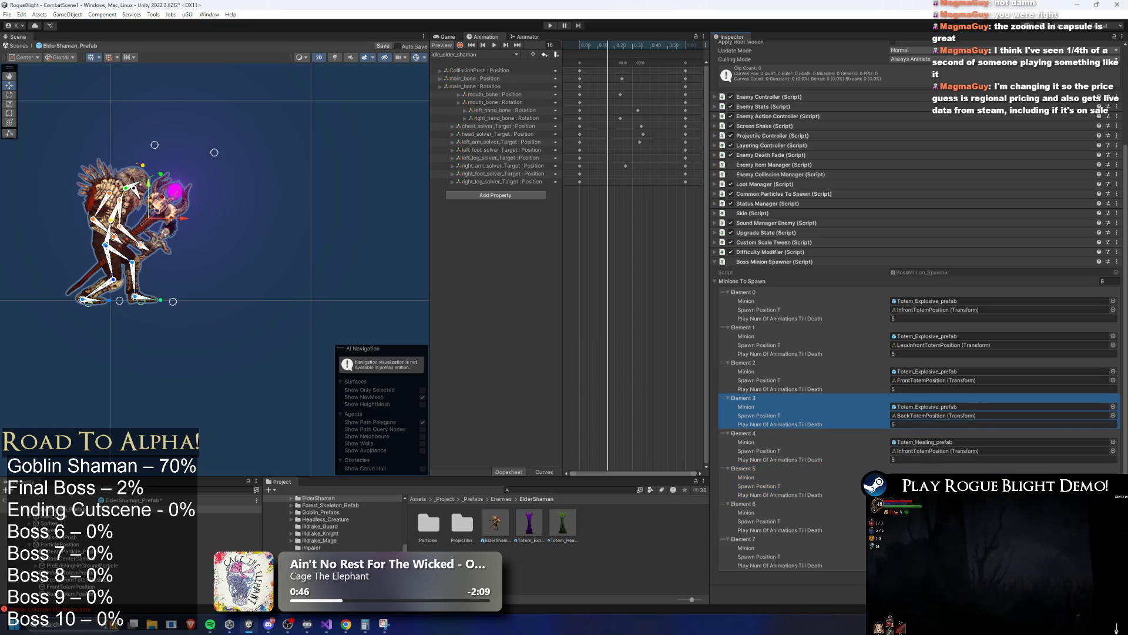
left_click(743, 539)
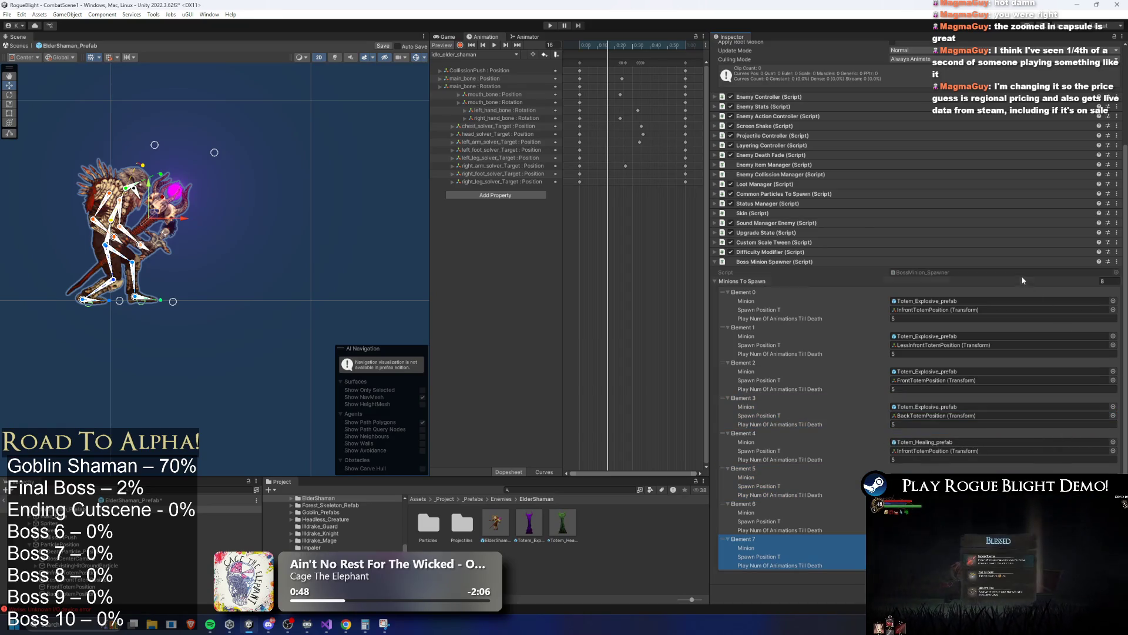
key("ctrl+s")
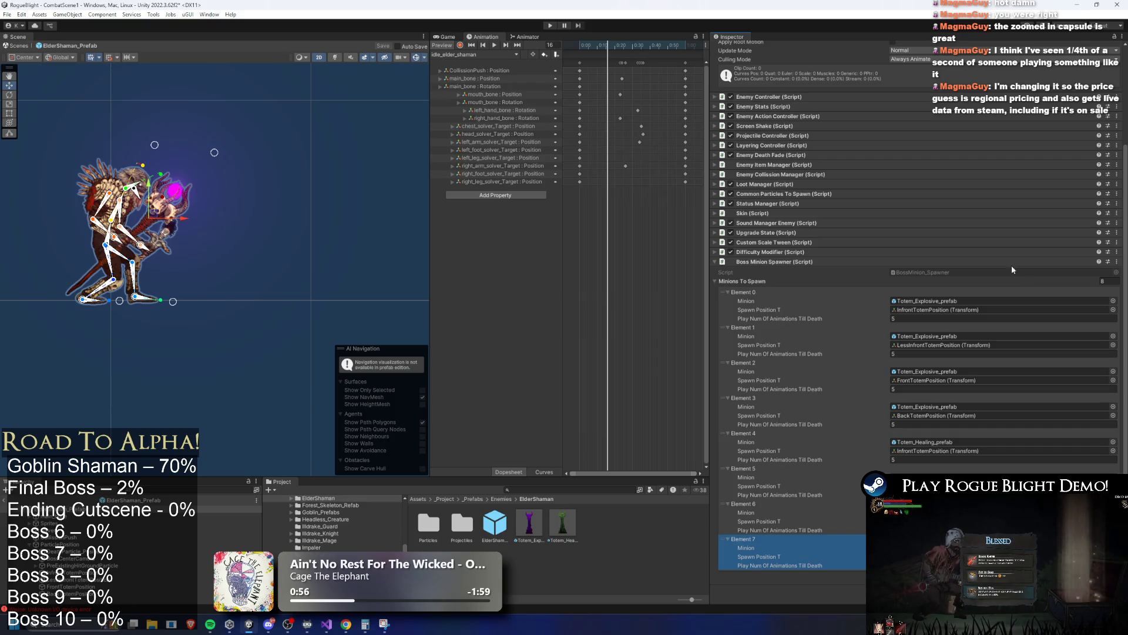
left_click(464, 56)
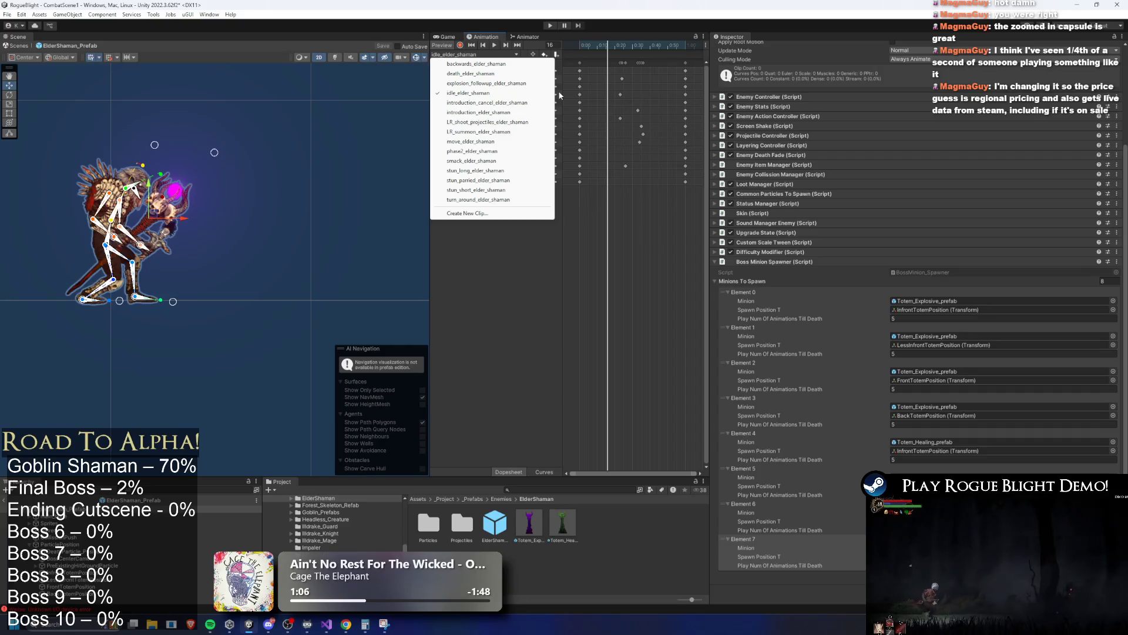
left_click(527, 83)
Load LR_summon_elder_shaman and set its SpawnEnemy animation event's Int parameter to 1.
left_click_drag(593, 50, 623, 45)
left_click(499, 54)
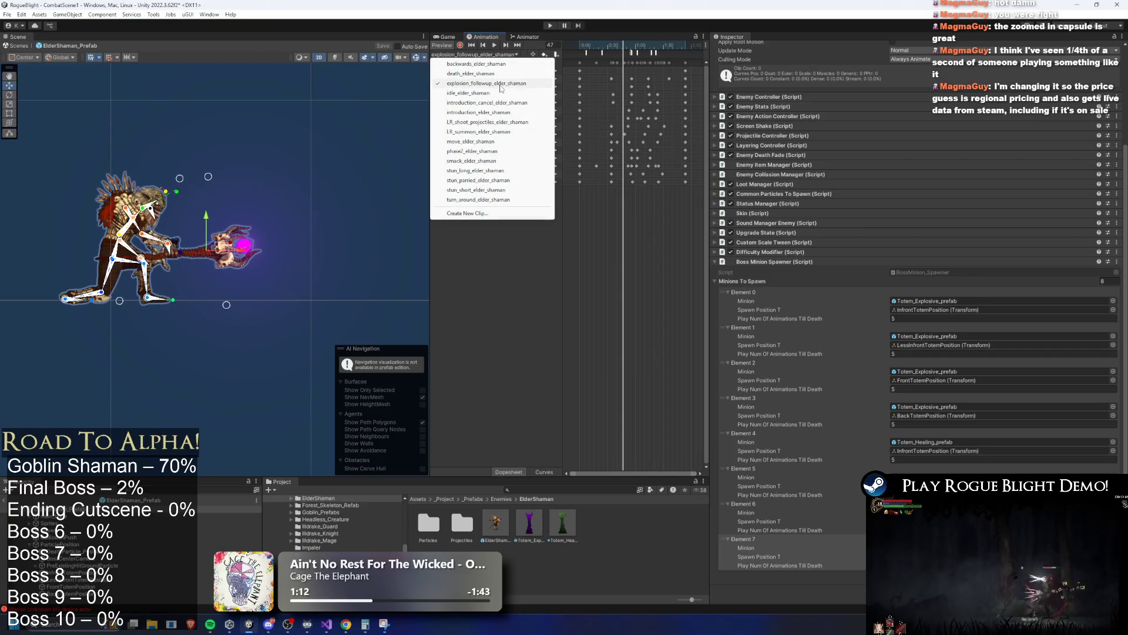
left_click(497, 132)
left_click_drag(624, 46, 629, 47)
left_click(628, 54)
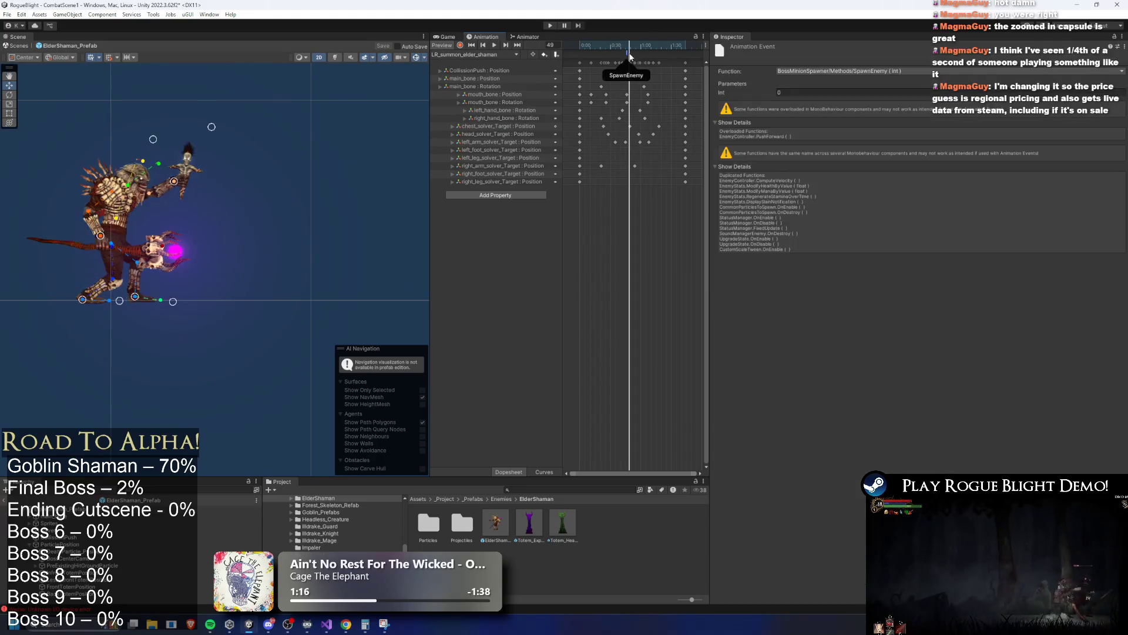
left_click(229, 509)
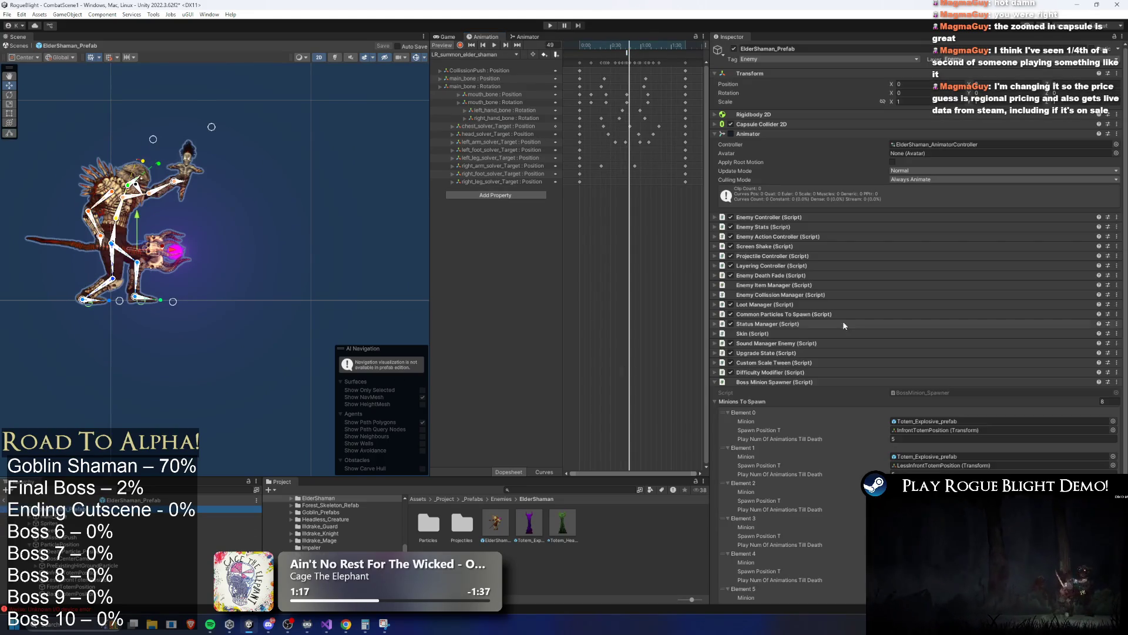
left_click(629, 49)
left_click(634, 47)
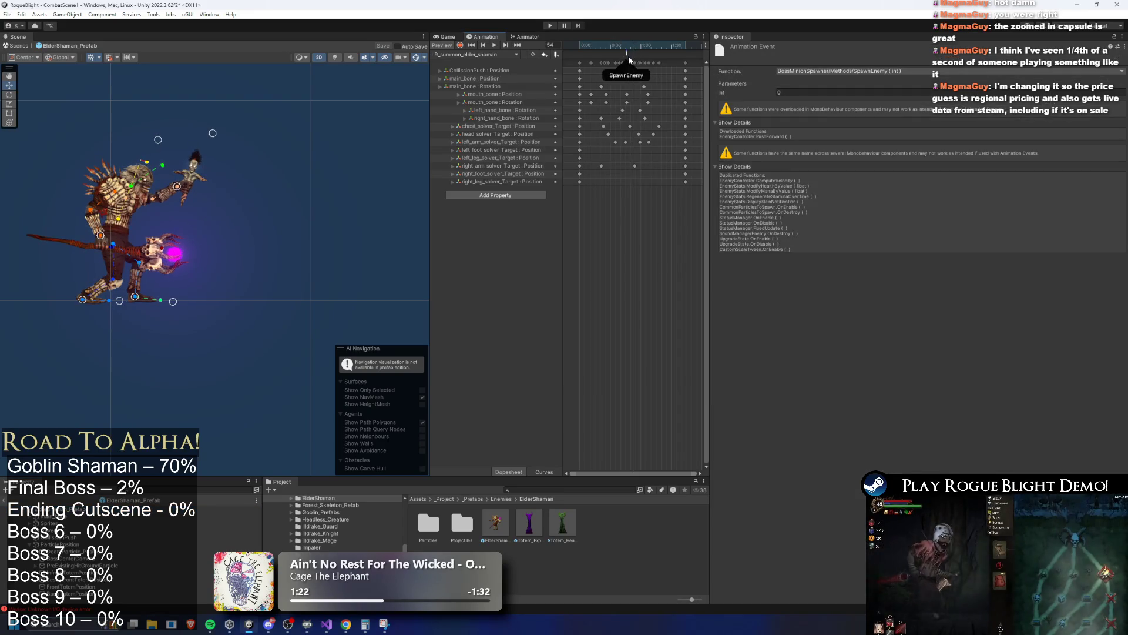
left_click(782, 92)
type("1")
left_click_drag(620, 47, 631, 48)
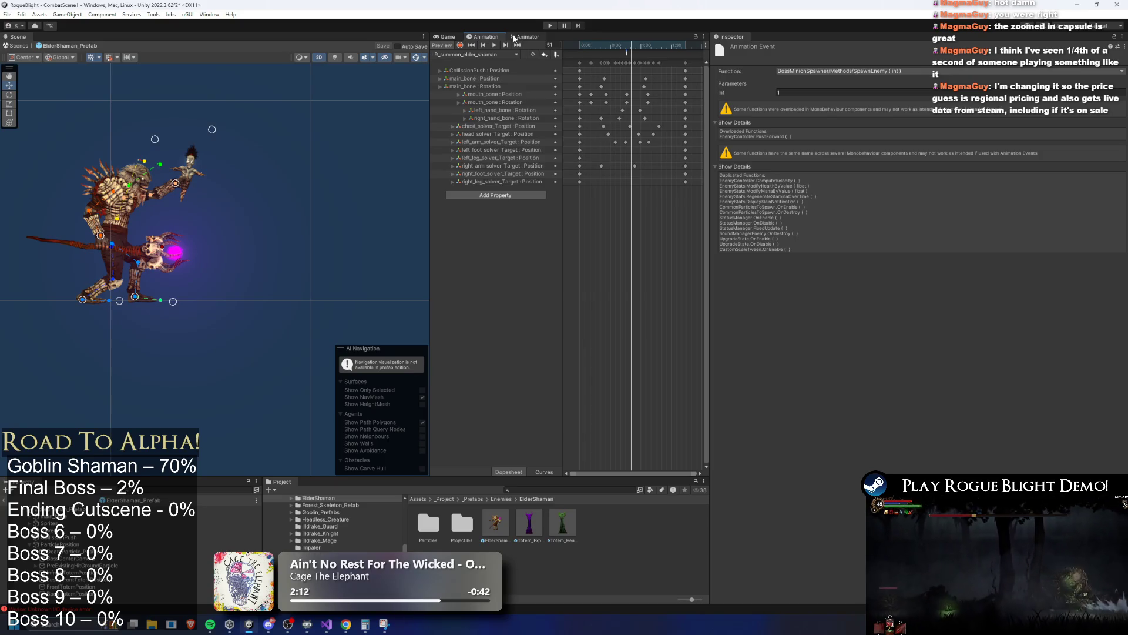
Select all LR_summon keyframes and open the Create New Clip save dialog in the Enemies folder.
mouse_move(598, 45)
left_mouse_down()
mouse_move(580, 46)
mouse_move(599, 46)
left_mouse_up()
left_click(697, 61)
key("ctrl+a")
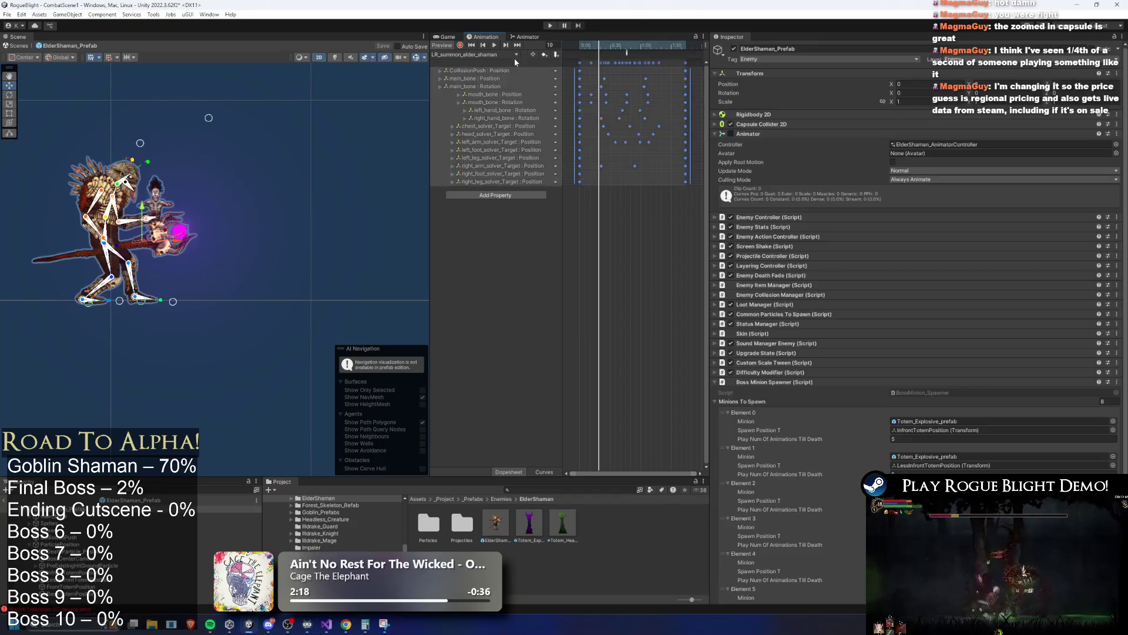
left_click(516, 54)
left_click(487, 215)
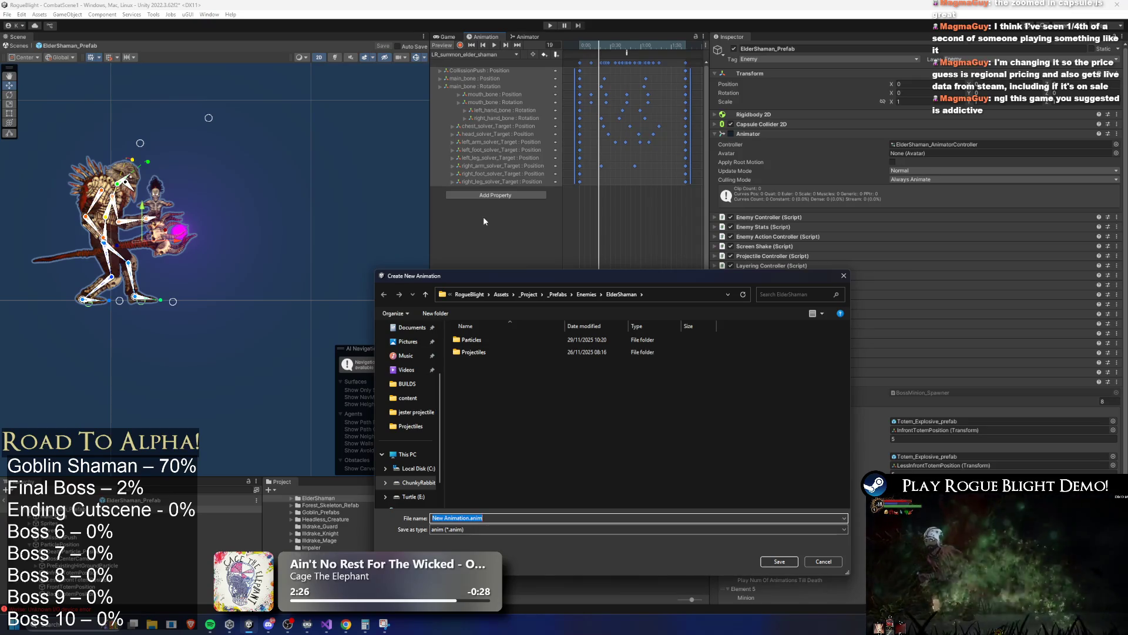
left_click_drag(612, 281, 515, 267)
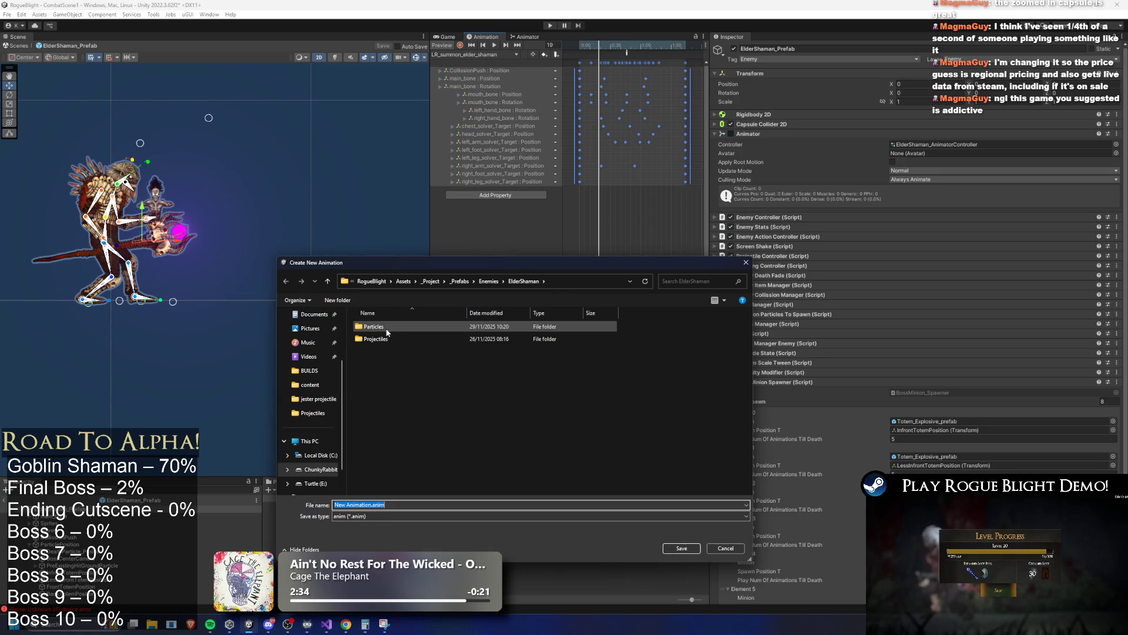
left_click(488, 281)
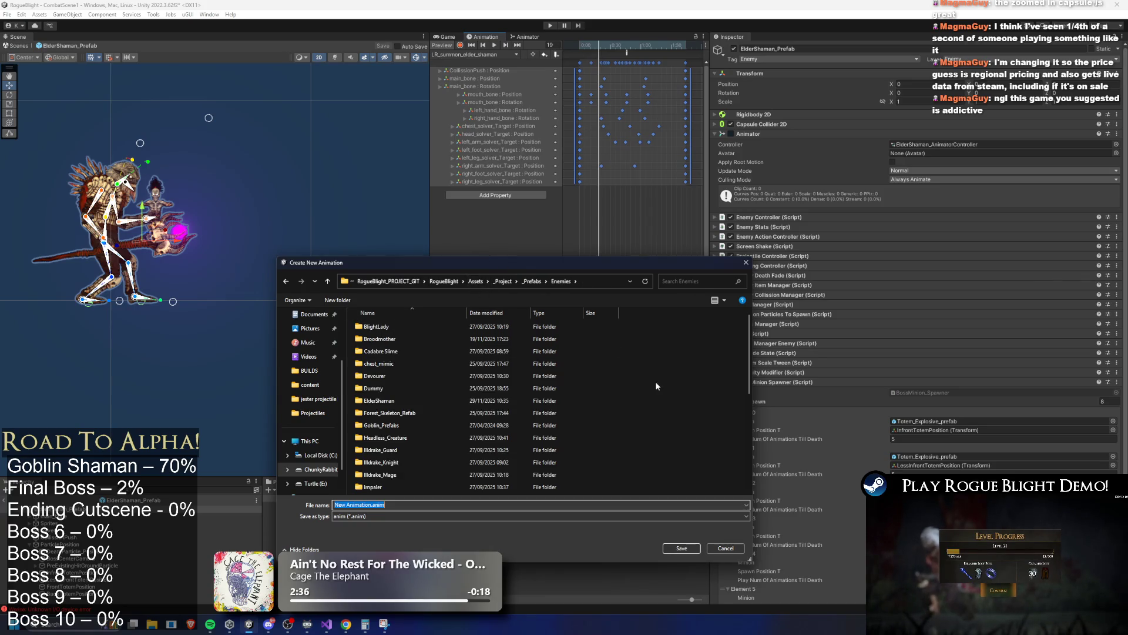
Browse the save dialog through ElderShaman and Projectiles into the empty Particles folder.
key("alt+Left")
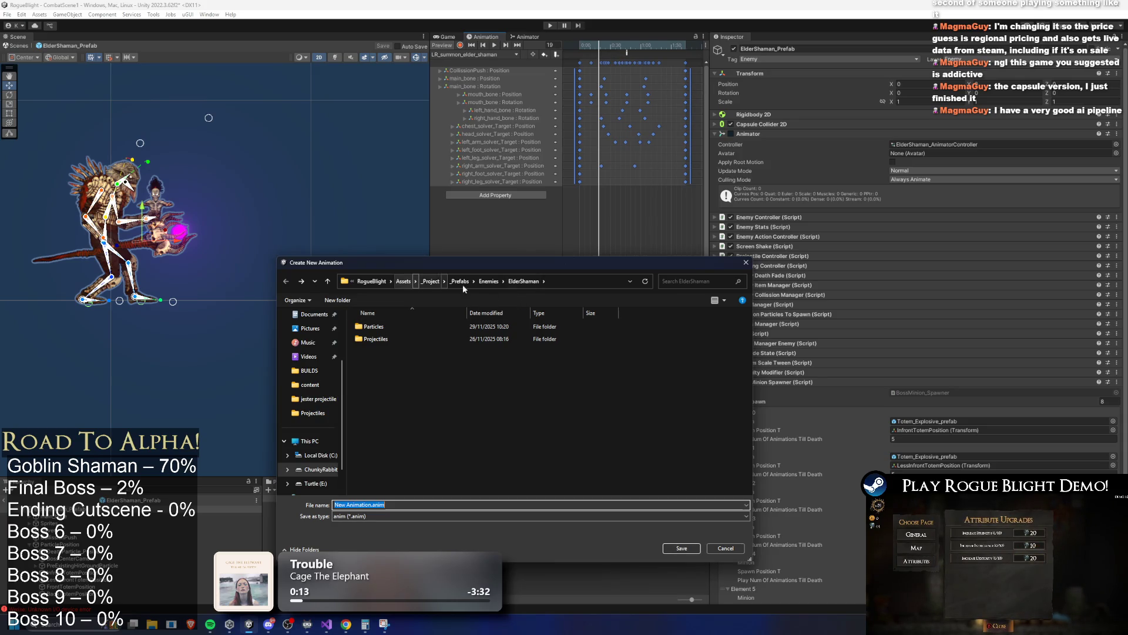
left_click(490, 285)
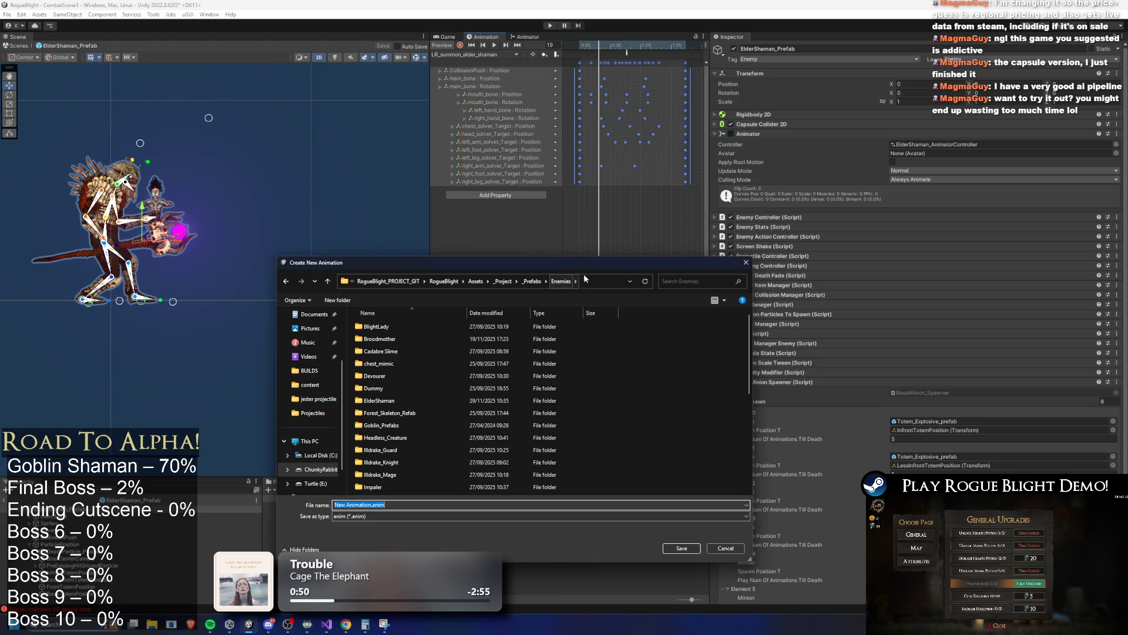
double_click(396, 400)
double_click(389, 338)
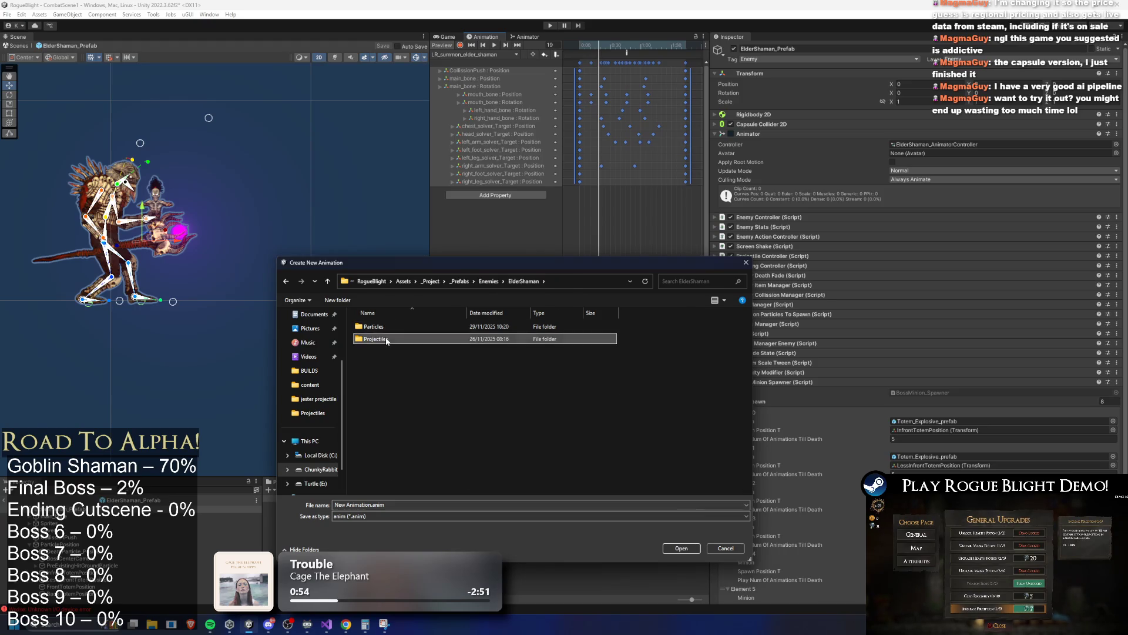
key("alt+Left")
double_click(410, 327)
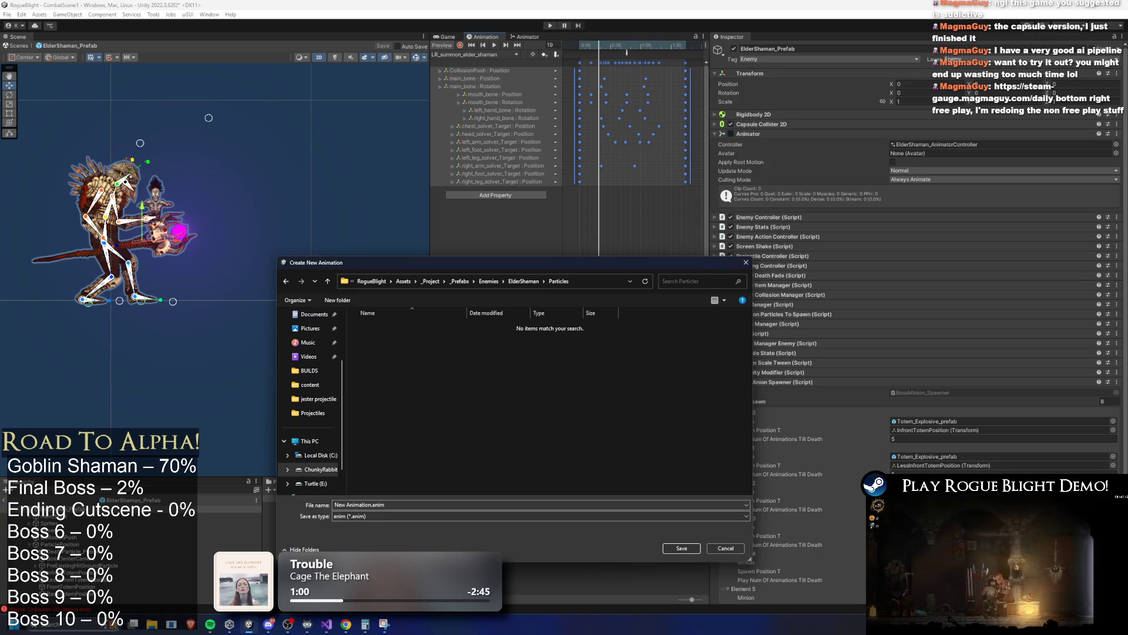
key("alt+Tab")
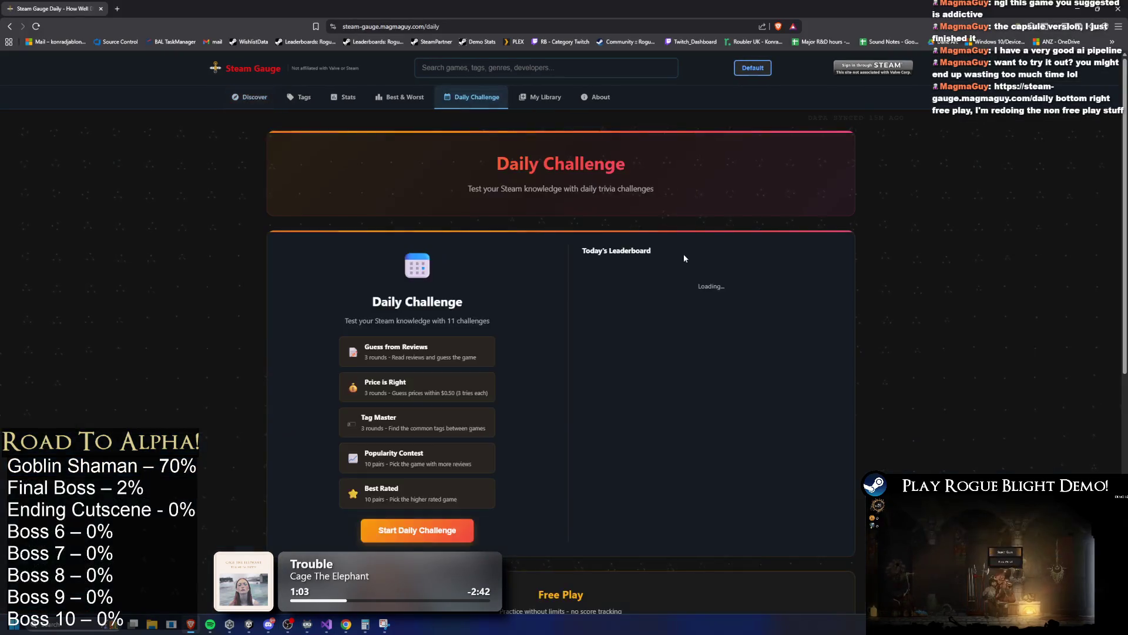
Start a Steam Gauge Zoom Out free-play round and zoom the page to 175%.
scroll(669, 251, "down", 4)
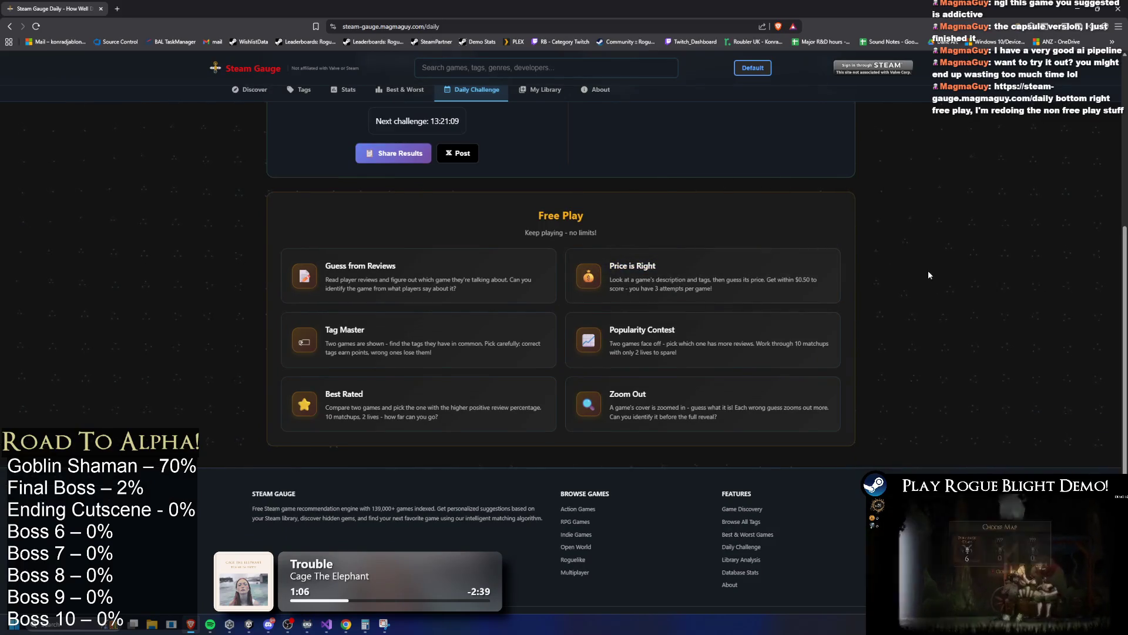
left_click(676, 403)
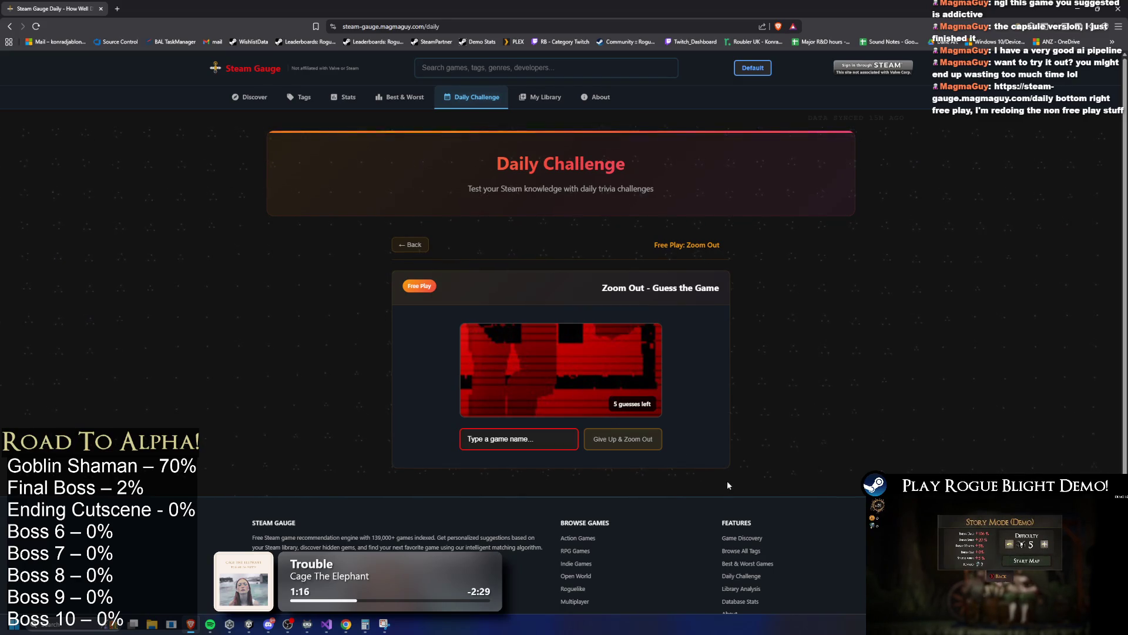
key("ctrl+plus")
key("ctrl+plus")
key("ctrl+plus")
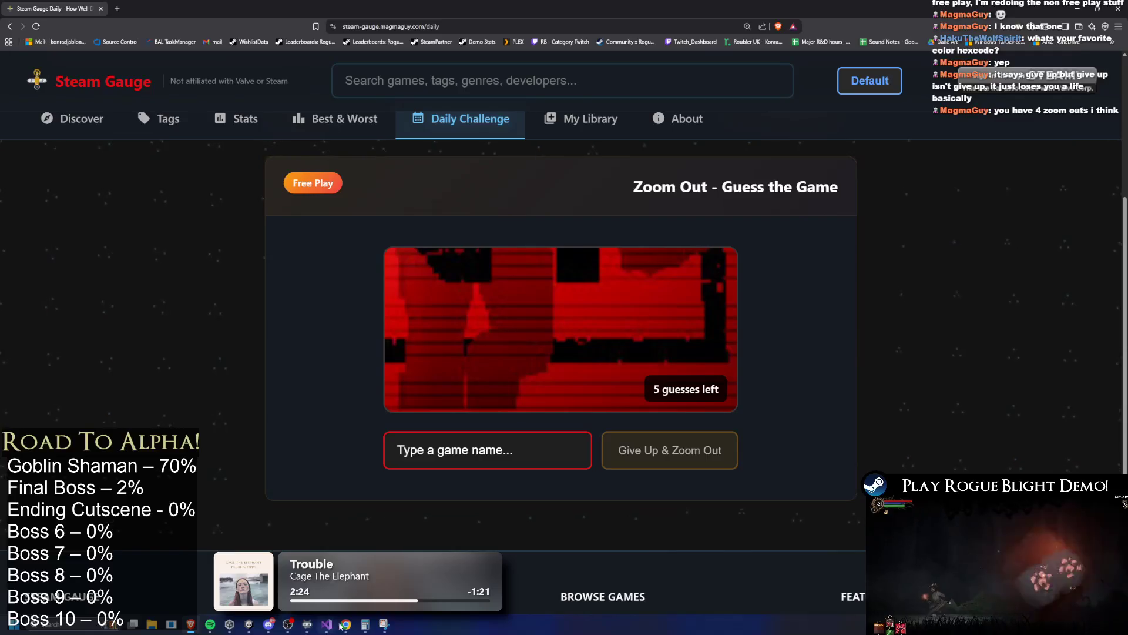
Launch Snipping Tool from the system search.
key("super")
type("snip")
key("Return")
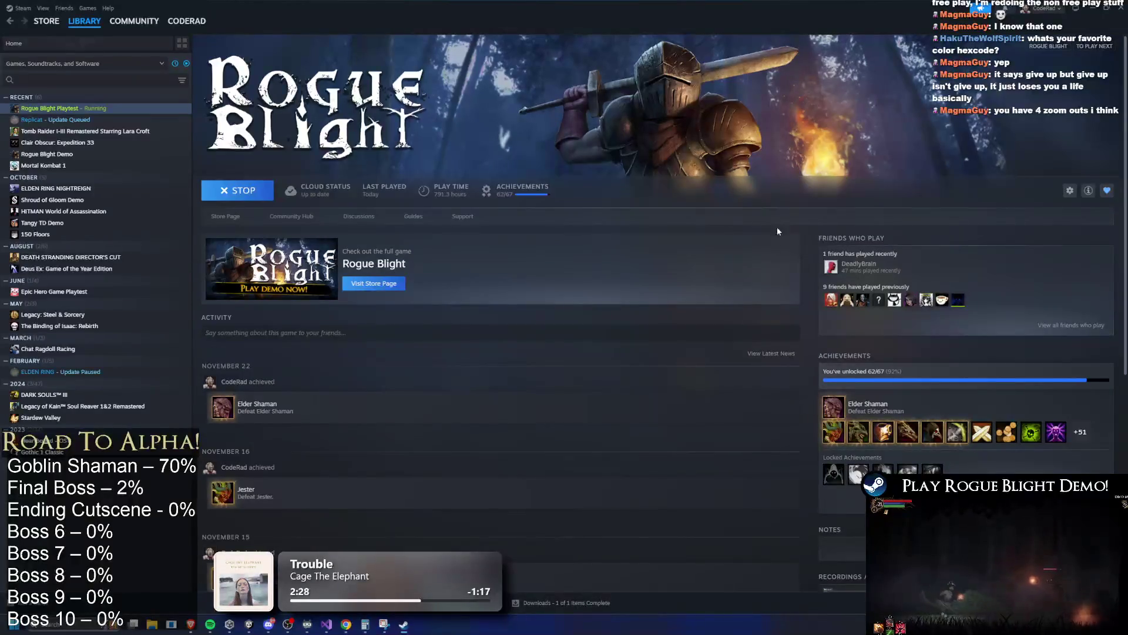
Search the Steam store for 'fatal' and scroll through the full results.
left_click(47, 21)
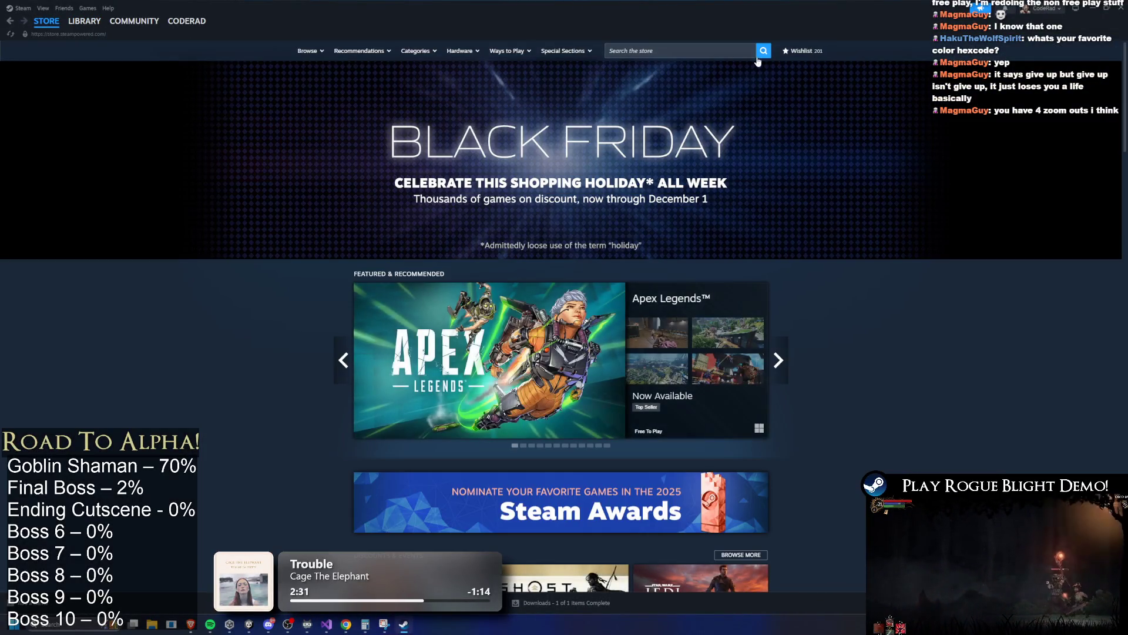
left_click(725, 52)
type("fatal")
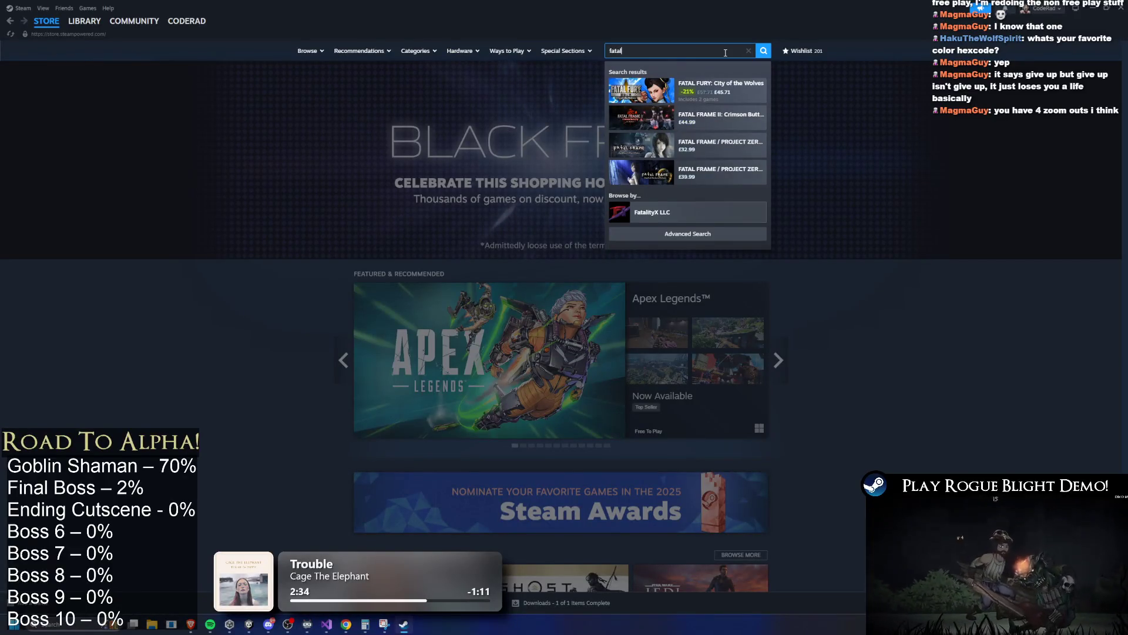
left_click(723, 234)
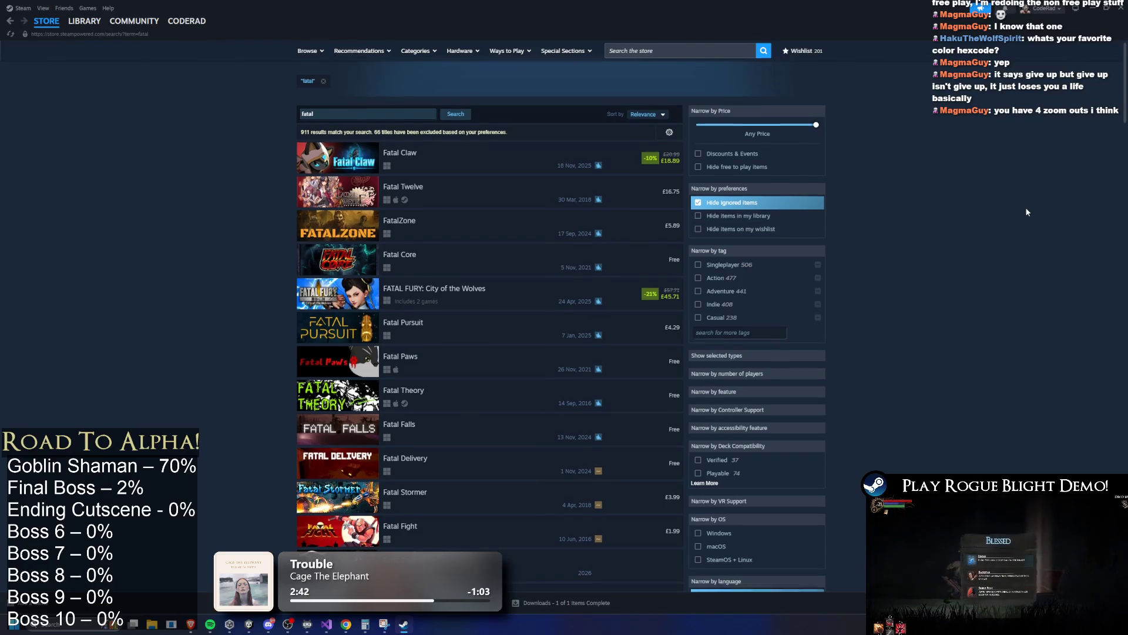
scroll(1027, 207, "down", 3)
scroll(1029, 210, "down", 8)
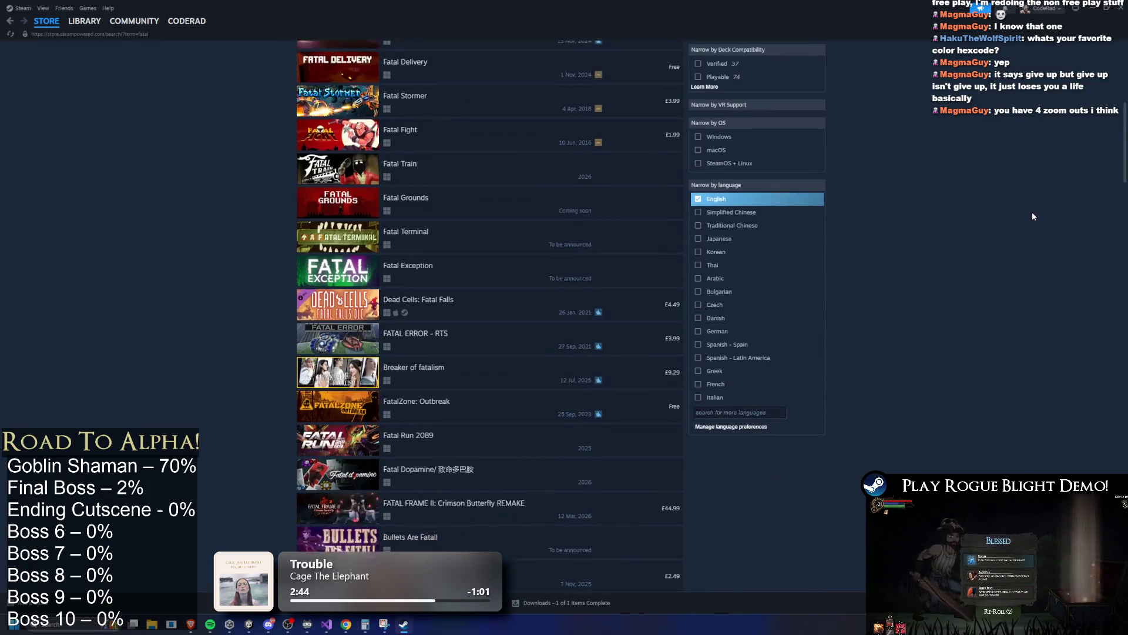
scroll(1035, 218, "down", 10)
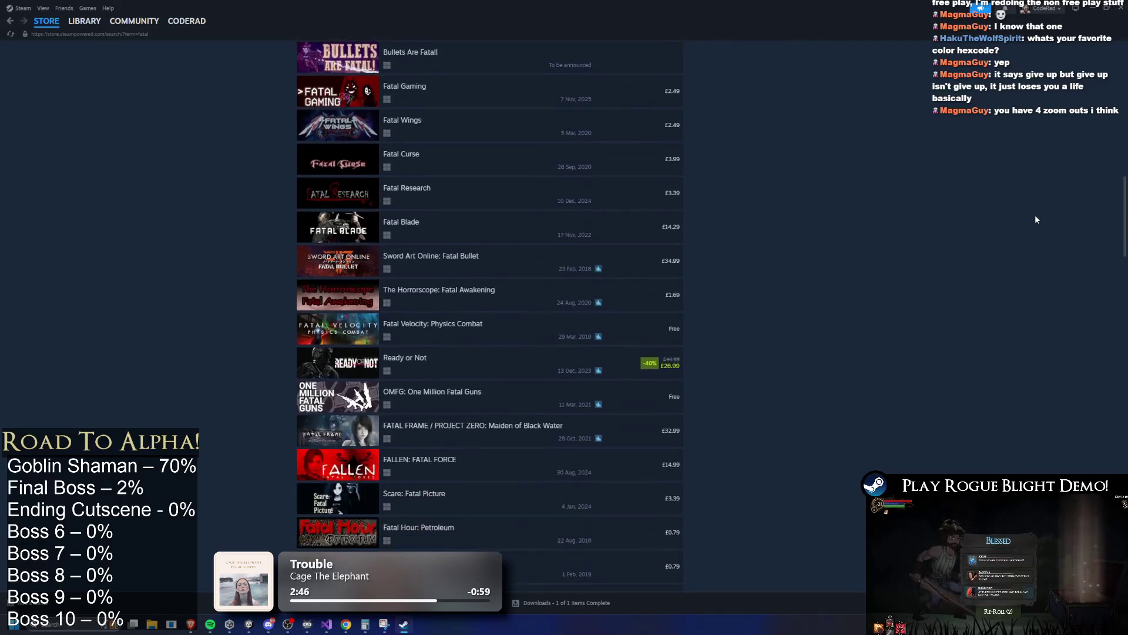
scroll(1038, 222, "down", 10)
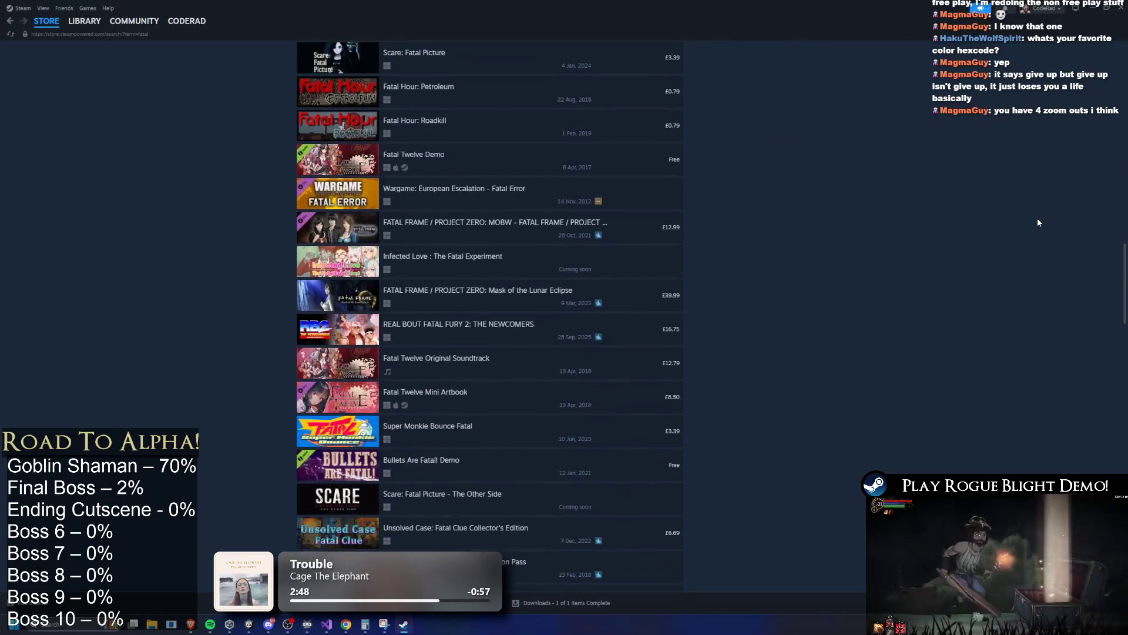
scroll(1038, 224, "down", 8)
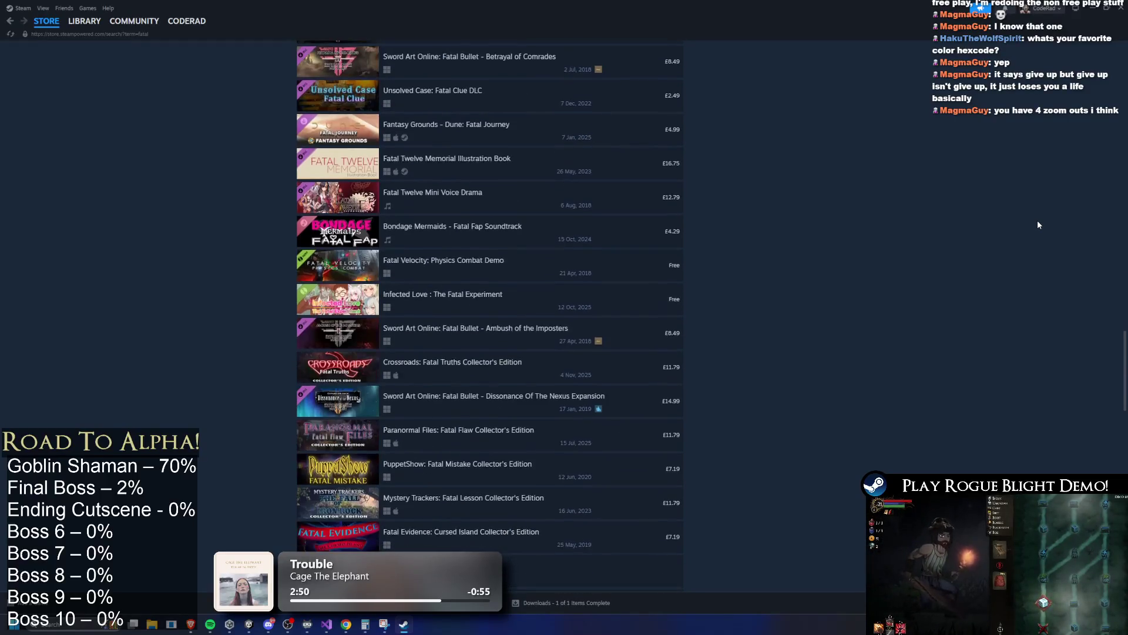
Return to the Steam store home page and switch back to Steam Gauge.
key("alt+Left")
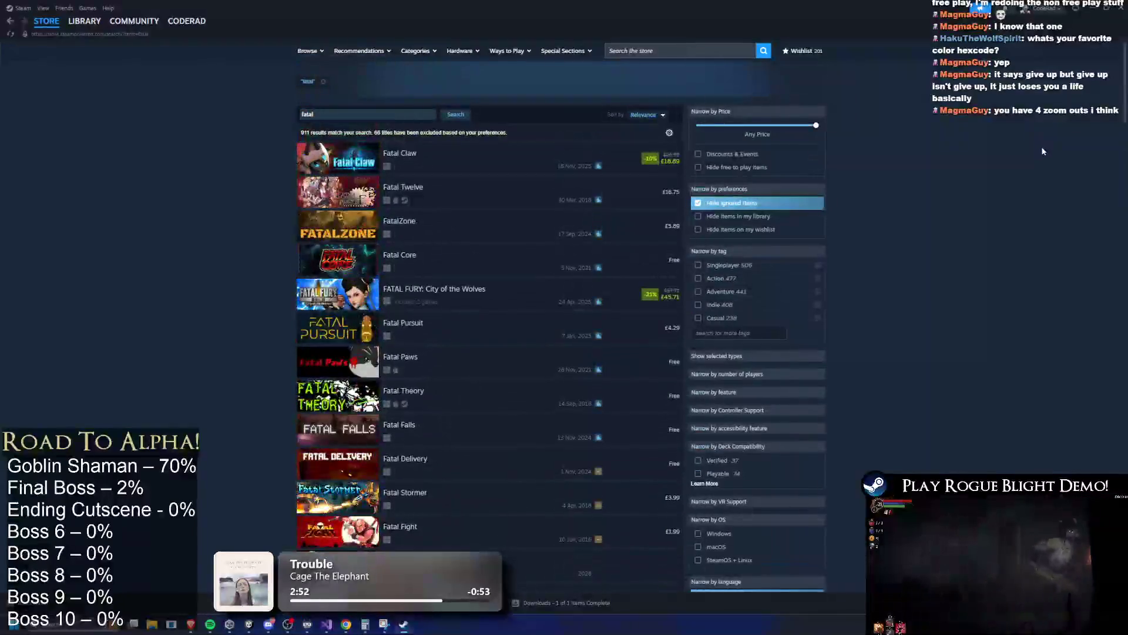
key("alt+Left")
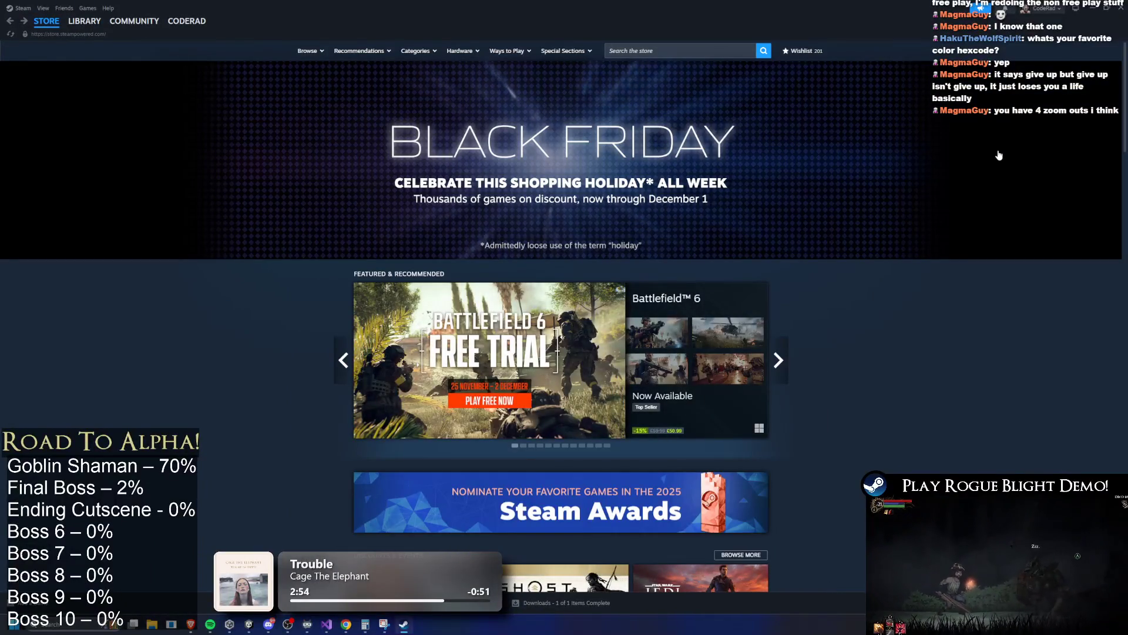
key("super")
key("alt+Tab")
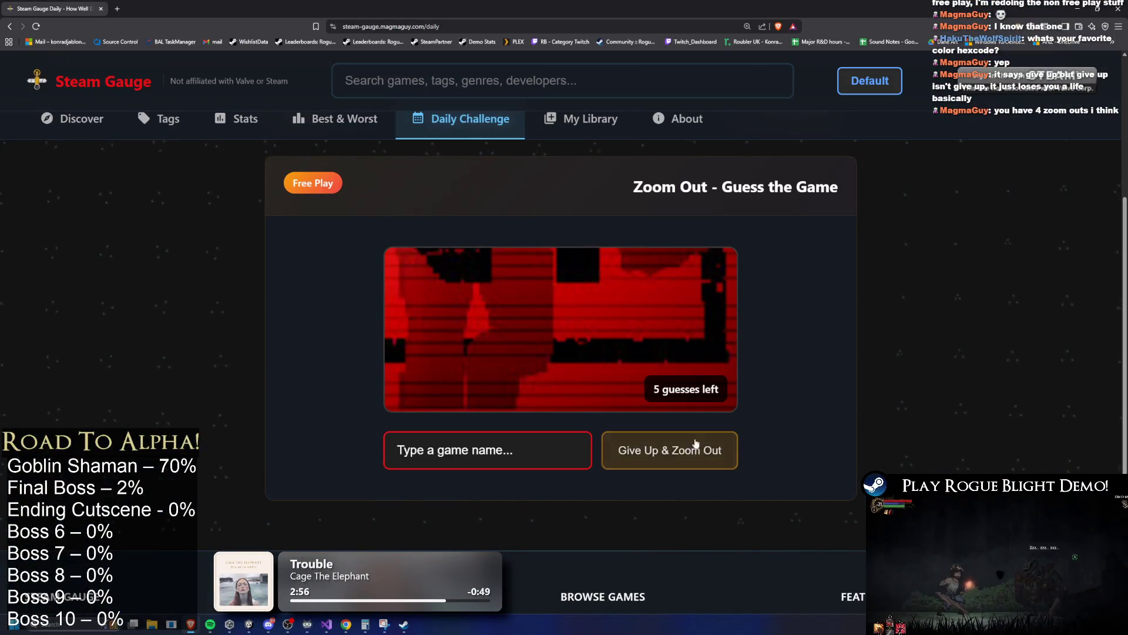
Skip three guesses to zoom out, then type and clear the guess 'fatal company'.
left_click(681, 451)
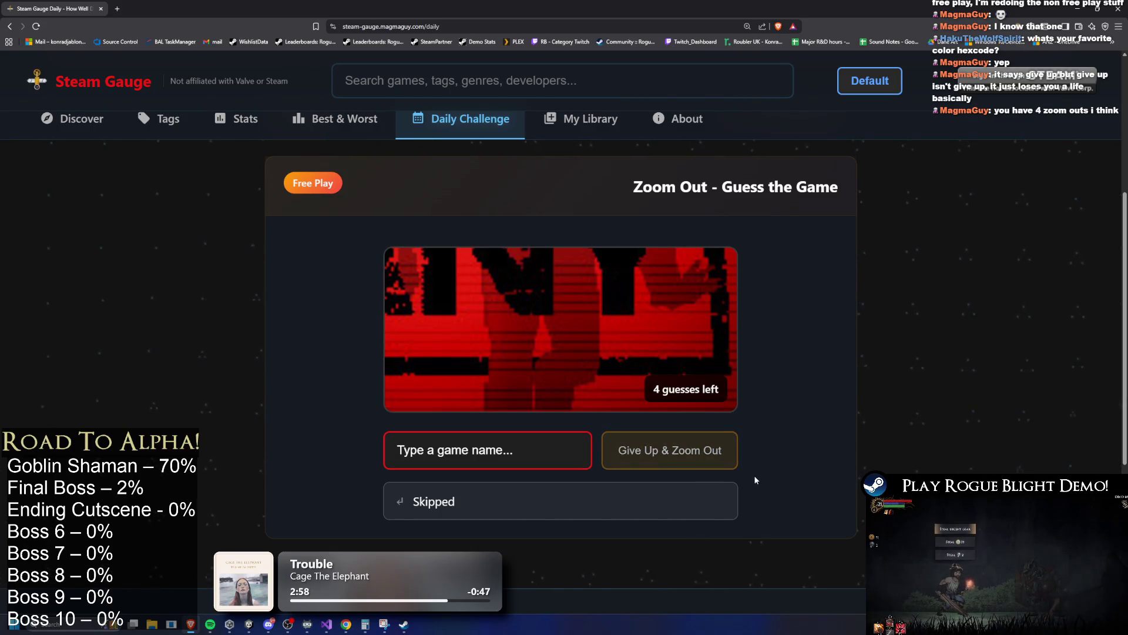
left_click(695, 453)
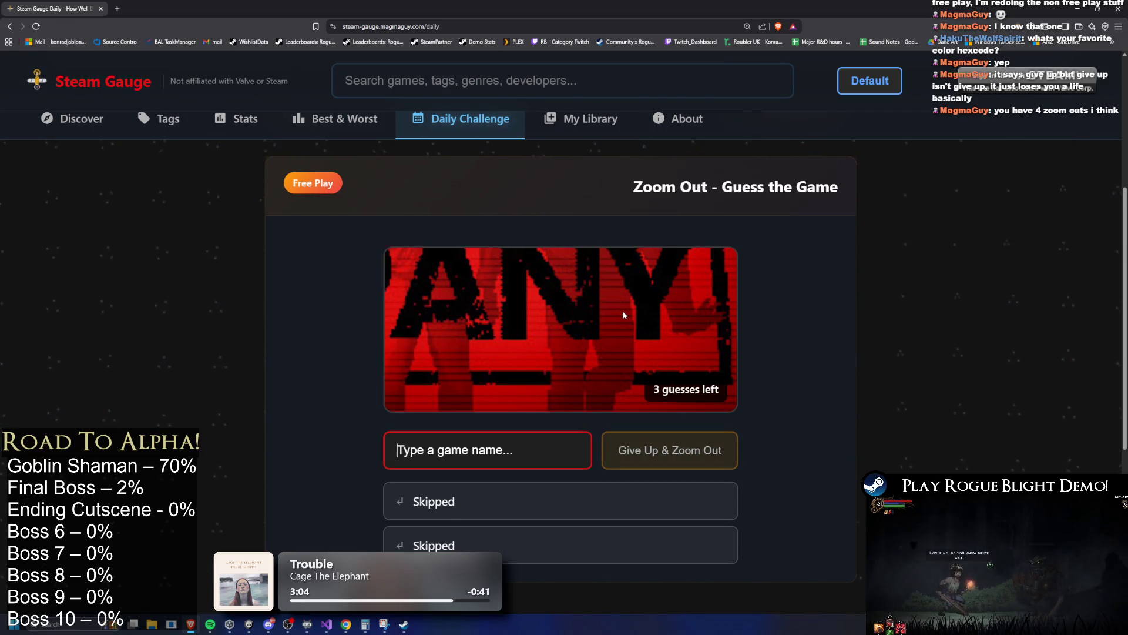
left_click(688, 458)
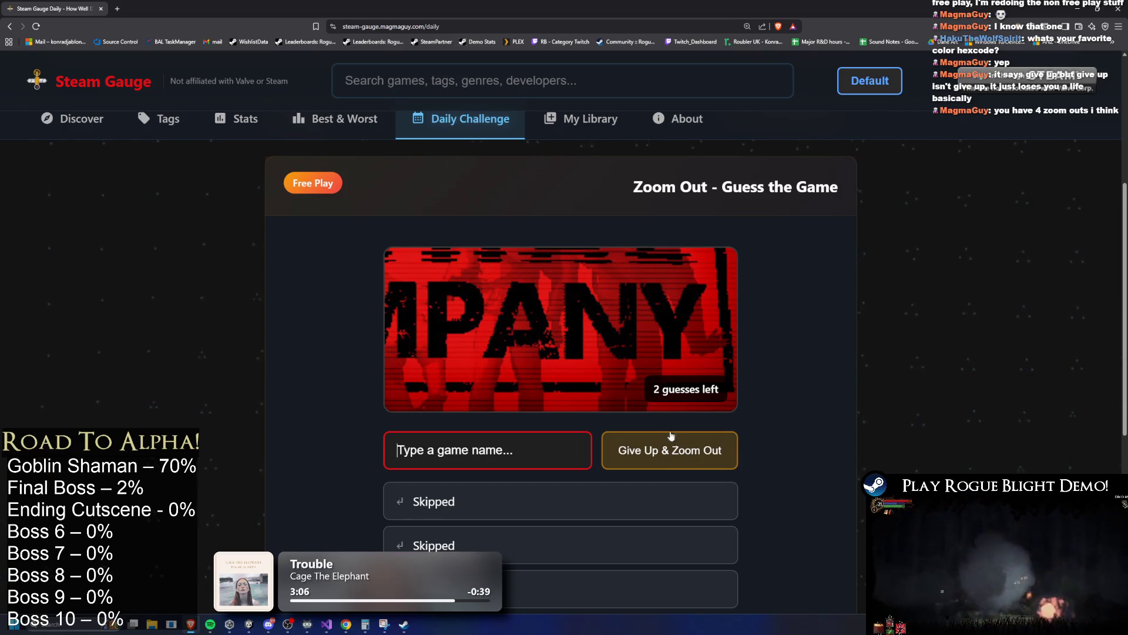
type("f")
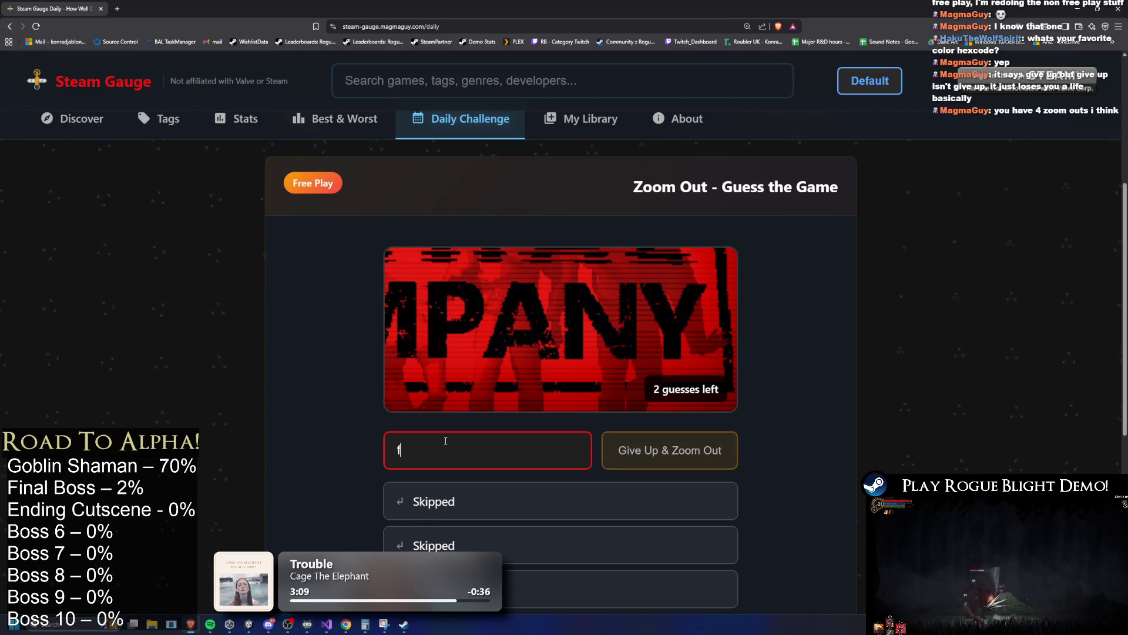
type("atal company")
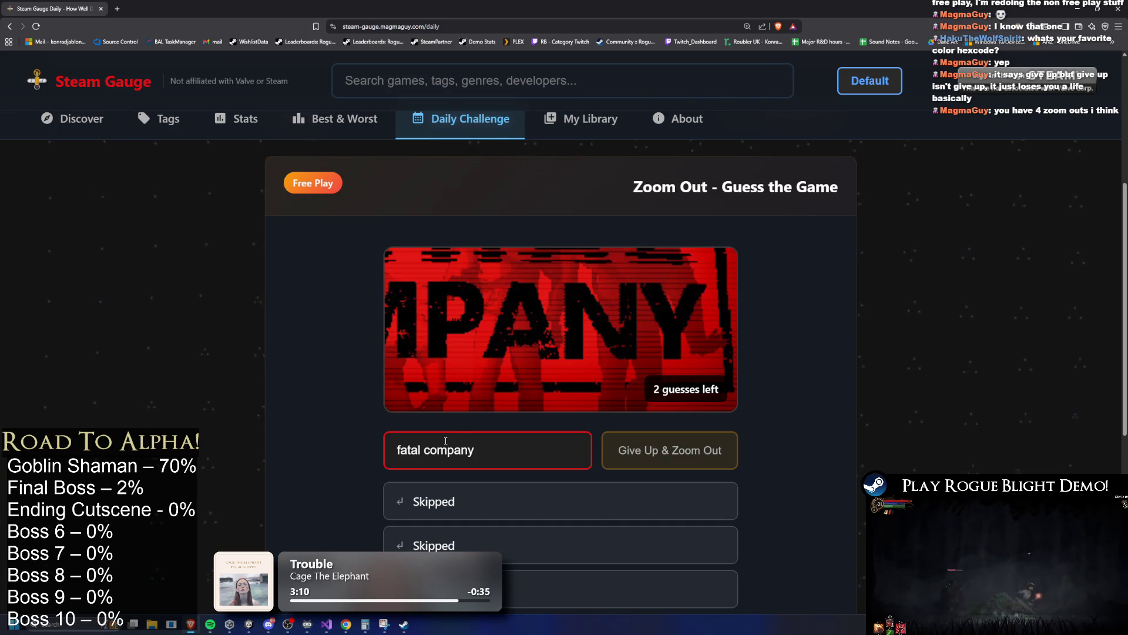
left_click_drag(517, 453, 276, 424)
key("BackSpace")
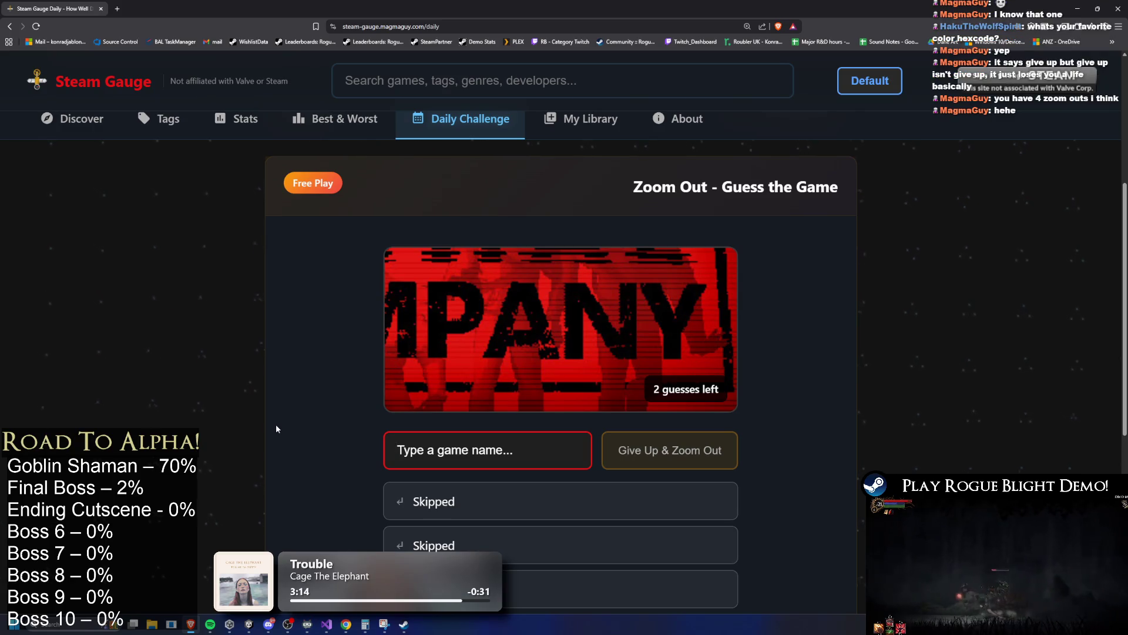
Search the Steam store for 'company', then return to Steam Gauge.
key("alt+Tab")
left_click(644, 51)
type("comp")
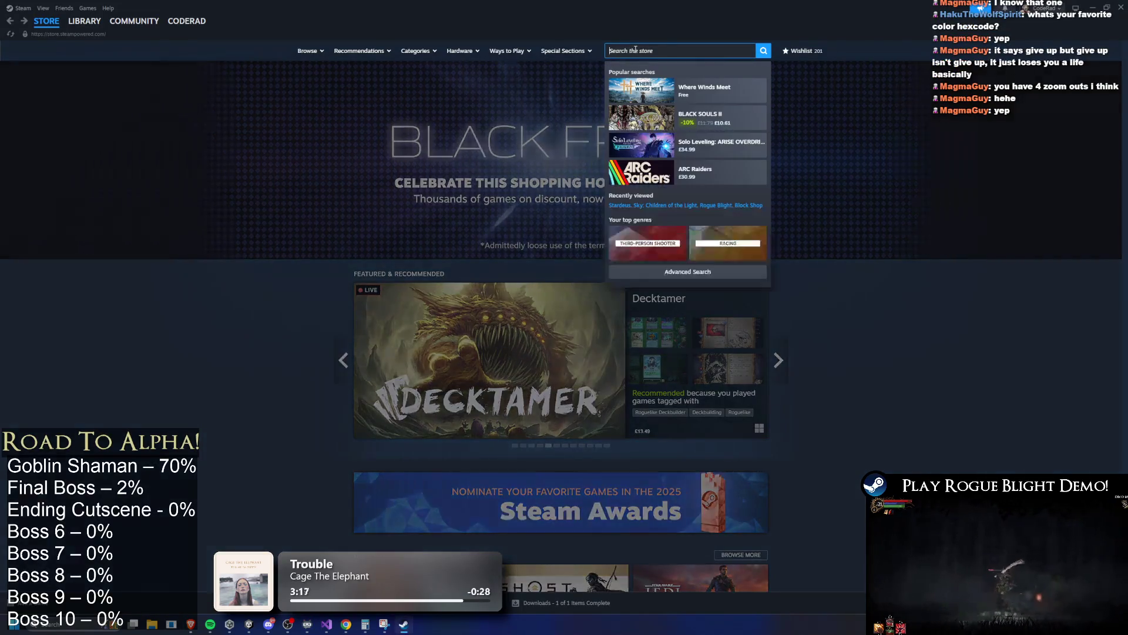
type("any")
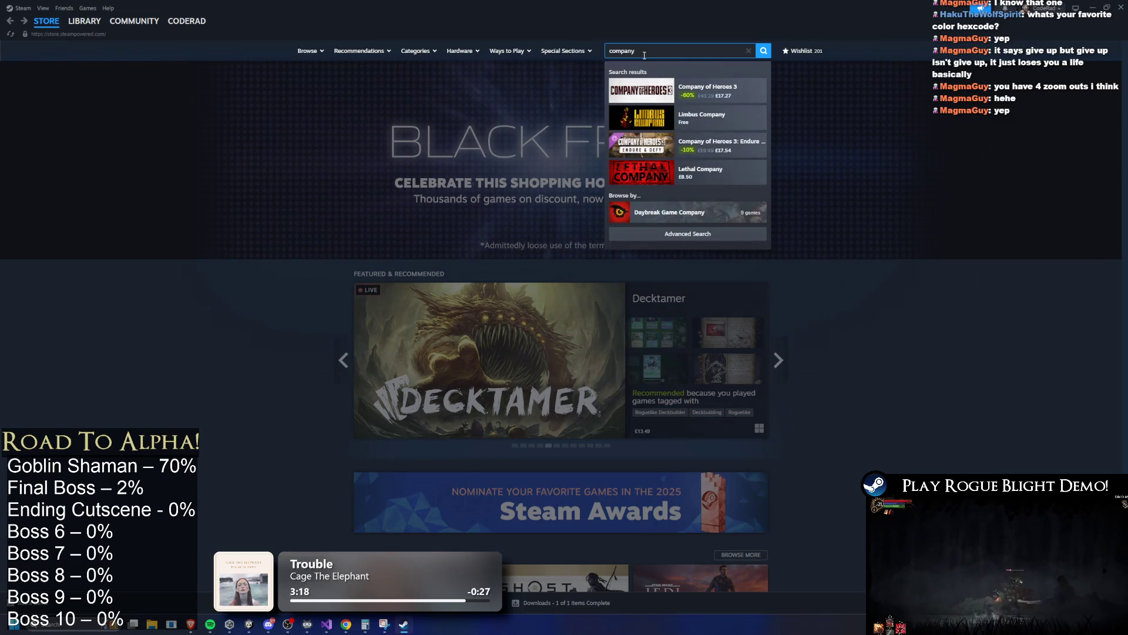
key("alt+Tab")
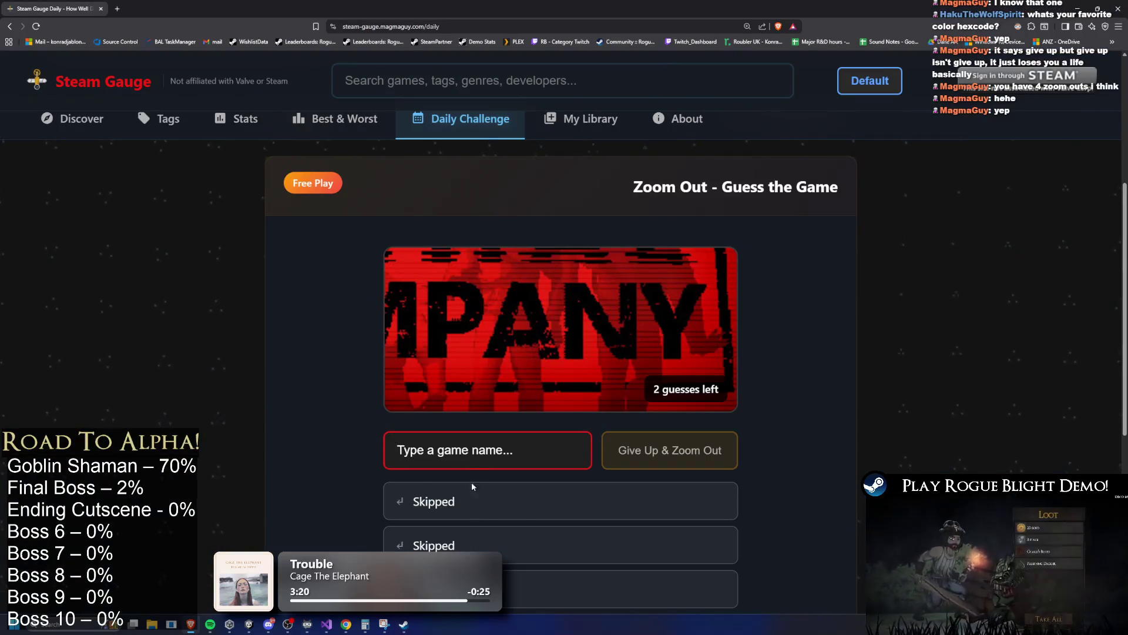
Guess Lethal Company after correcting the 'leathal' misspelling, then load the next puzzle.
type("leathal co")
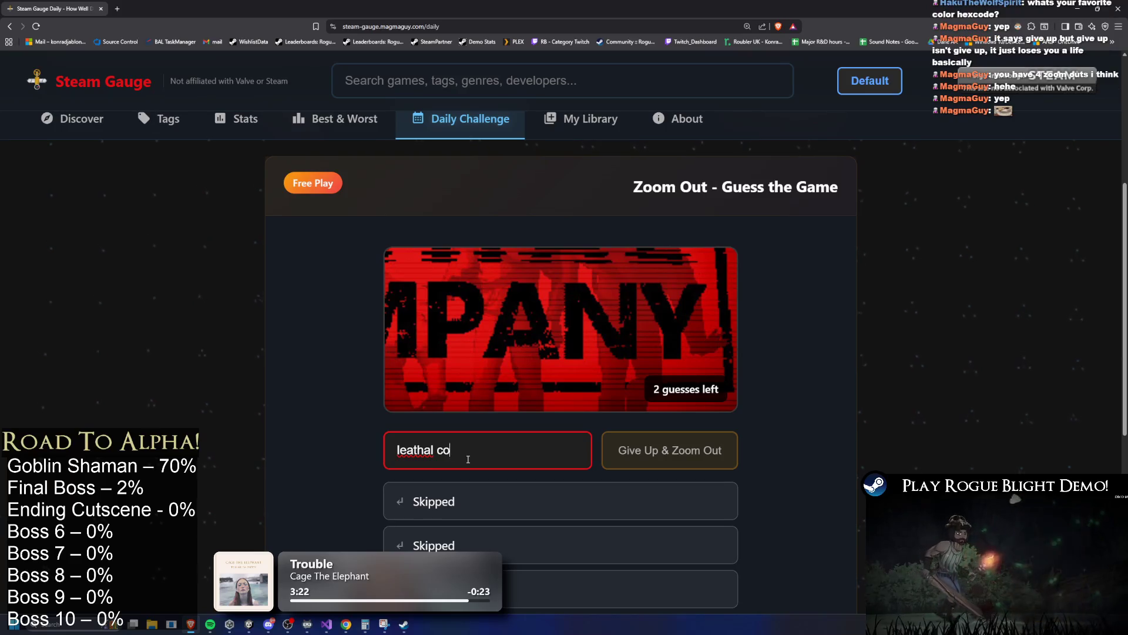
type("mpany")
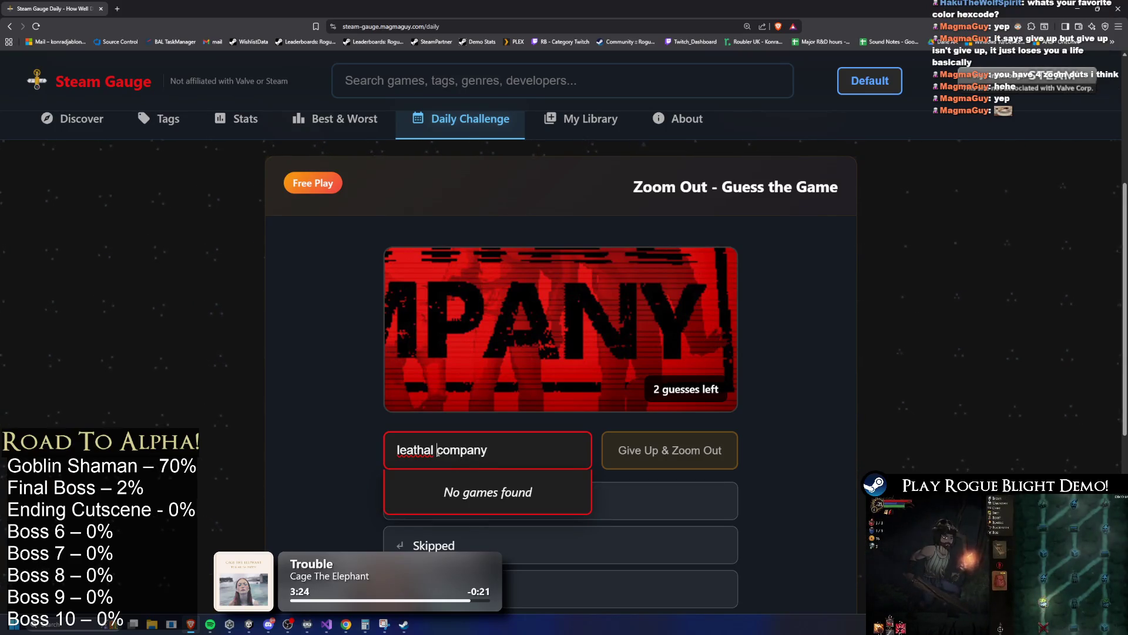
right_click(414, 451)
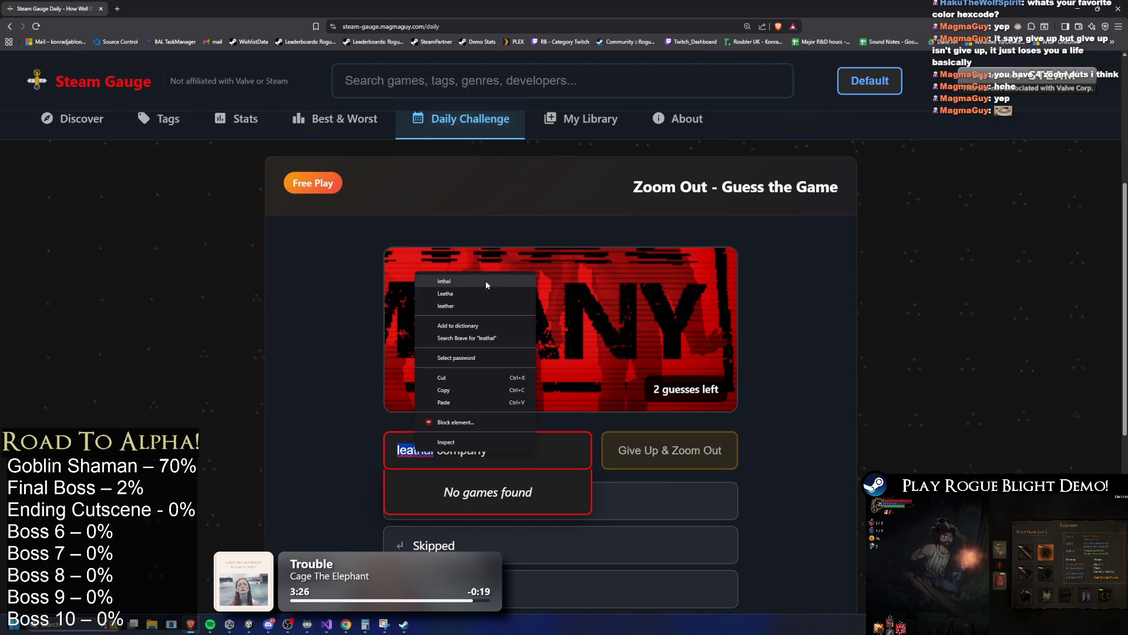
left_click(486, 281)
left_click(468, 496)
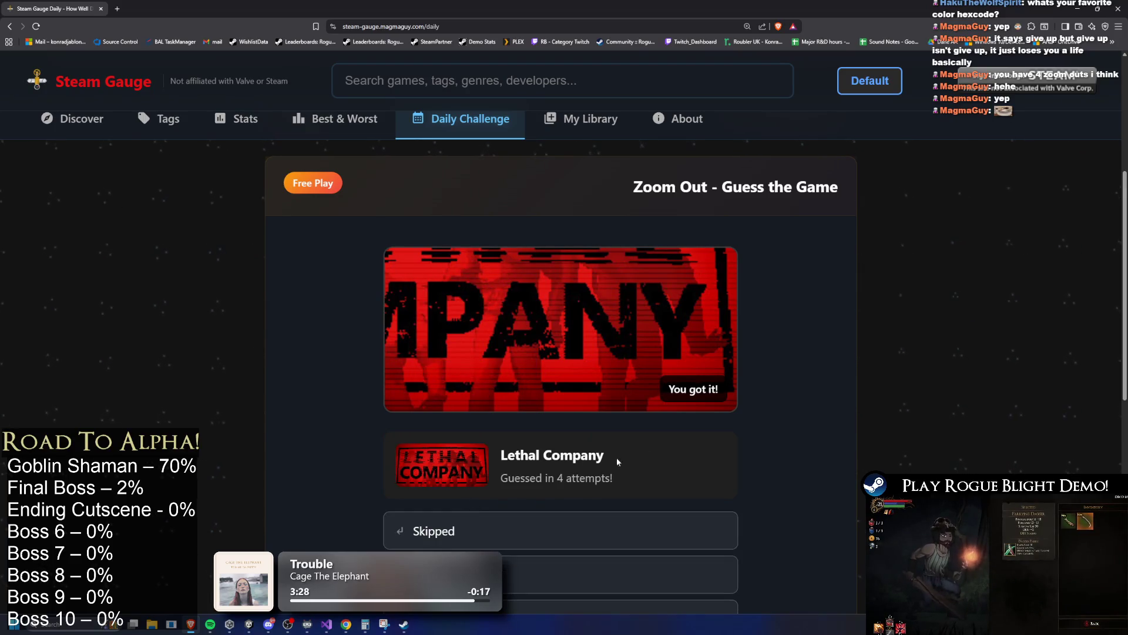
scroll(589, 464, "down", 3)
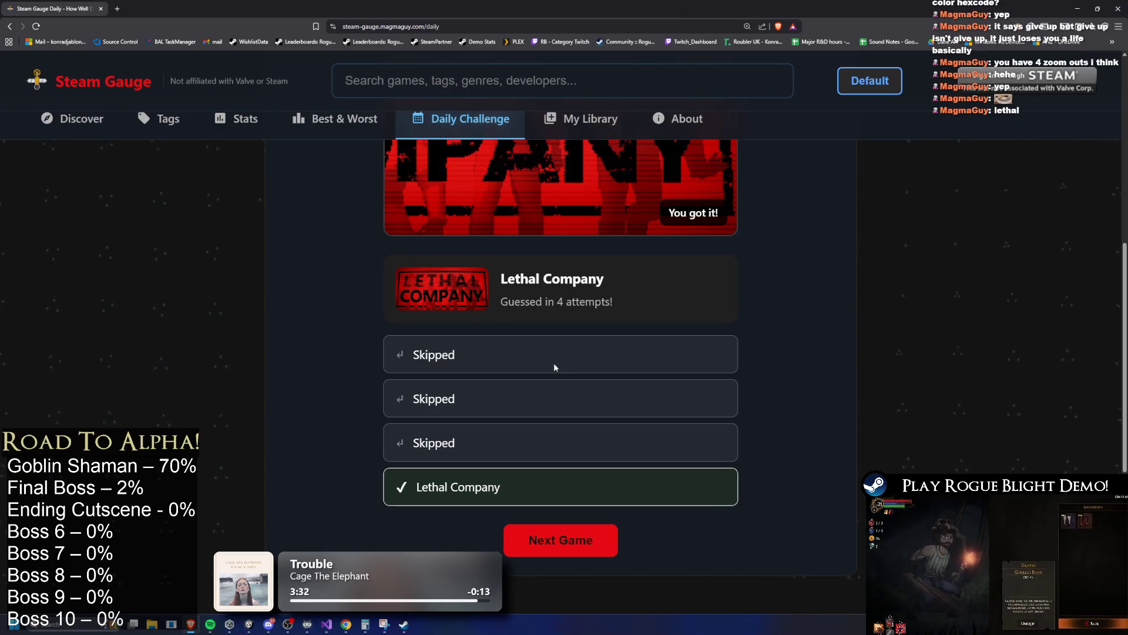
left_click(569, 545)
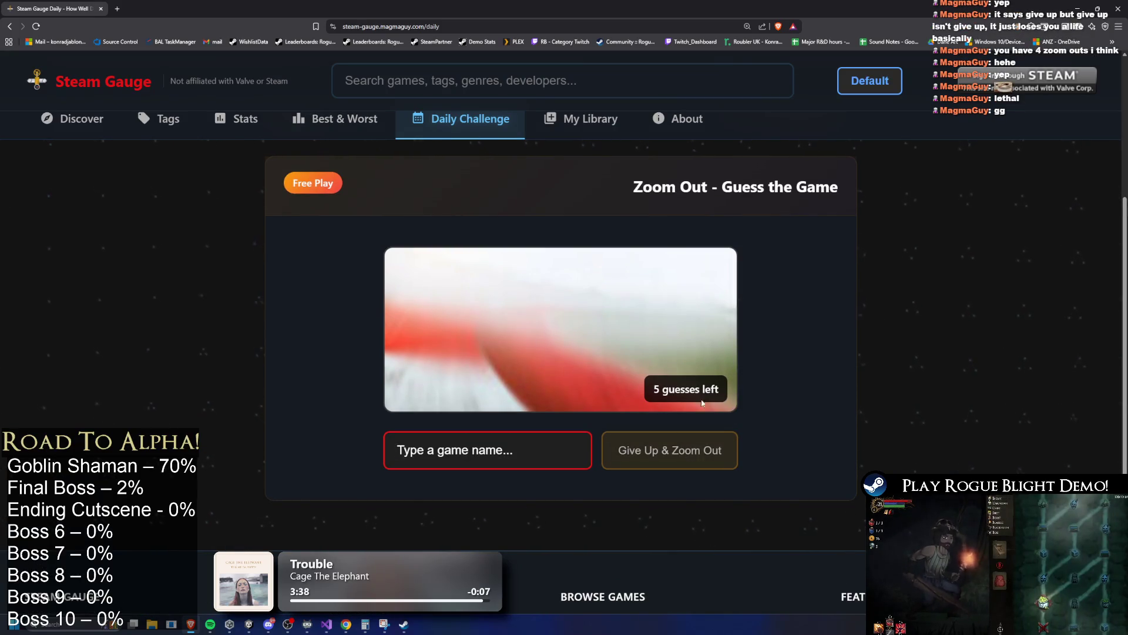
Give up all five guesses on the Assetto Corsa puzzle, then load the next puzzle.
left_click(700, 448)
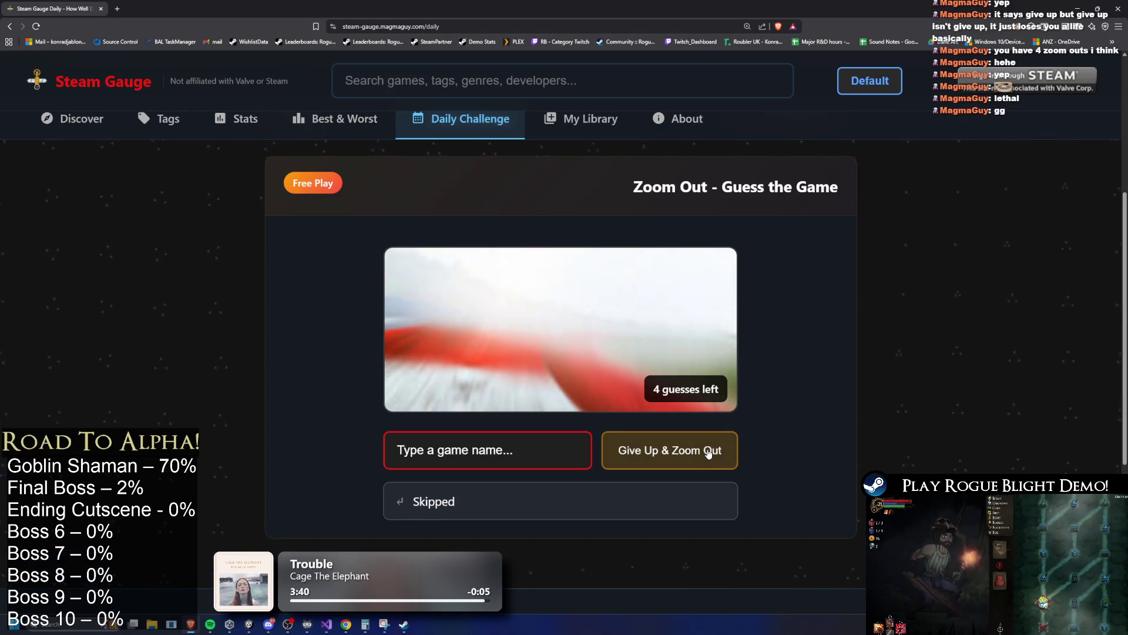
left_click(709, 453)
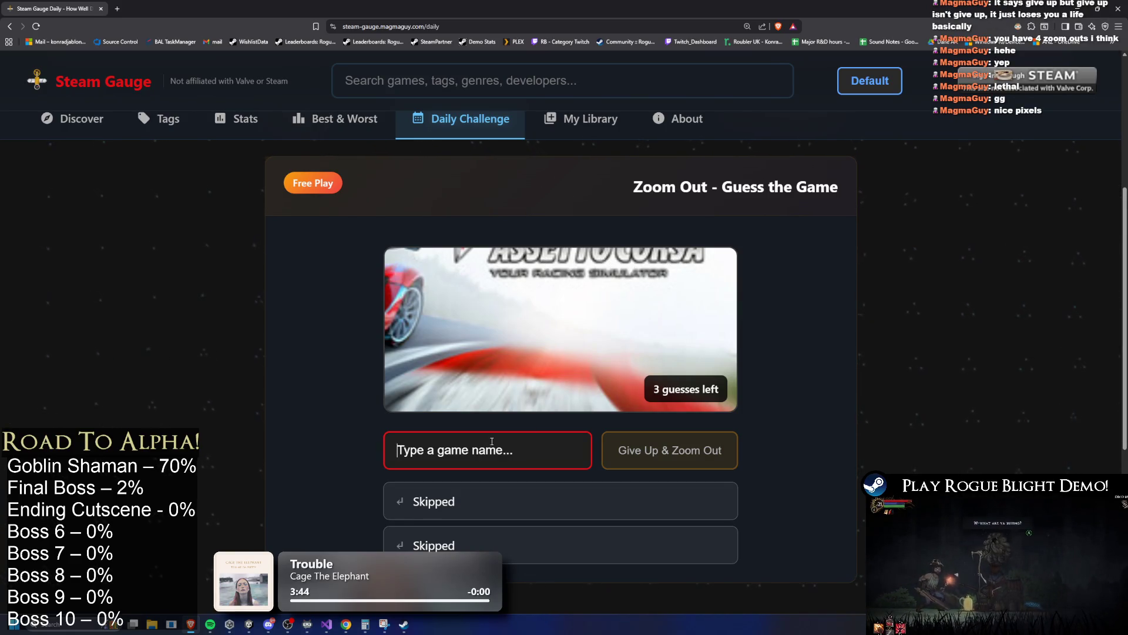
left_click(647, 458)
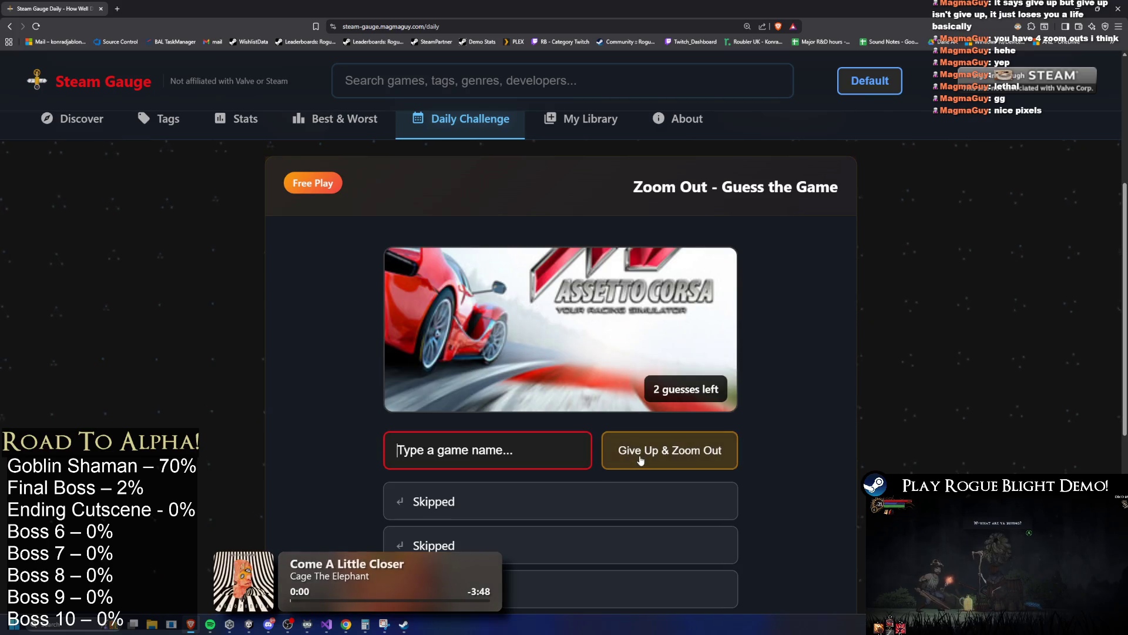
left_click(700, 457)
left_click(704, 454)
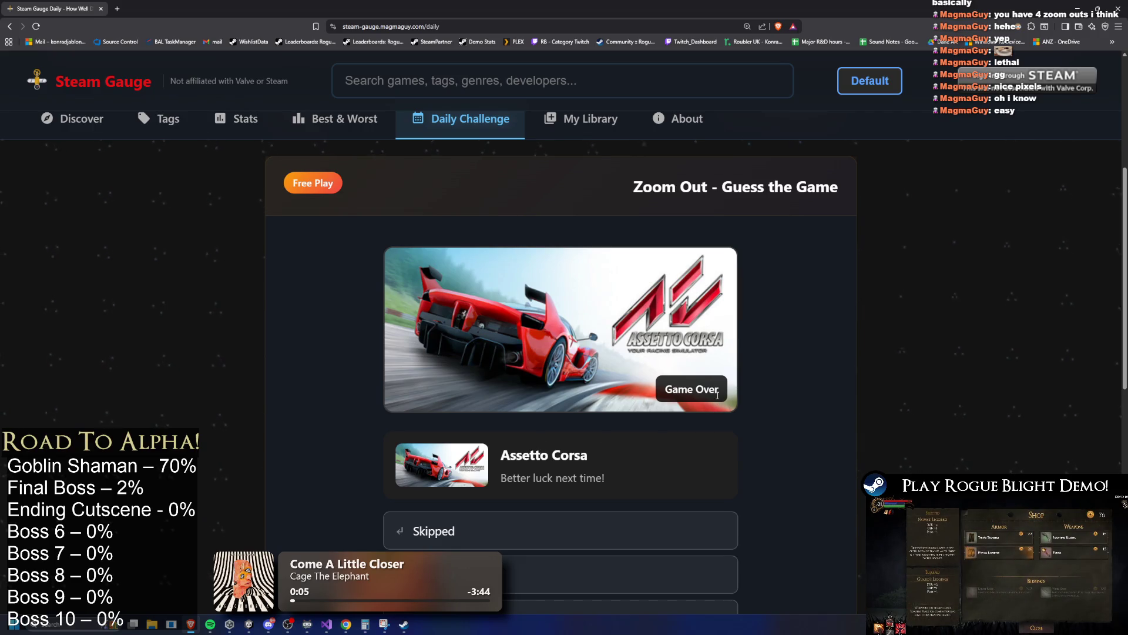
scroll(718, 400, "down", 5)
left_click(586, 491)
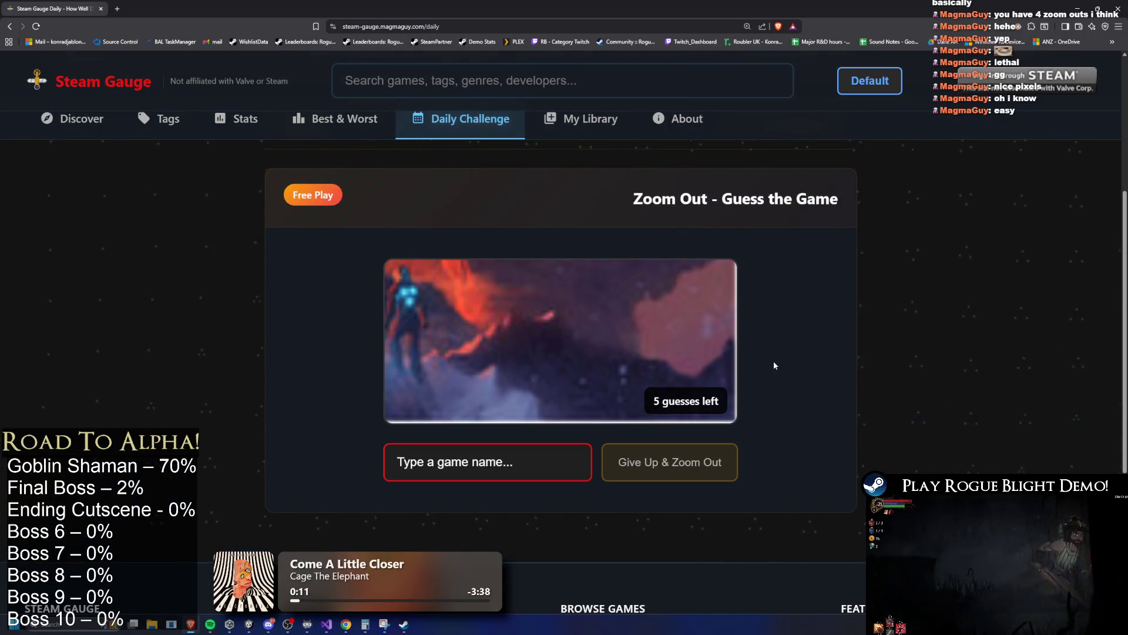
Skip four guesses, guess Stellaris, and load the next puzzle.
left_click(693, 464)
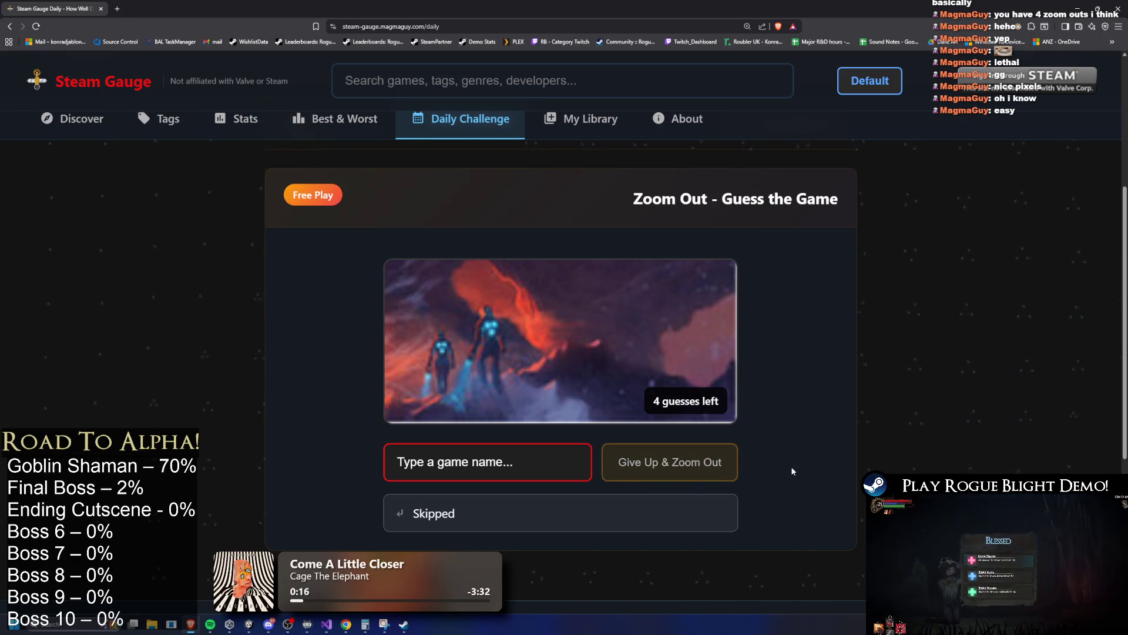
left_click(701, 472)
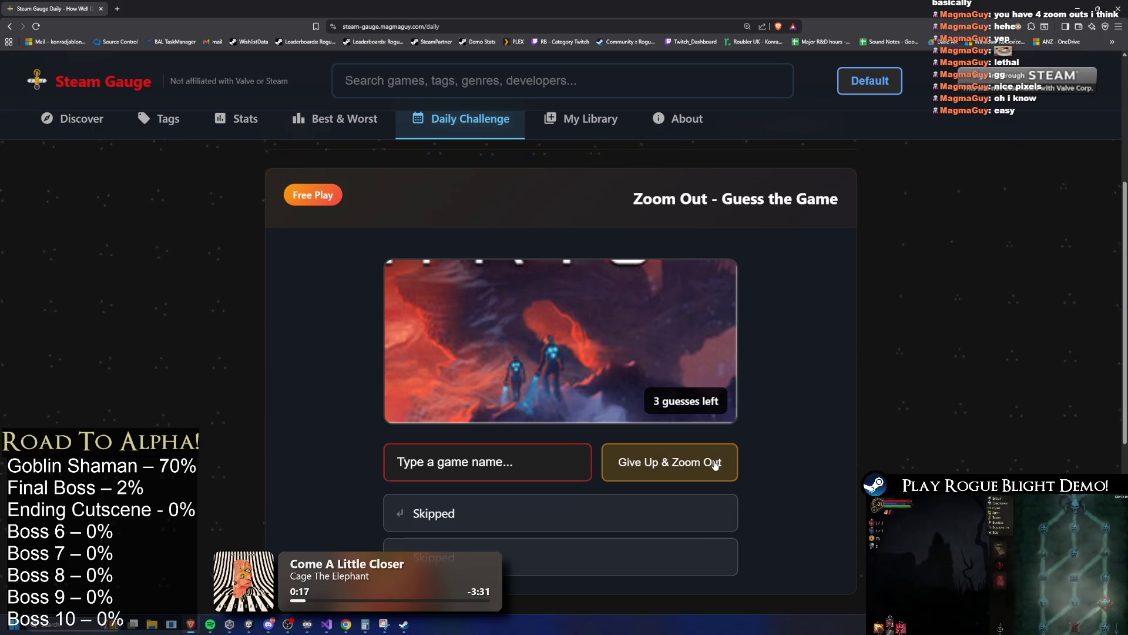
left_click(713, 465)
left_click(714, 464)
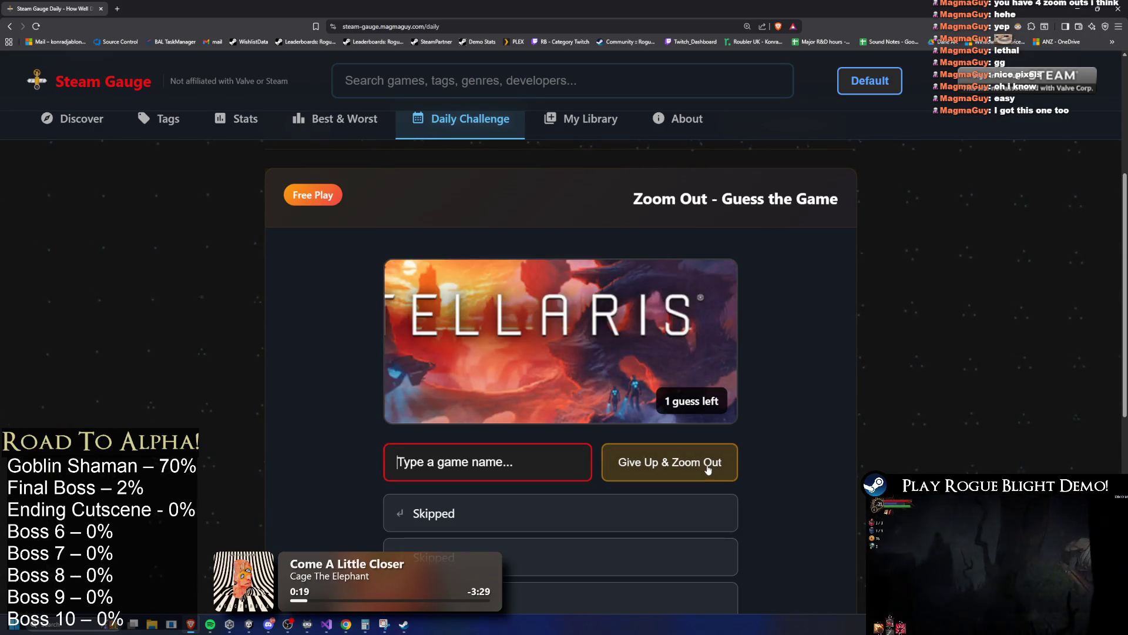
type("s")
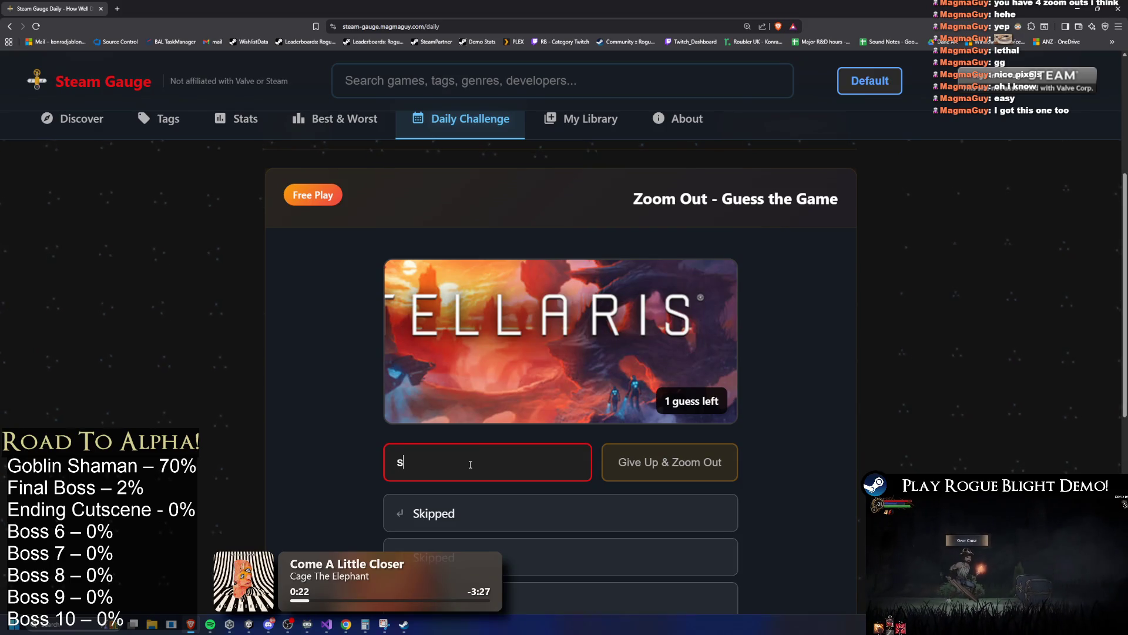
type("tellaris")
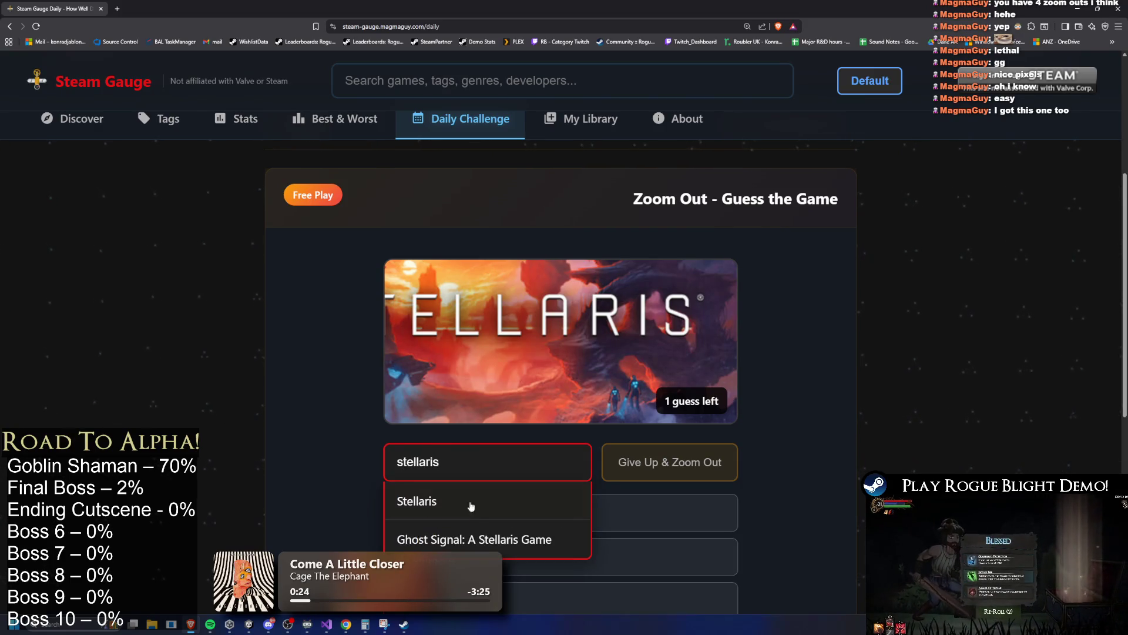
left_click(474, 502)
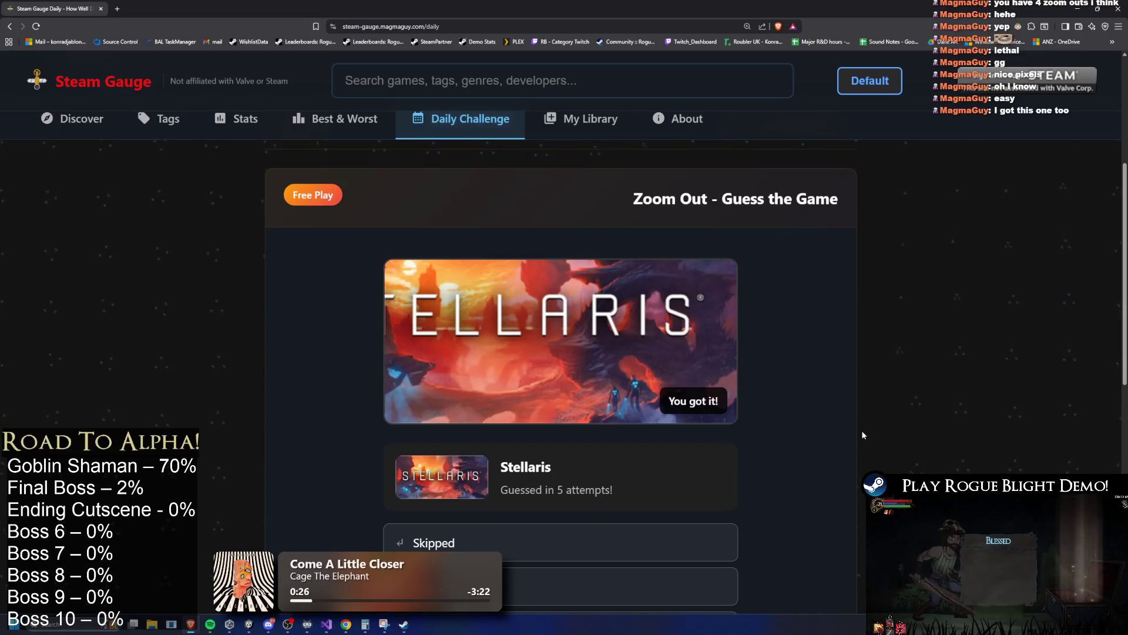
scroll(865, 432, "down", 2)
scroll(869, 434, "down", 2)
left_click(588, 556)
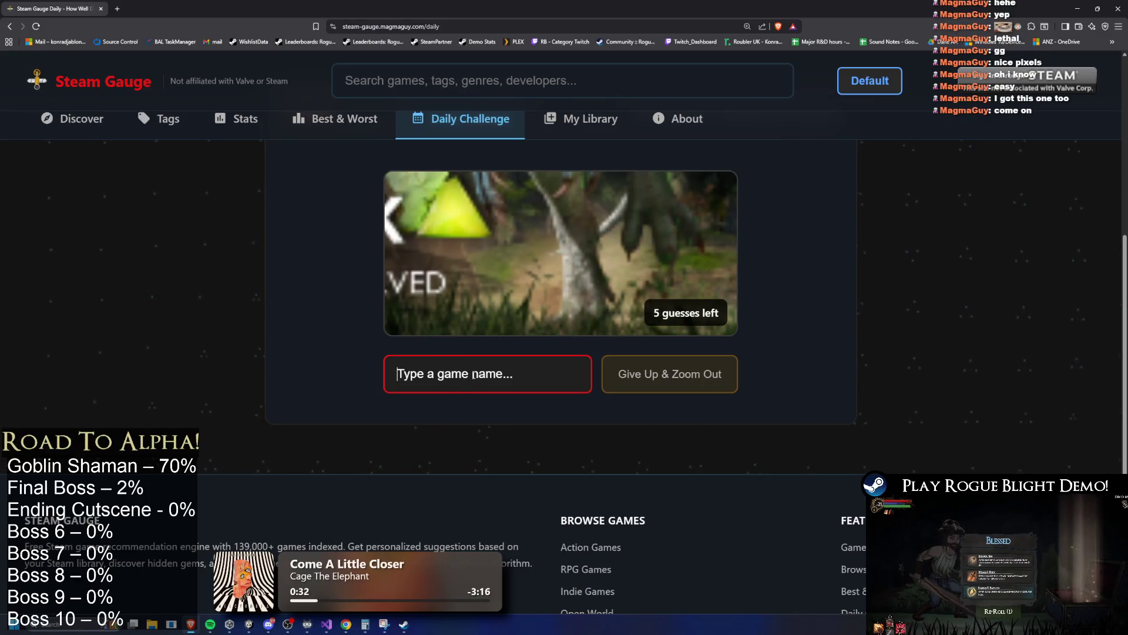
Replace 'ark survivor' with 'ark: sur', submit ARK: Survival Evolved, and move on.
type("ark")
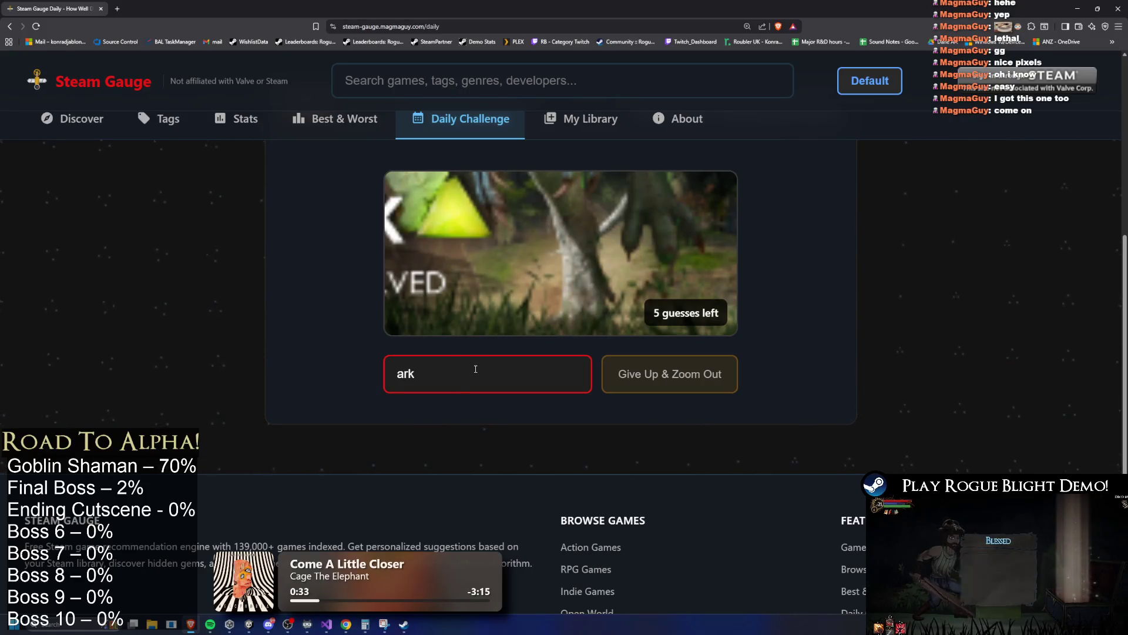
type(" sur")
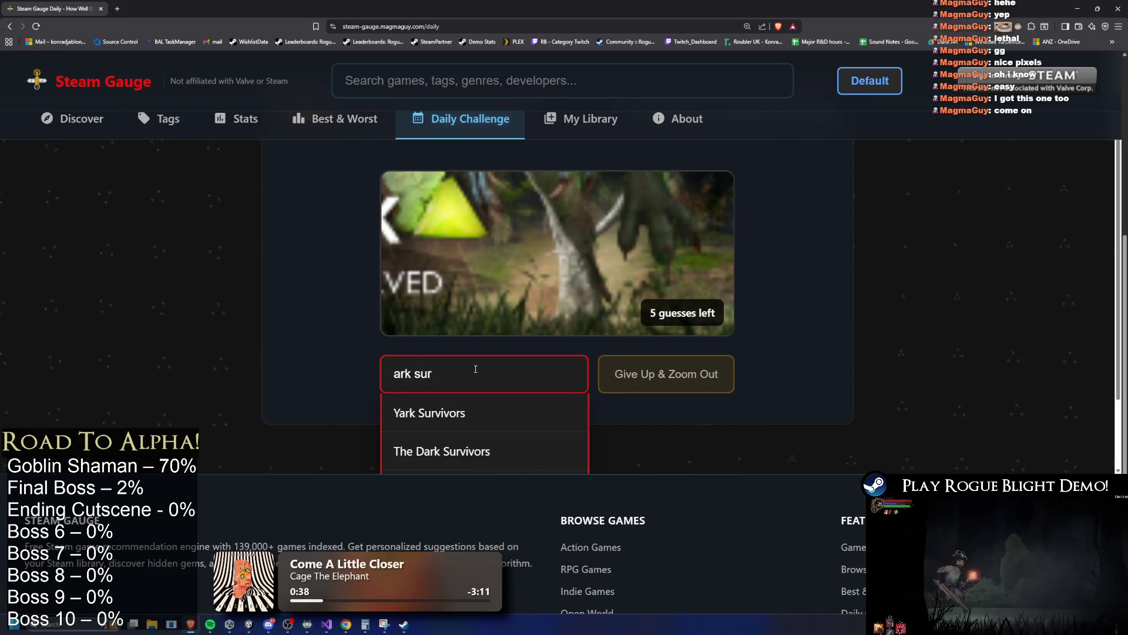
type("vivor")
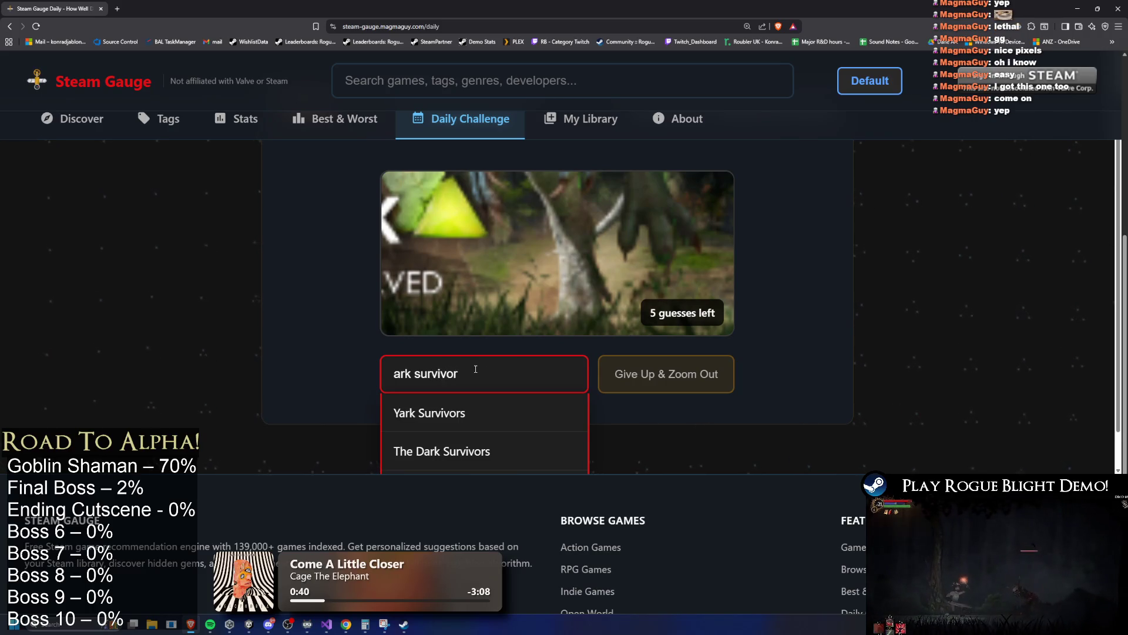
scroll(580, 408, "down", 3)
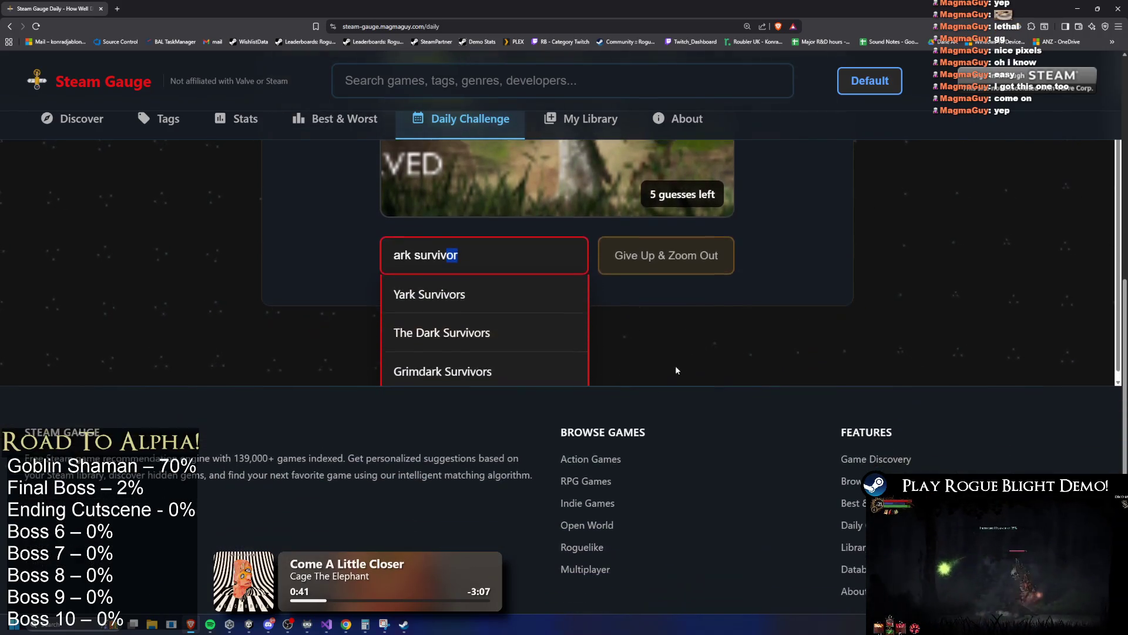
scroll(942, 304, "up", 3)
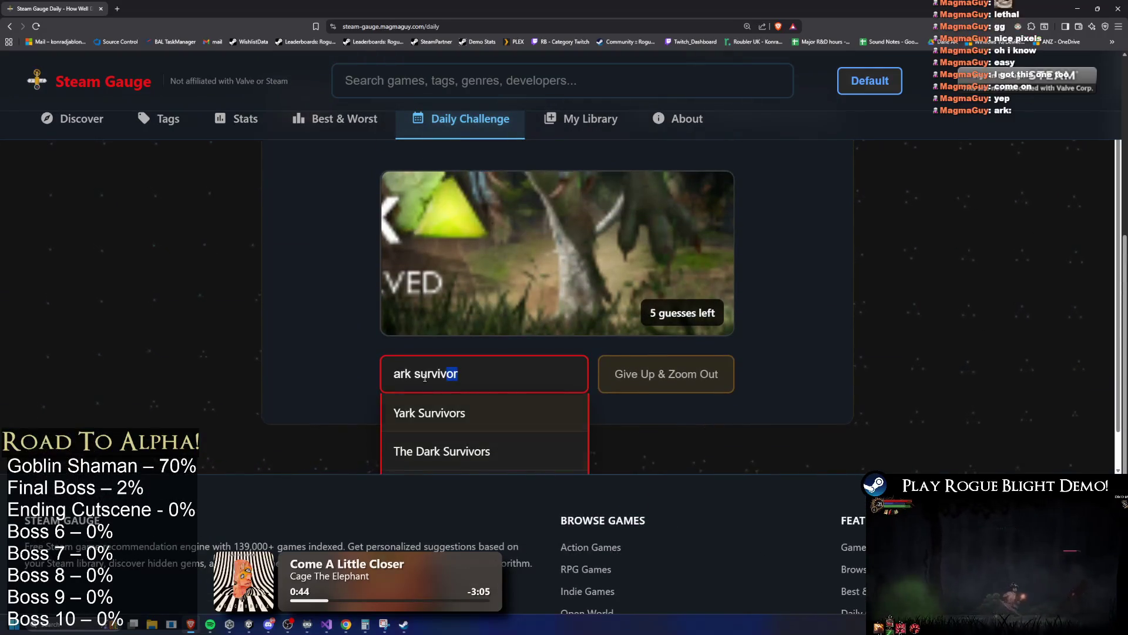
key("ctrl+a")
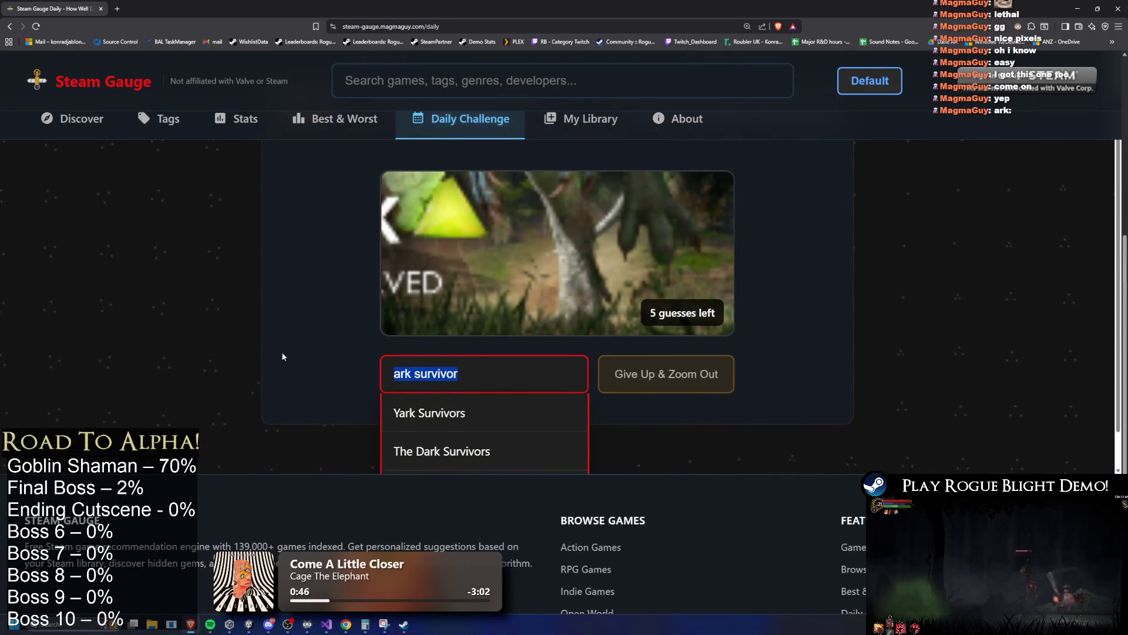
type("ark: ")
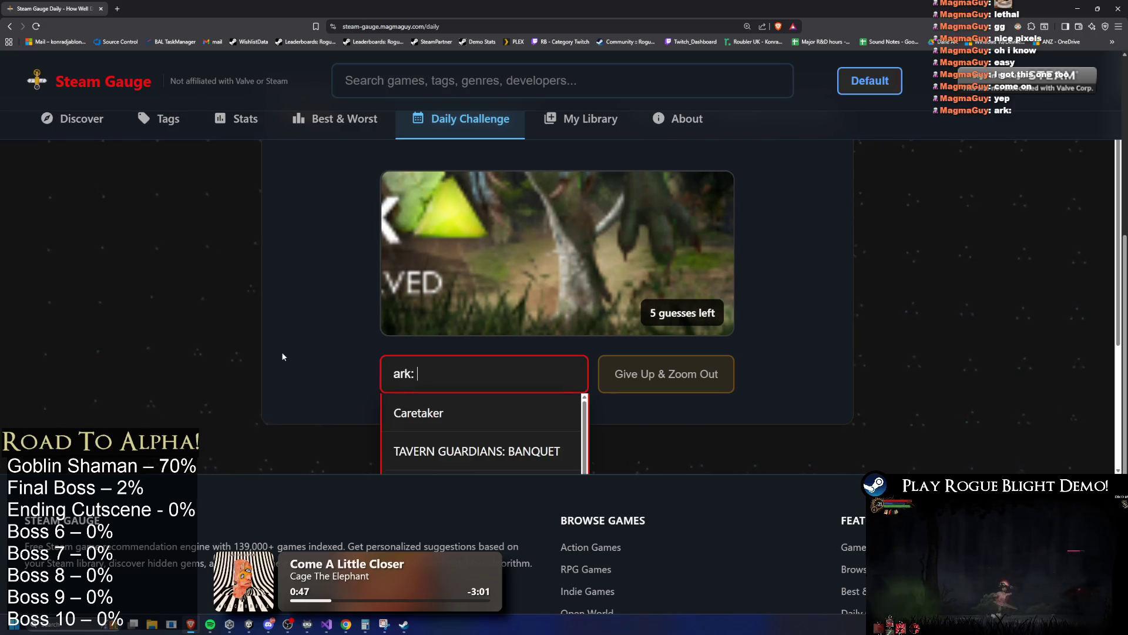
type("sur")
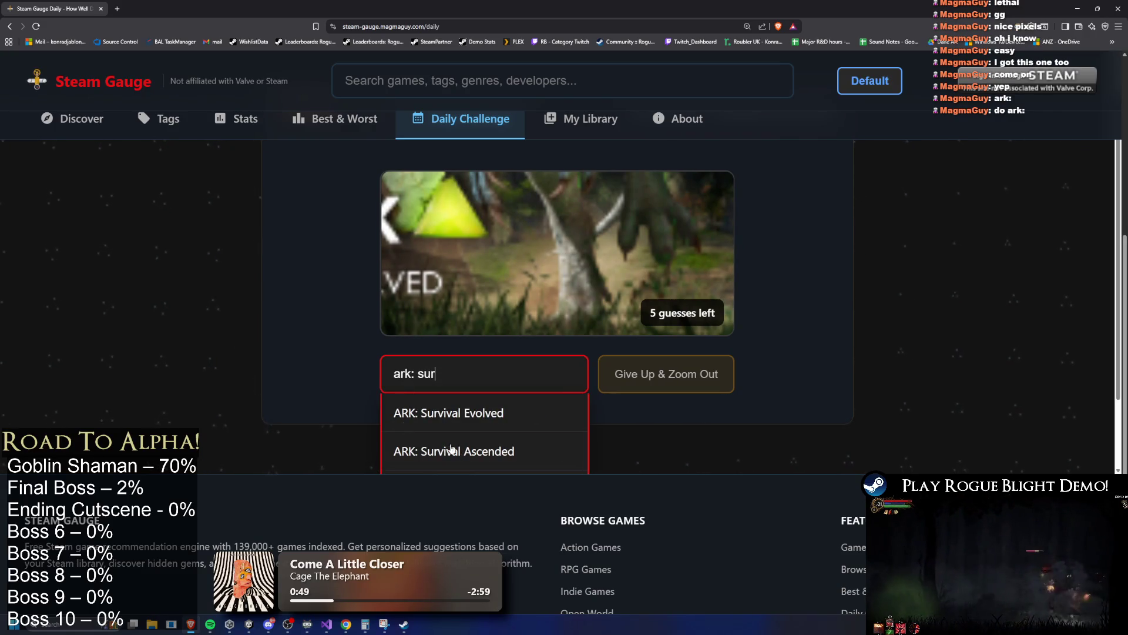
scroll(616, 392, "down", 1)
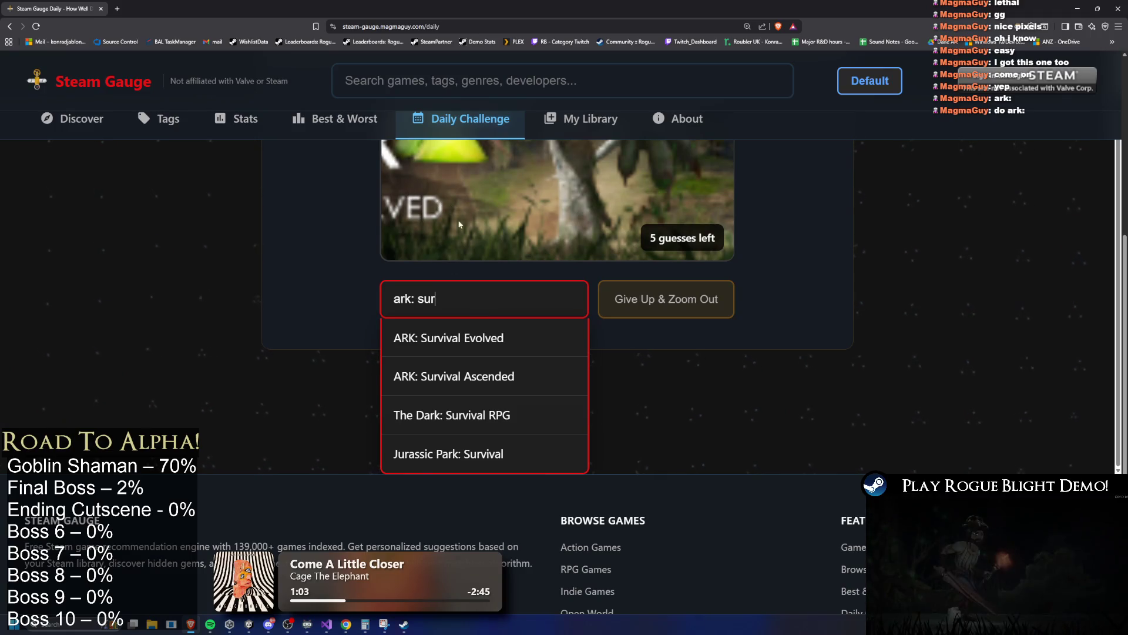
left_click(503, 346)
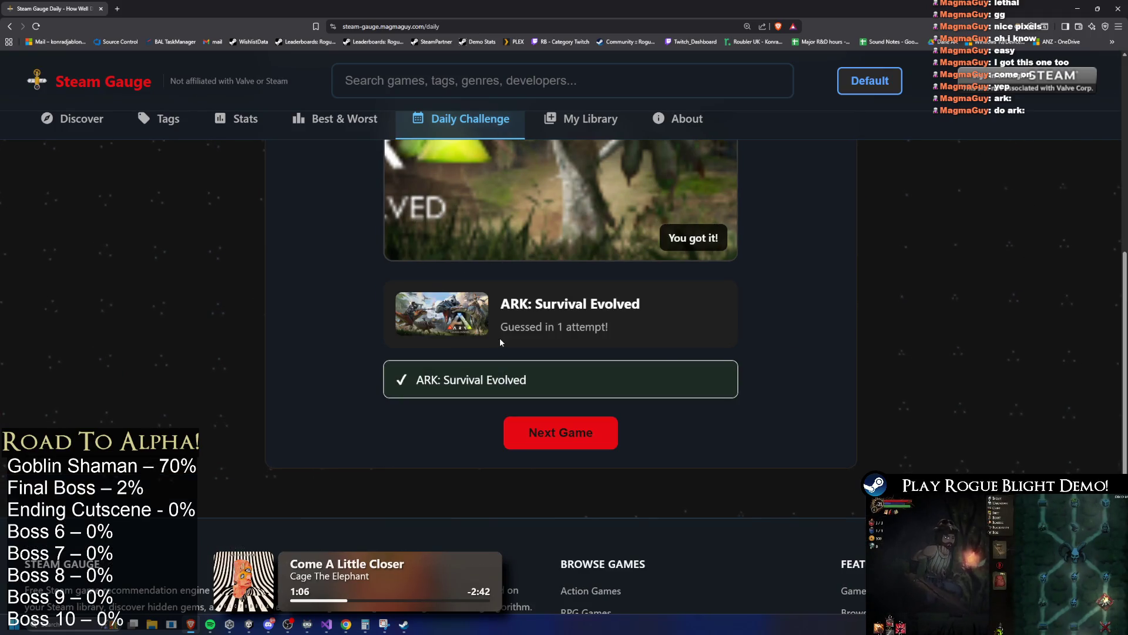
left_click(567, 433)
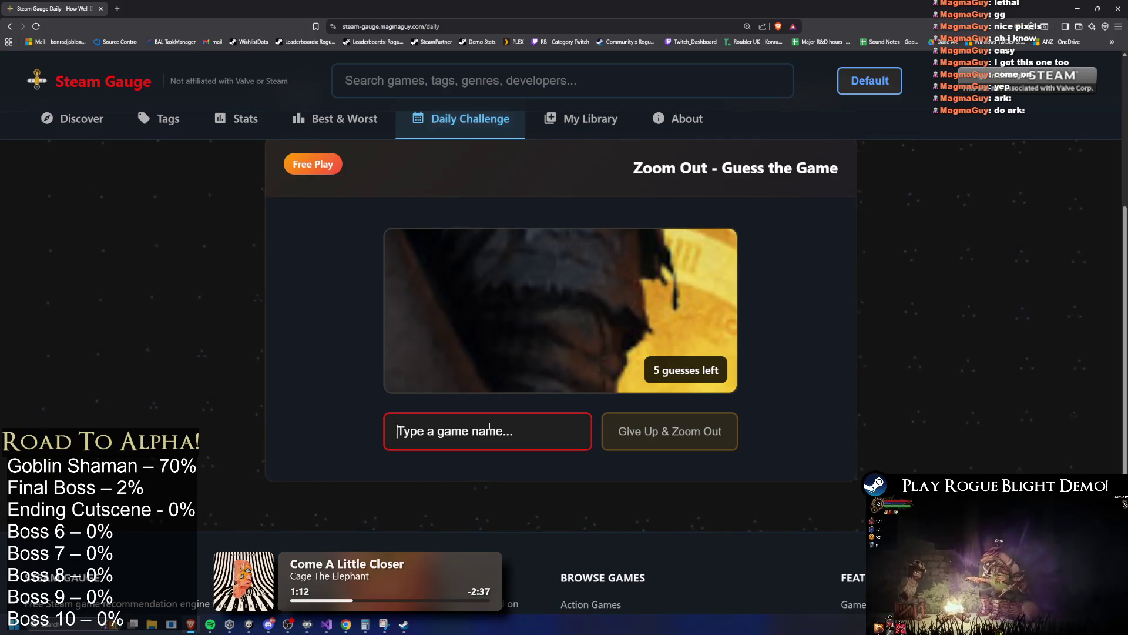
Try typing 'counter strike' guesses, then clear the game-name field.
type("co0u")
key("BackSpace")
key("BackSpace")
key("BackSpace")
type("unter strike")
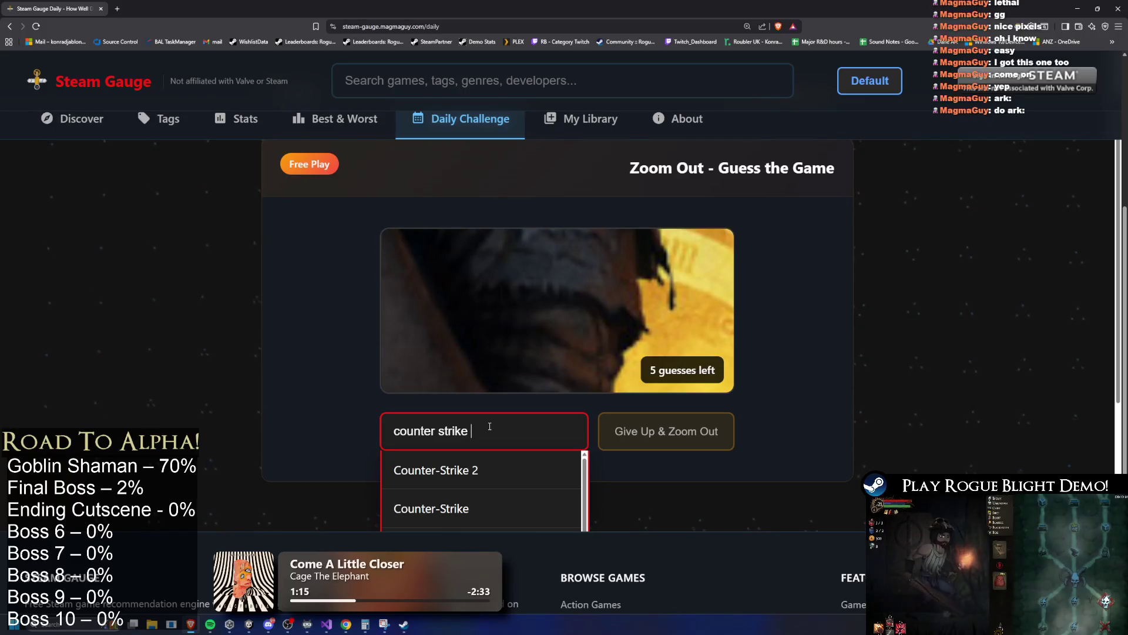
left_click(511, 477)
left_click(504, 427)
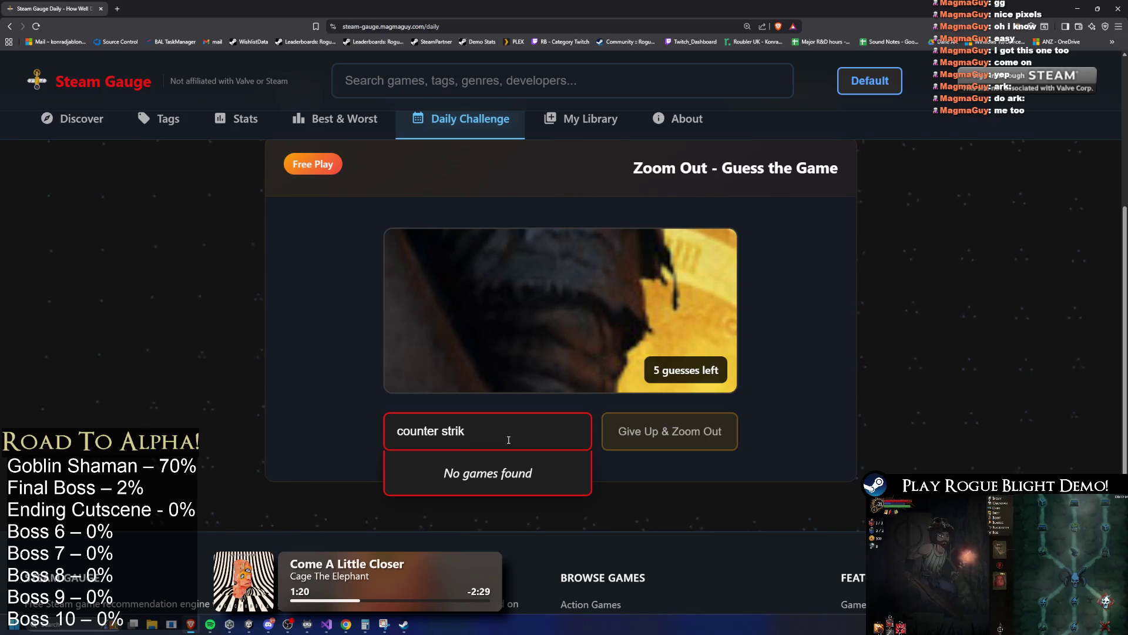
type("e 2")
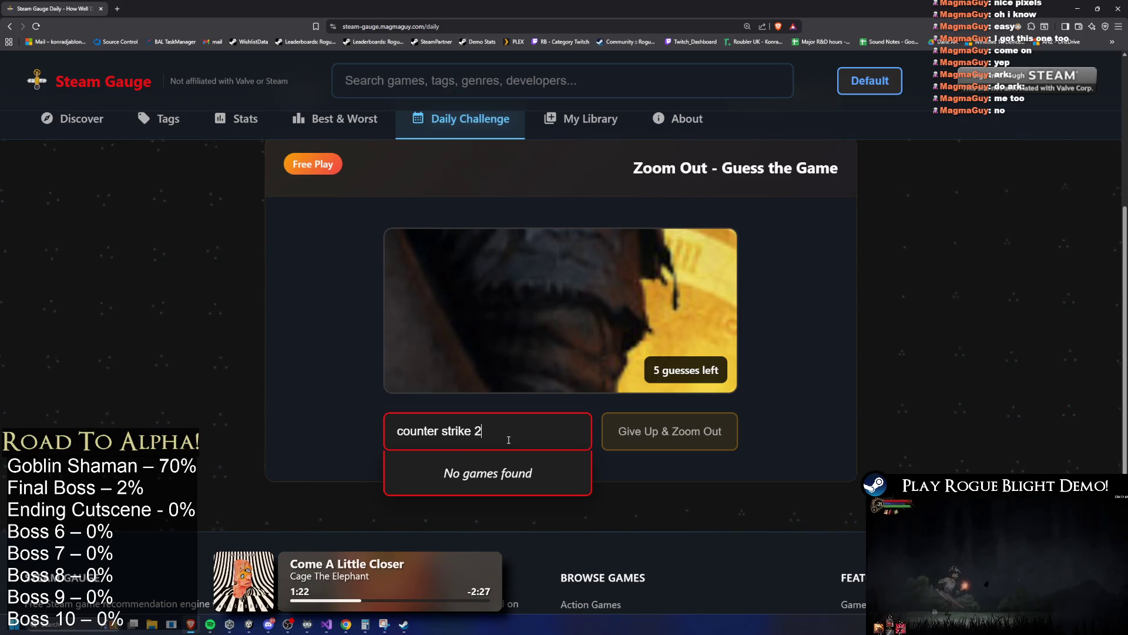
key("ctrl+a")
type("co")
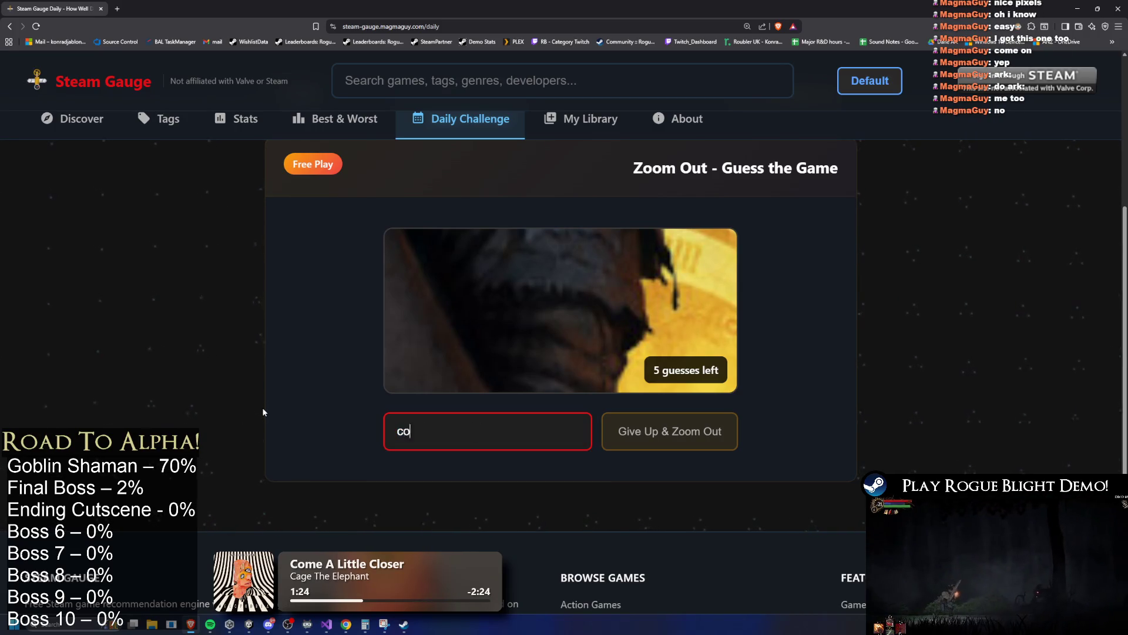
type("unter strike")
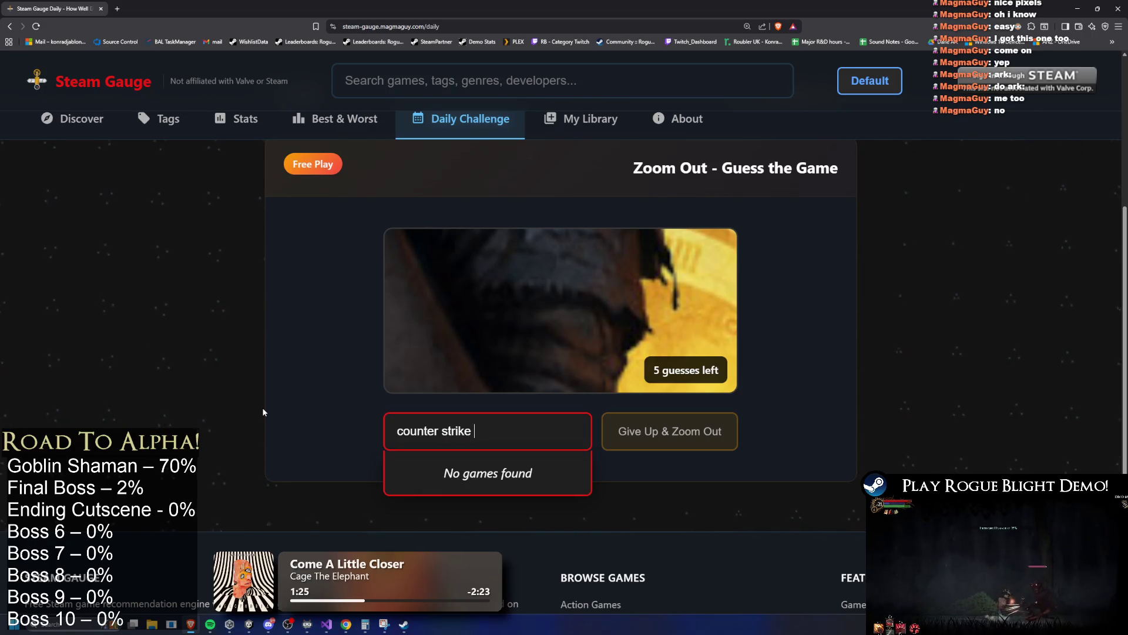
key("ctrl+a")
key("BackSpace")
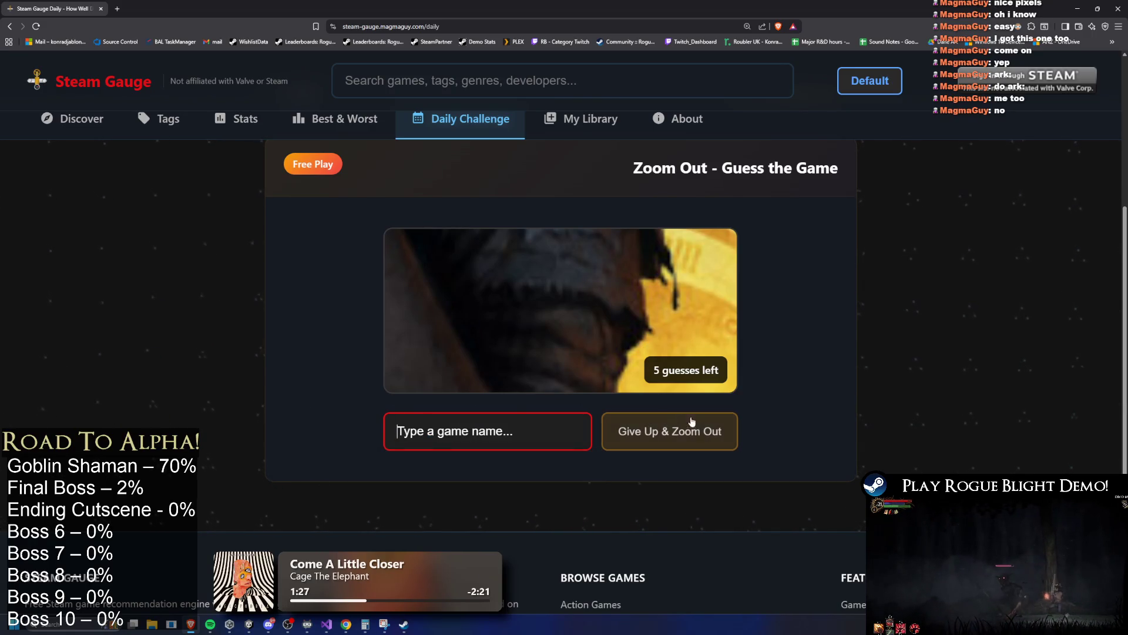
Skip three guesses, guess Kingdom Come: Deliverance, and load the next challenge.
left_click(714, 433)
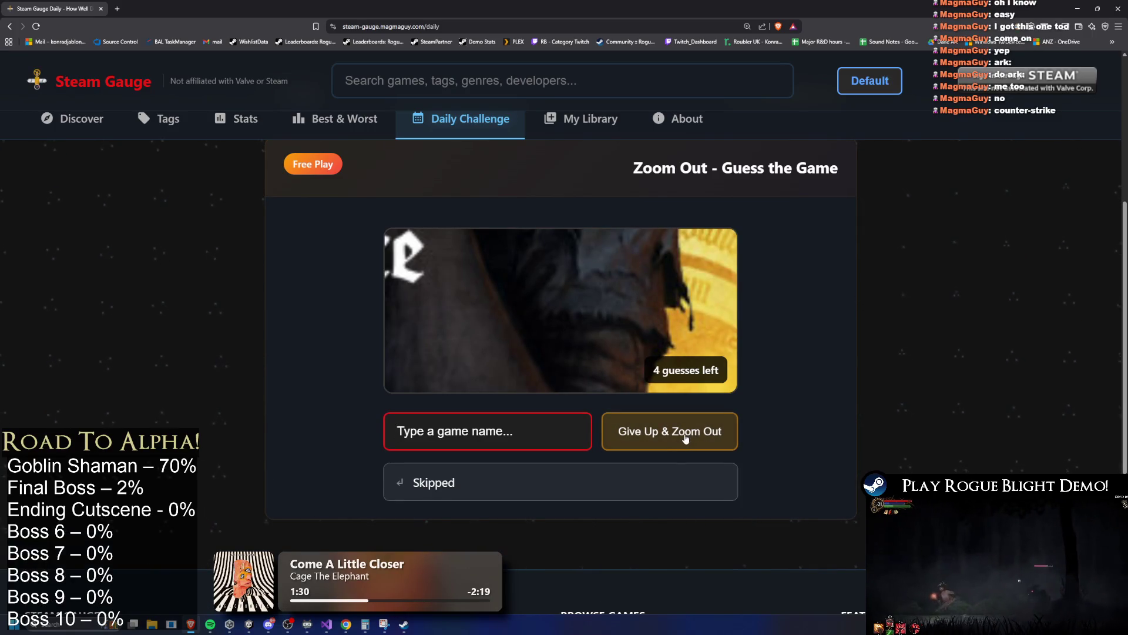
left_click(694, 433)
left_click(697, 432)
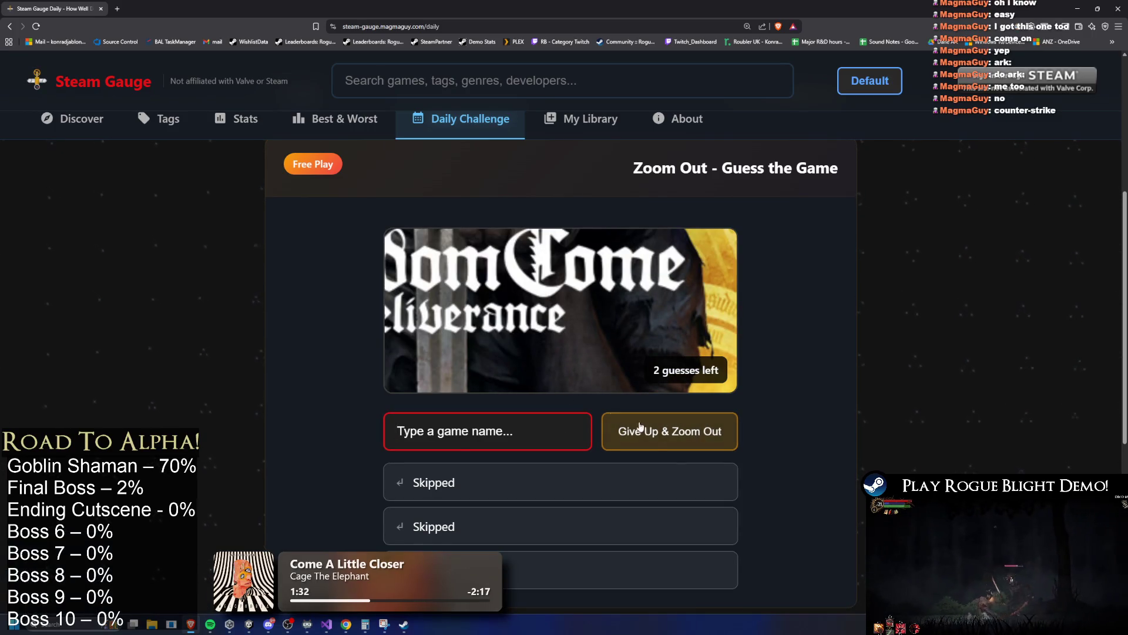
left_click(468, 441)
type("kingdom come d")
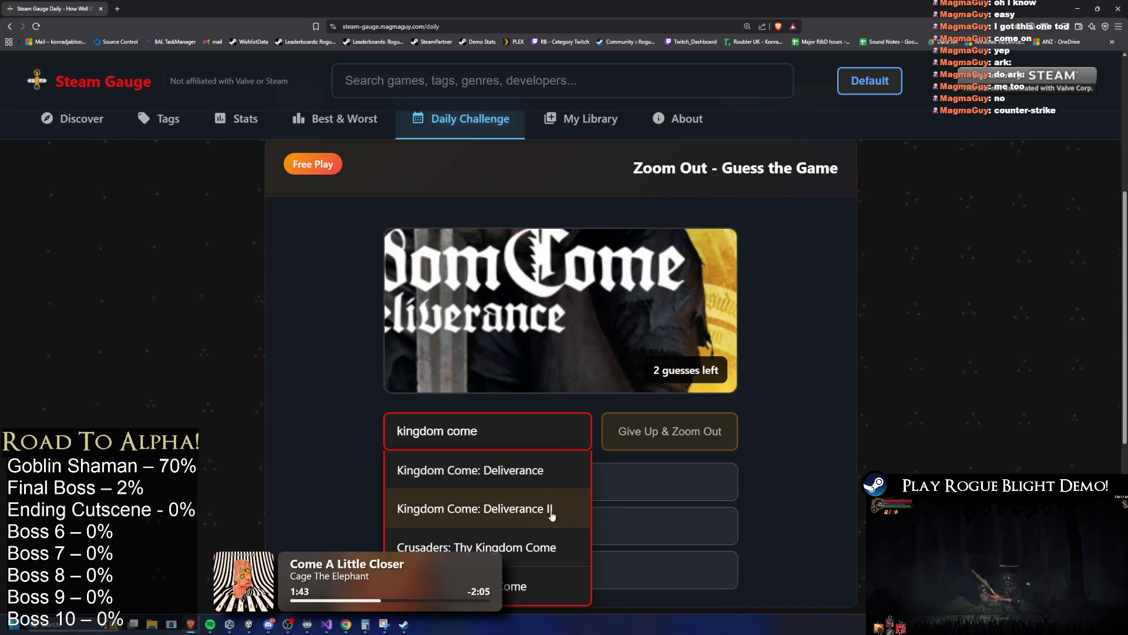
left_click(547, 481)
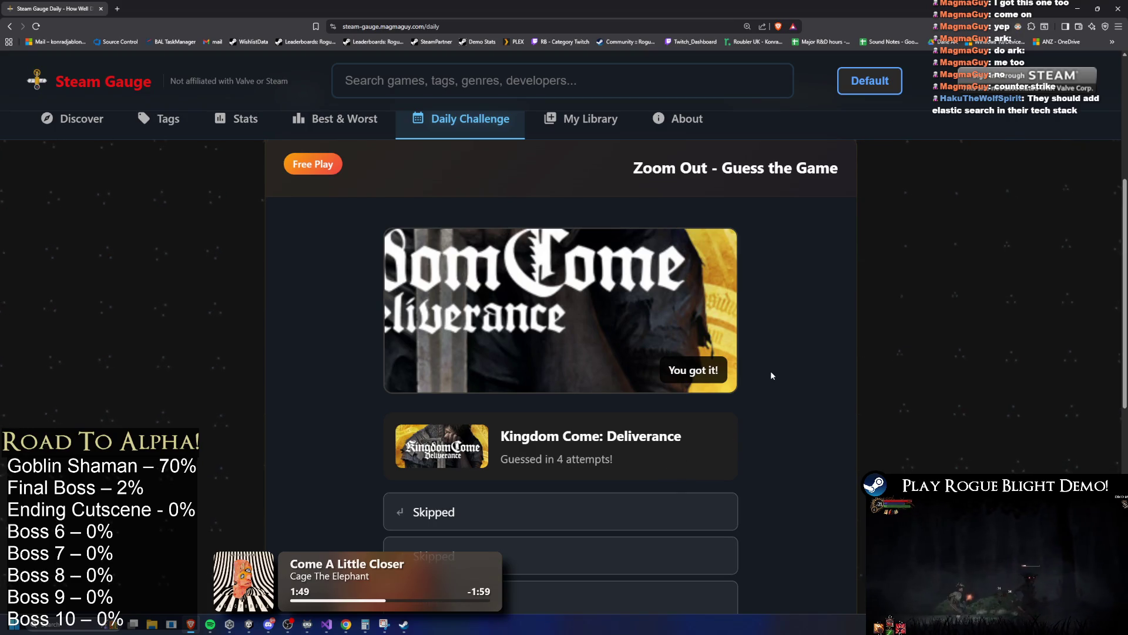
scroll(823, 372, "down", 3)
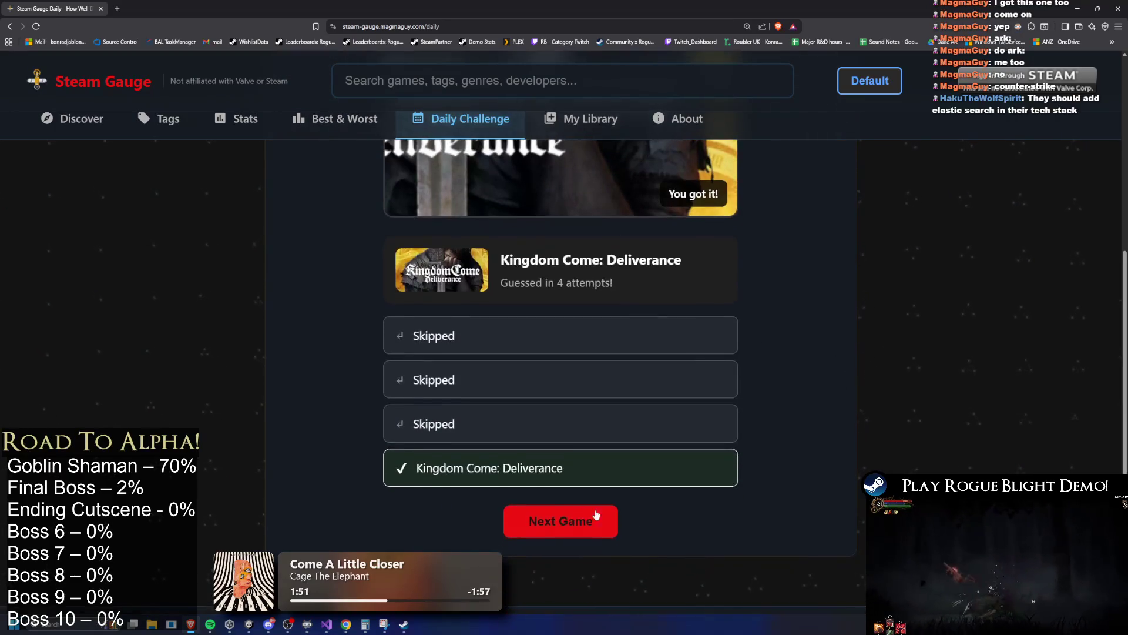
left_click(611, 518)
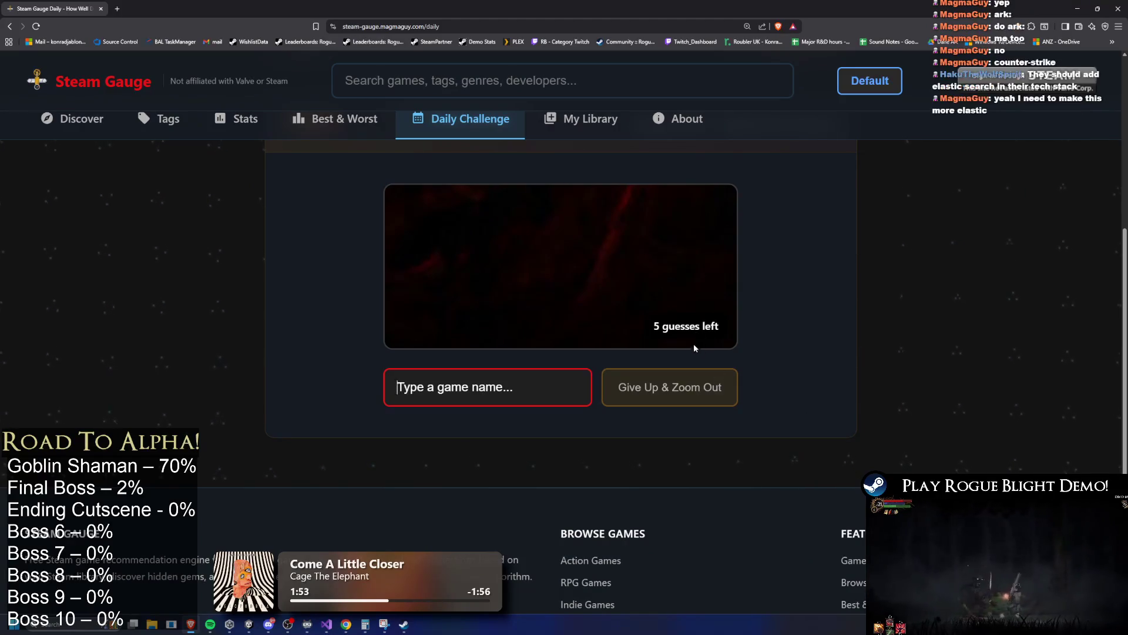
Skip one guess, guess Path of Exile and Path of Exile 2, then load the next challenge.
left_click(686, 400)
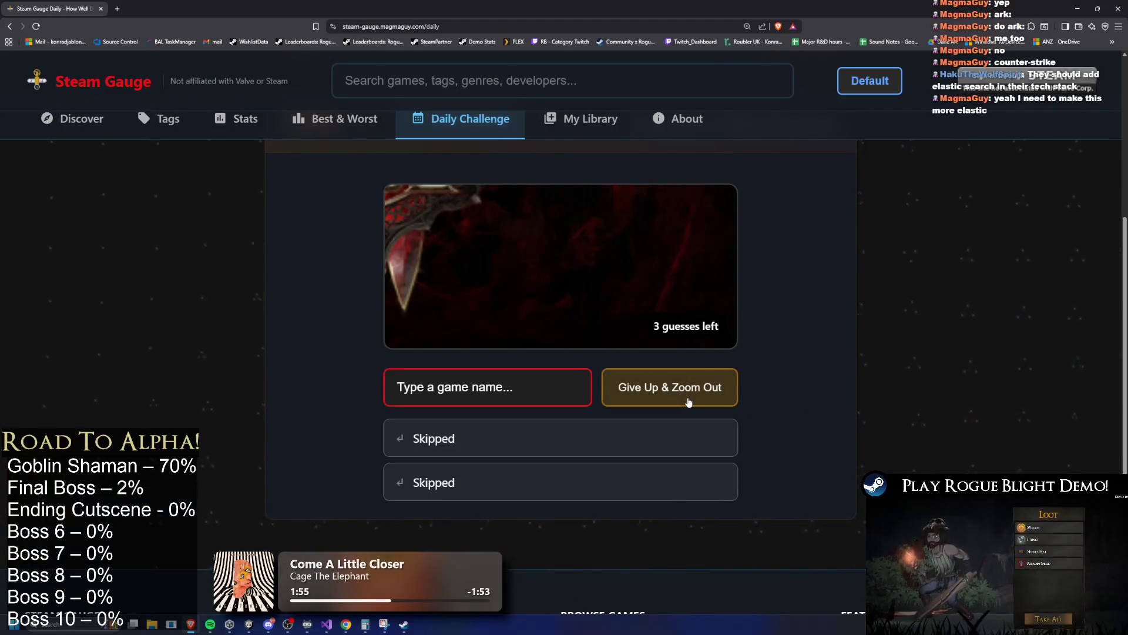
type("path of exile")
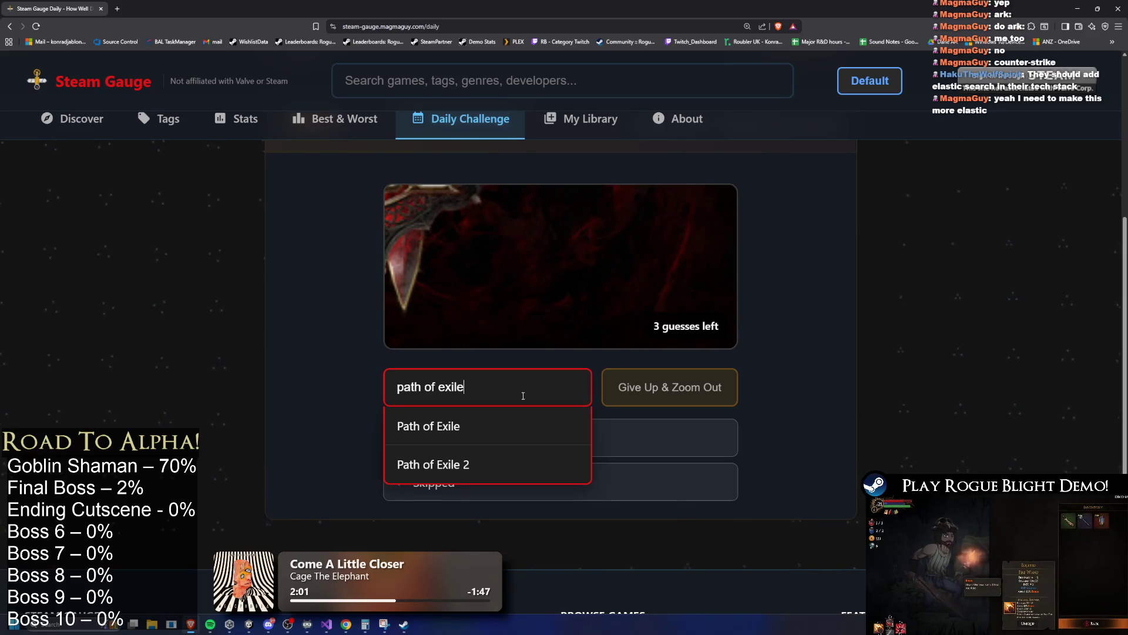
left_click(520, 427)
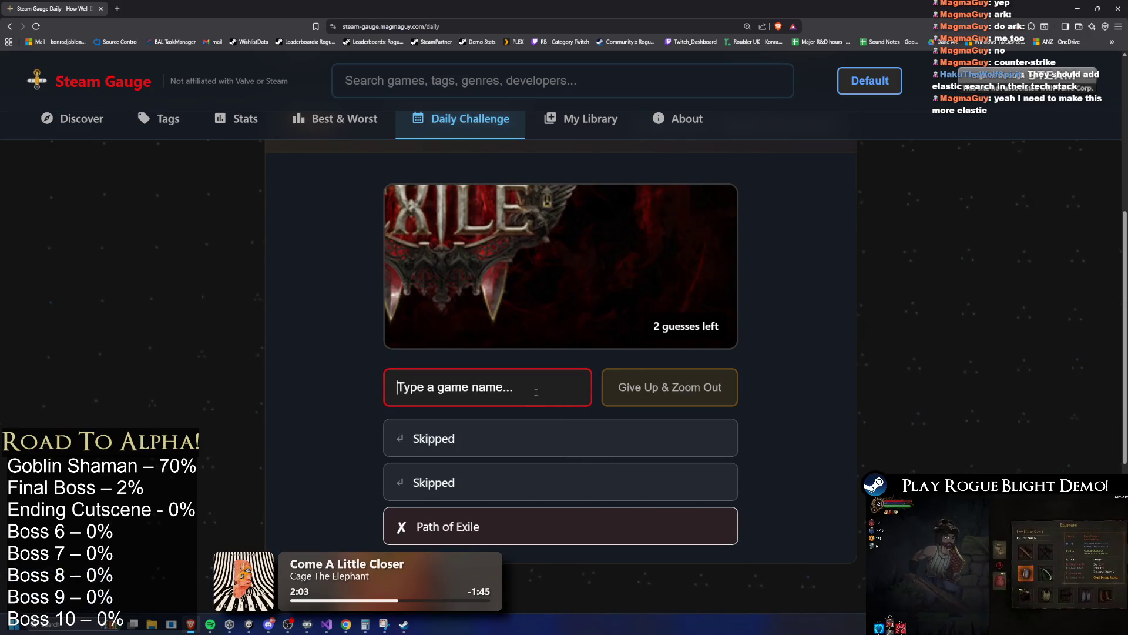
type("path of exile")
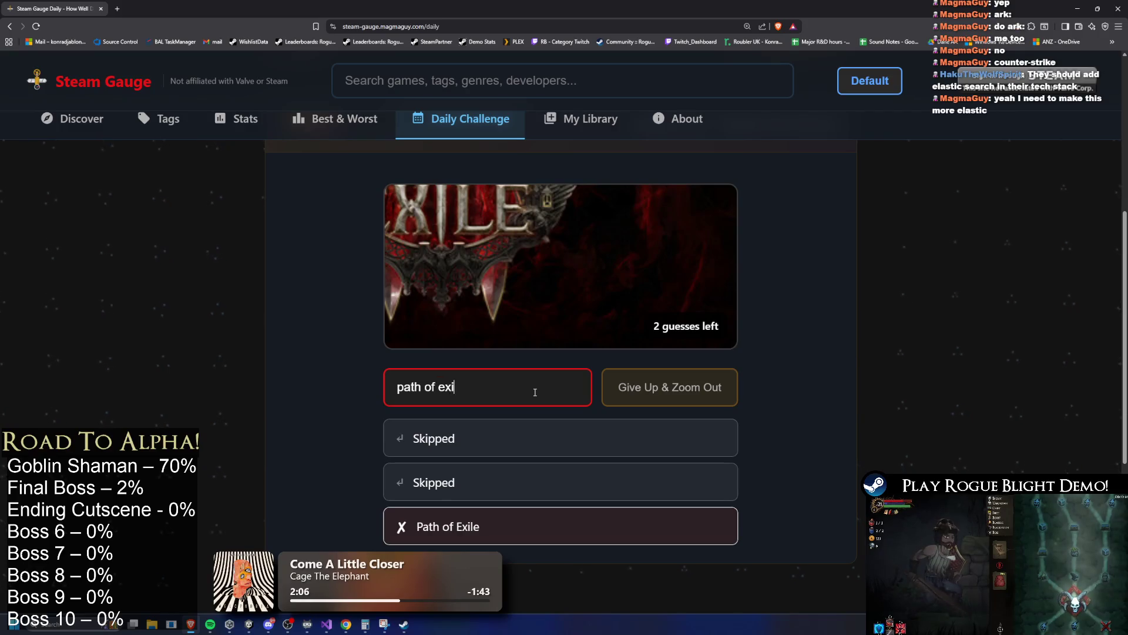
left_click(492, 465)
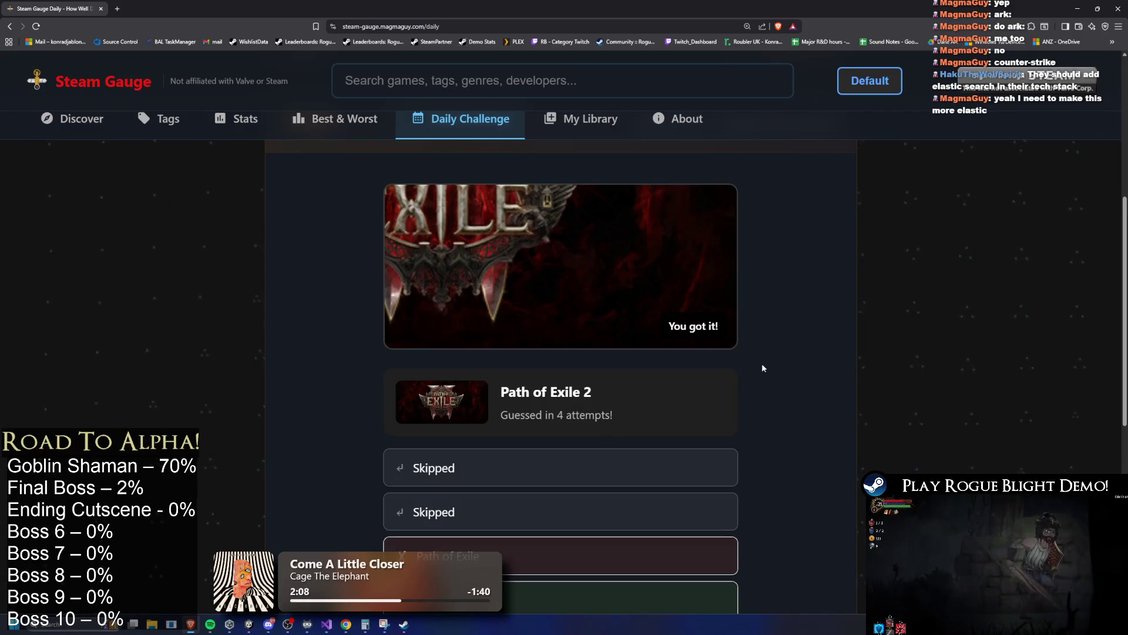
scroll(710, 394, "down", 3)
left_click(549, 431)
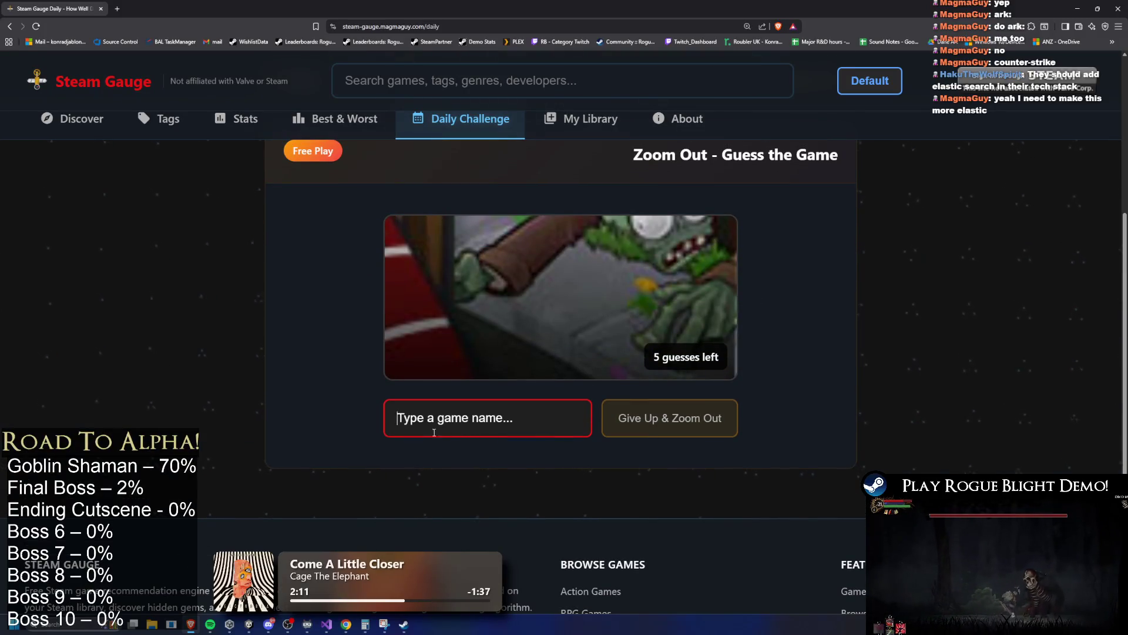
Guess Plants vs. Zombies GOTY Edition from 'plants' and load the next puzzle.
type("plants")
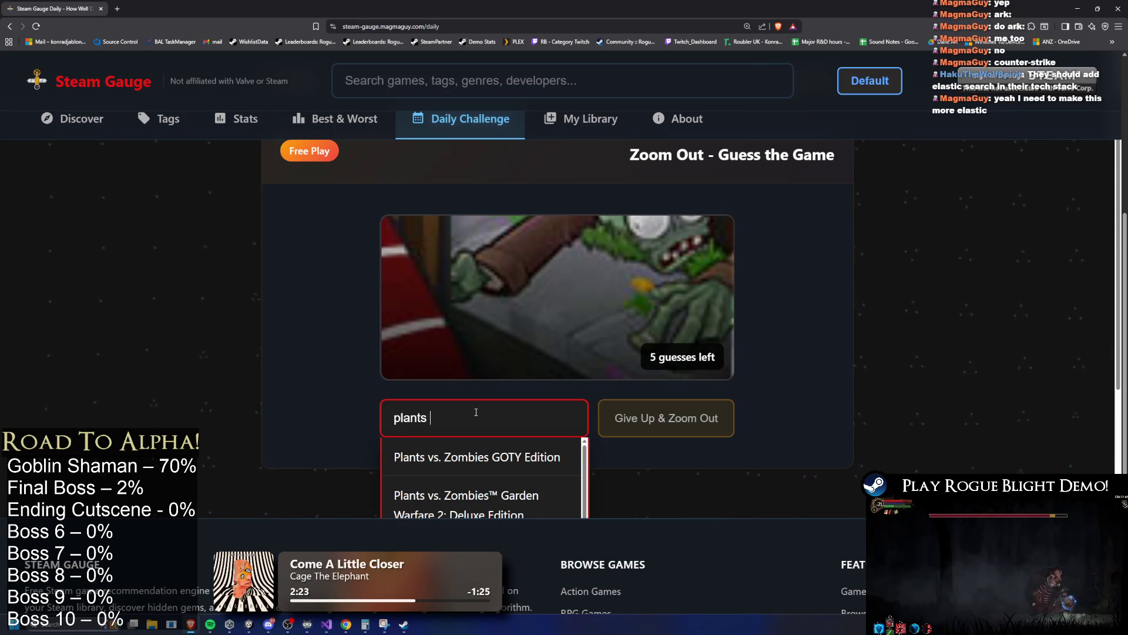
scroll(476, 412, "down", 1)
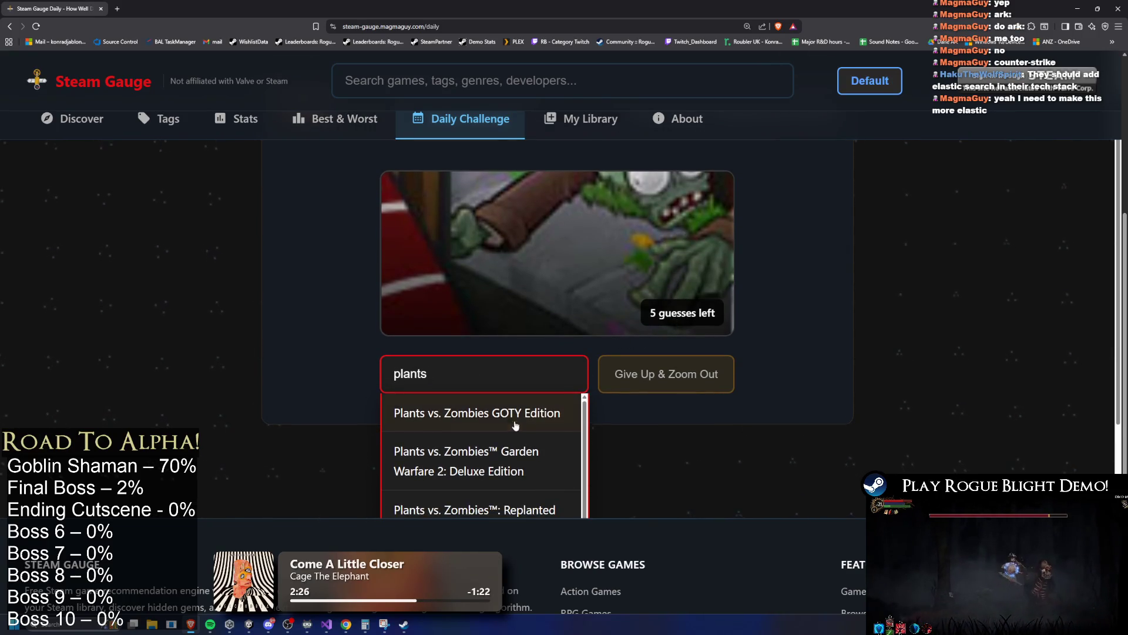
left_click(522, 417)
left_click_drag(631, 536, 589, 529)
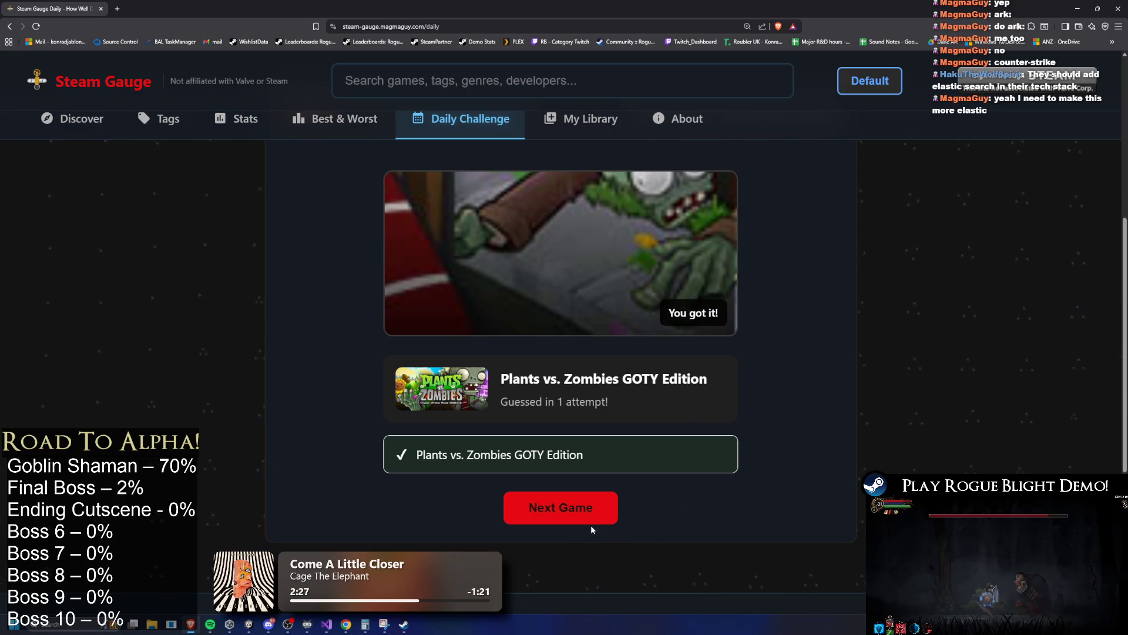
left_click(592, 523)
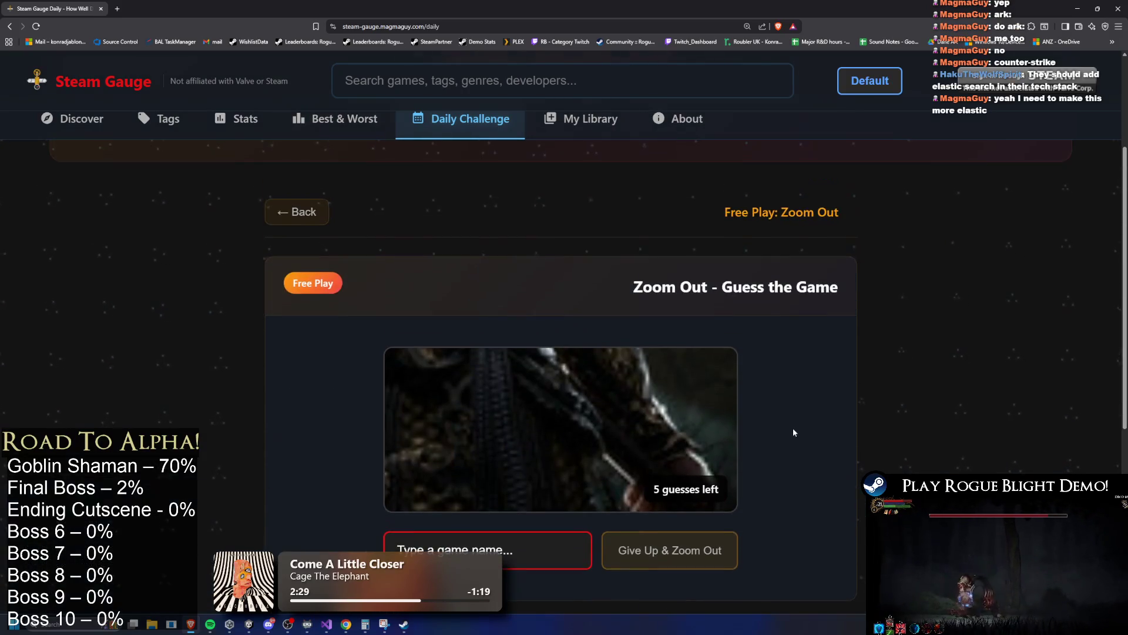
Skip three guesses, guess Black Myth: Wukong, and move to the next puzzle.
scroll(793, 432, "down", 1)
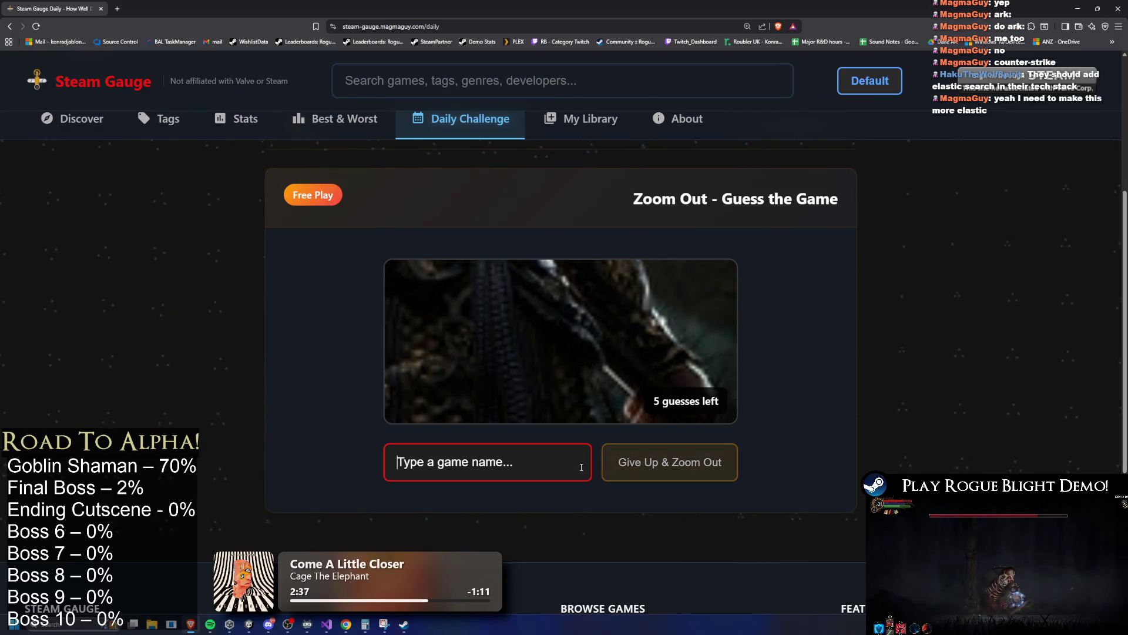
left_click(733, 472)
left_click(732, 473)
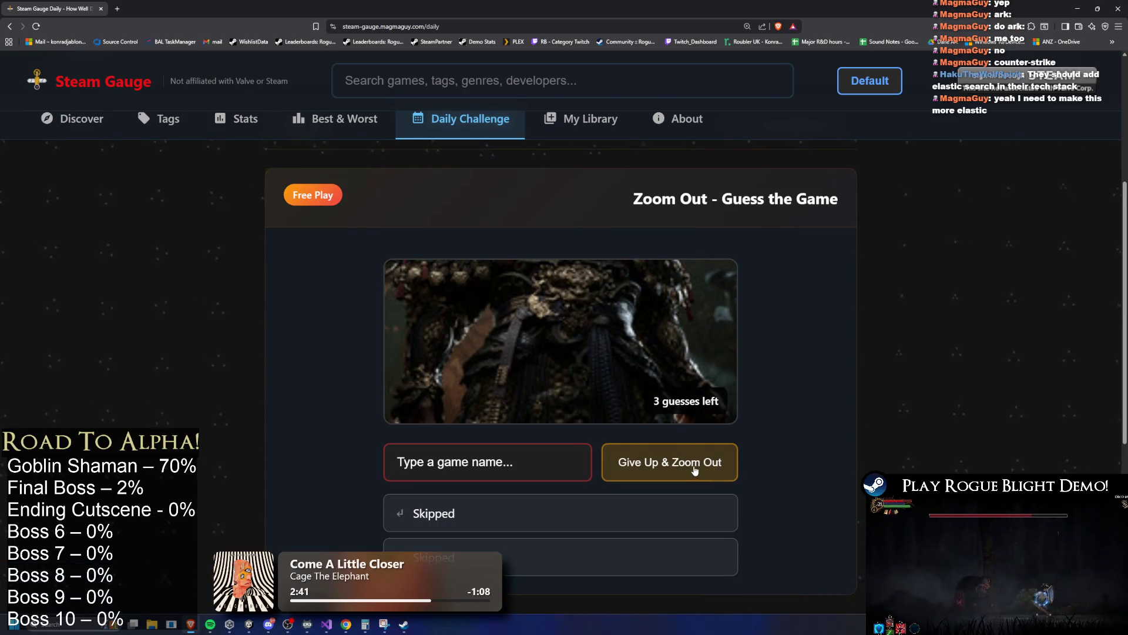
left_click(694, 471)
type("wuk")
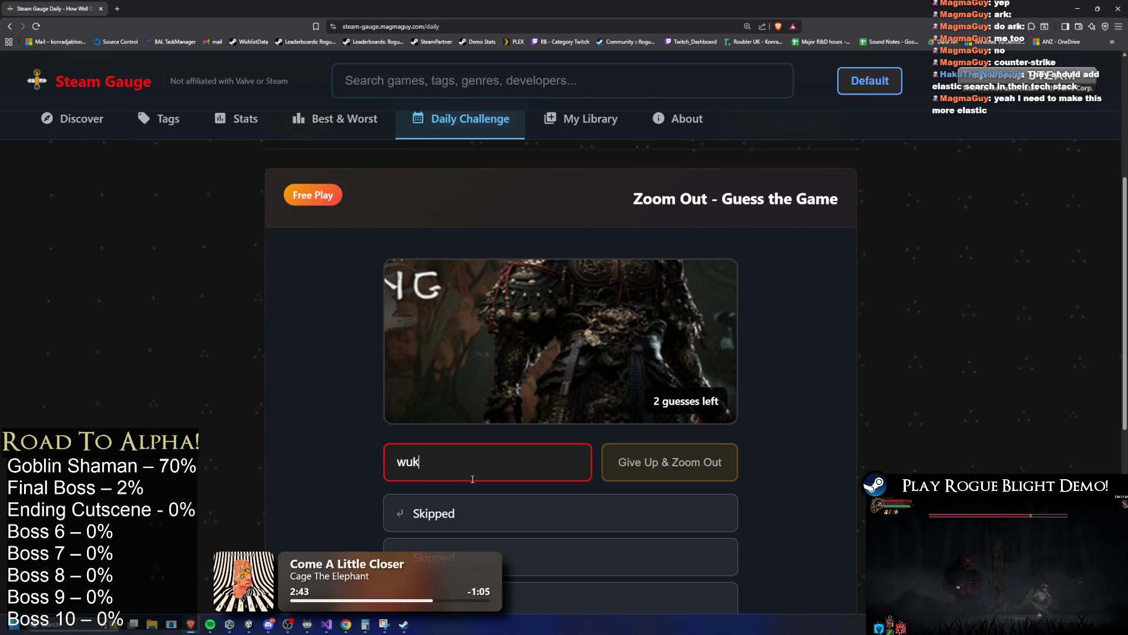
type("ong")
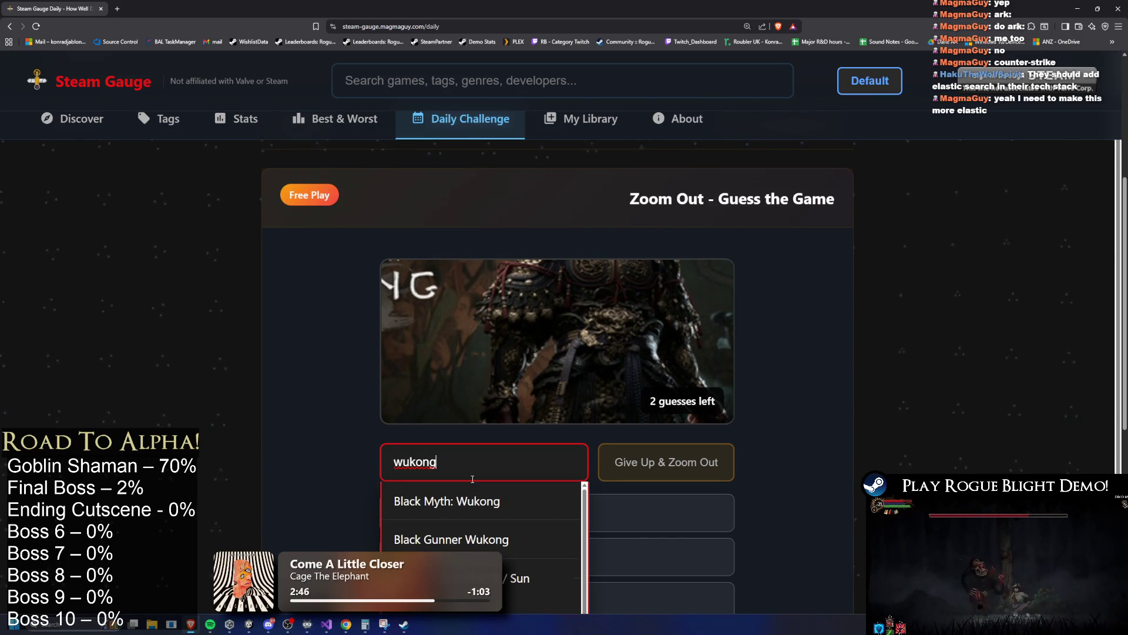
left_click(496, 501)
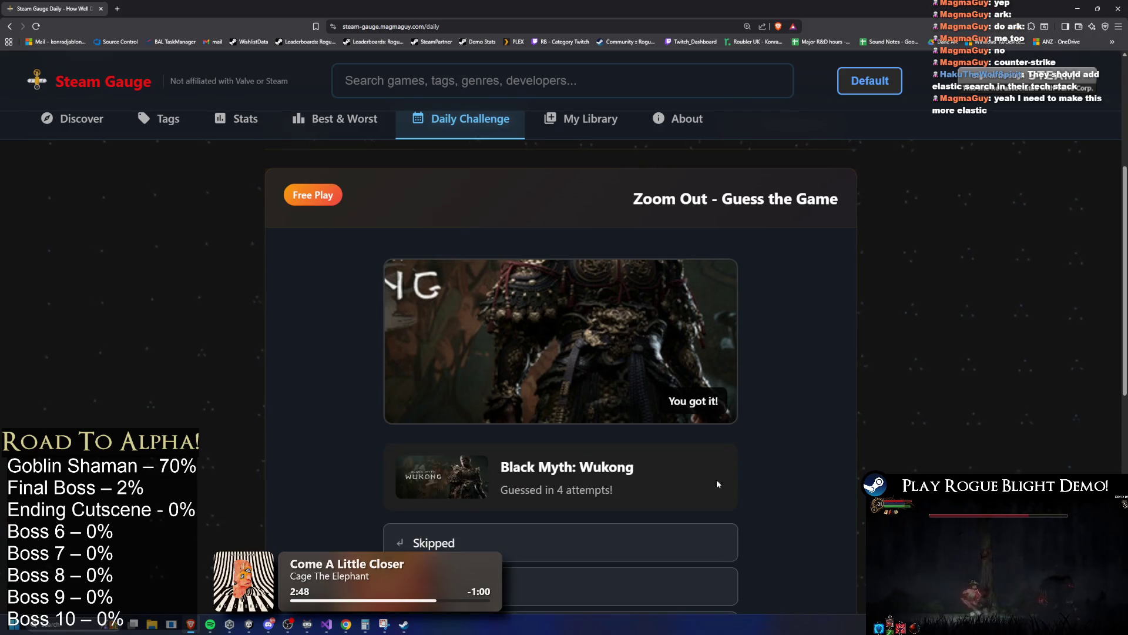
scroll(644, 421, "down", 3)
left_click(561, 460)
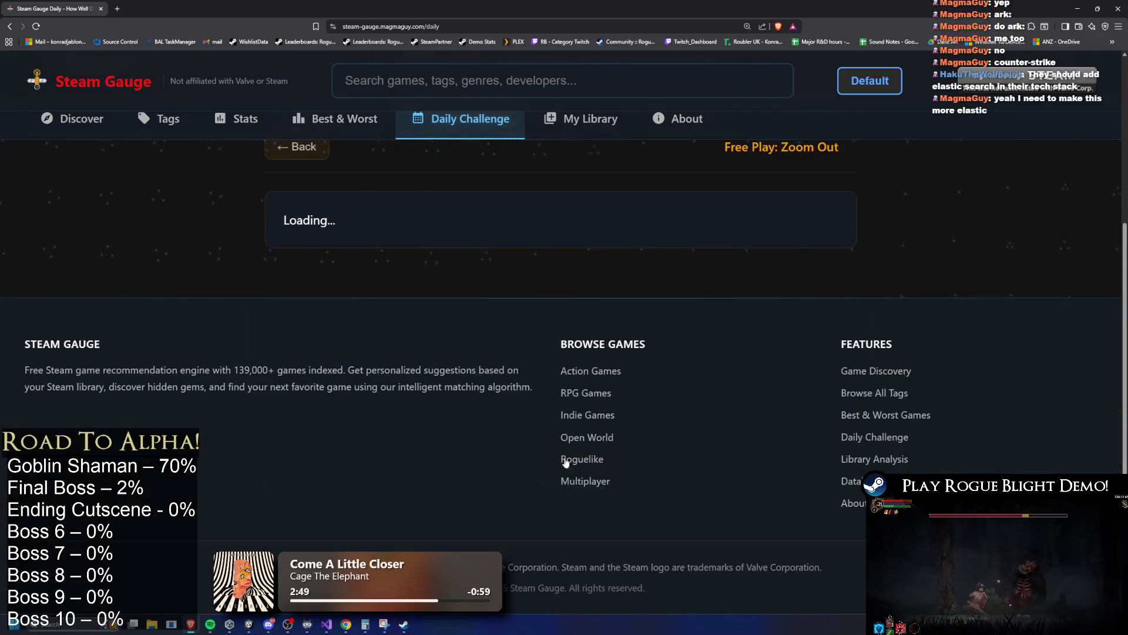
Skip four guesses on the new puzzle to reveal the whole image.
left_click(649, 436)
left_click(649, 436)
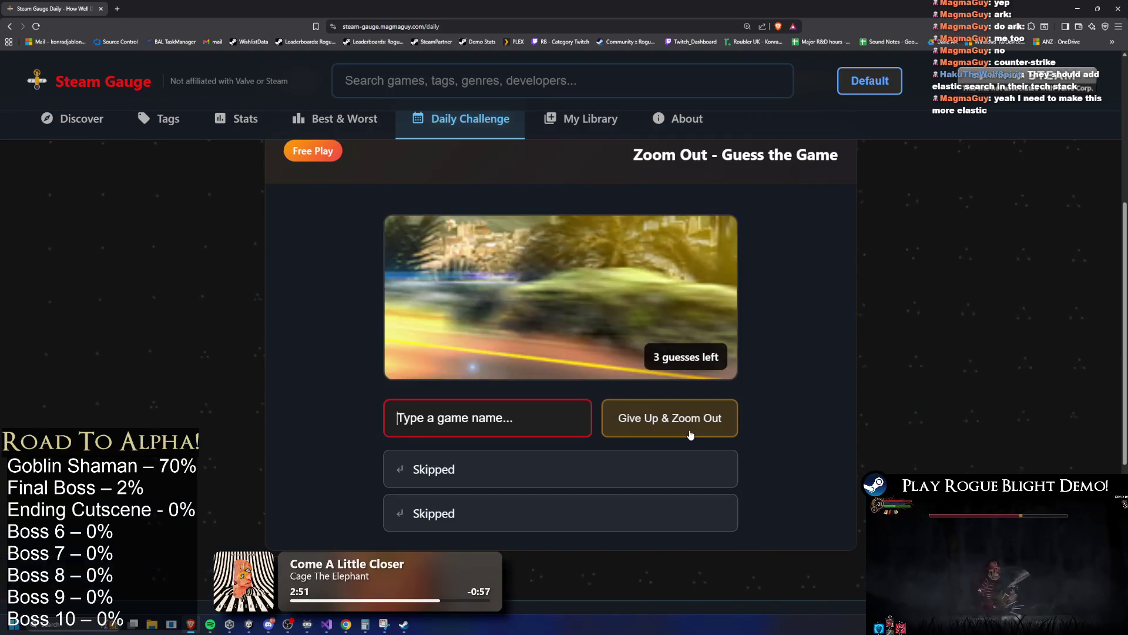
left_click(649, 436)
left_click(691, 437)
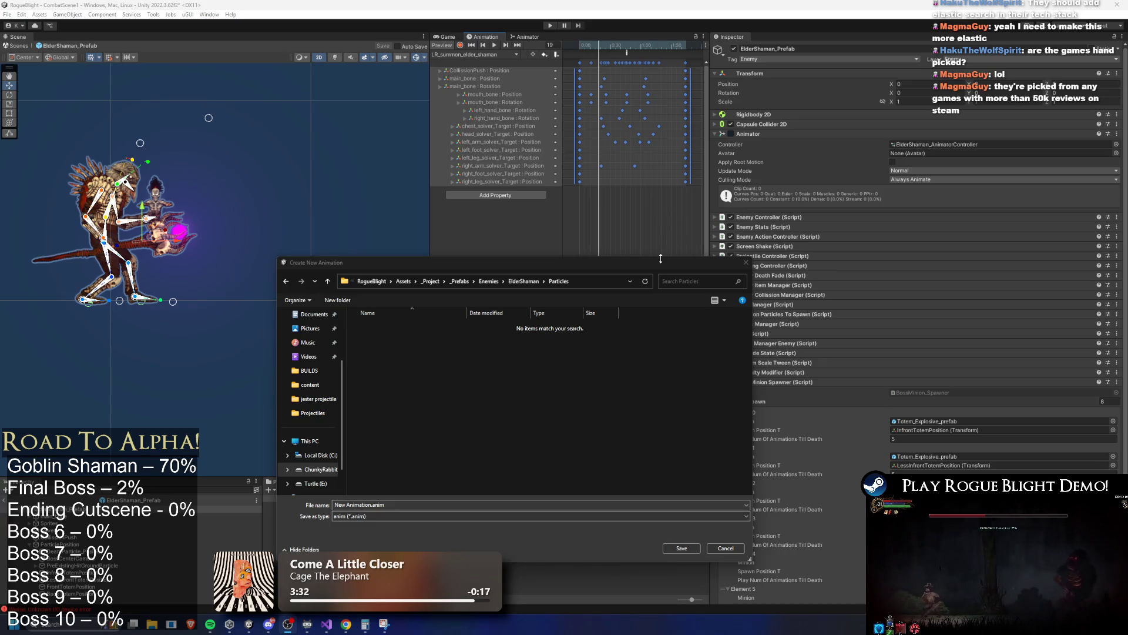
Browse the save dialog up to _Project, into _Animations, and select the _Enemy folder.
left_click(518, 282)
left_click(429, 281)
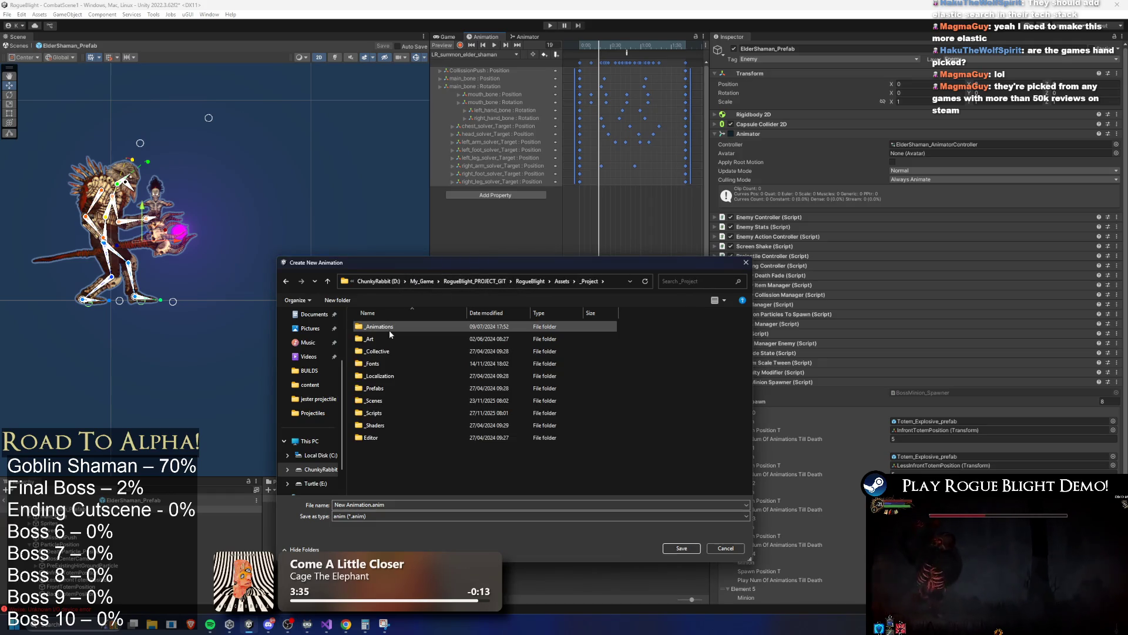
double_click(389, 326)
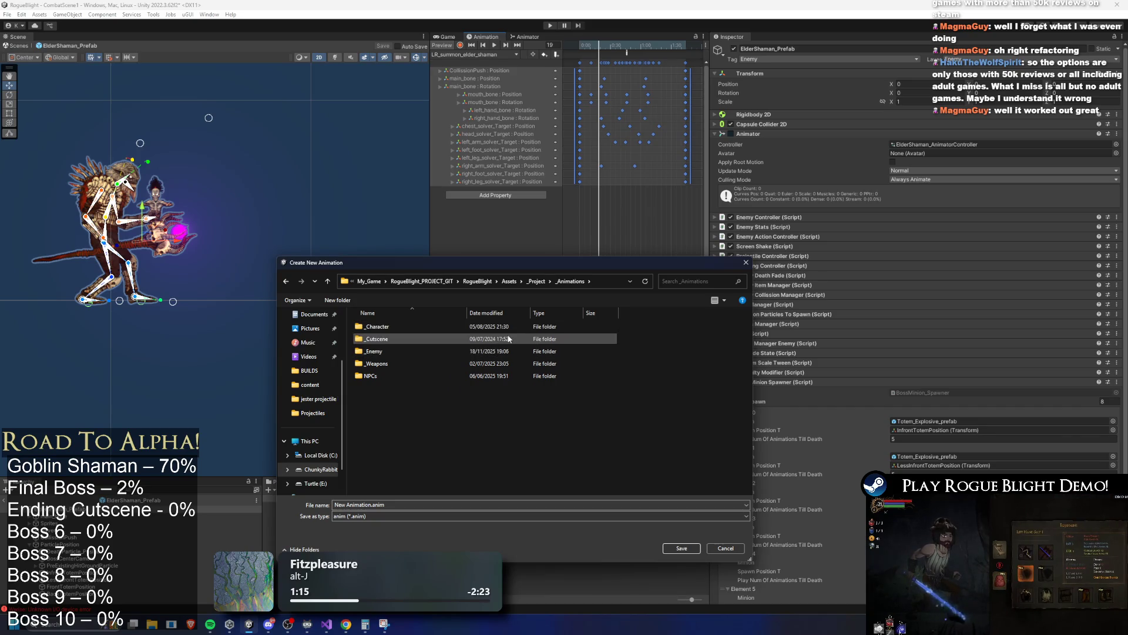
left_click(448, 354)
Open the _Enemy folder and move the save window up and to the left.
double_click(448, 355)
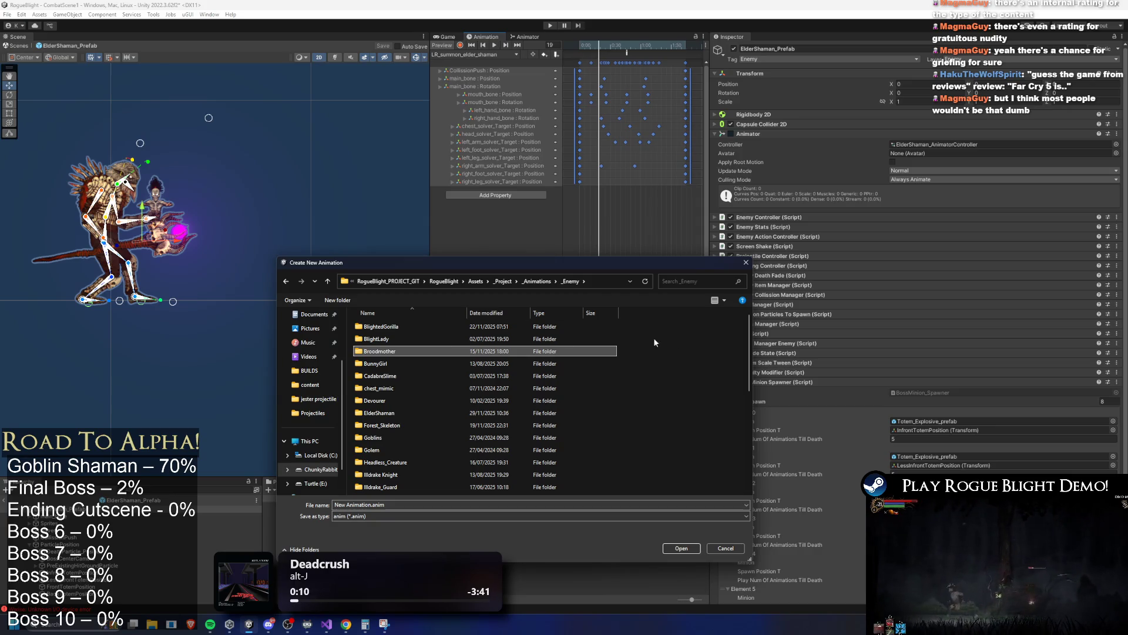
left_click_drag(657, 260, 556, 164)
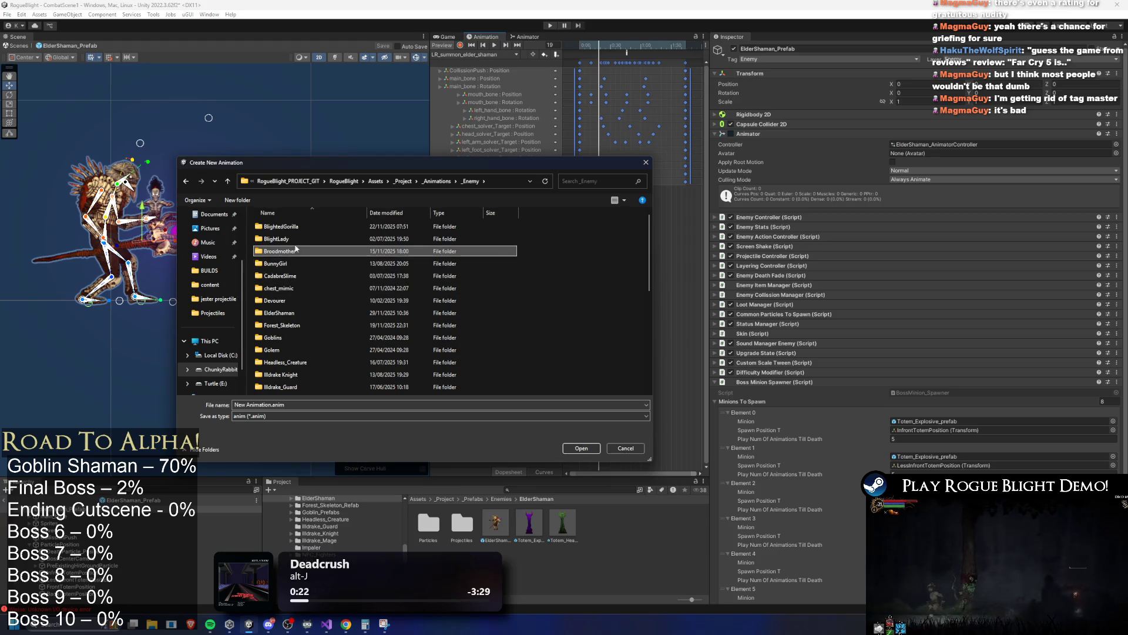
Navigate the save dialog into the ElderShaman animations folder.
left_click(298, 228)
key("e")
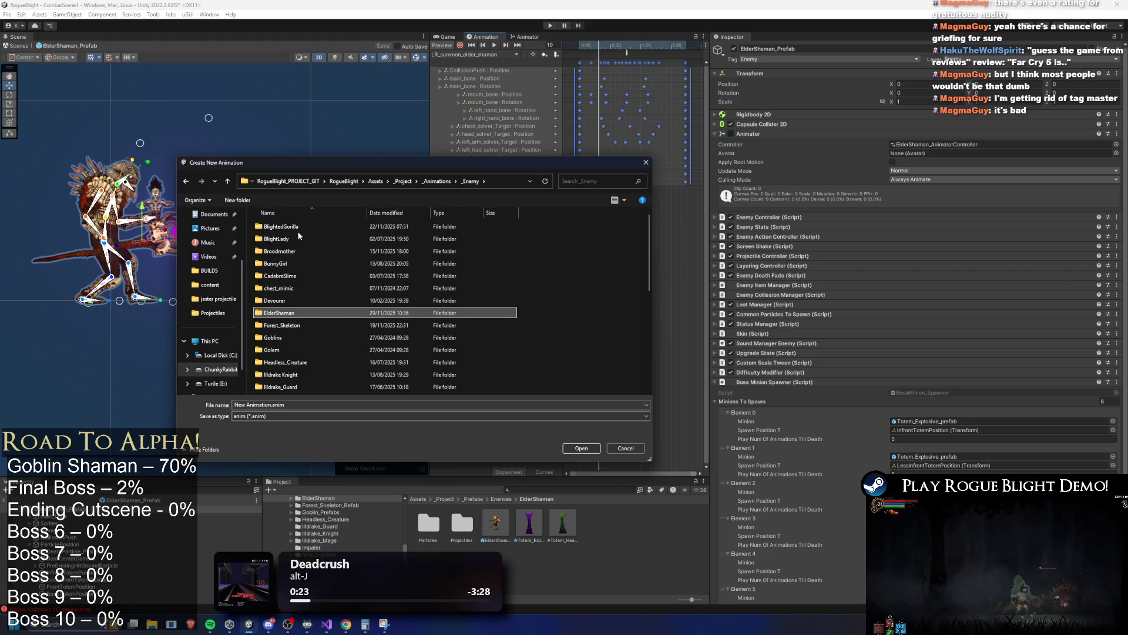
key("Return")
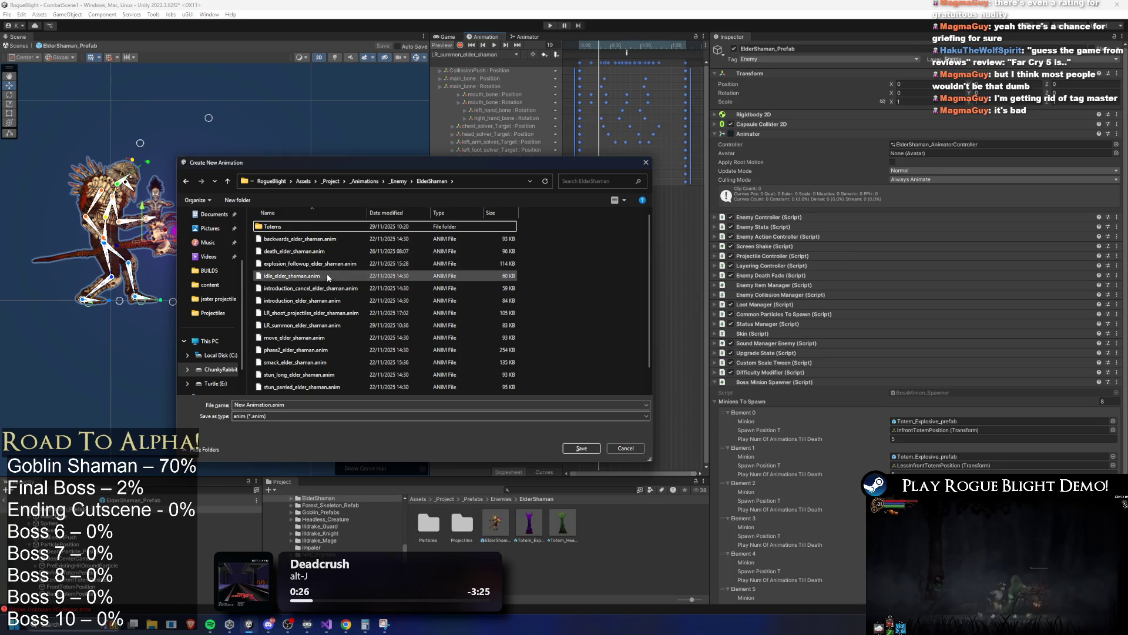
scroll(328, 275, "down", 1)
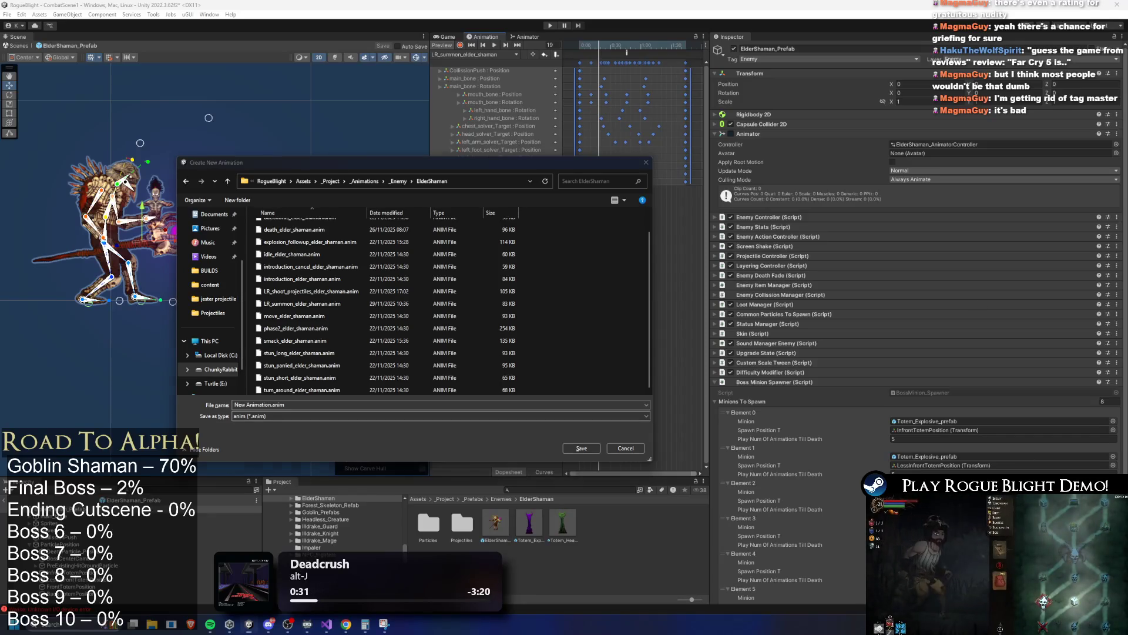
key("XF86AudioRaiseVolume")
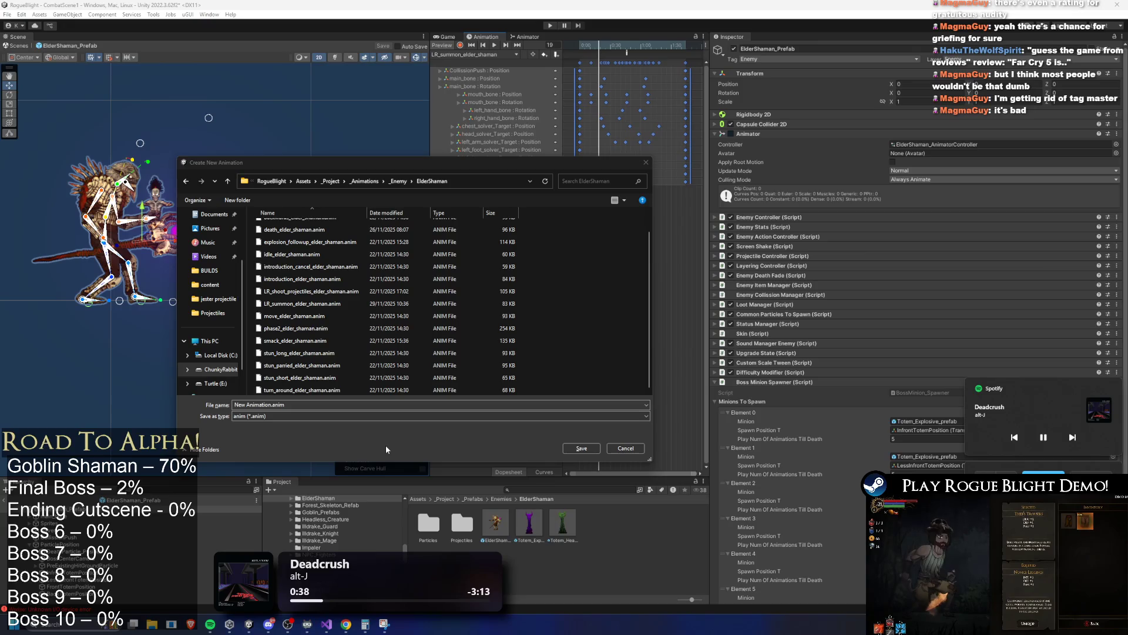
Name the new clip AR_summon_elder_shaman.anim, adapted from the LR_summon_elder_shaman name, and save it.
left_click(508, 303)
scroll(419, 306, "up", 1)
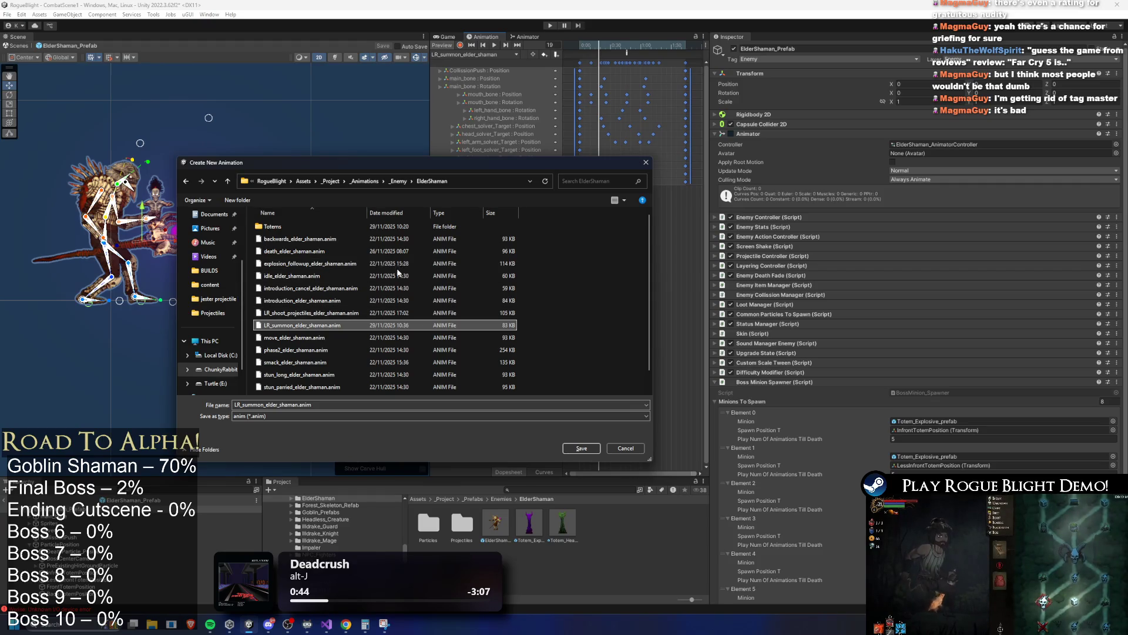
scroll(379, 256, "down", 1)
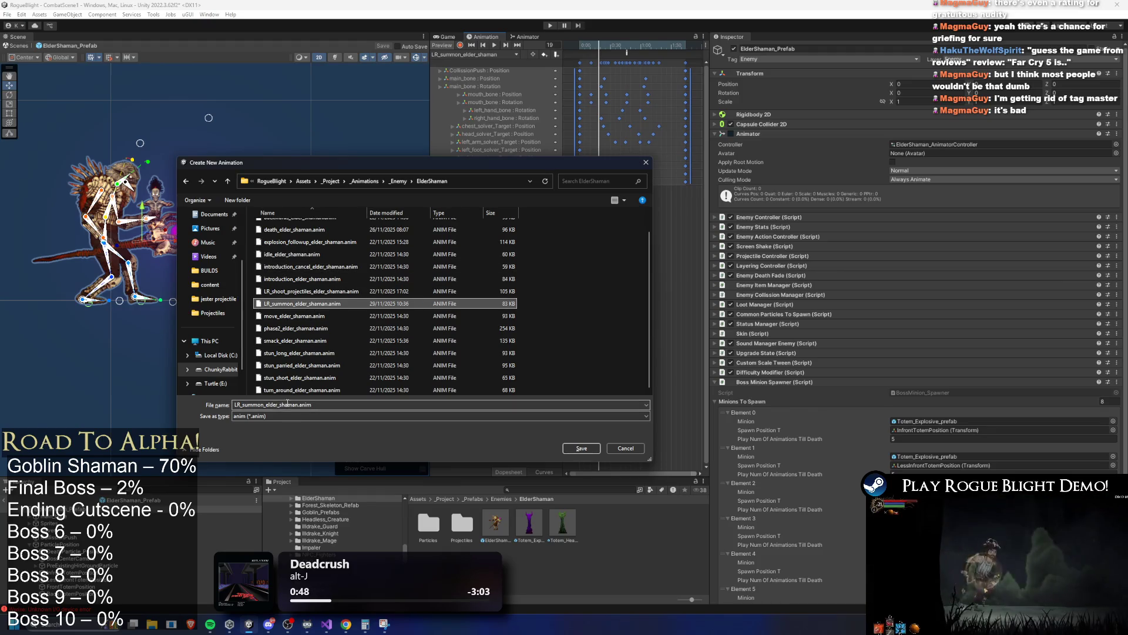
left_click(287, 403)
left_click(262, 403)
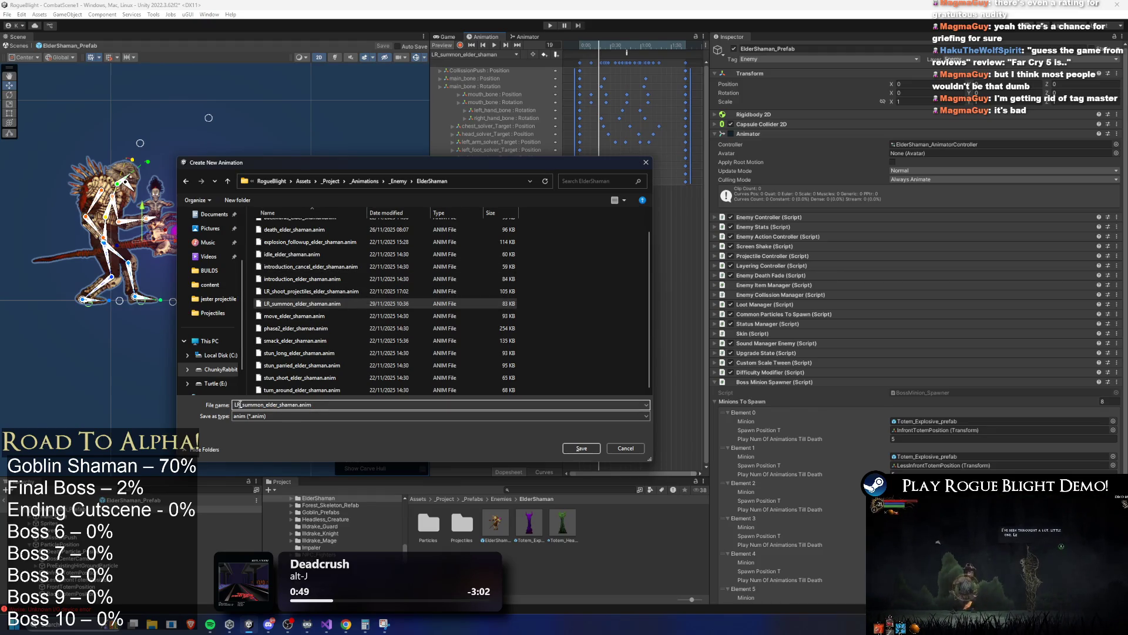
key("BackSpace")
type("SR_summ")
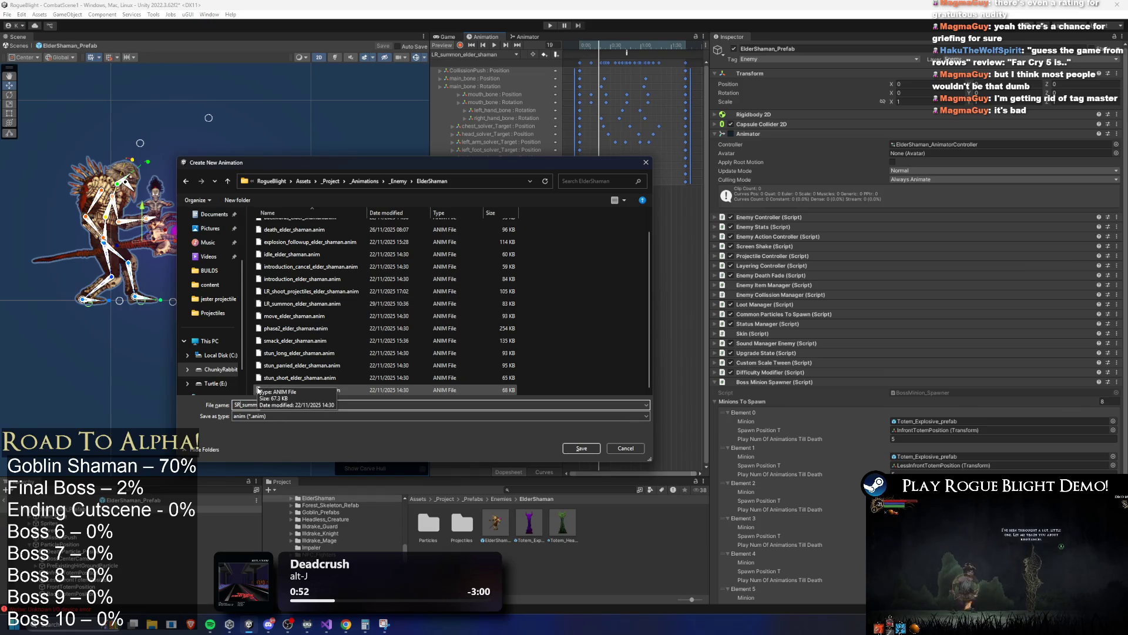
key("BackSpace")
key("BackSpace")
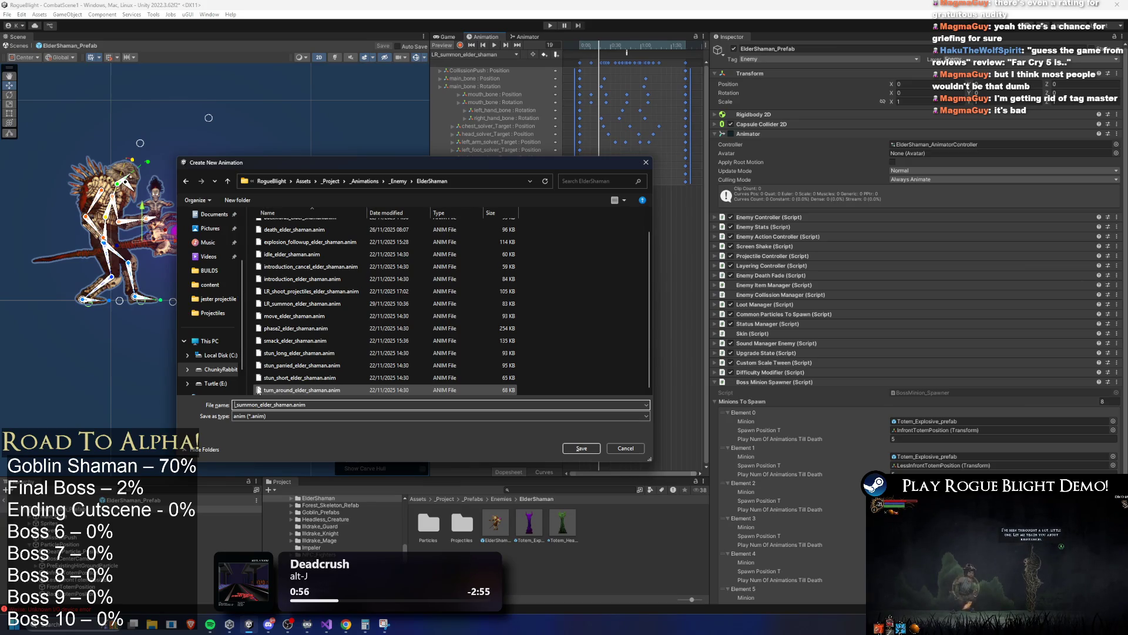
type("AR")
key("Return")
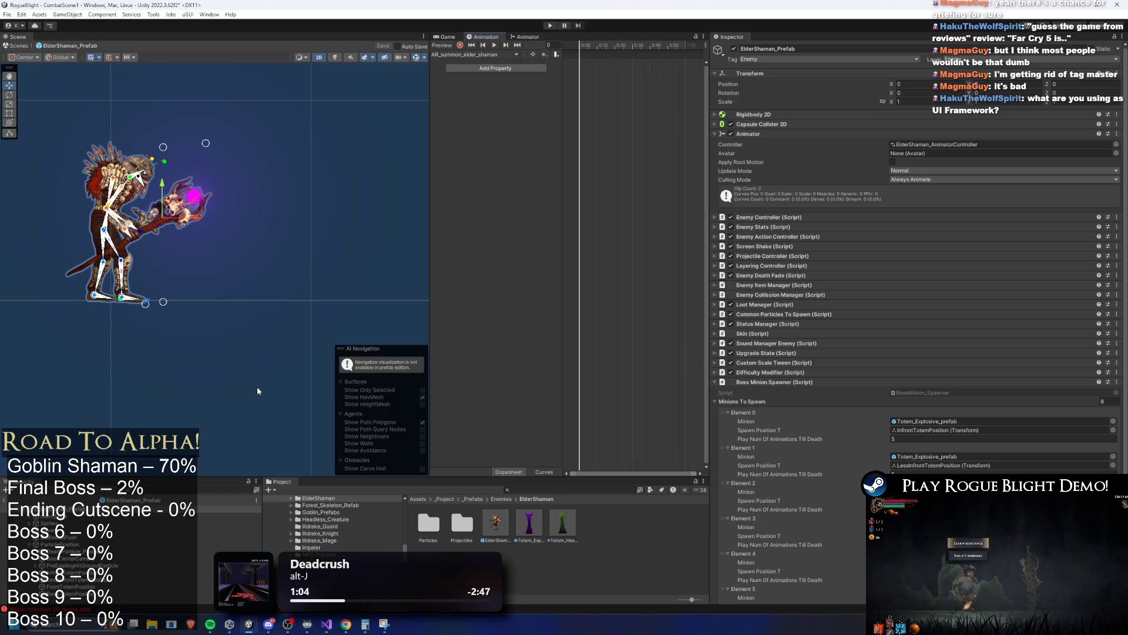
Compare the LR_shoot_projectiles and LR_summon clips with AR_summon_elder_shaman, previewing frame 57.
left_click(479, 54)
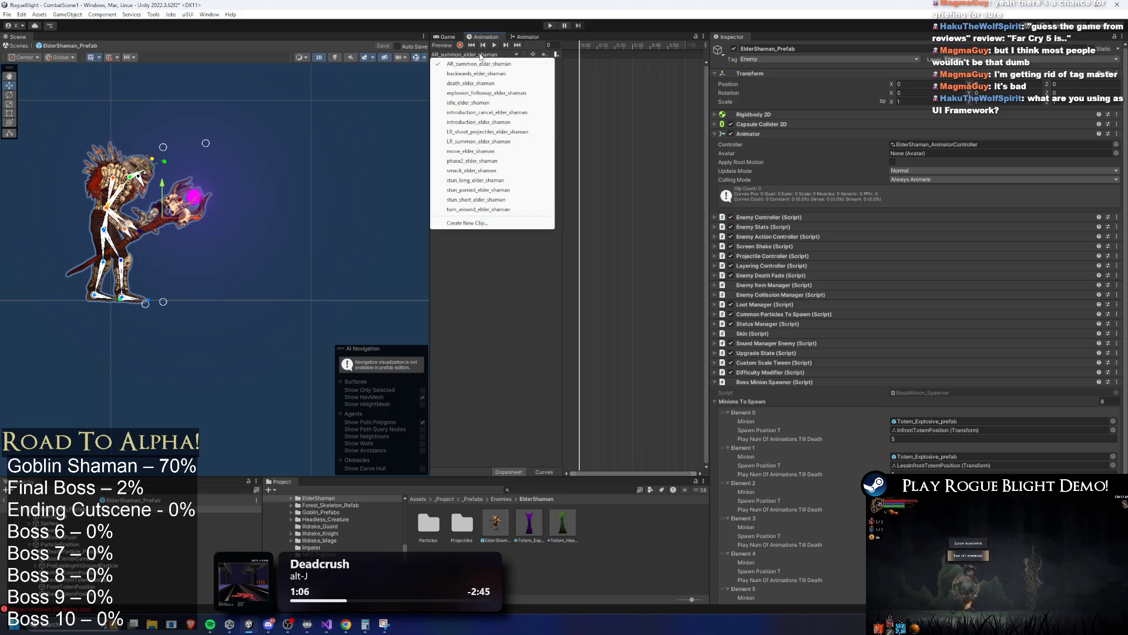
left_click(500, 132)
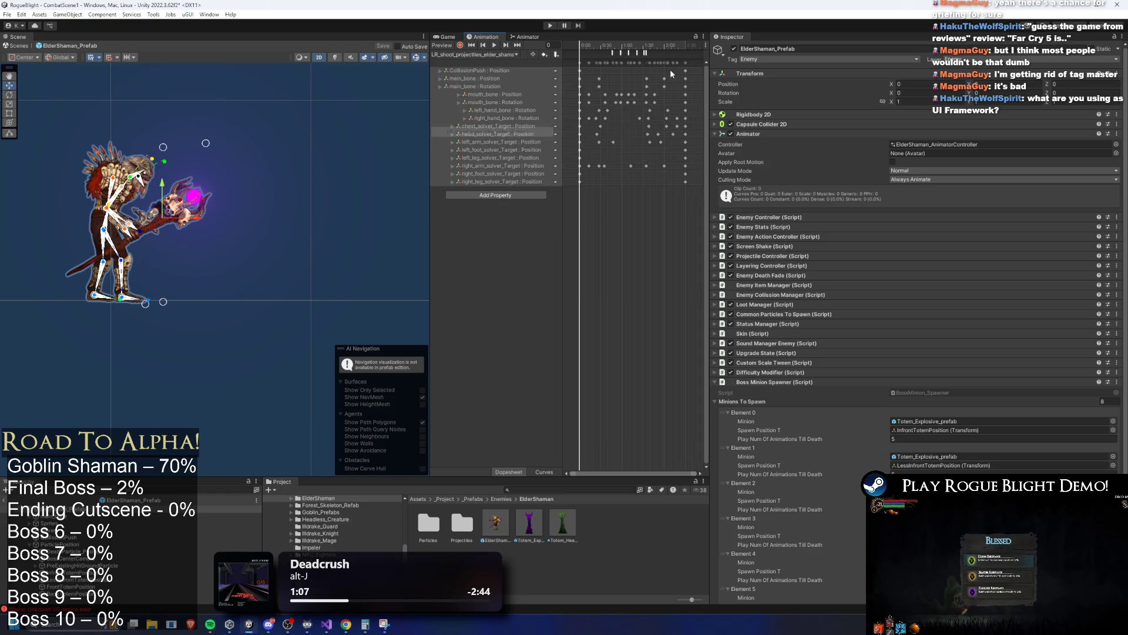
left_click_drag(697, 67, 551, 66)
left_click(481, 57)
left_click(476, 65)
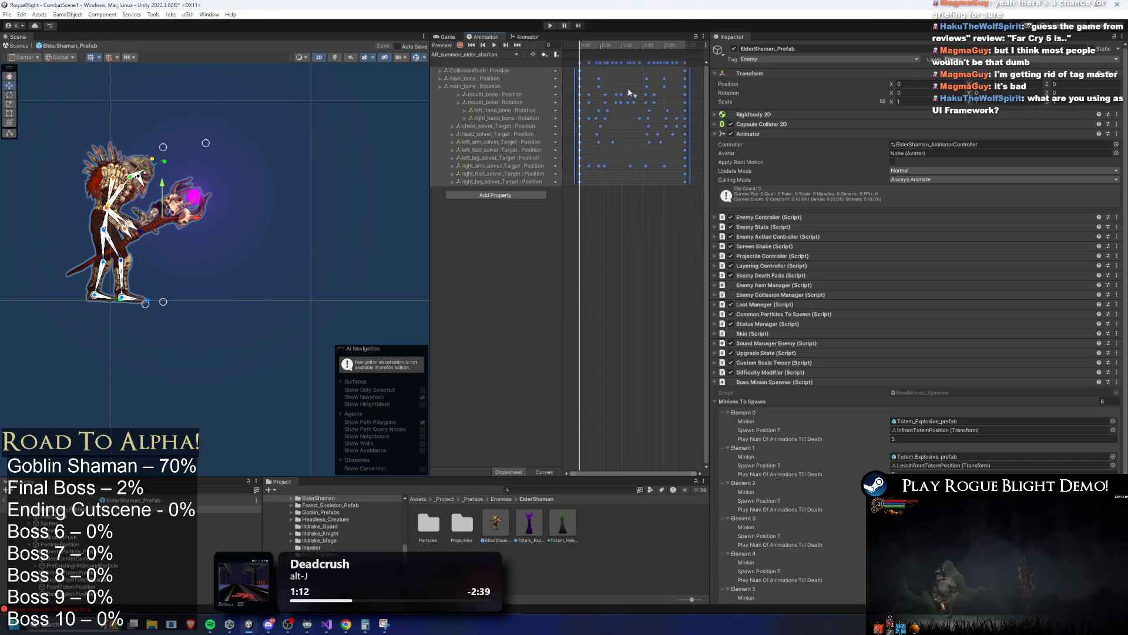
scroll(623, 77, "down", 1)
left_click_drag(596, 47, 613, 47)
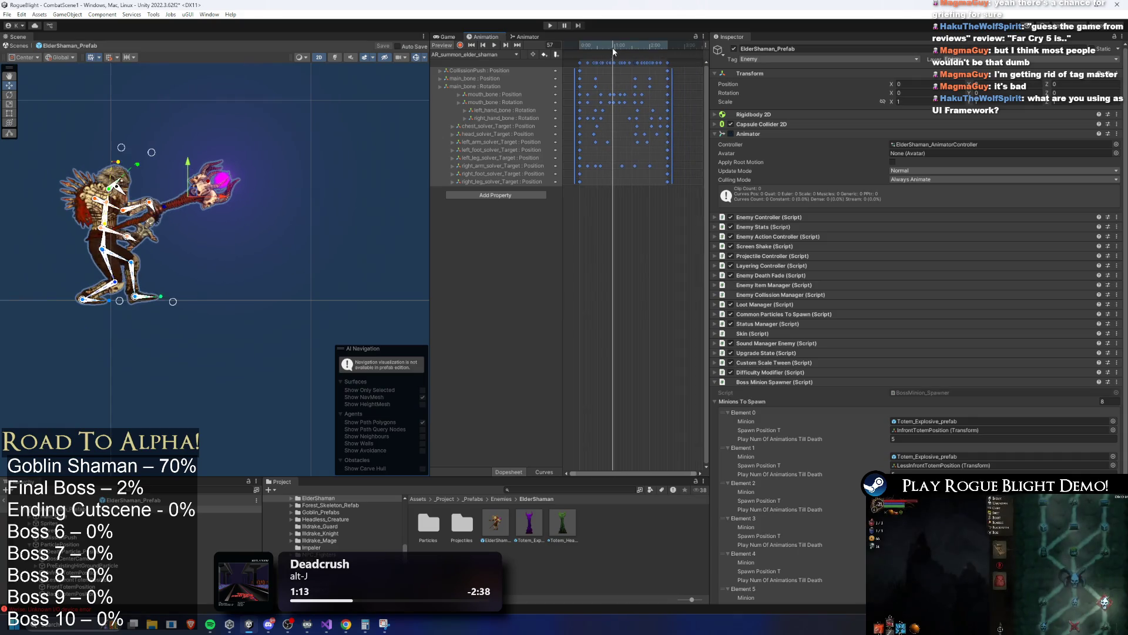
left_click(470, 55)
left_click(481, 142)
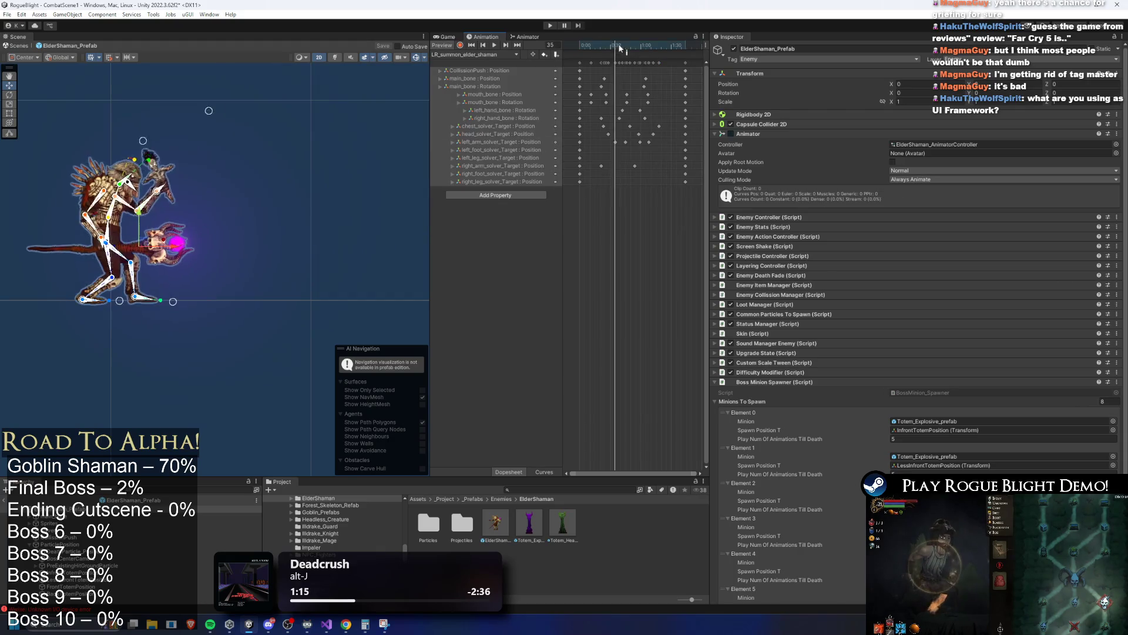
left_click(478, 55)
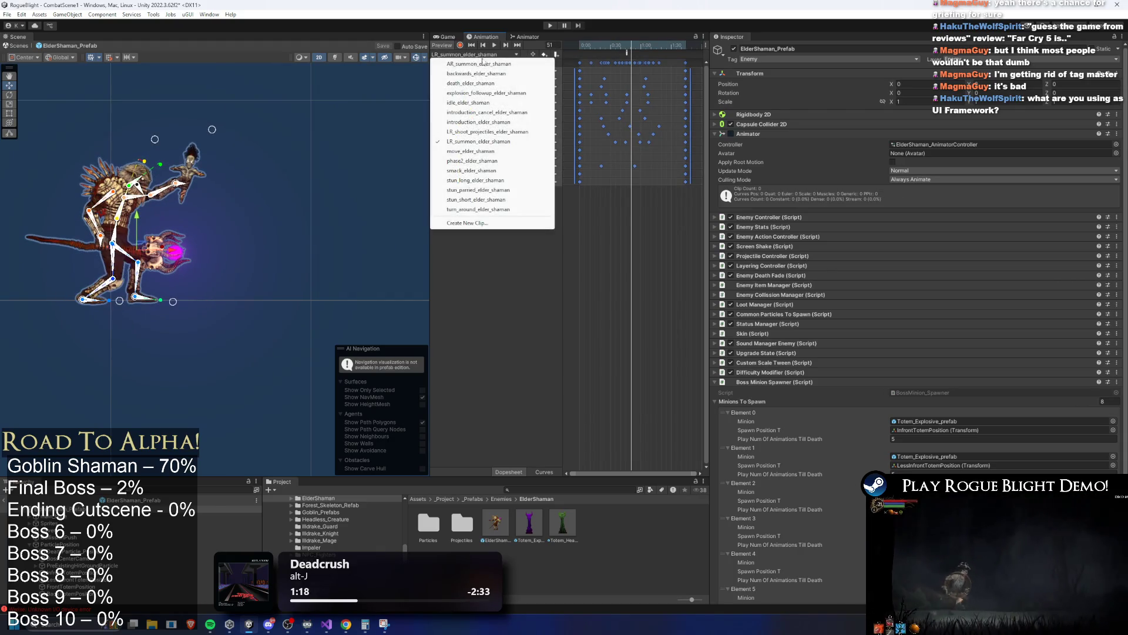
left_click(482, 63)
Squeeze all AR_summon keyframes into a shorter span and preview the retimed pose at frame 47.
mouse_move(536, 55)
left_mouse_down()
mouse_move(690, 68)
mouse_move(658, 69)
left_mouse_up()
left_click(588, 47)
left_click_drag(588, 47, 614, 50)
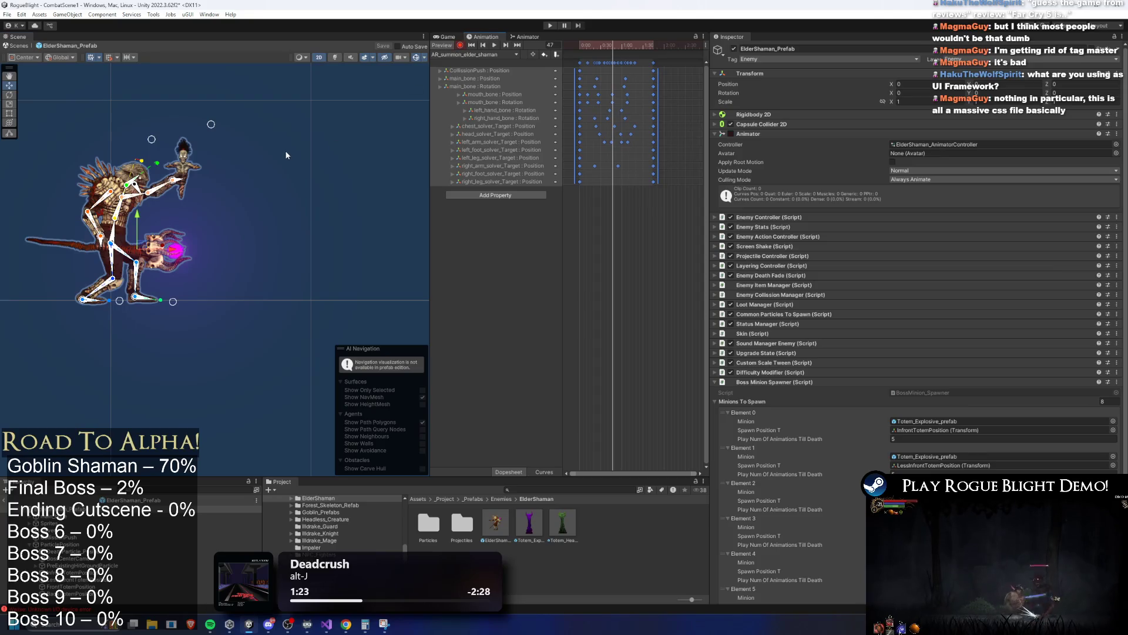
left_click(287, 156)
key("ctrl+a")
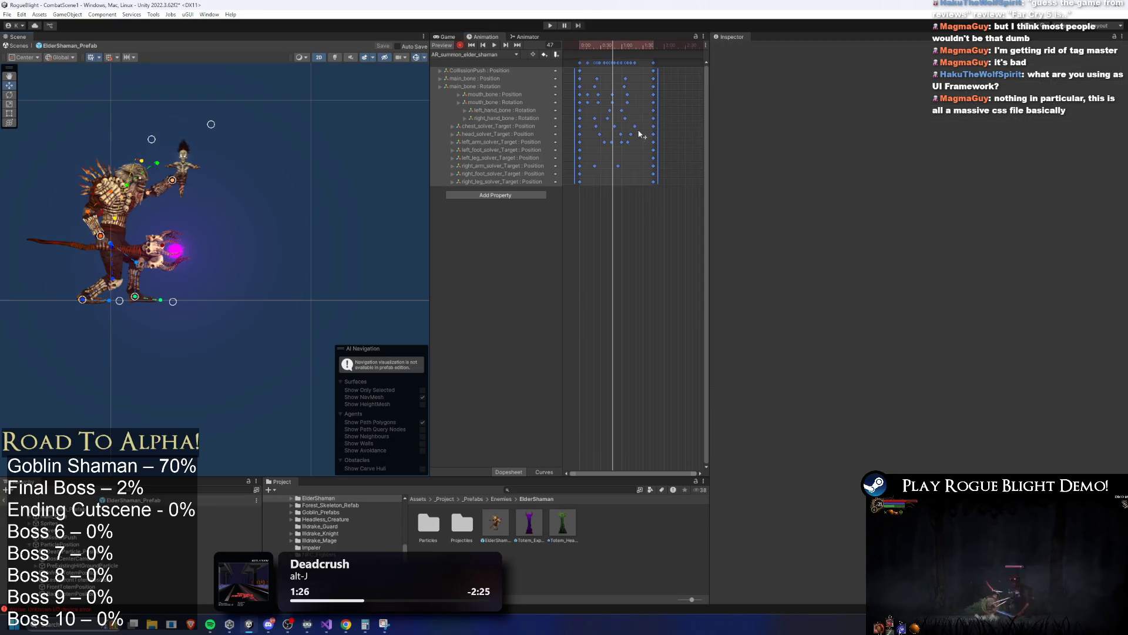
left_click(629, 149)
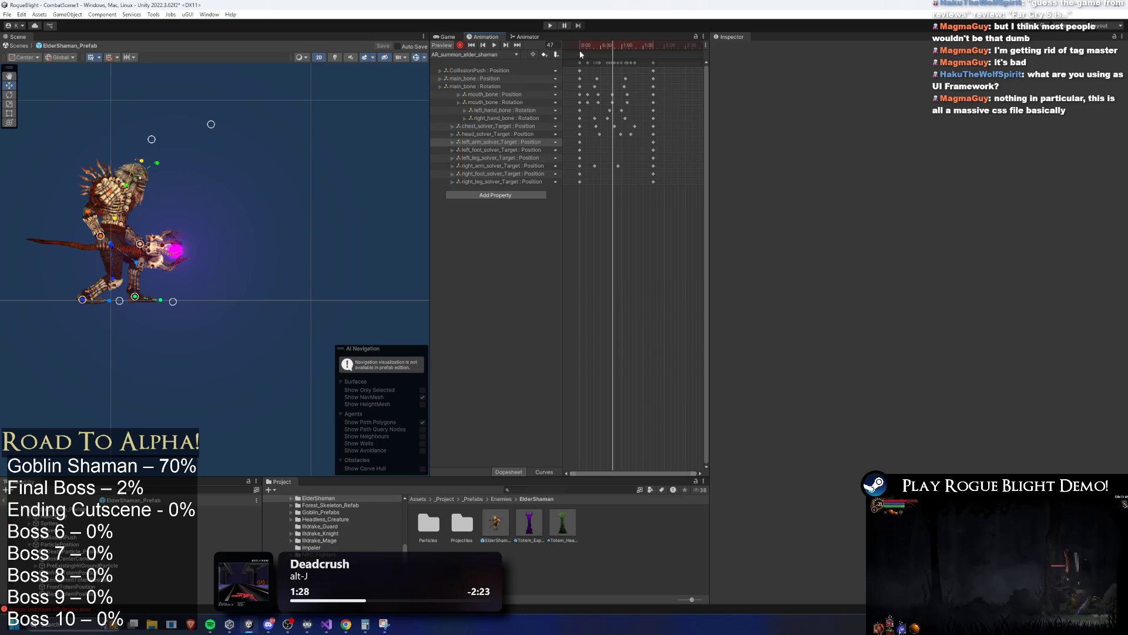
key("space")
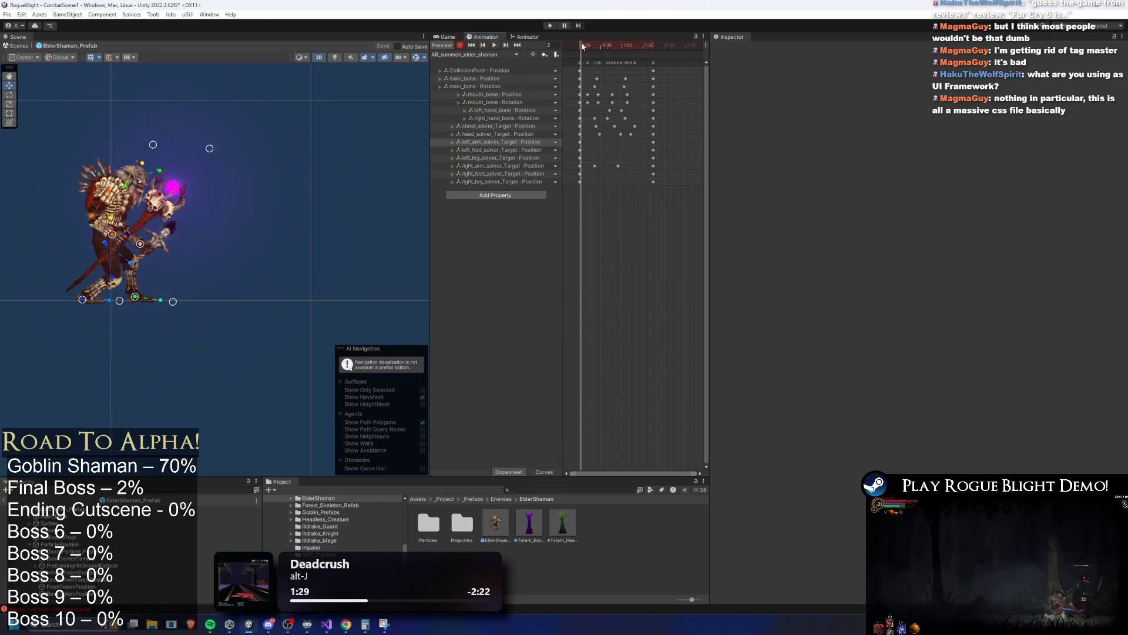
scroll(172, 169, "up", 1)
key("f")
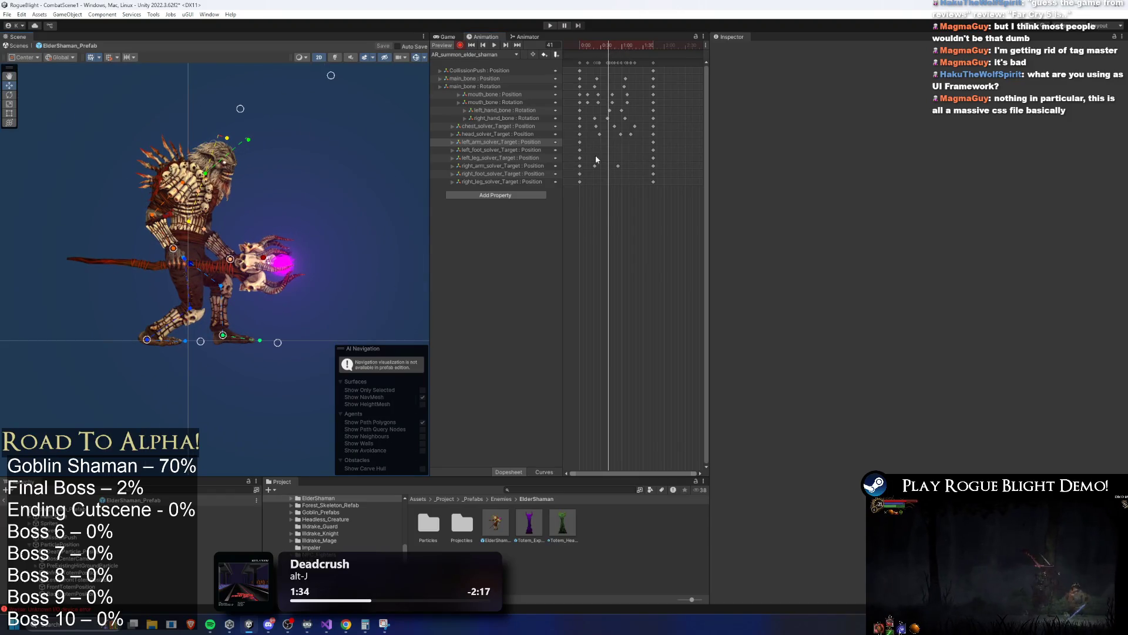
scroll(302, 97, "up", 3)
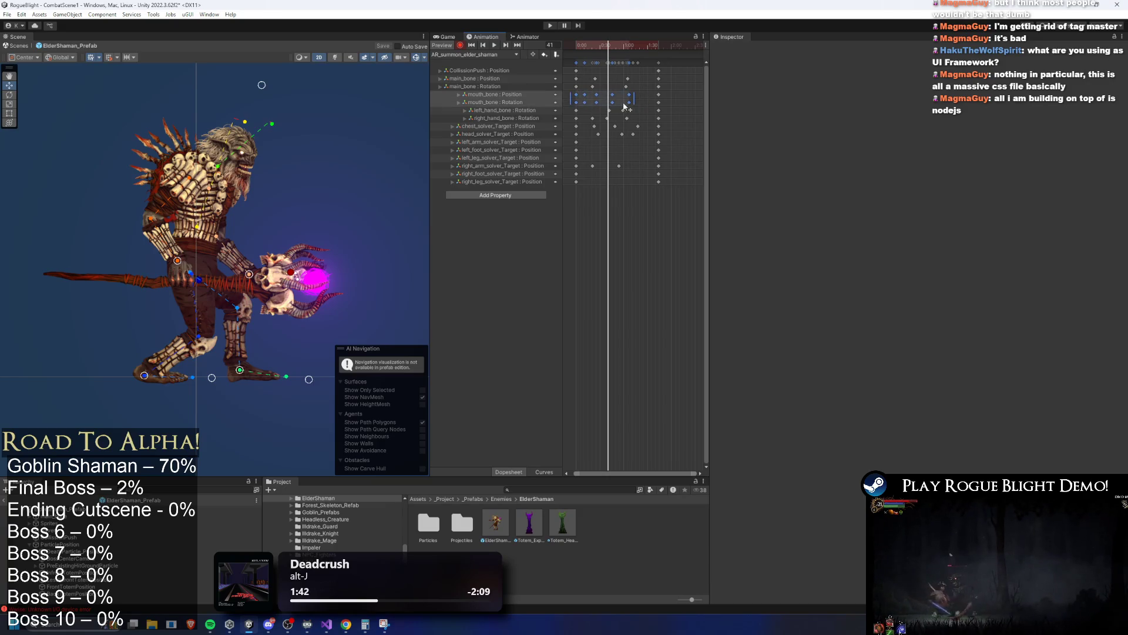
mouse_move(610, 47)
left_mouse_down()
mouse_move(592, 45)
mouse_move(627, 52)
left_mouse_up()
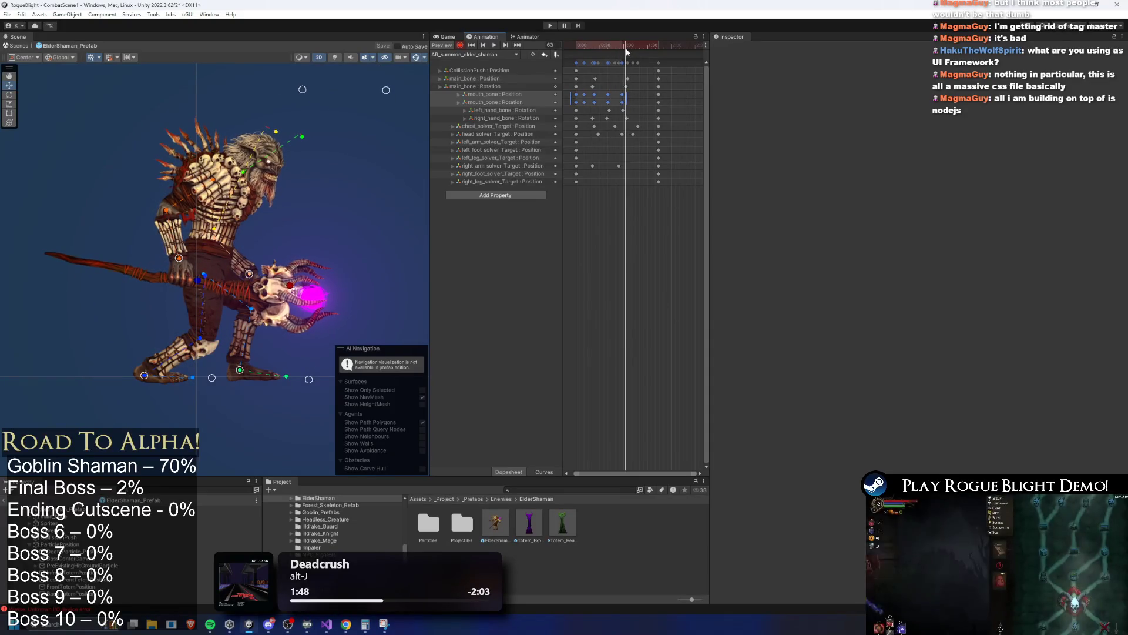
Move a main_bone position keyframe to 1:05 and review the animation around frames 62–78.
left_click(227, 234)
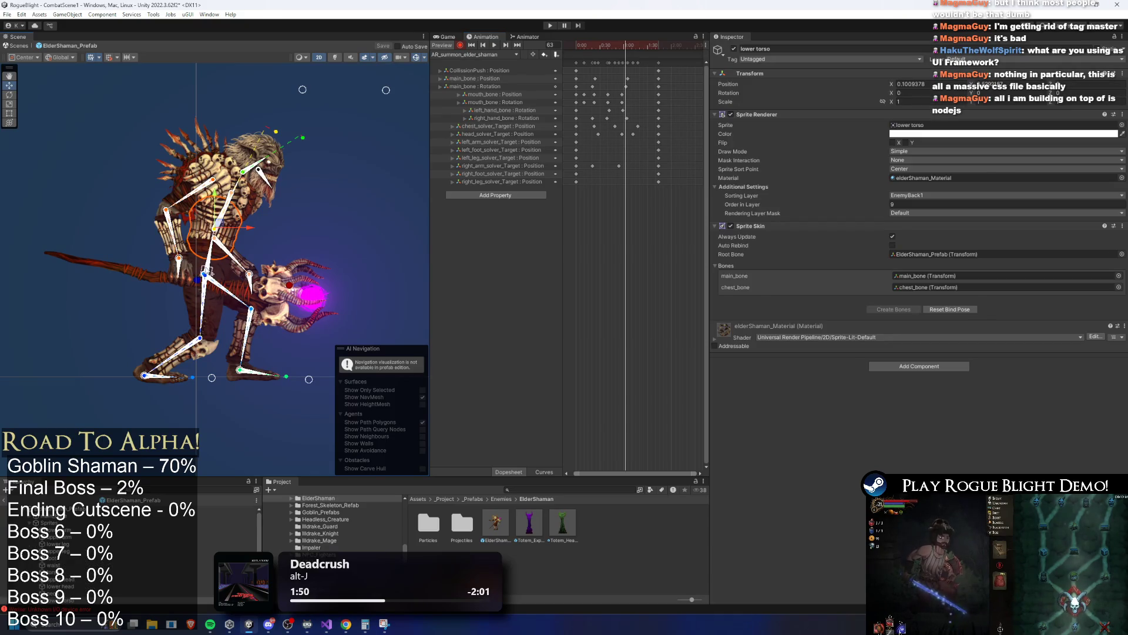
left_click(216, 272)
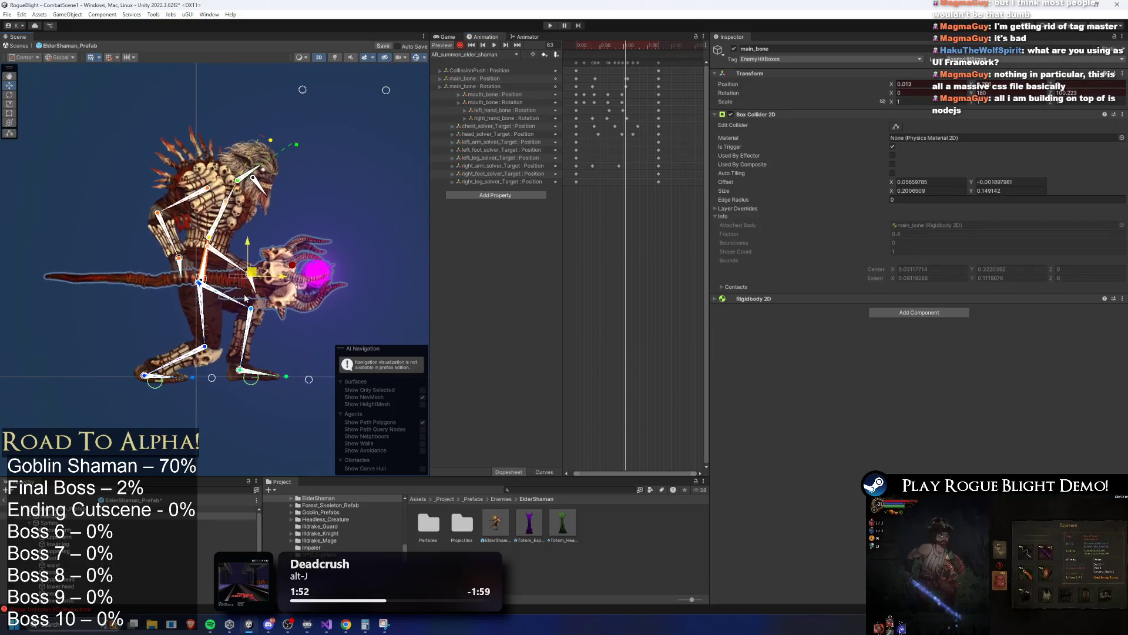
mouse_move(308, 92)
left_mouse_down()
mouse_move(317, 103)
mouse_move(337, 86)
left_mouse_up()
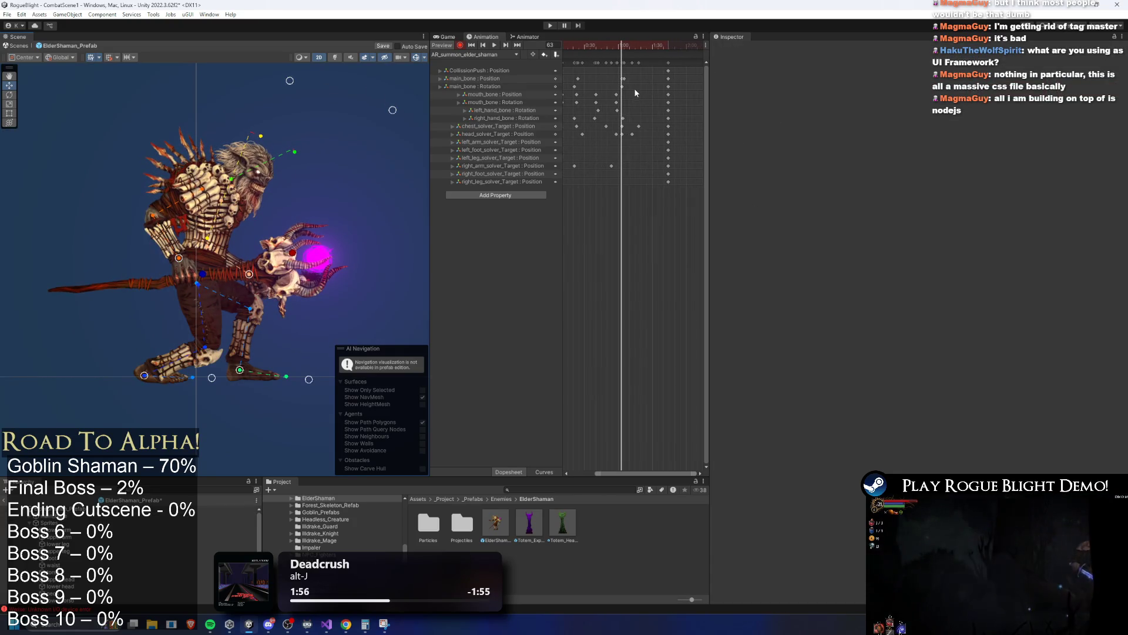
scroll(635, 92, "up", 2)
left_click(610, 135)
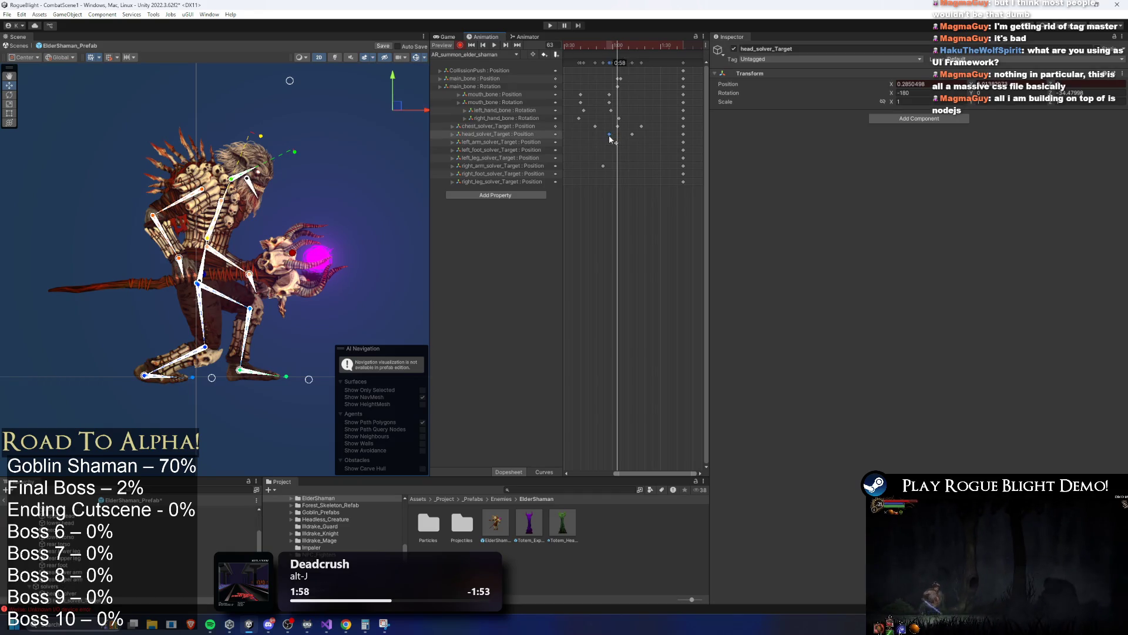
left_click_drag(618, 79, 622, 84)
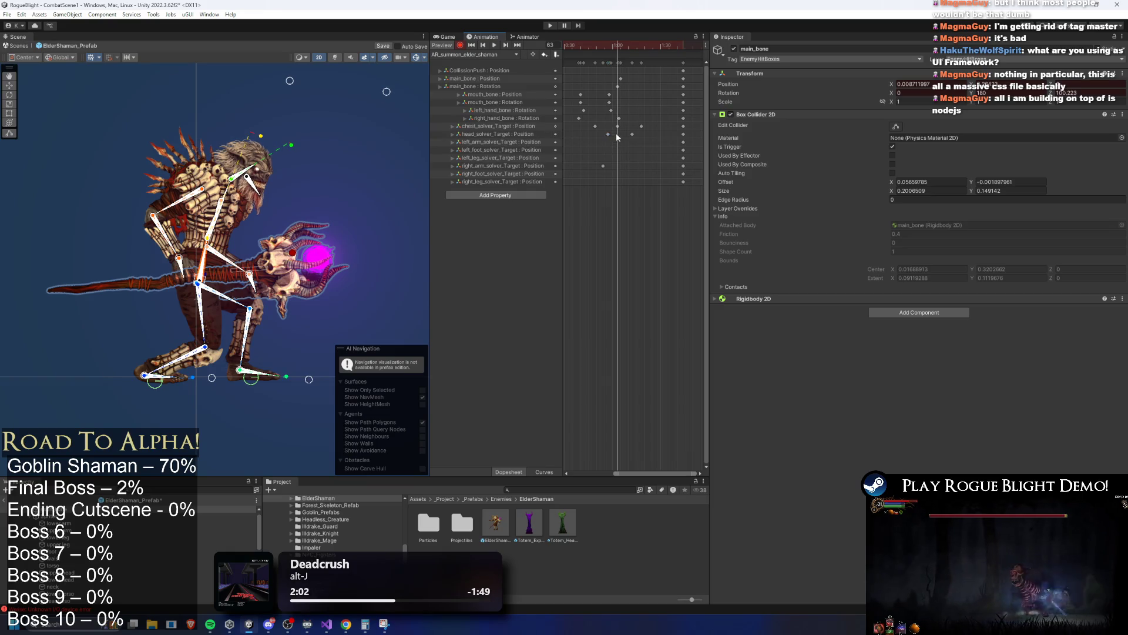
left_click_drag(623, 45, 632, 47)
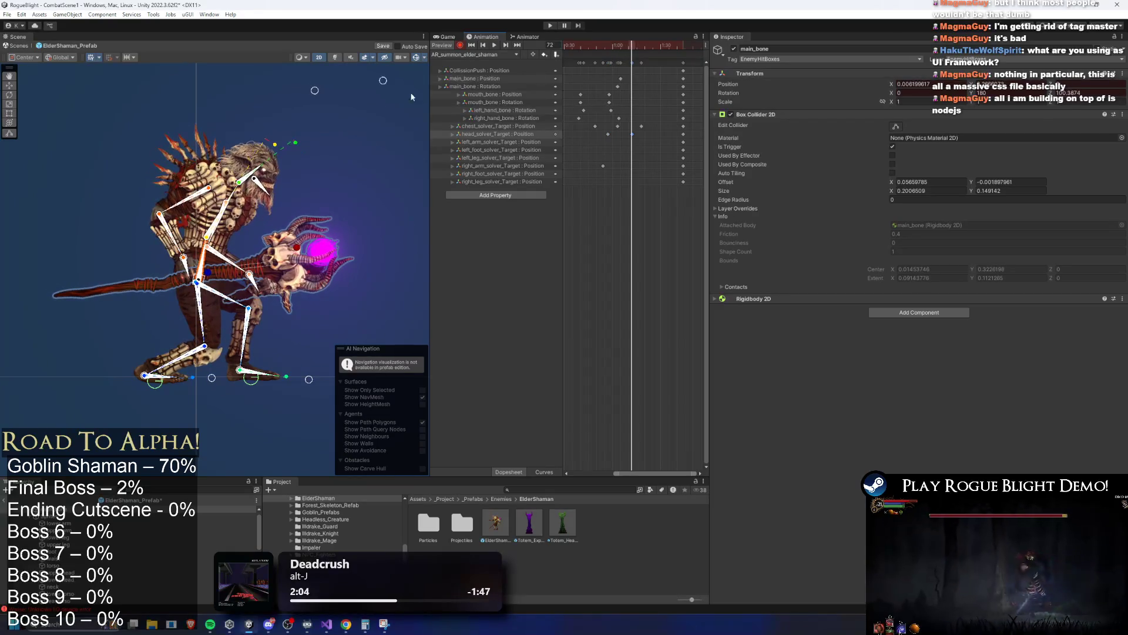
key("space")
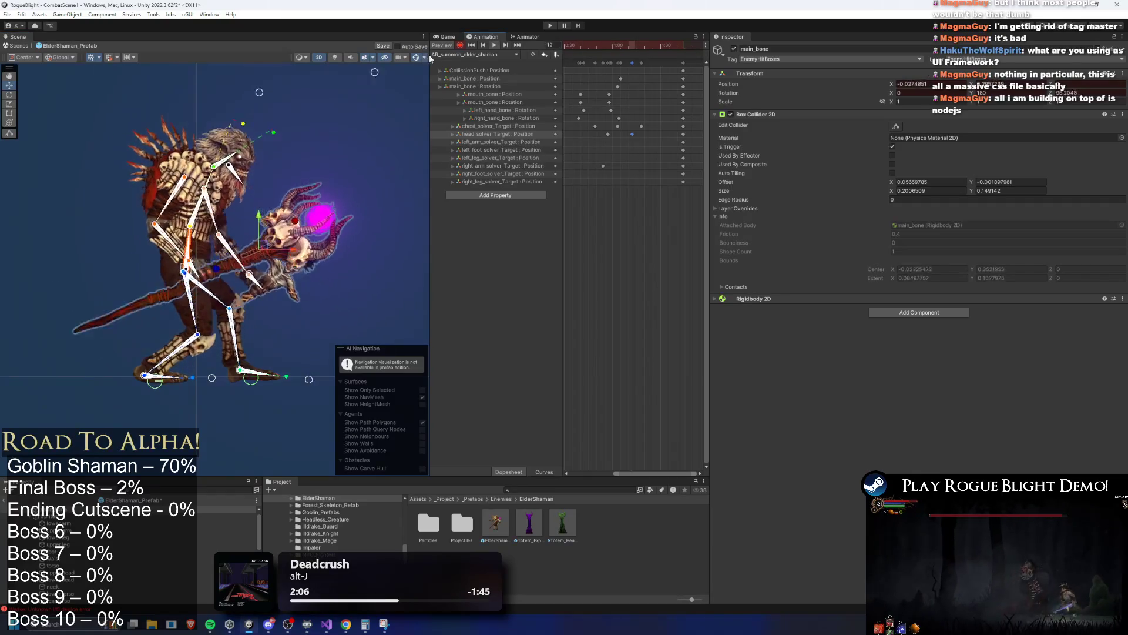
left_click(613, 45)
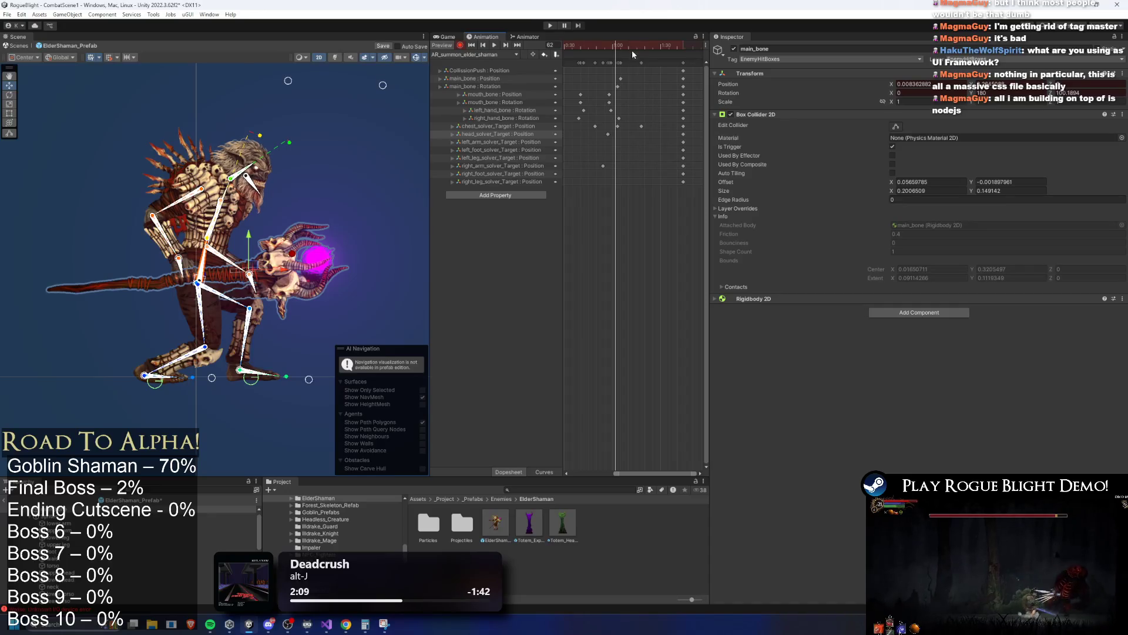
left_click_drag(622, 45, 641, 45)
Move the chest_solver_Target keyframe from 1:04 to 1:18 and play back to check it.
left_click(373, 103)
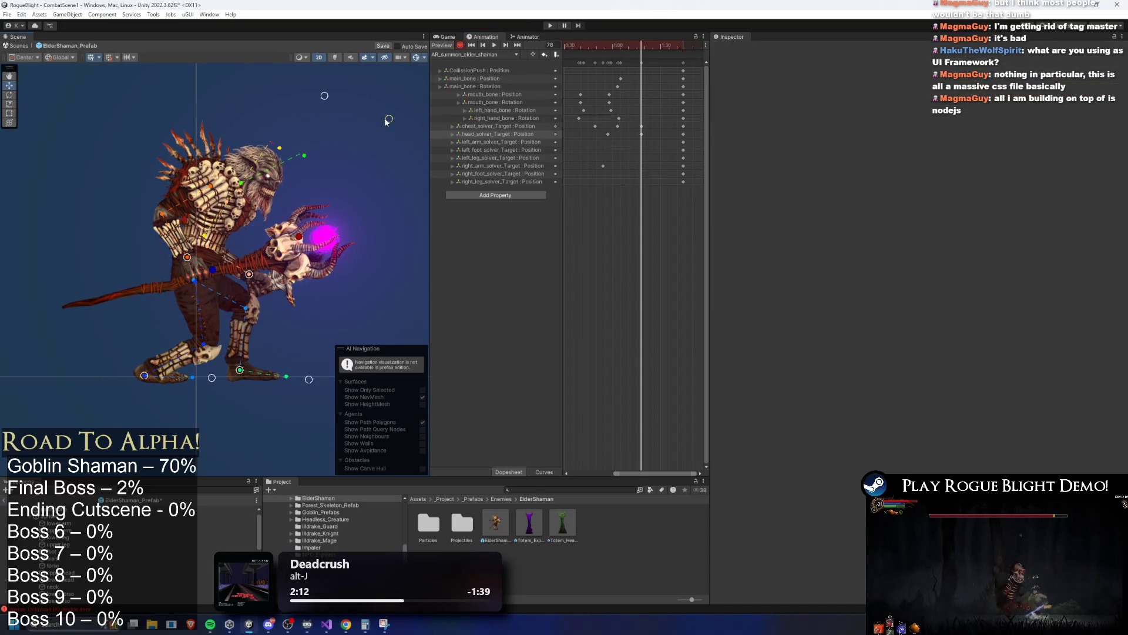
left_click(619, 126)
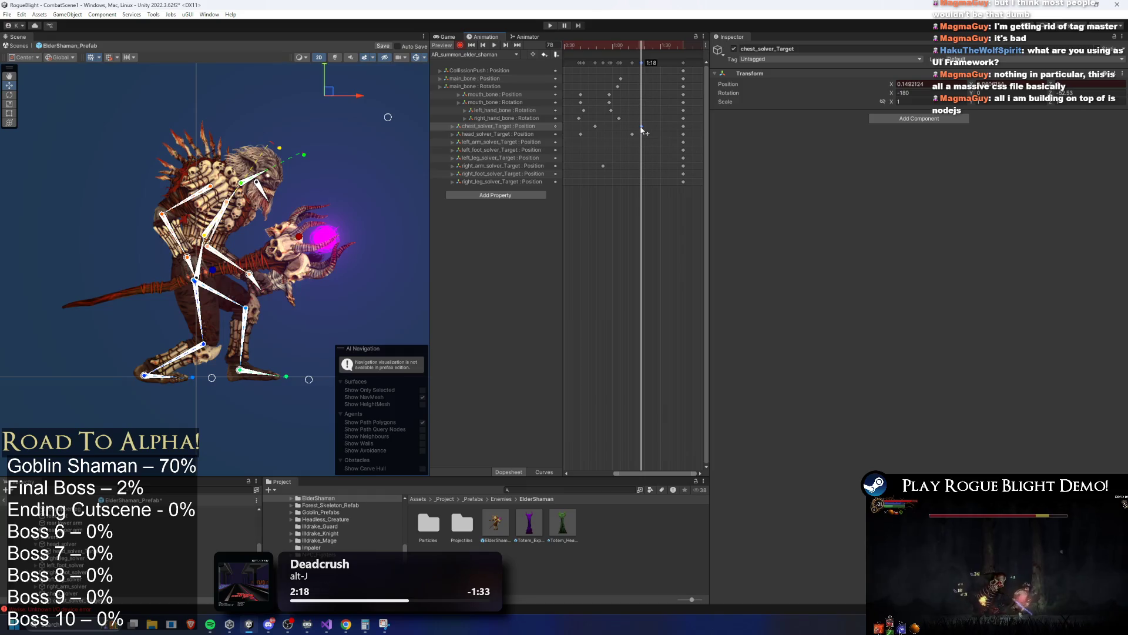
left_click_drag(642, 129, 643, 130)
left_click_drag(655, 45, 634, 48)
left_click(359, 110)
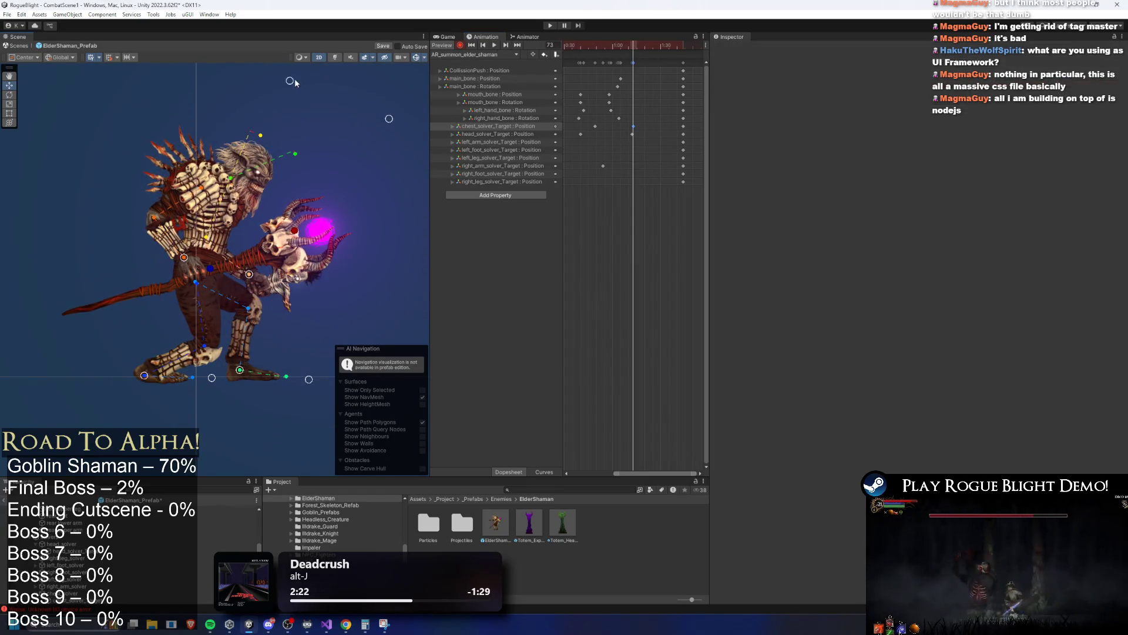
left_click(632, 126)
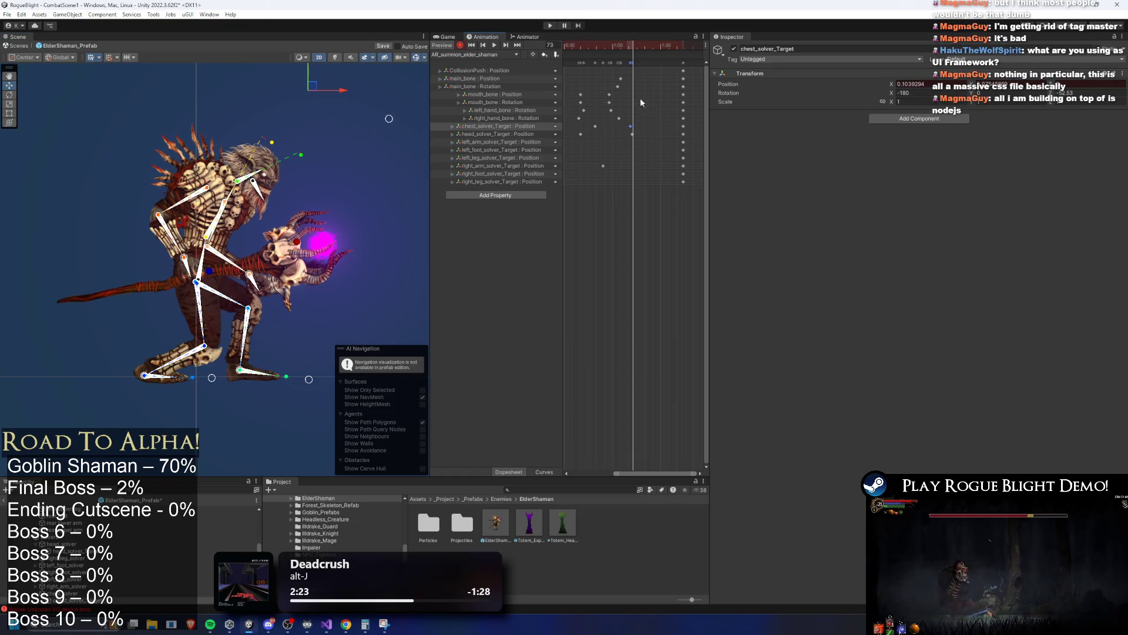
key("space")
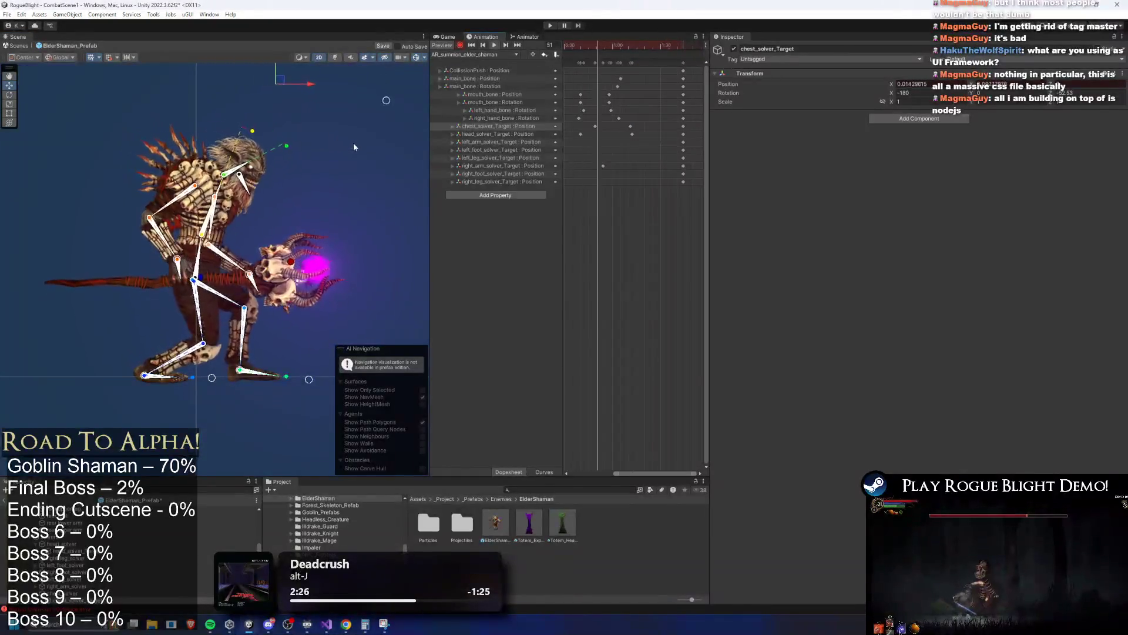
left_click(631, 91)
scroll(631, 90, "down", 2)
left_click(595, 44)
left_click_drag(594, 44, 620, 46)
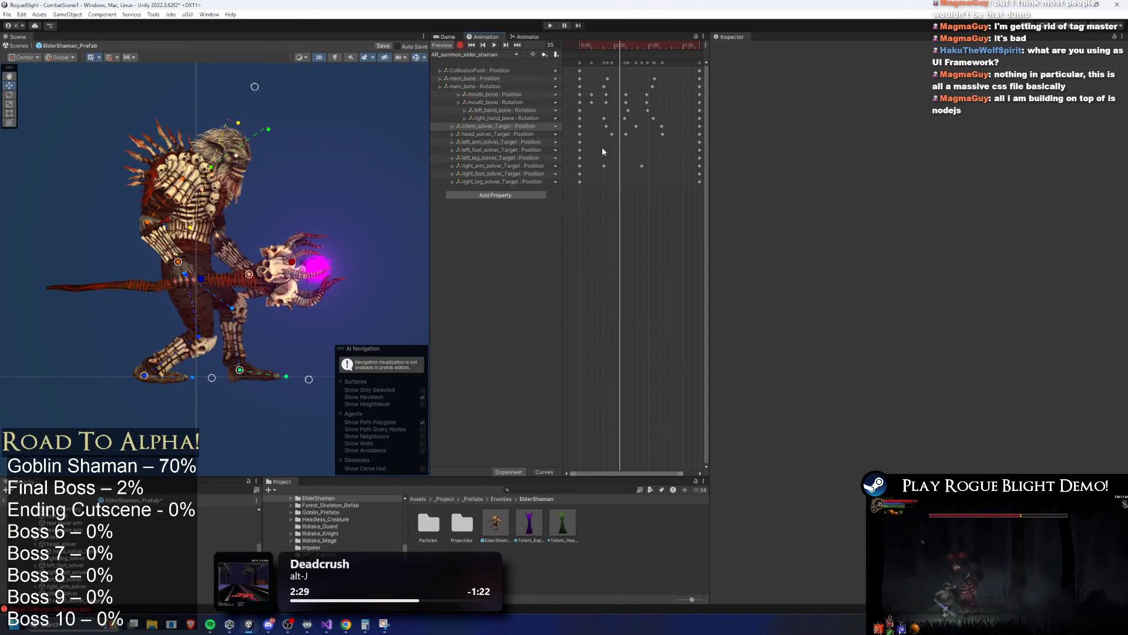
Raise the left arm holding the skeleton at frame 32, keying the new pose.
key("space")
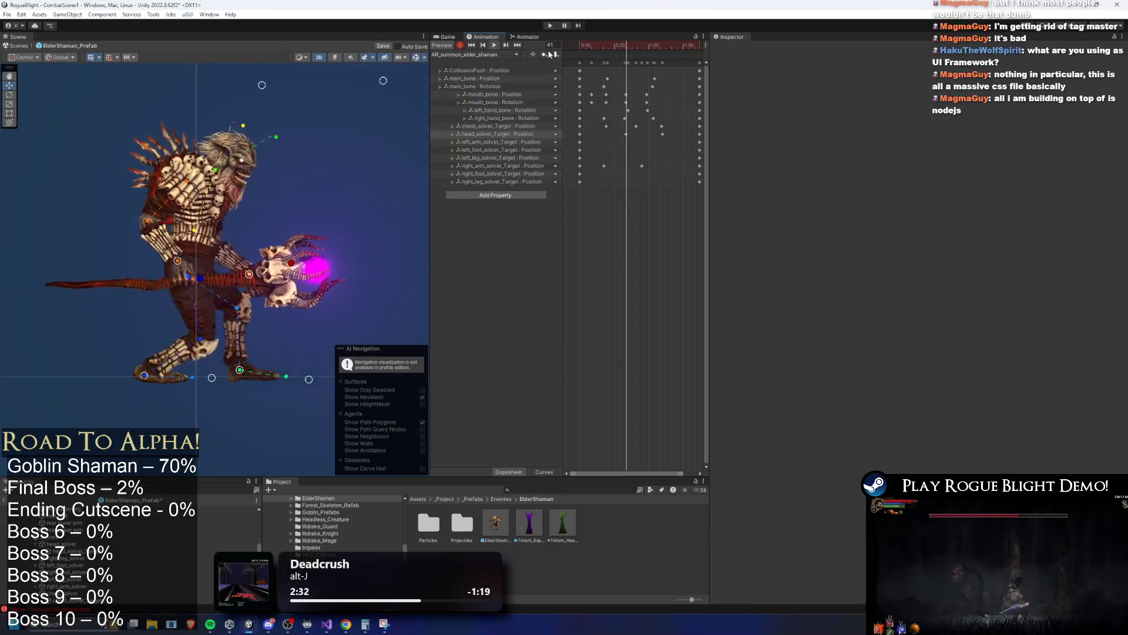
left_click(617, 46)
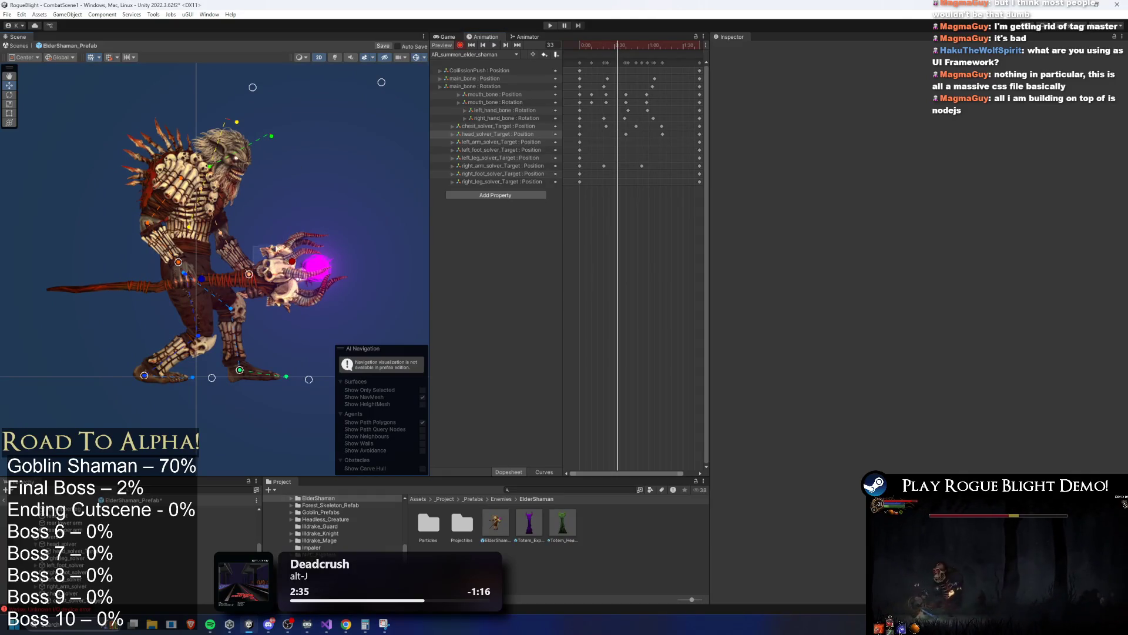
mouse_move(255, 280)
left_mouse_down()
mouse_move(275, 179)
mouse_move(271, 191)
left_mouse_up()
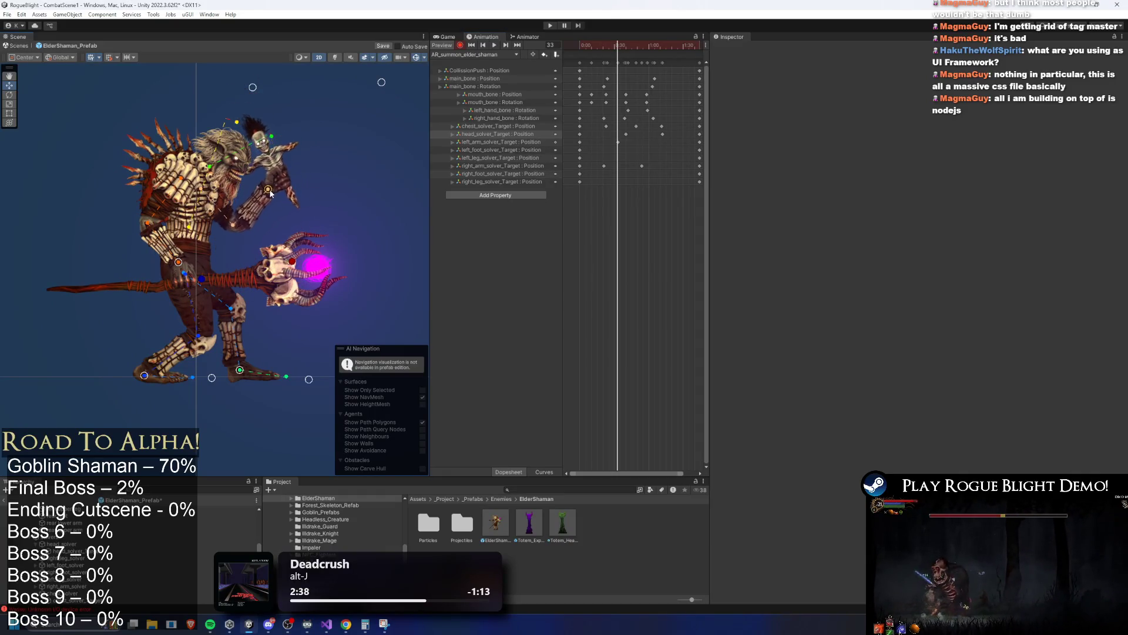
mouse_move(623, 46)
left_mouse_down()
mouse_move(576, 45)
mouse_move(654, 47)
left_mouse_up()
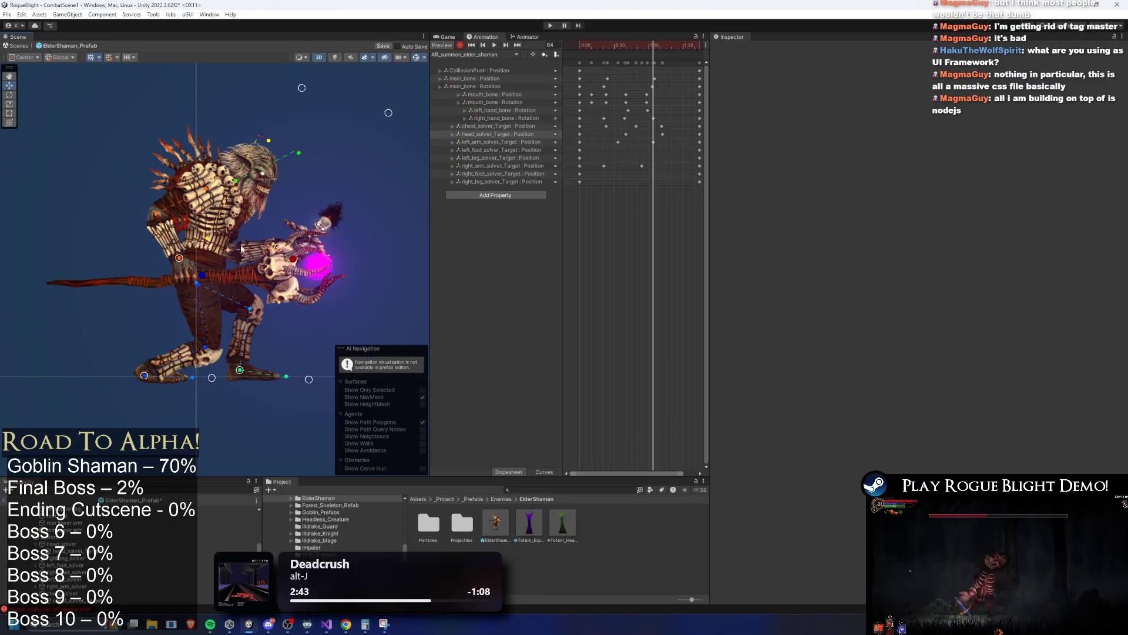
Recentre the shaman in the Scene view and check poses at frames 54, 66, 49 and 28.
left_click_drag(318, 221, 293, 230)
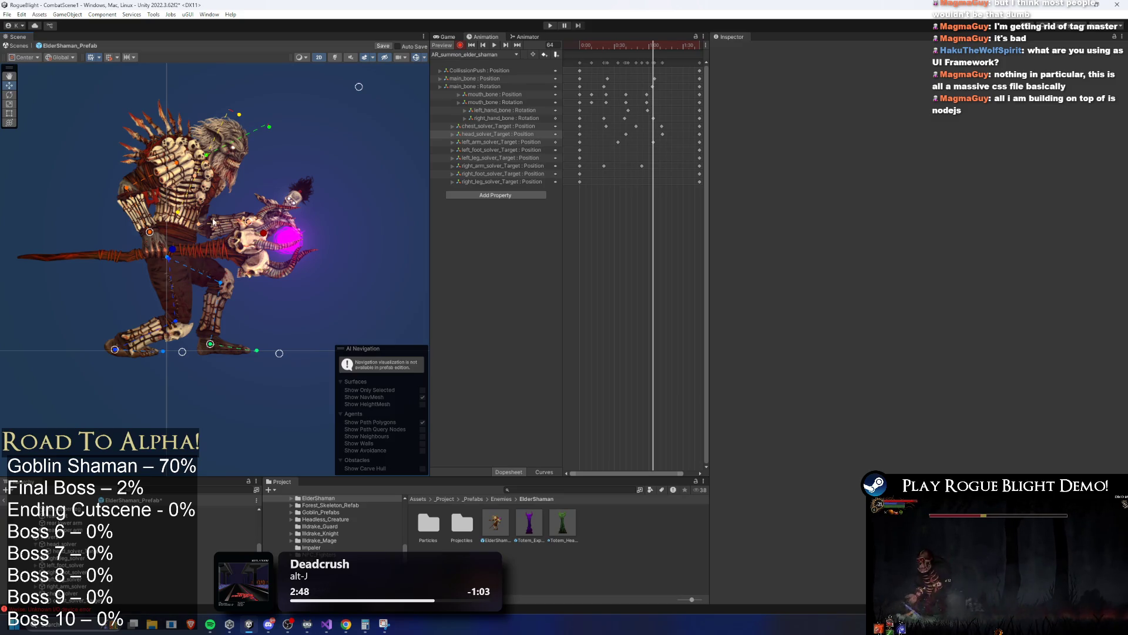
left_click_drag(213, 222, 235, 178)
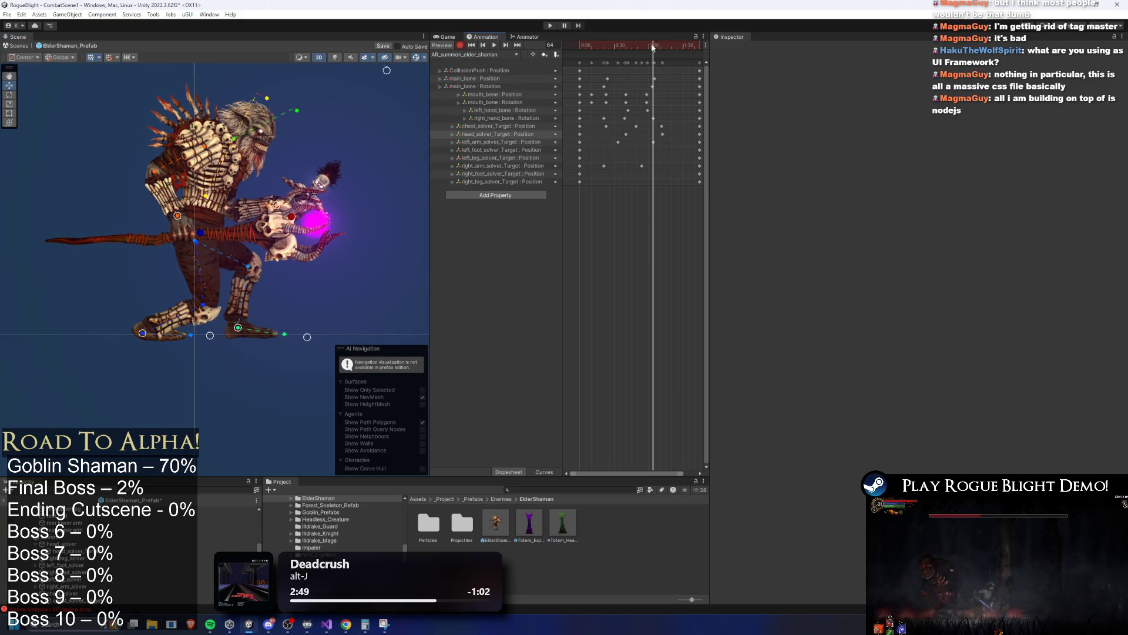
mouse_move(652, 47)
left_mouse_down()
mouse_move(612, 44)
mouse_move(649, 46)
left_mouse_up()
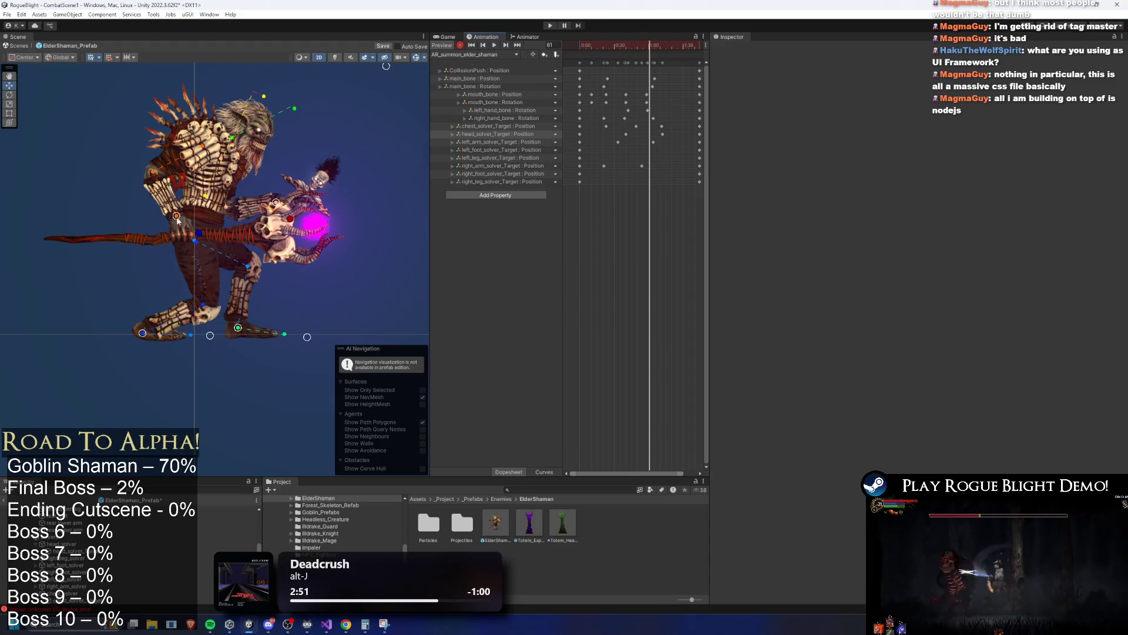
left_click(642, 47)
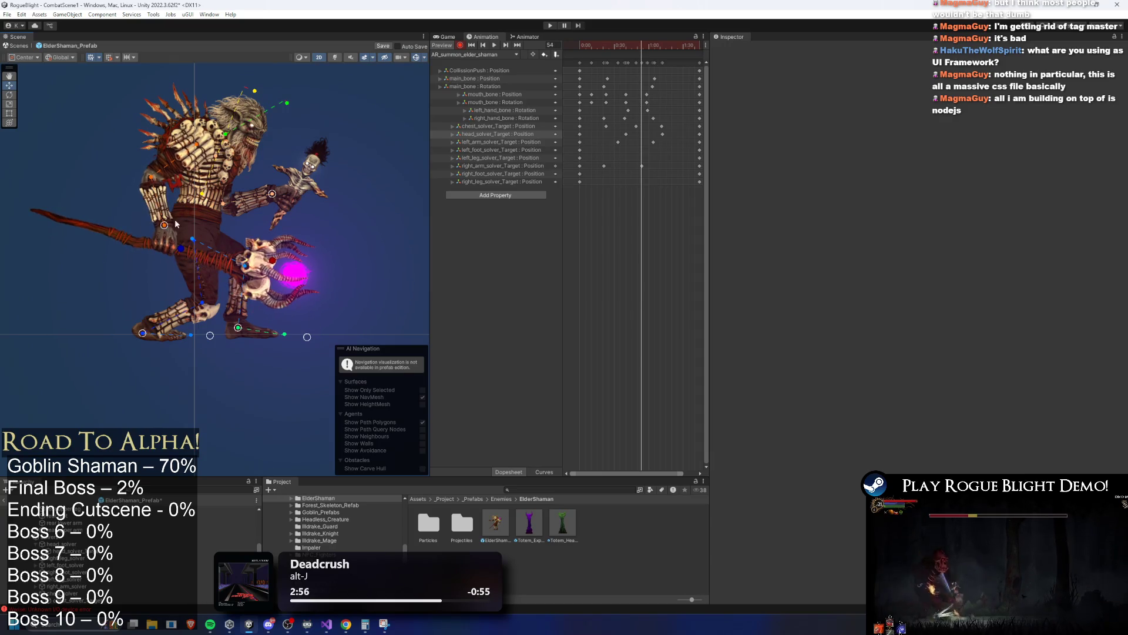
left_click(656, 47)
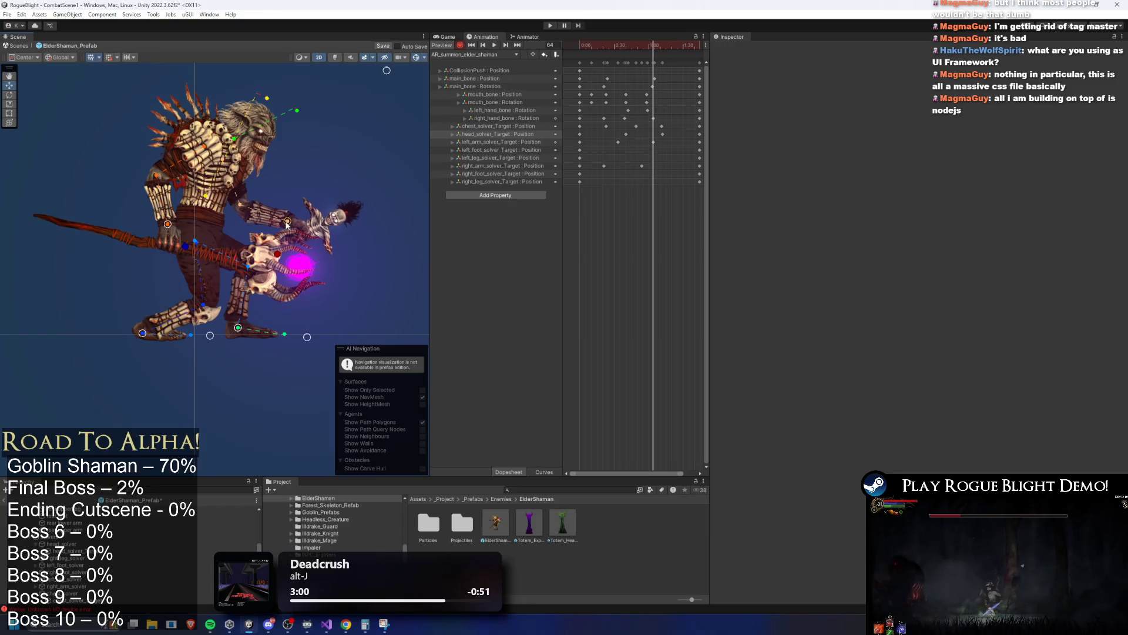
left_click(634, 52)
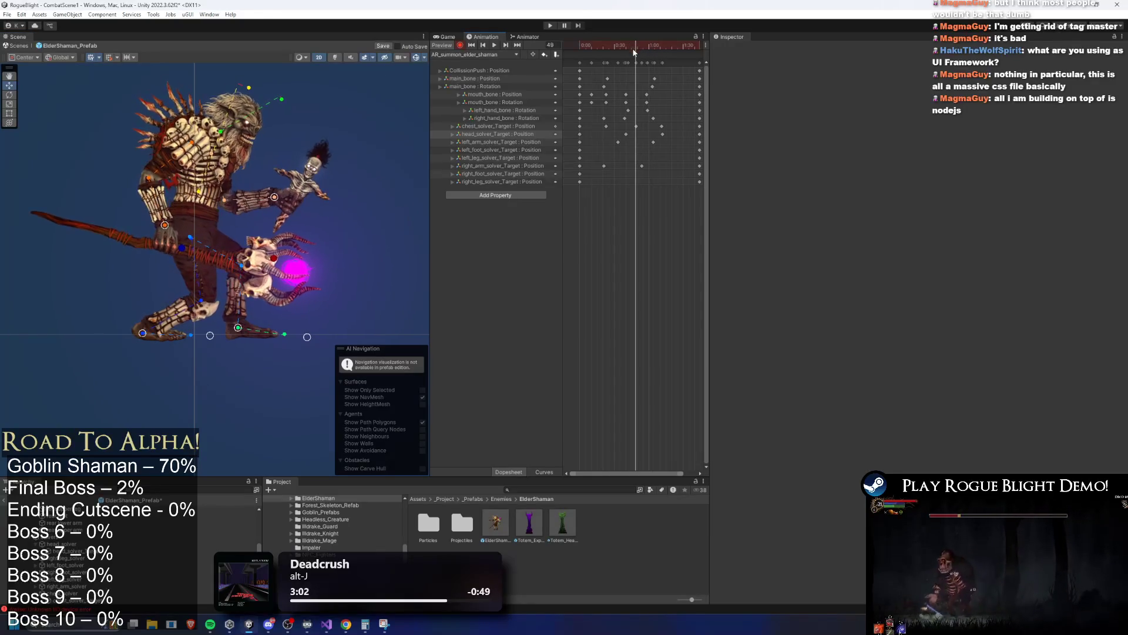
left_click(611, 46)
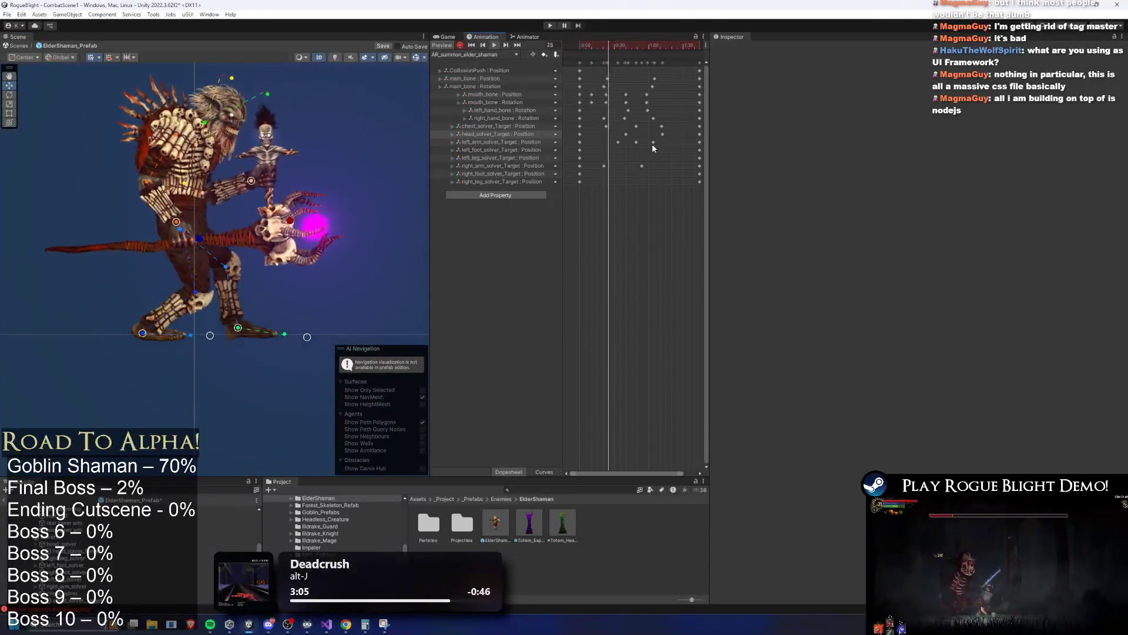
Shift one left_arm_solver_Target keyframe slightly later and review frames 40–50.
left_click_drag(624, 145, 599, 138)
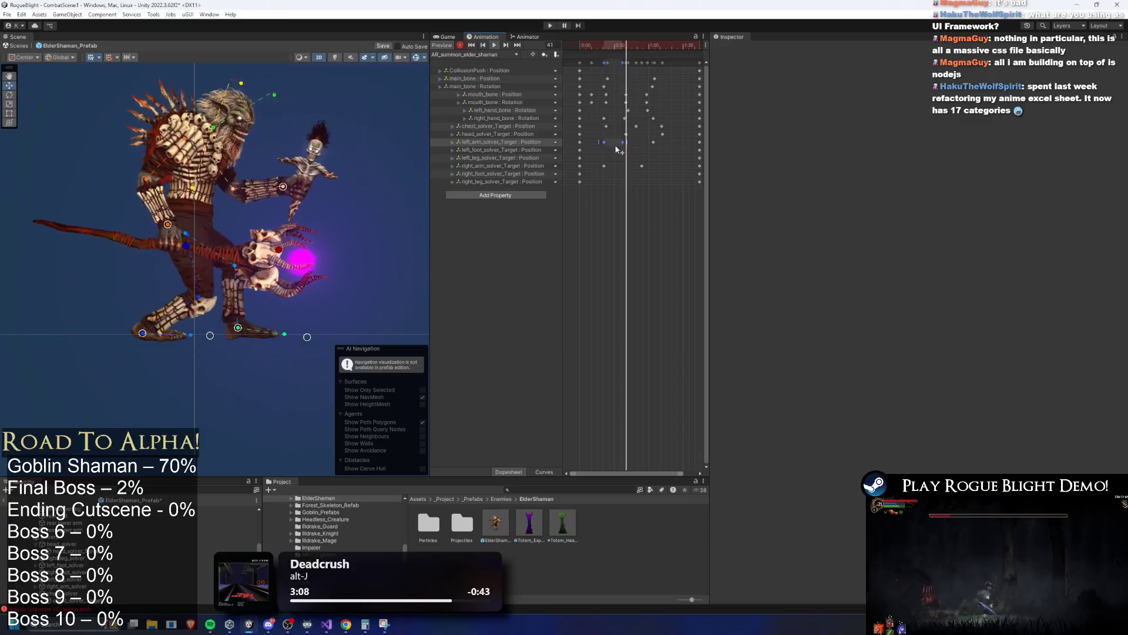
left_click(602, 146)
left_click(604, 145)
left_click_drag(597, 144, 603, 144)
left_click(345, 111)
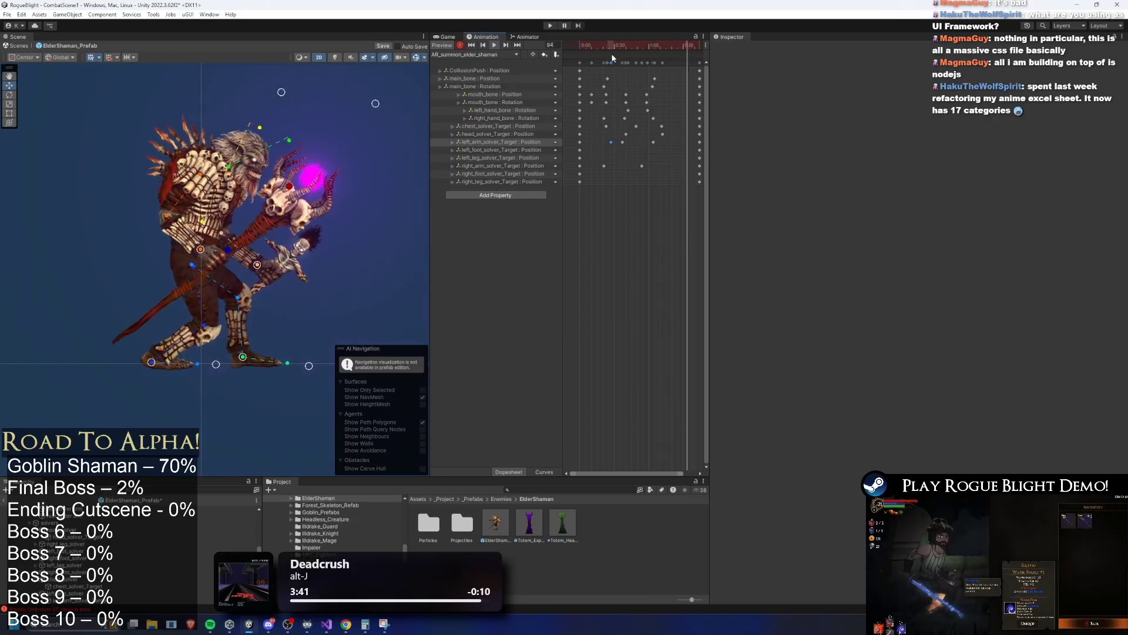
left_click_drag(608, 53, 630, 55)
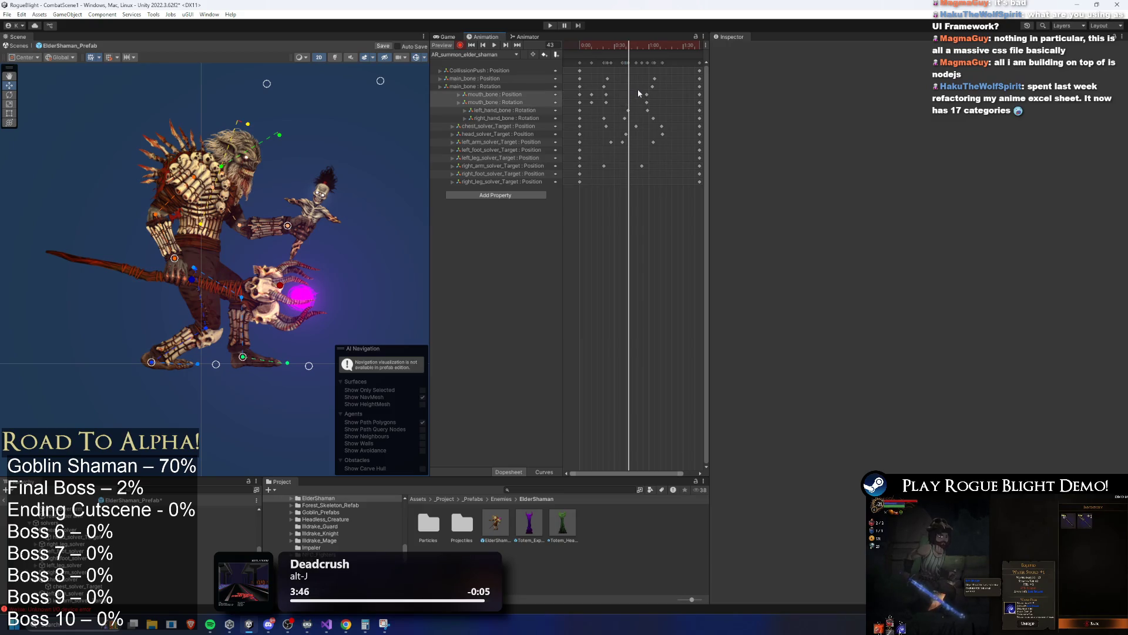
left_click(637, 44)
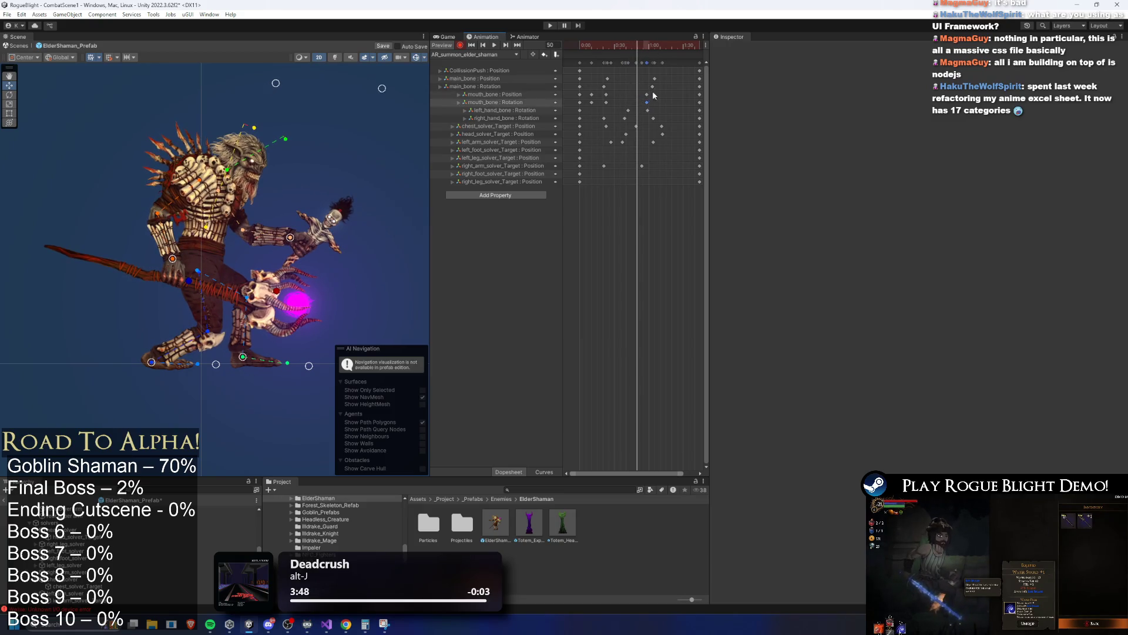
key("alt+comma")
scroll(237, 169, "up", 5)
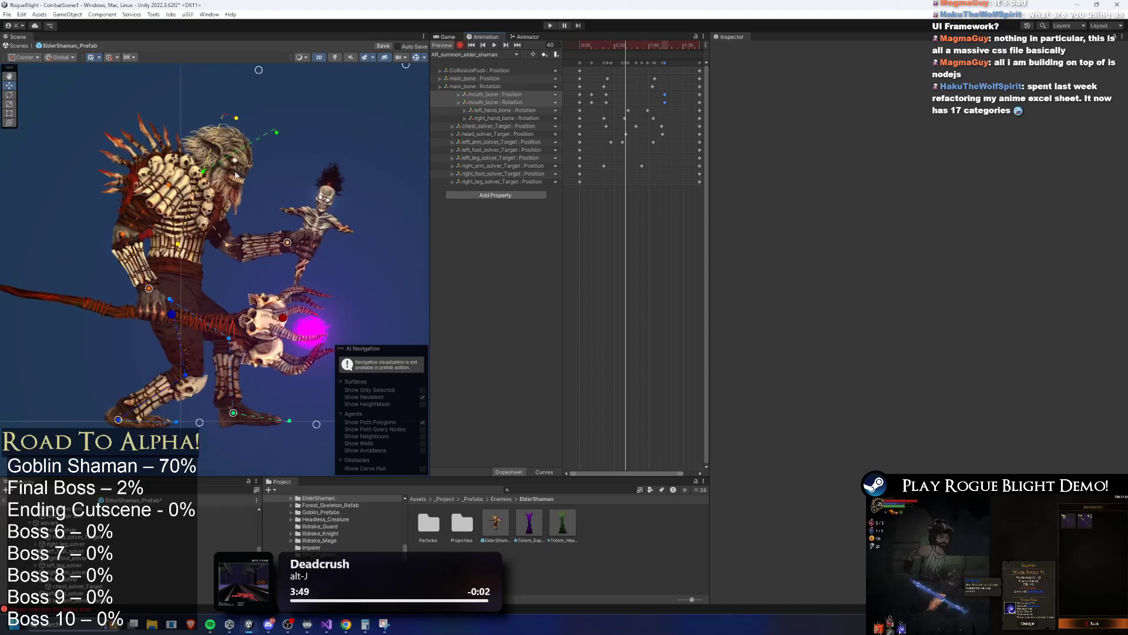
Rotate mouth_bone open at frame 52 (Rotation Z ≈102.96), shift its rotation key later, and play back.
scroll(237, 168, "up", 3)
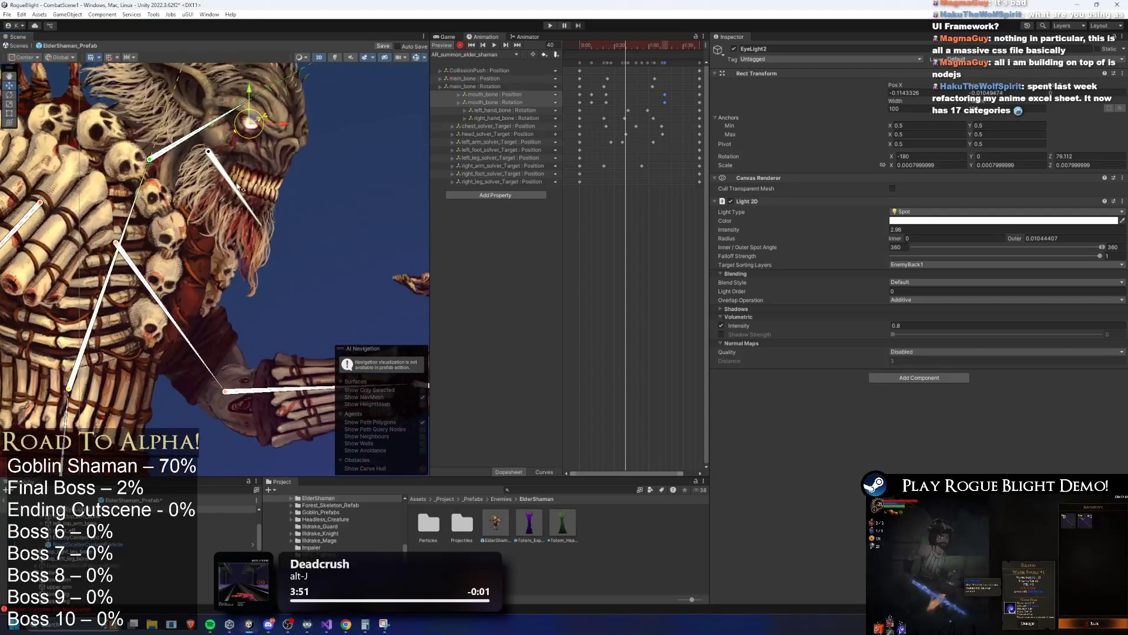
left_click(233, 184)
left_click_drag(209, 152, 213, 156)
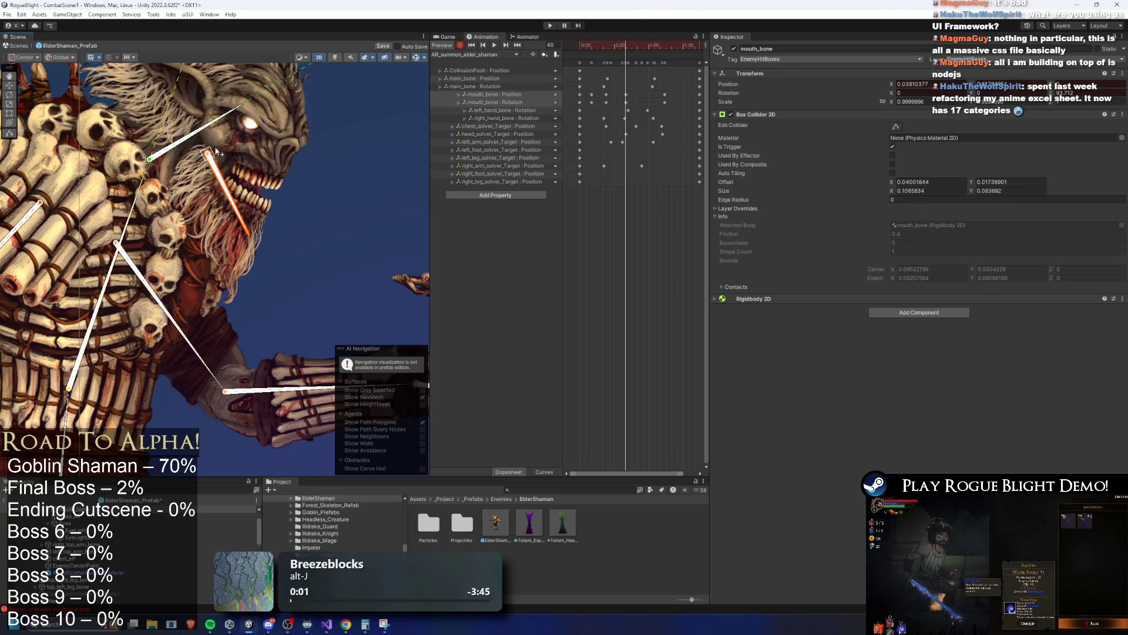
left_click_drag(623, 47, 639, 41)
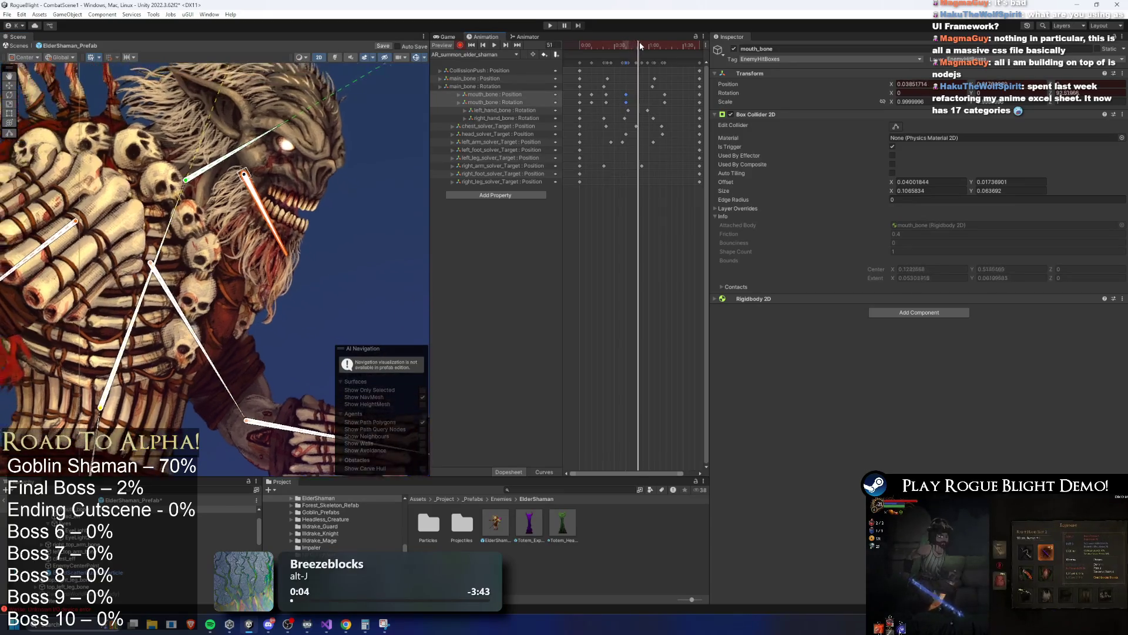
left_click_drag(280, 237, 277, 247)
left_click_drag(652, 98, 657, 98)
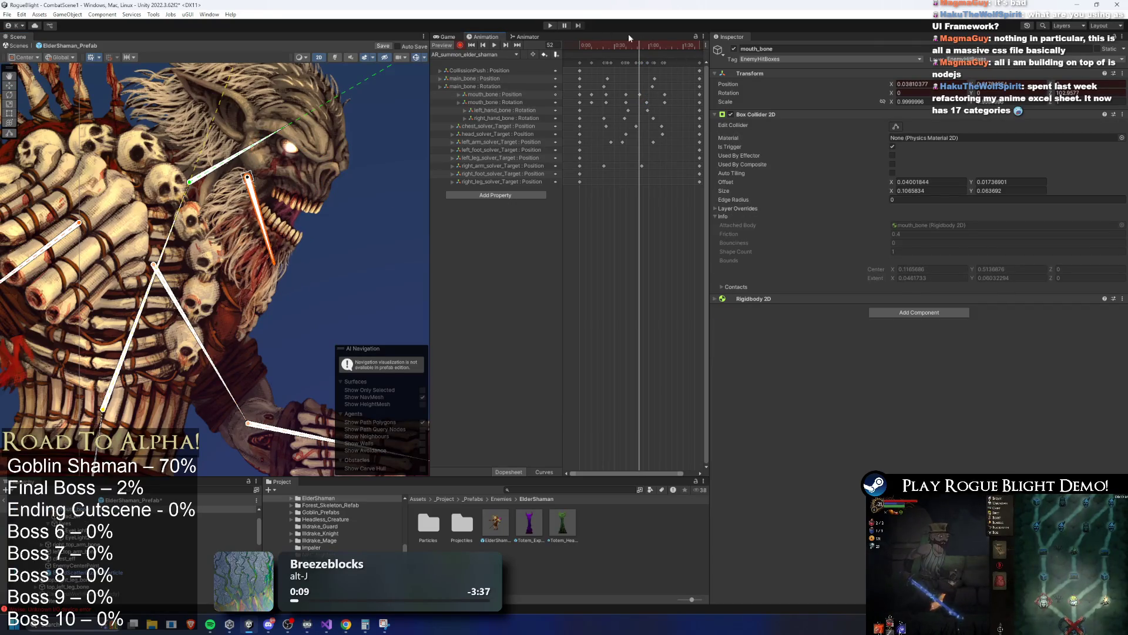
key("space")
scroll(330, 228, "down", 10)
scroll(175, 193, "down", 3)
scroll(265, 194, "down", 2)
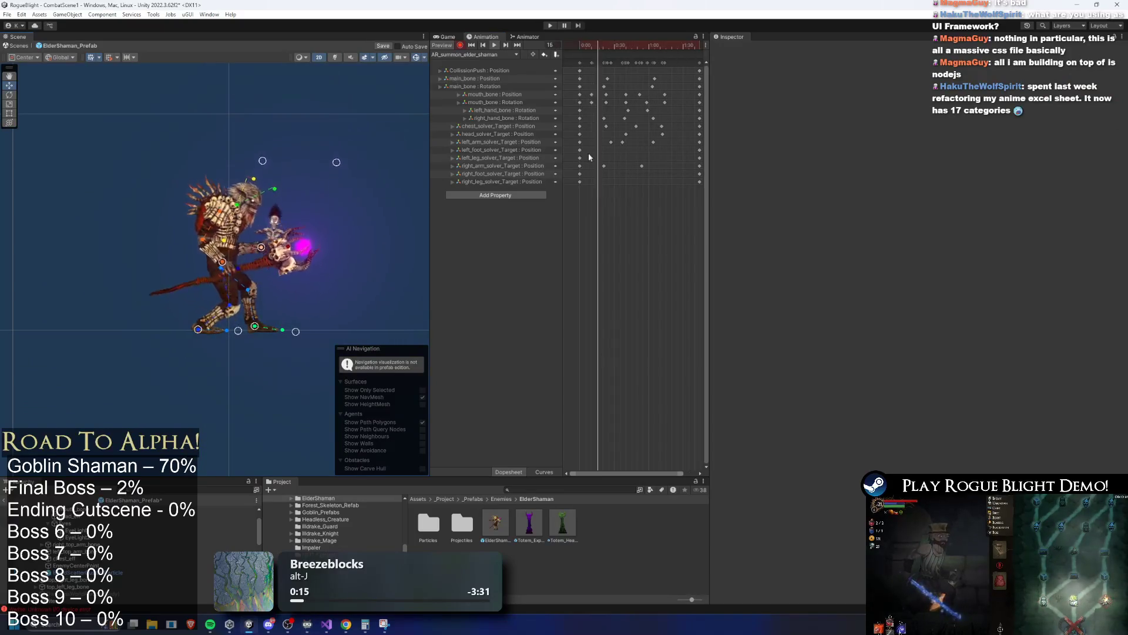
Inspect LR_summon_elder_shaman's animation events, then return to AR_summon_elder_shaman.
left_click(496, 55)
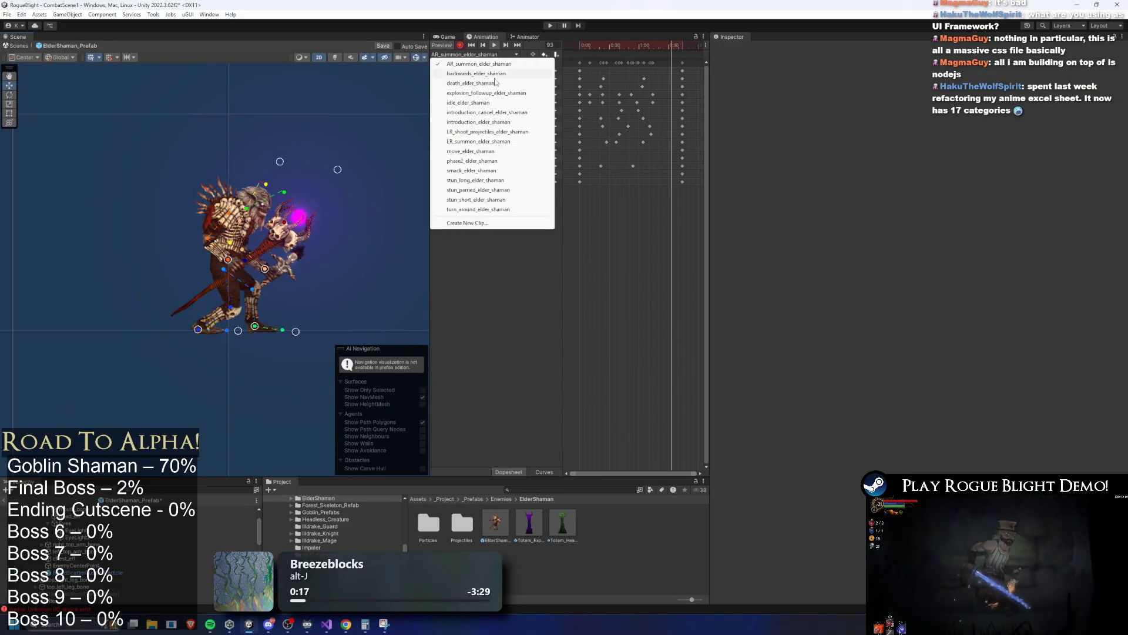
left_click(486, 132)
left_click(496, 54)
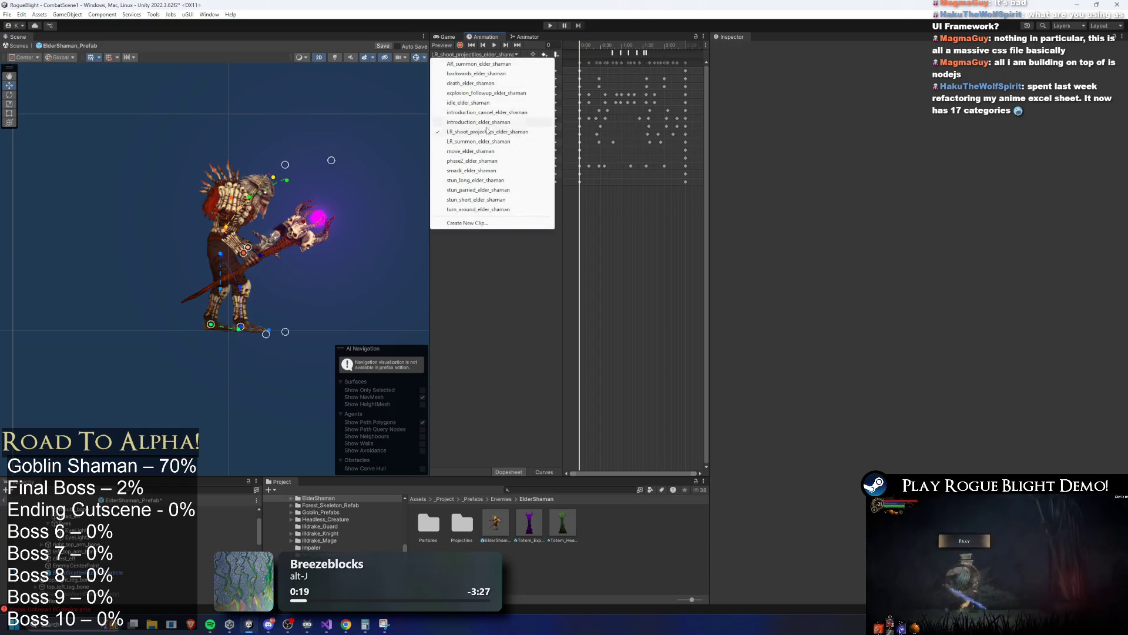
left_click(486, 141)
left_click(629, 53)
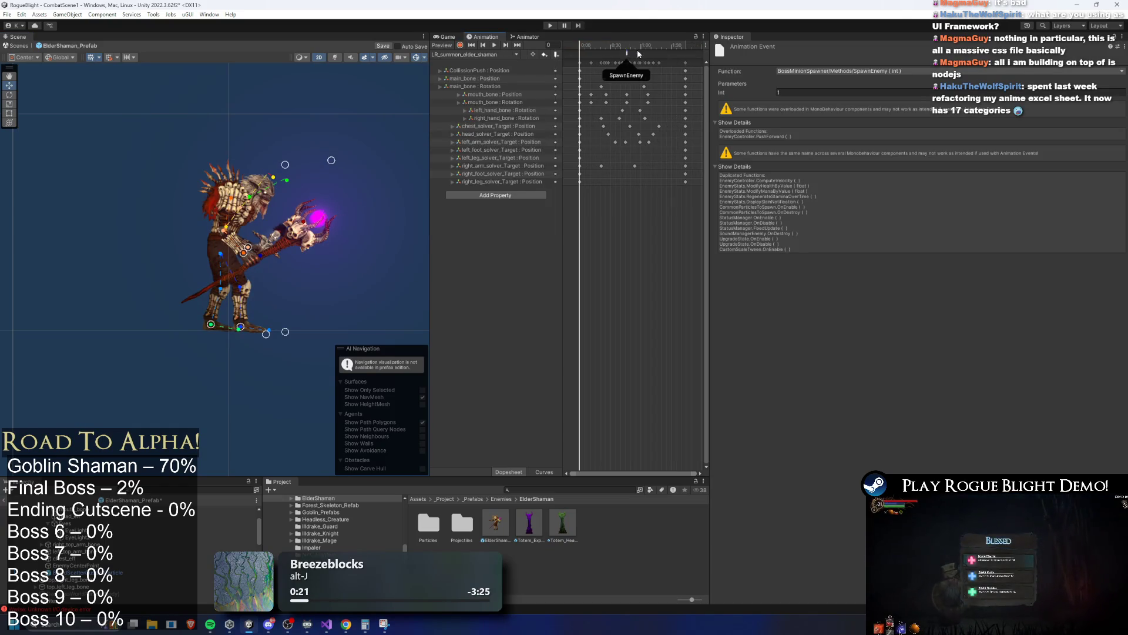
left_click(472, 55)
left_click(492, 64)
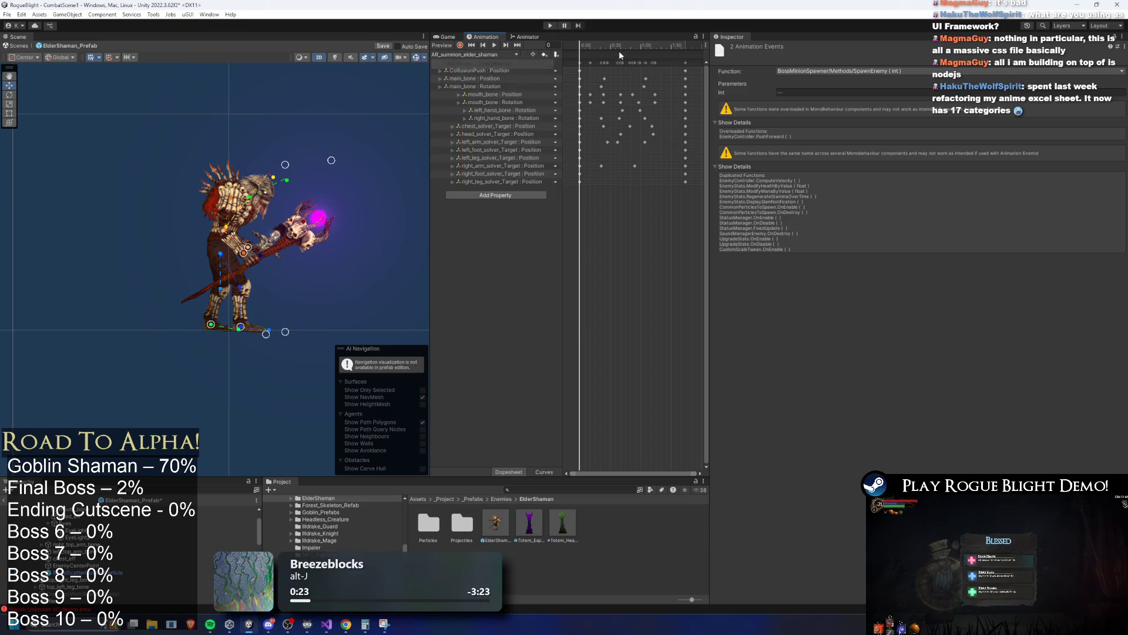
Confirm the SpawnEnemy event near frame 50 uses Int 3, then save the ElderShaman prefab.
left_click(628, 46)
left_click(631, 47)
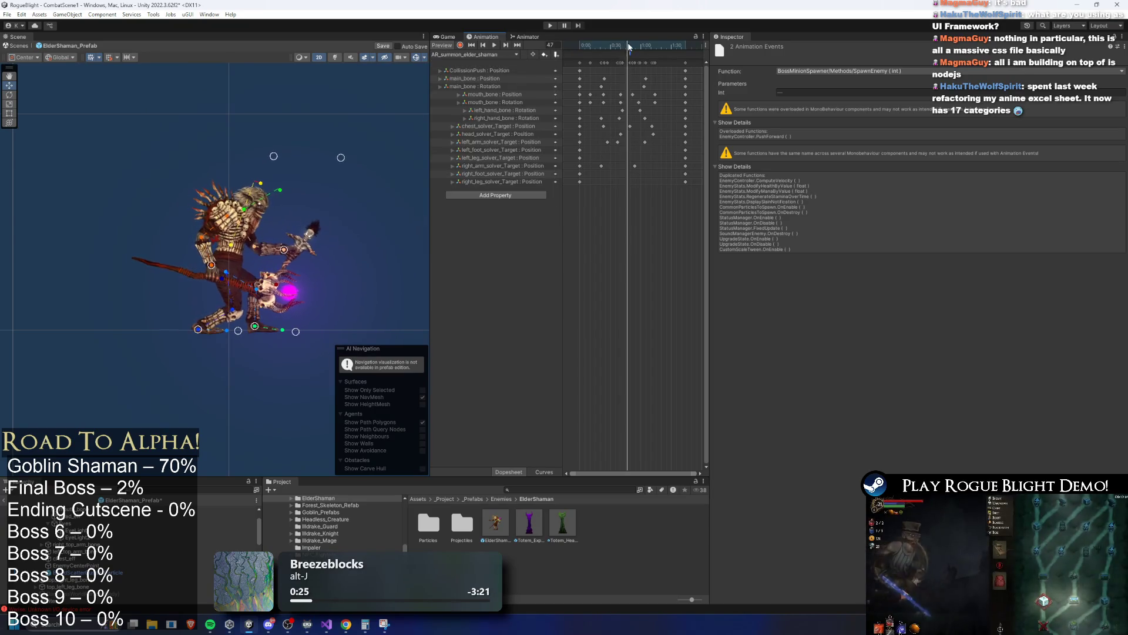
left_click(631, 54)
left_click(630, 48)
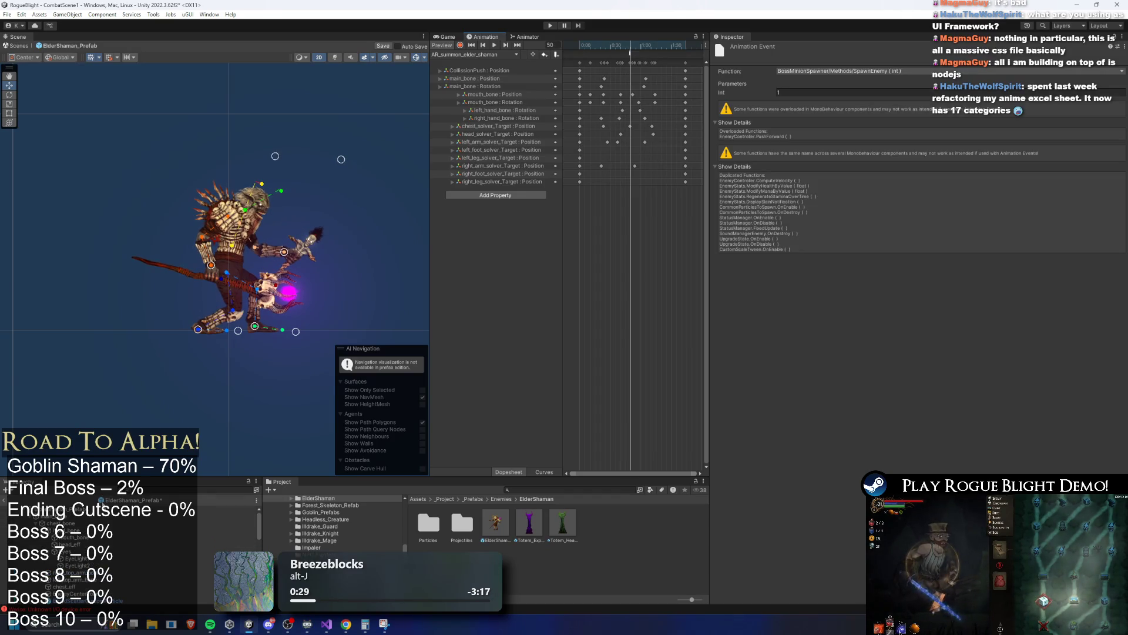
left_click(106, 509)
scroll(830, 354, "down", 3)
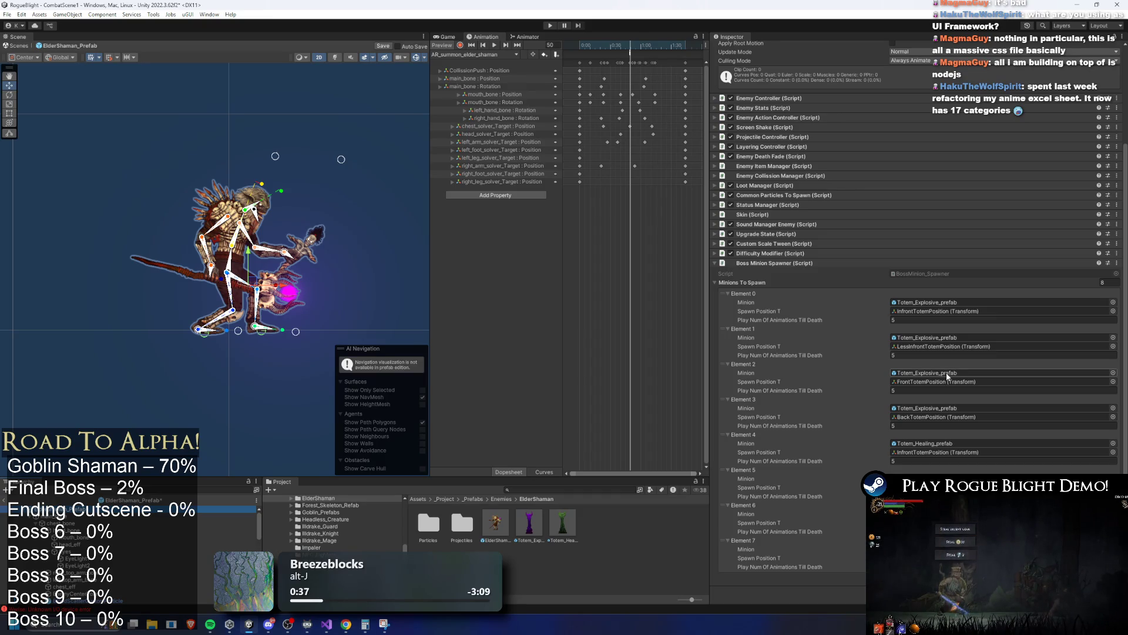
left_click(630, 54)
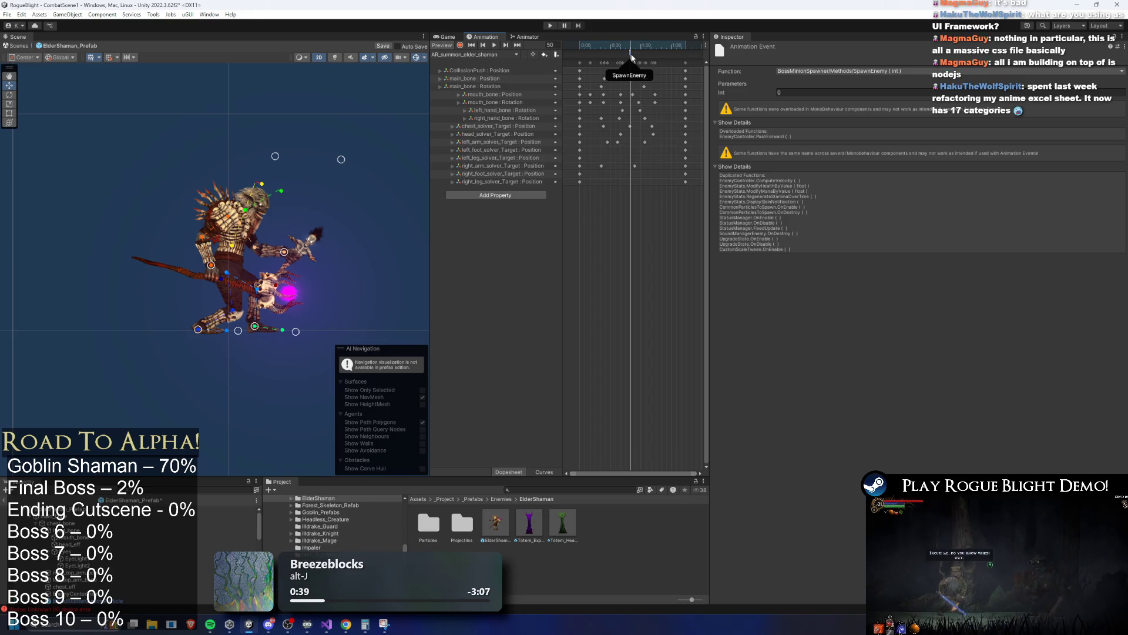
key("Escape")
type("3")
key("ctrl+s")
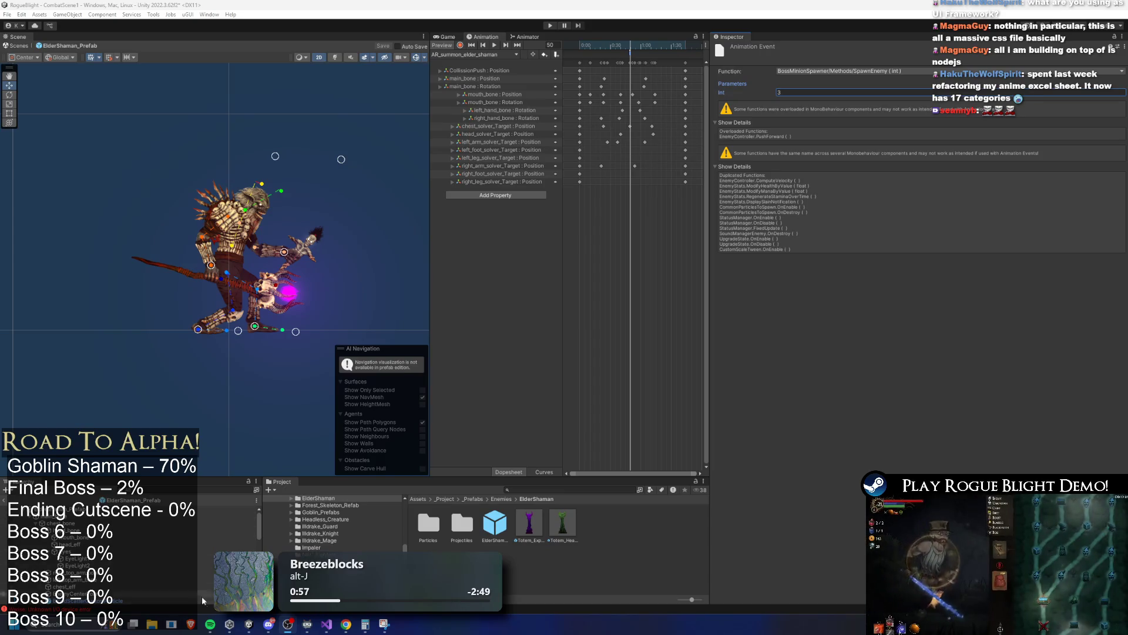
mouse_move(210, 624)
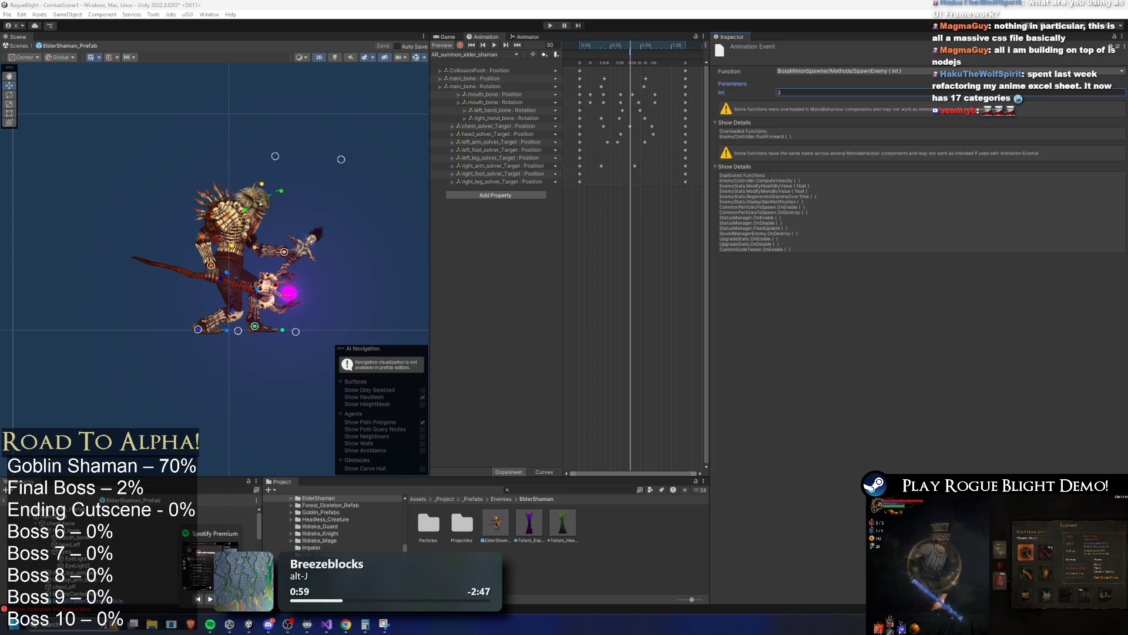
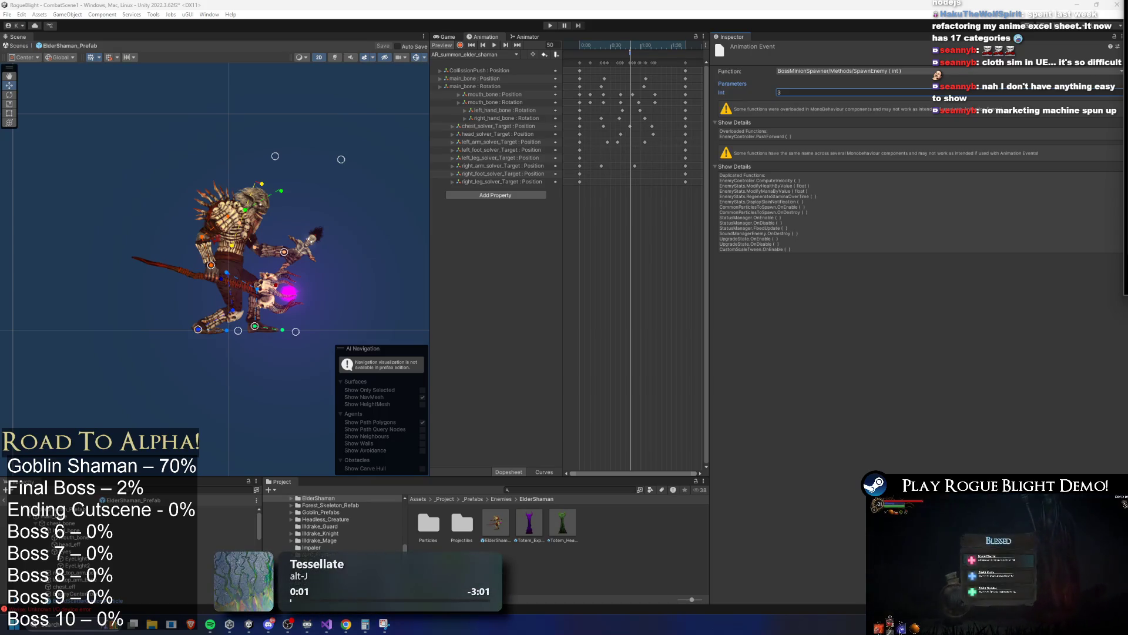
Scrub and preview the shaman's summon animation around frame 51, where SpawnEnemy fires.
key("XF86AudioNext")
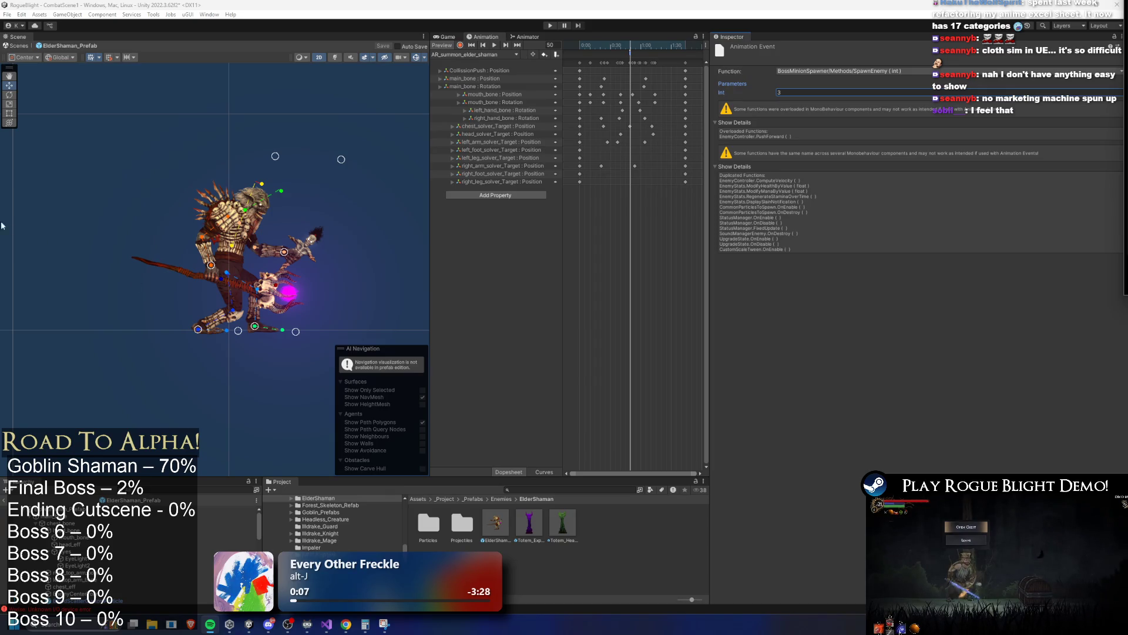
scroll(285, 202, "up", 5)
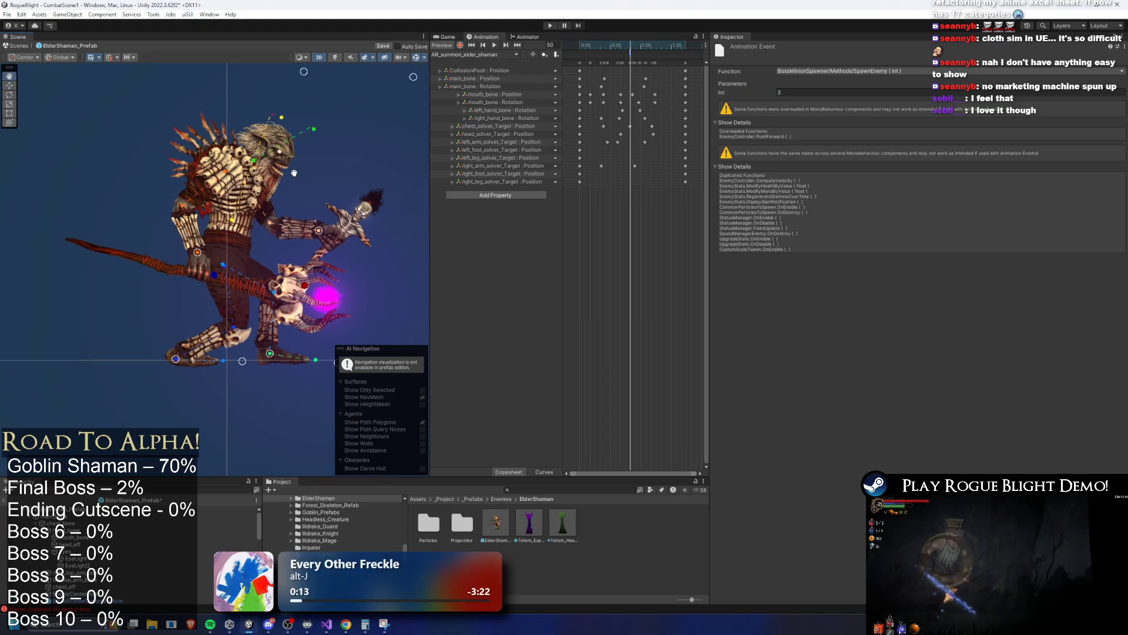
left_click(634, 46)
mouse_move(634, 46)
left_mouse_down()
mouse_move(646, 46)
mouse_move(616, 39)
mouse_move(633, 43)
left_mouse_up()
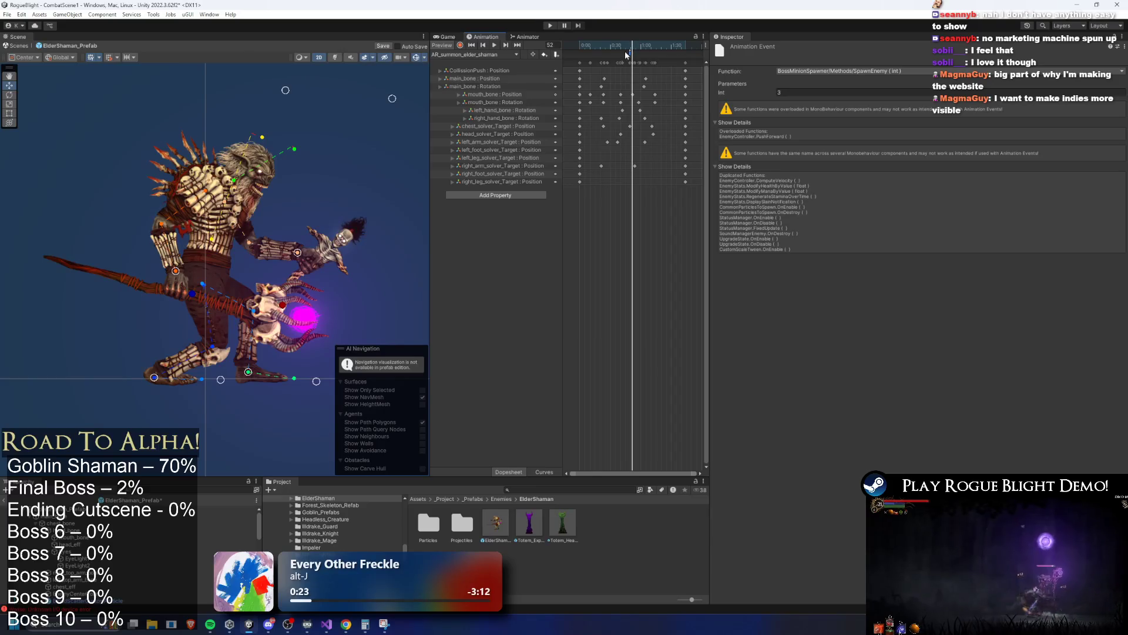
key("space")
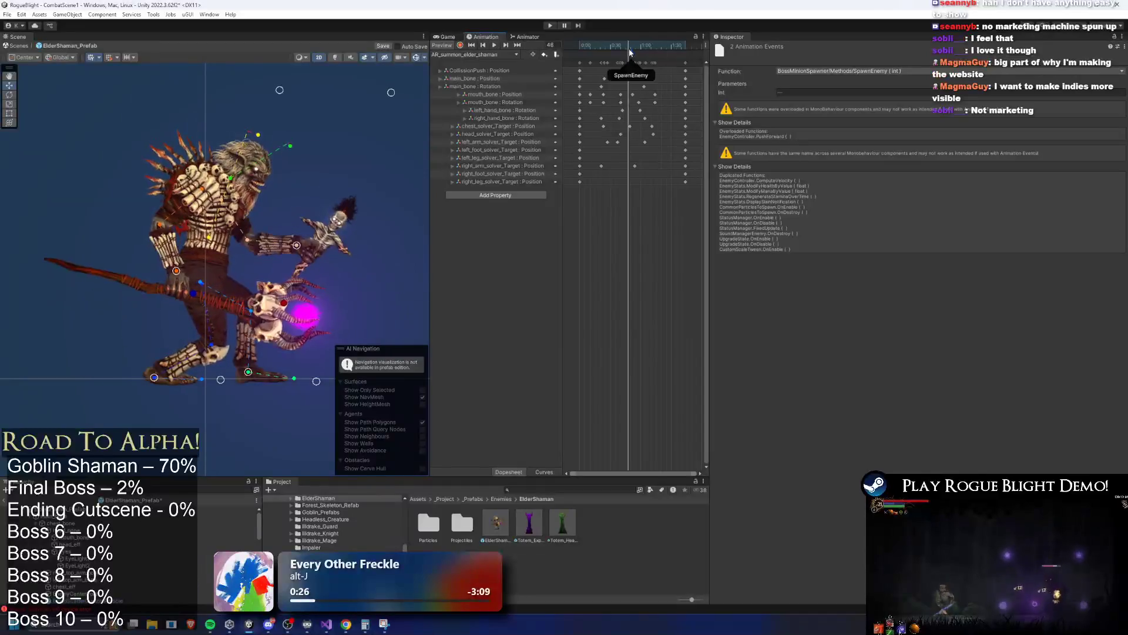
left_click(630, 48)
scroll(625, 110, "up", 2)
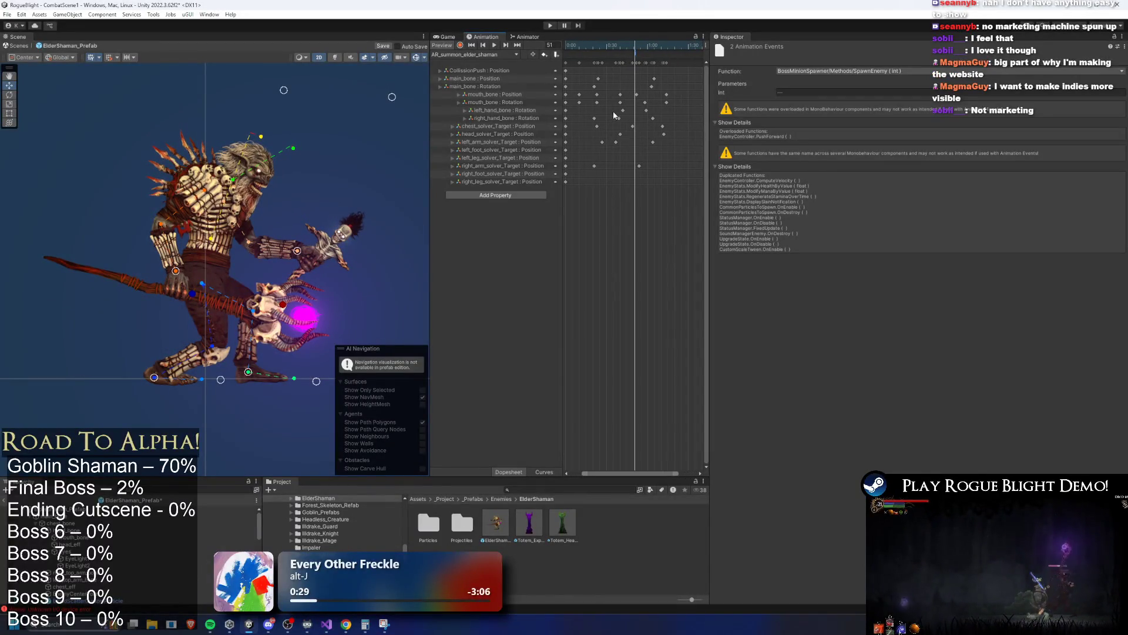
left_click(633, 49)
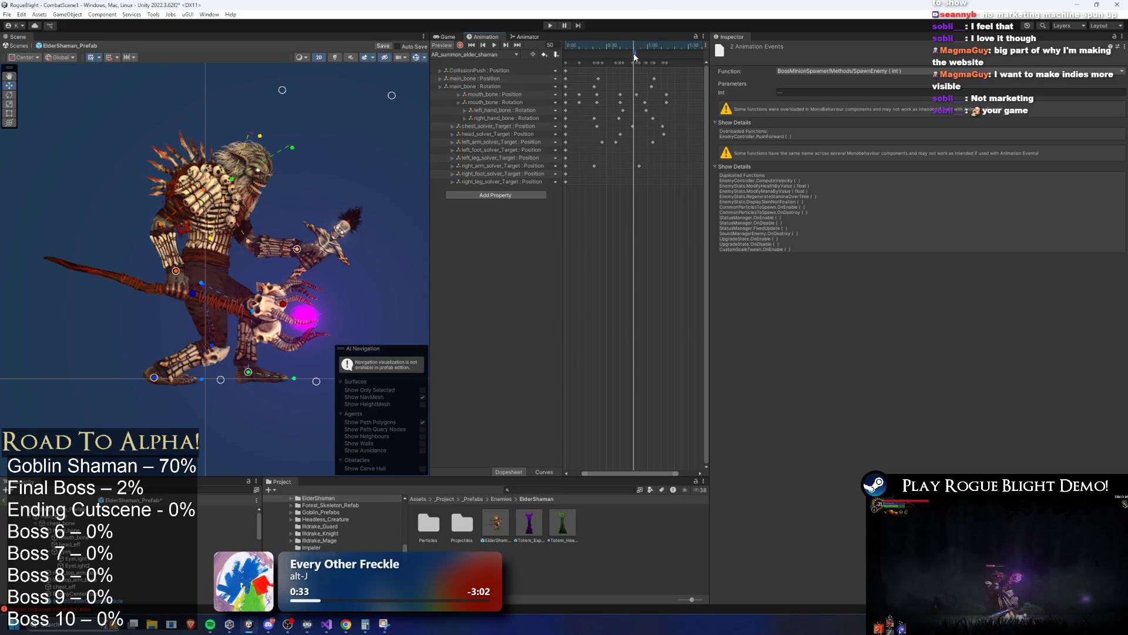
left_click(635, 47)
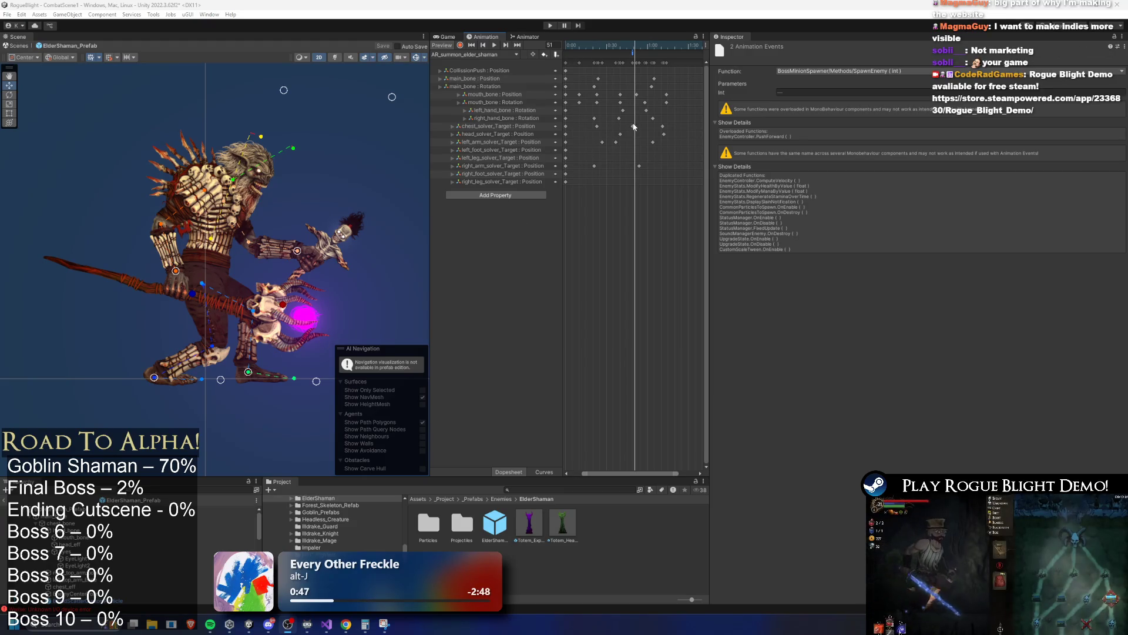
left_click_drag(631, 53, 634, 52)
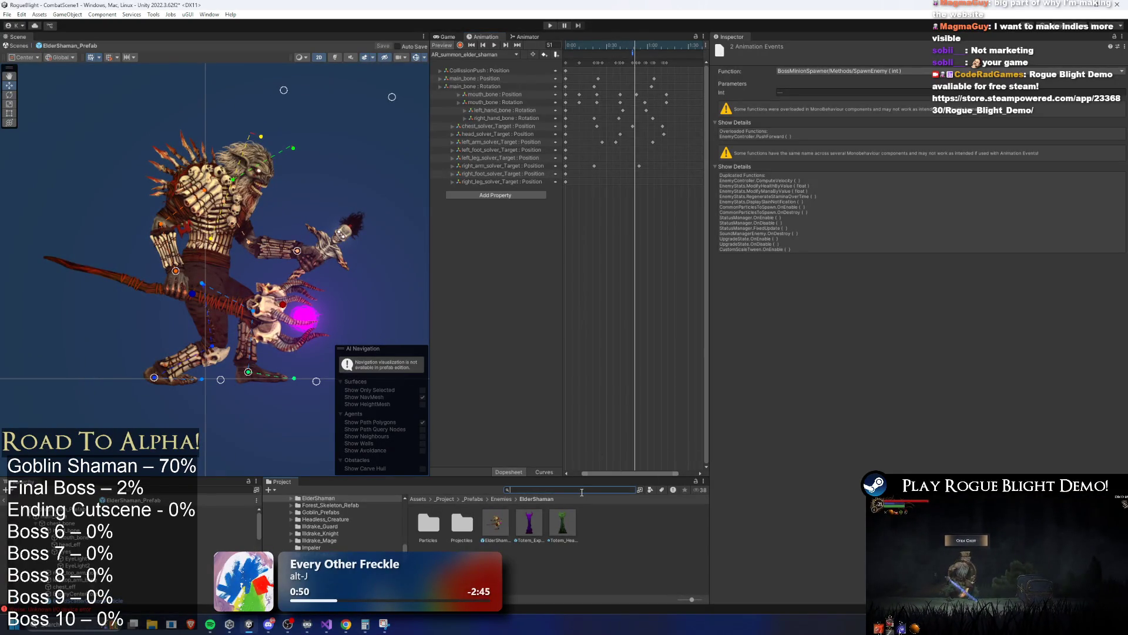
Place an Undead_Jester_Prefab beside the shaman and inspect its Sprite, main_bone and fart particle.
type("jester")
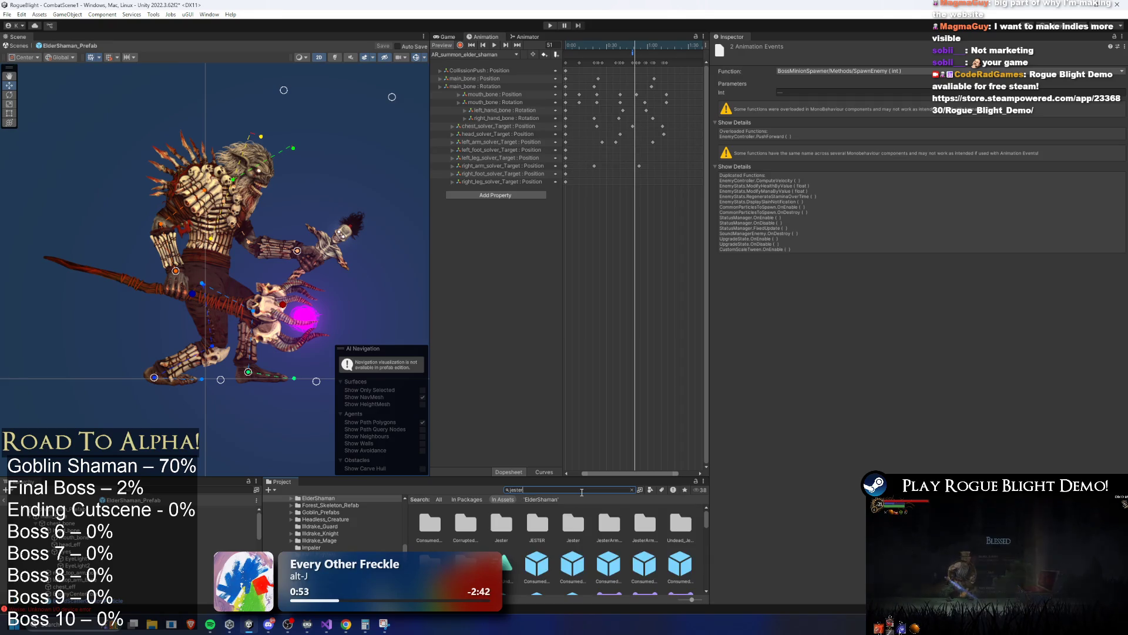
type("efab")
mouse_move(428, 523)
left_mouse_down()
mouse_move(152, 352)
mouse_move(124, 359)
mouse_move(222, 342)
left_mouse_up()
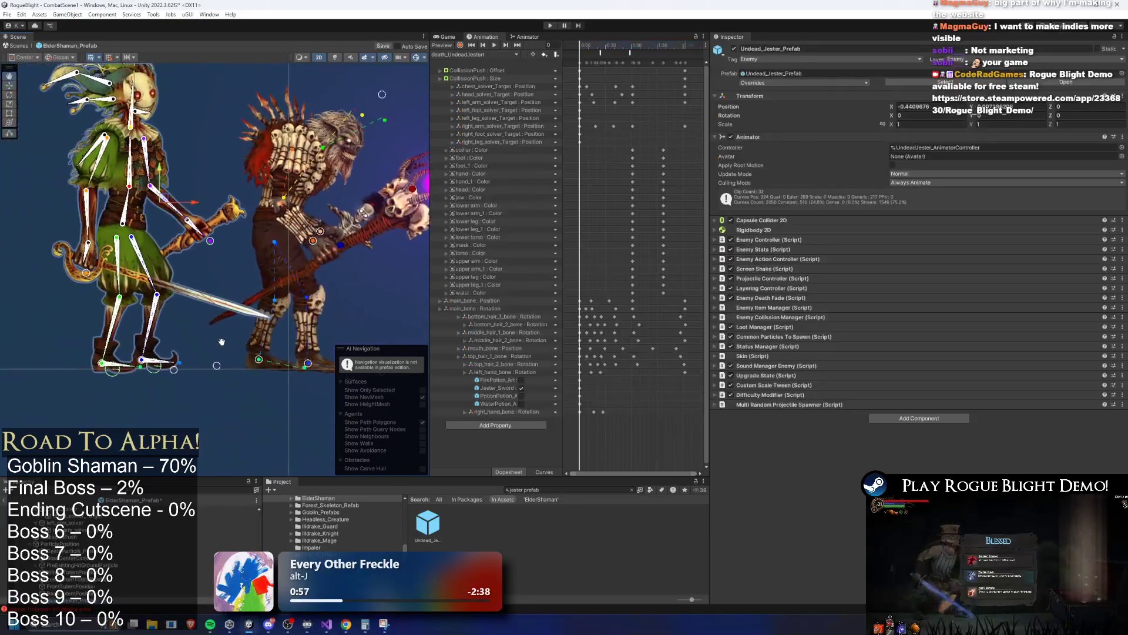
scroll(221, 342, "down", 2)
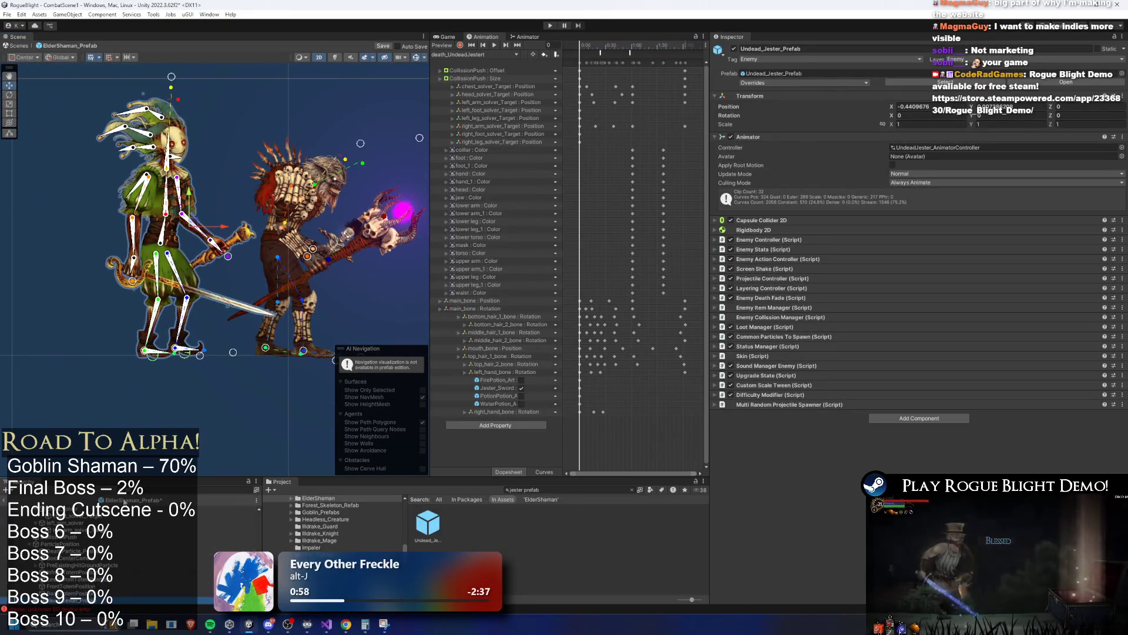
scroll(119, 555, "down", 2)
left_click(106, 572)
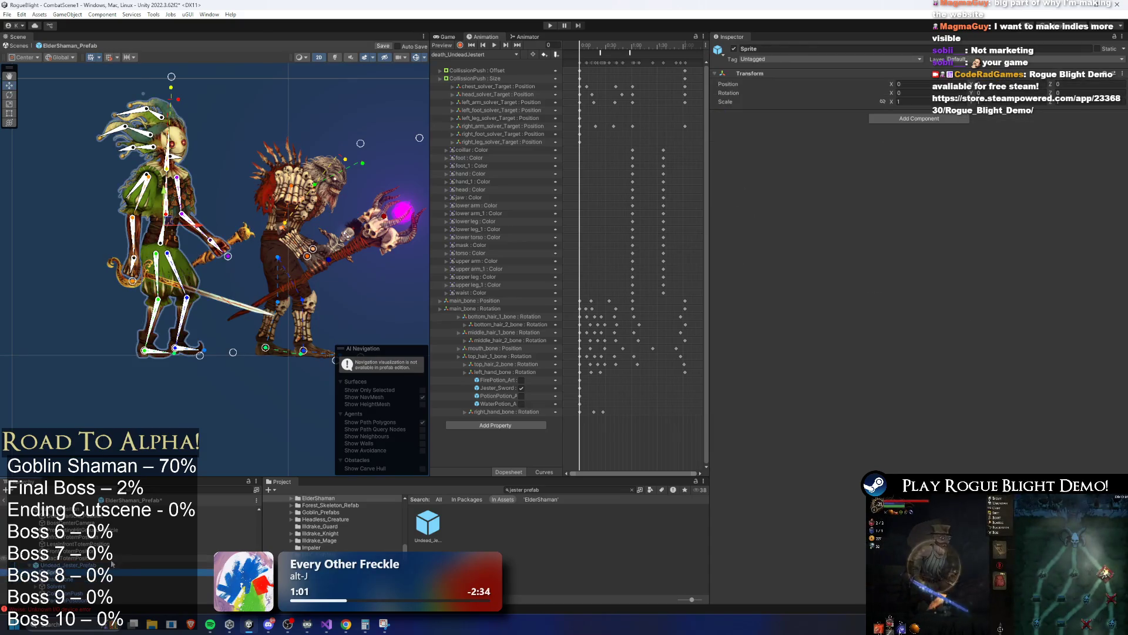
key("Down")
scroll(130, 541, "down", 1)
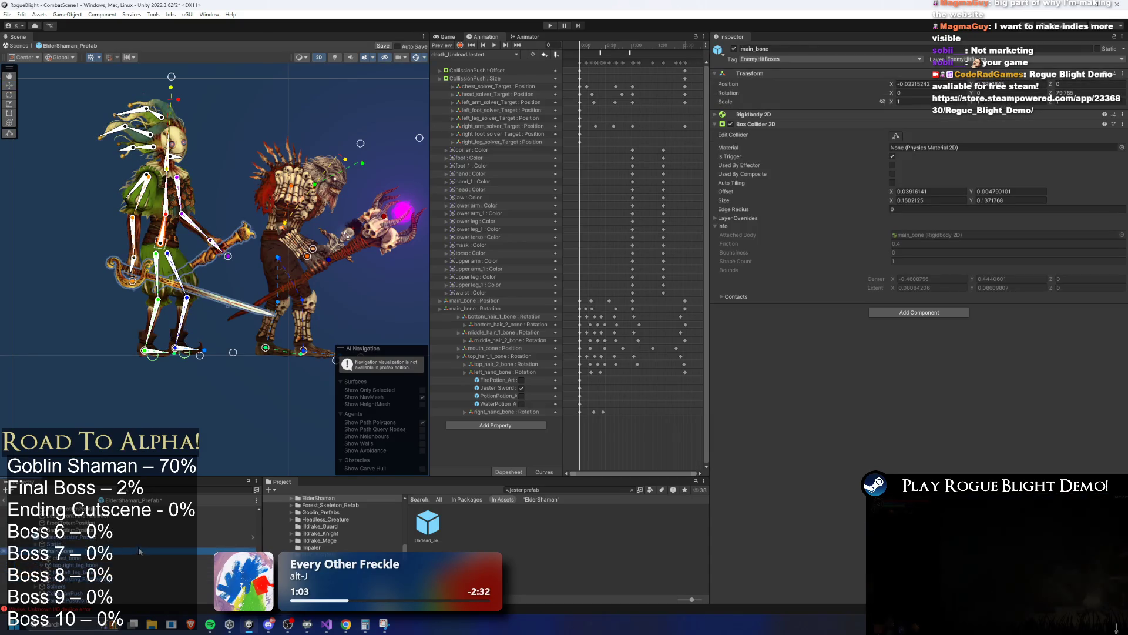
key("Down")
key("Down")
key("Down")
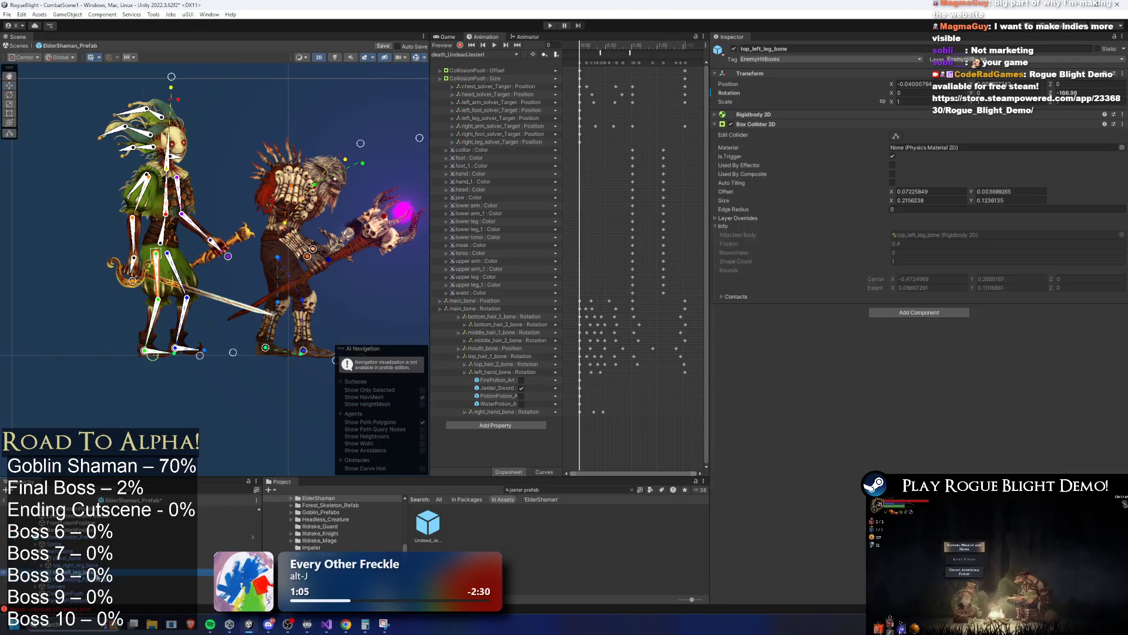
scroll(108, 288, "up", 10)
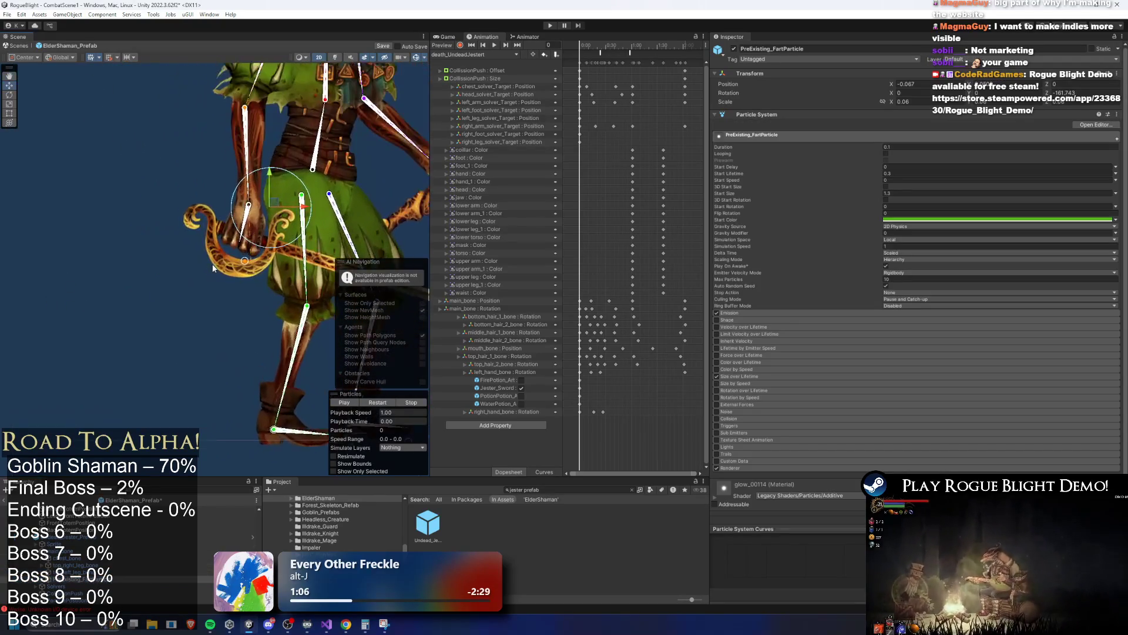
scroll(185, 281, "right", 3)
left_click(398, 404)
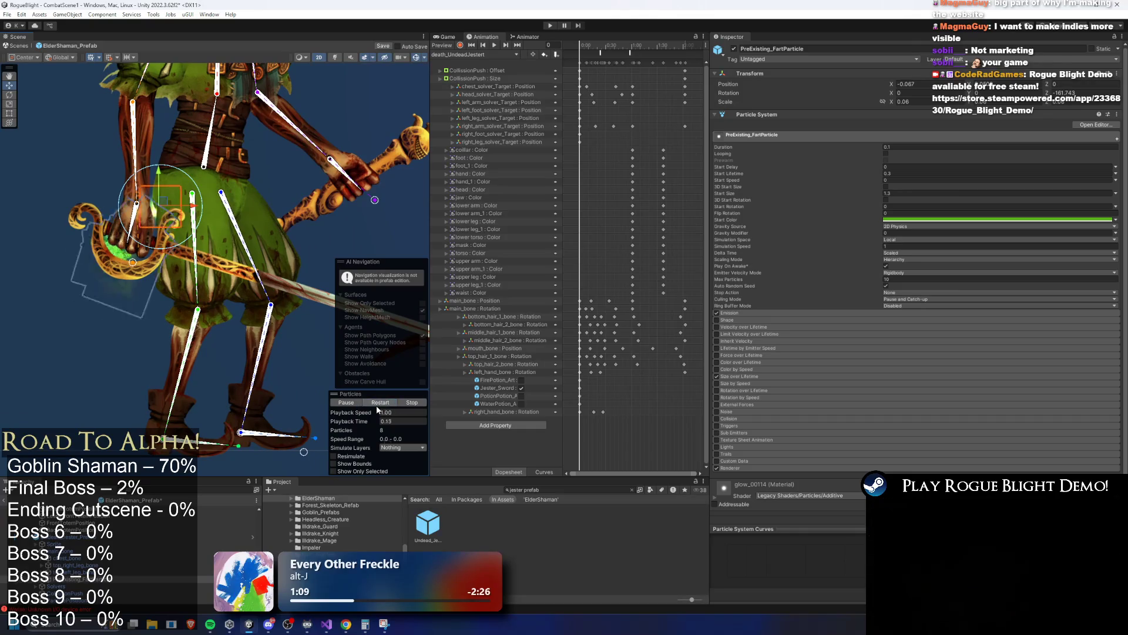
scroll(179, 241, "down", 2)
scroll(132, 414, "down", 2)
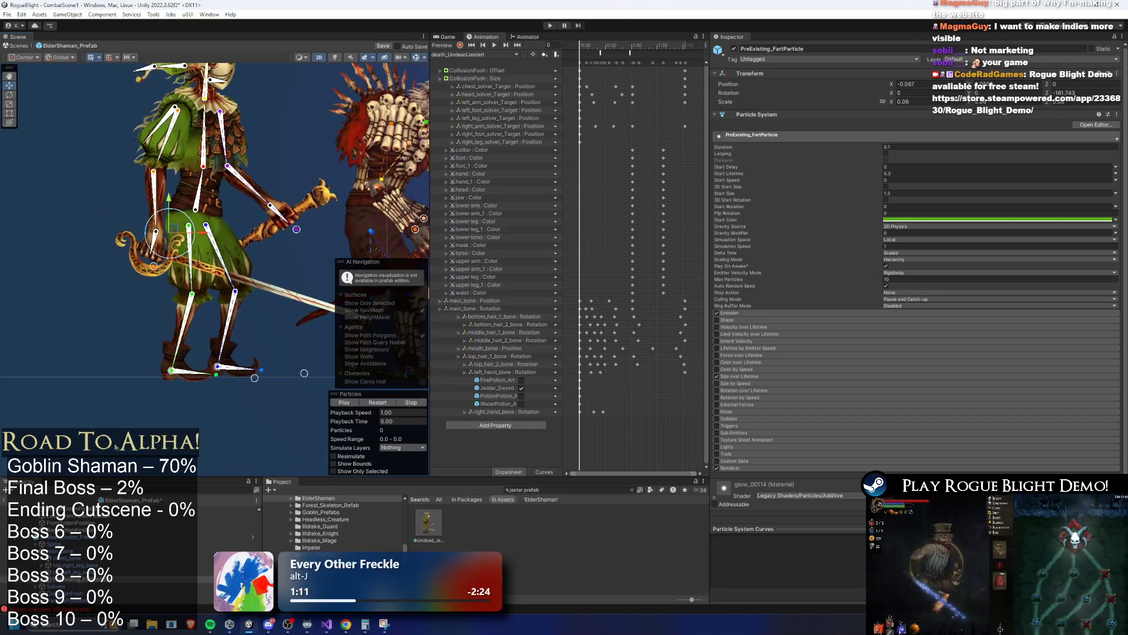
Browse the jester's chest and left-hand bones down to Jester_Sword, Sword_Weapon and XWeaponTrail.
left_click(68, 580)
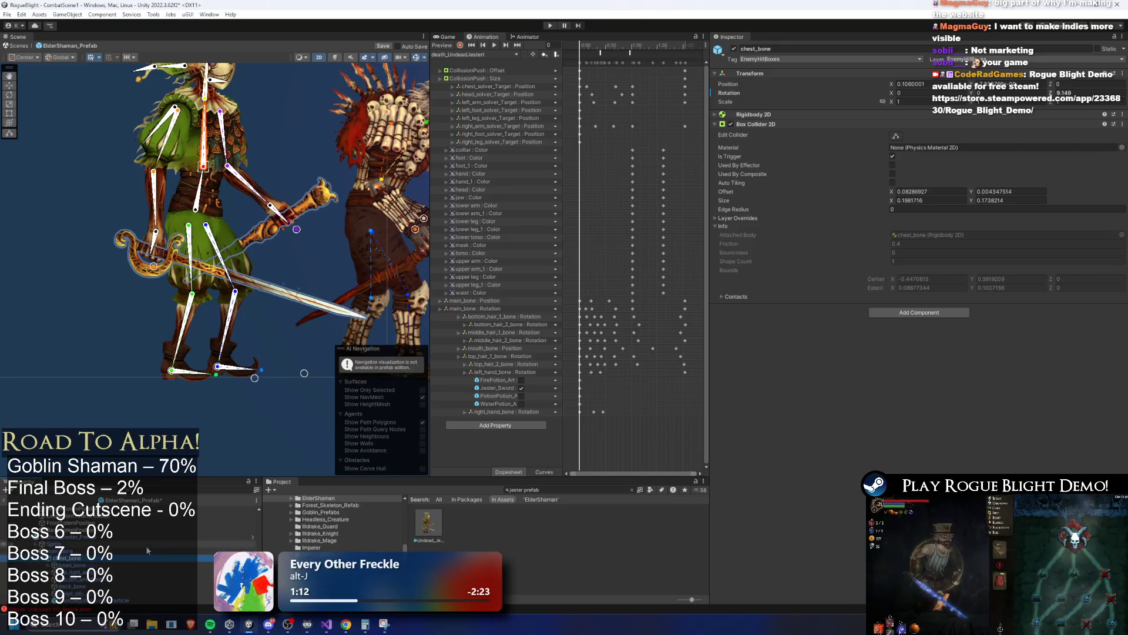
left_click(156, 238)
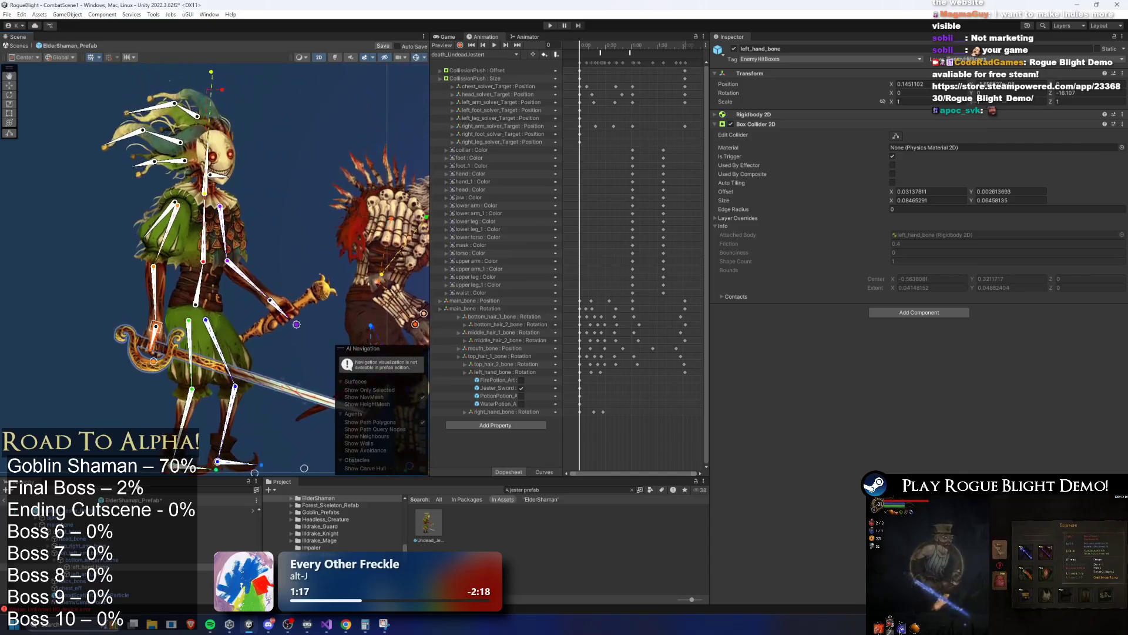
left_click(116, 568)
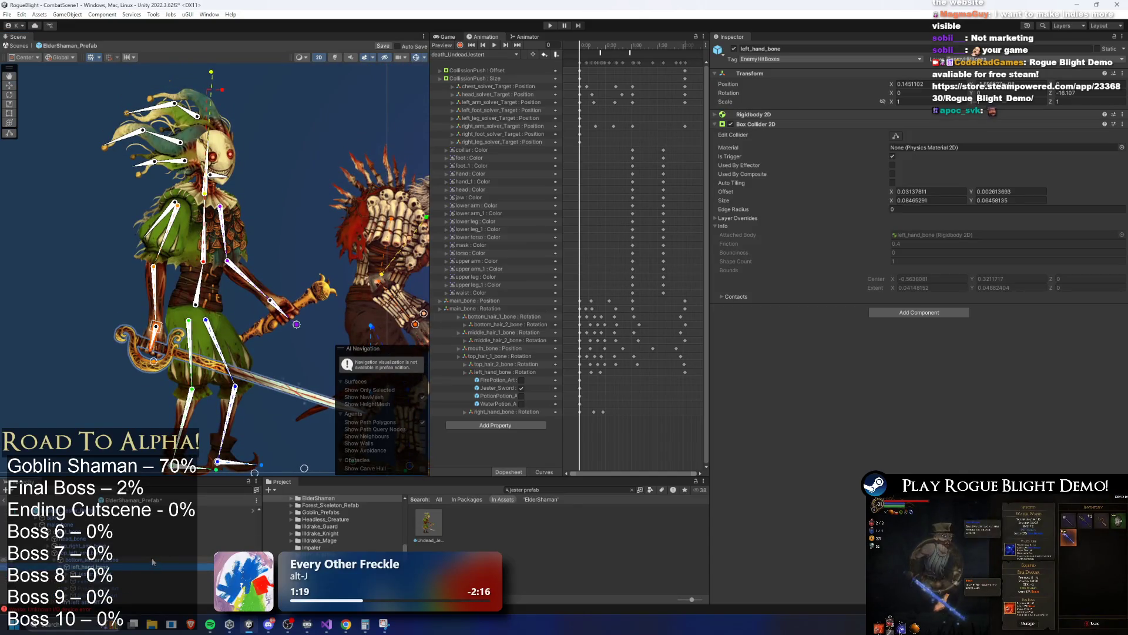
key("Down")
scroll(151, 553, "down", 2)
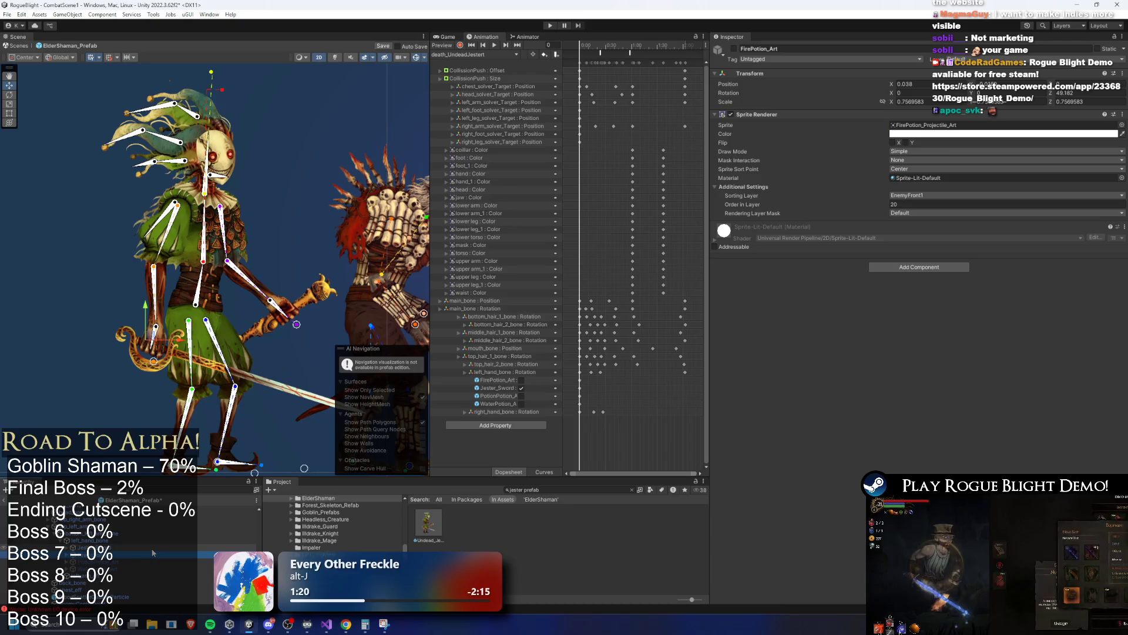
key("Down")
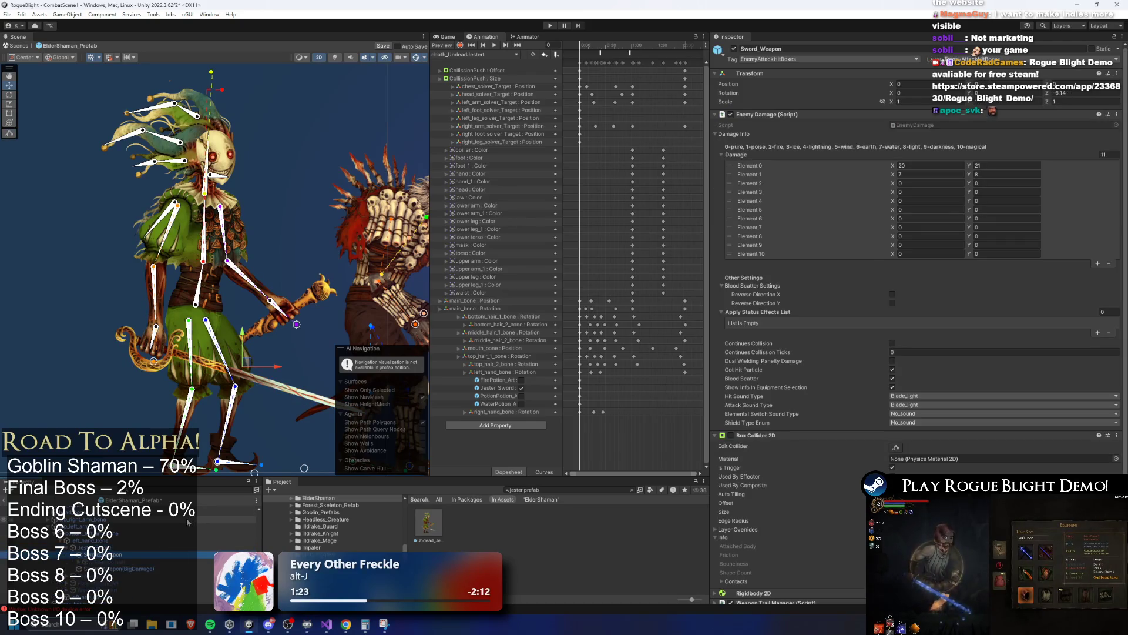
key("Down")
key("Down")
key("Down")
key("Down")
key("Up")
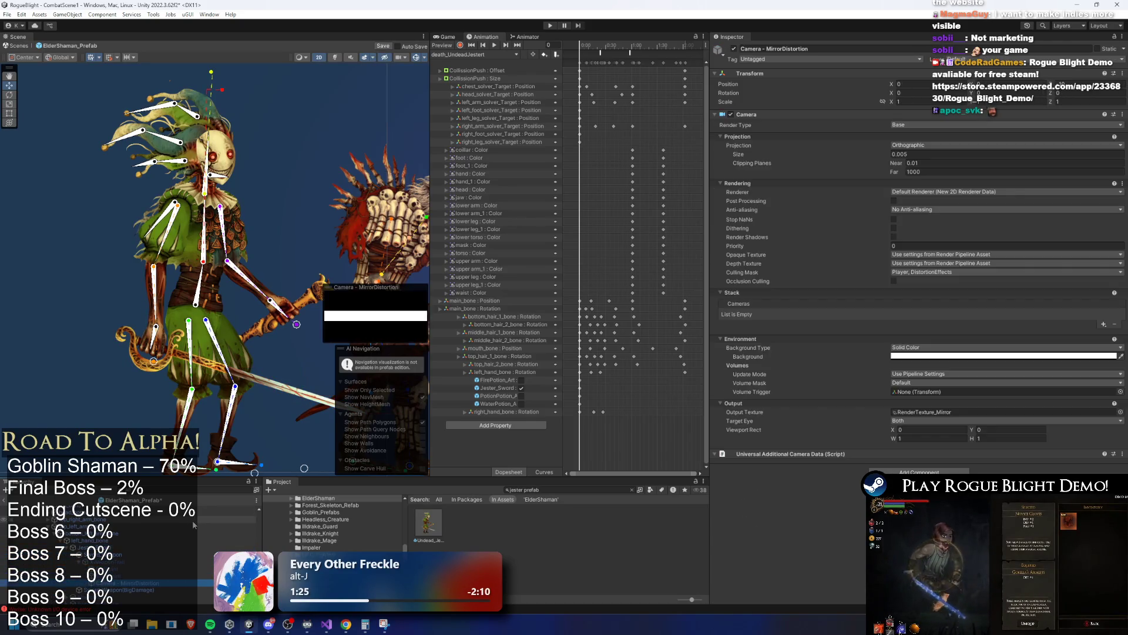
key("Up")
key("Up")
key("Down")
key("Up")
key("Up")
key("Up")
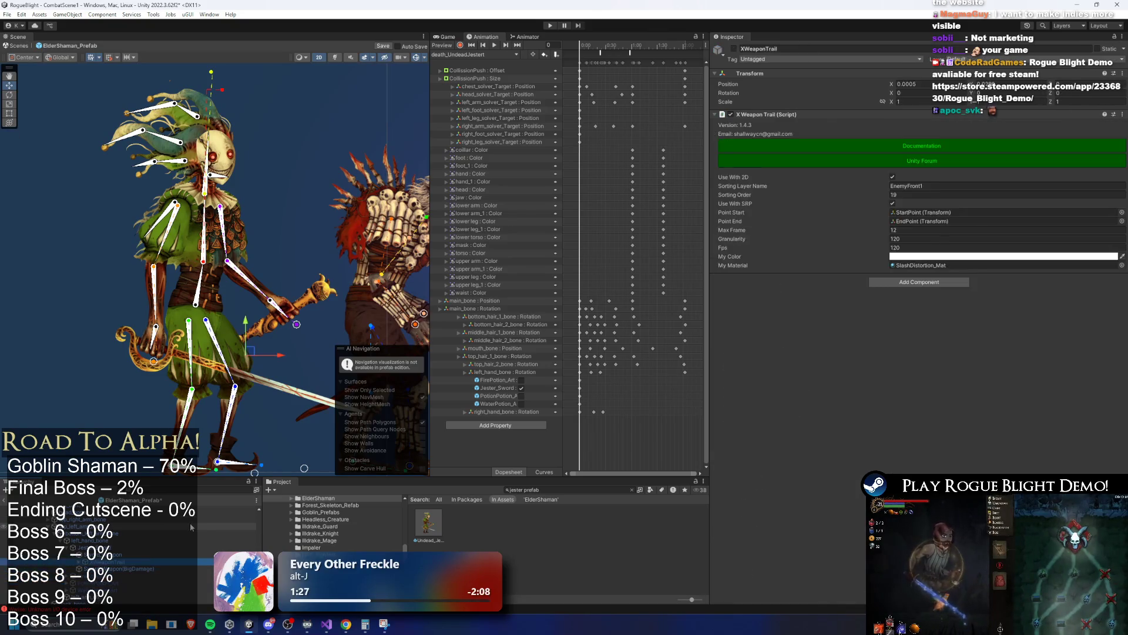
key("Down")
key("Up")
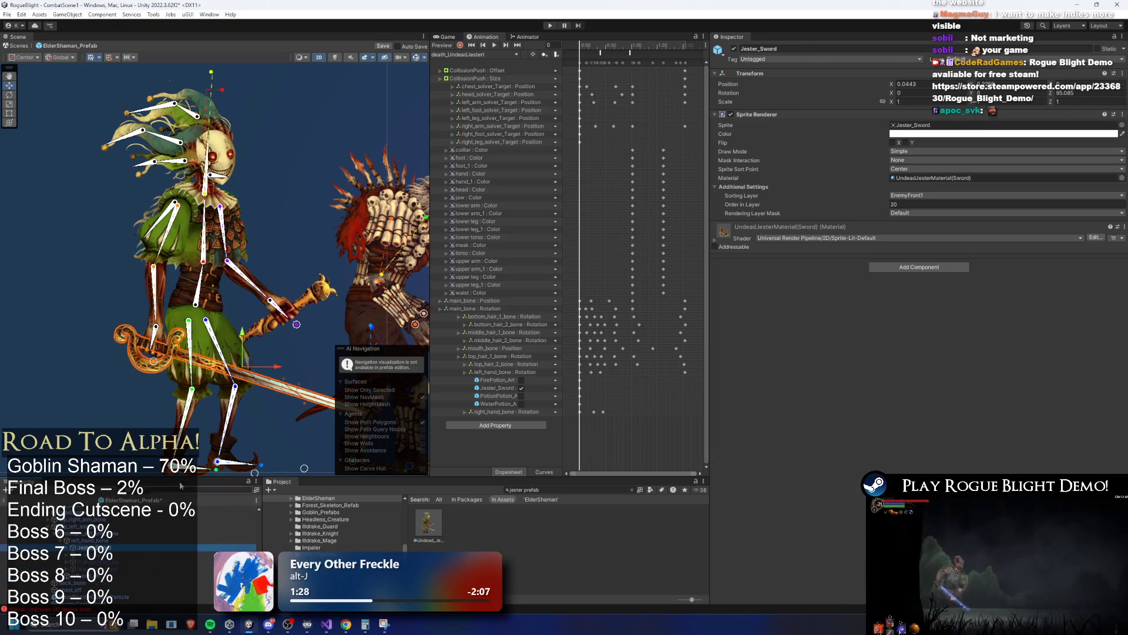
Select the jester and its Jester_Kane staff in the scene, ending on the root Undead_Jester_Prefab.
left_click(315, 305)
left_click(327, 297)
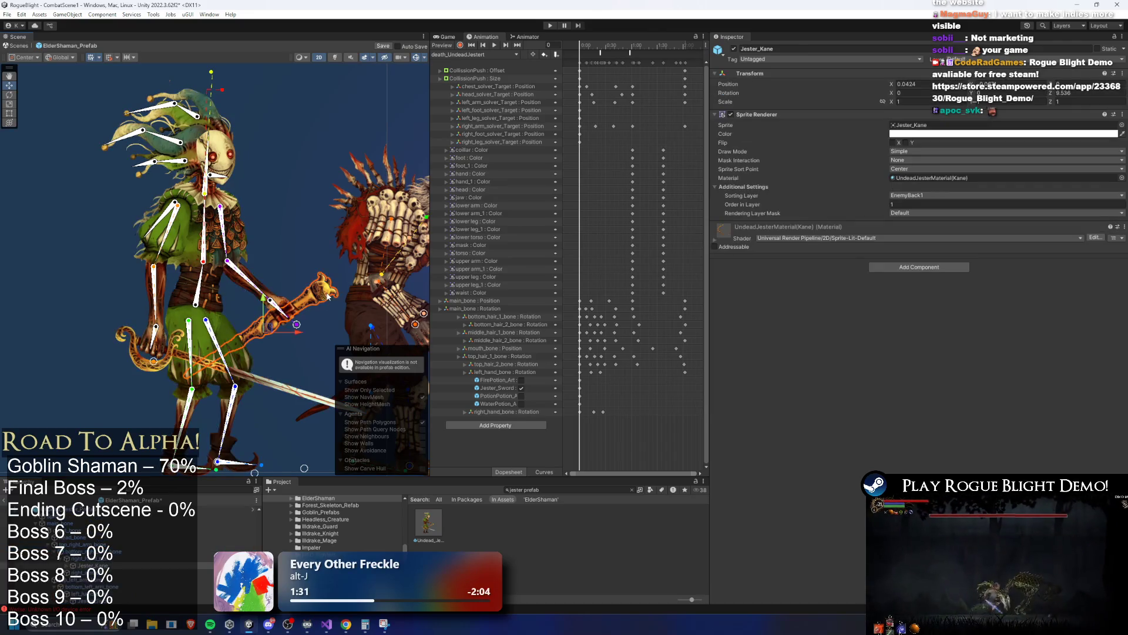
key("Up")
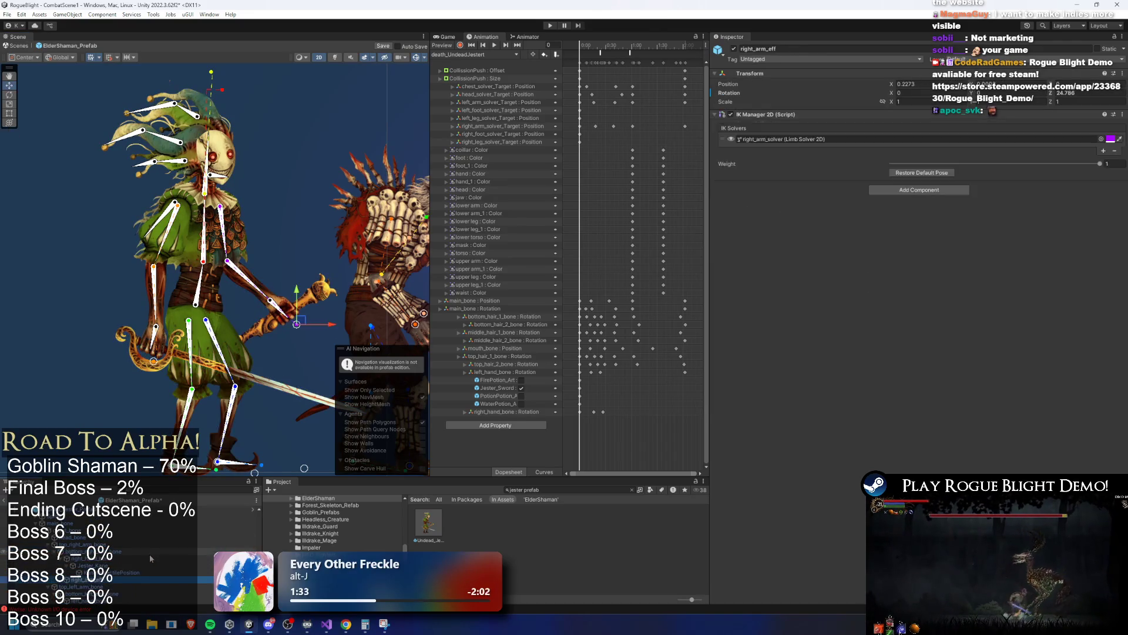
key("Down")
key("Up")
key("Up")
key("Up")
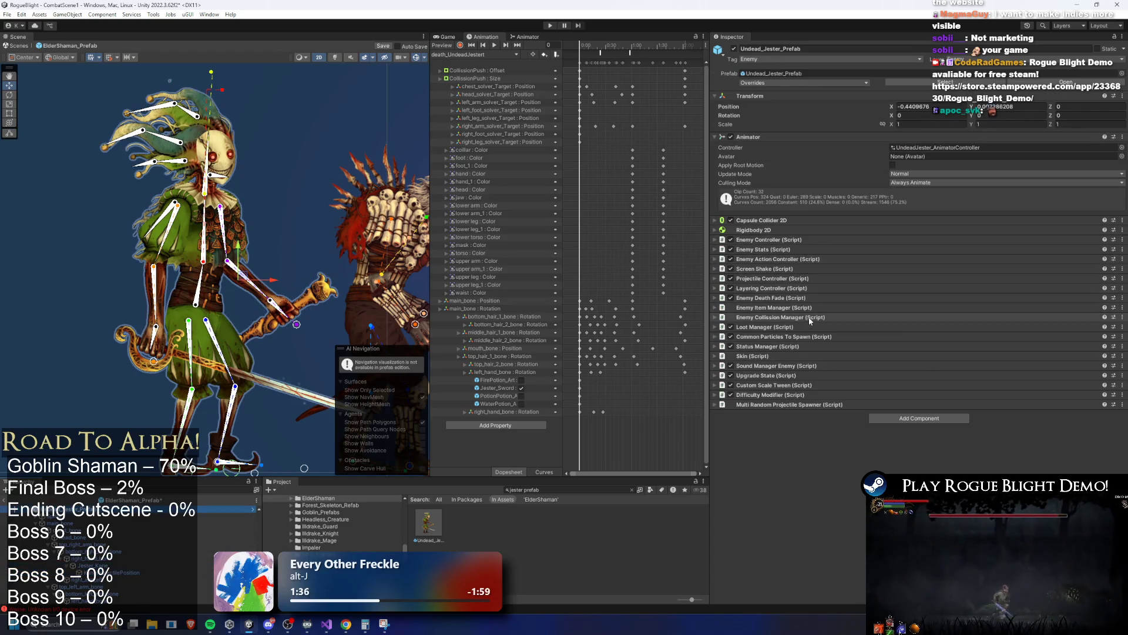
Check the jester's Common Particles To Spawn list, locating PreTakeOffMaskParticle as element 0.
left_click(808, 336)
scroll(974, 350, "down", 3)
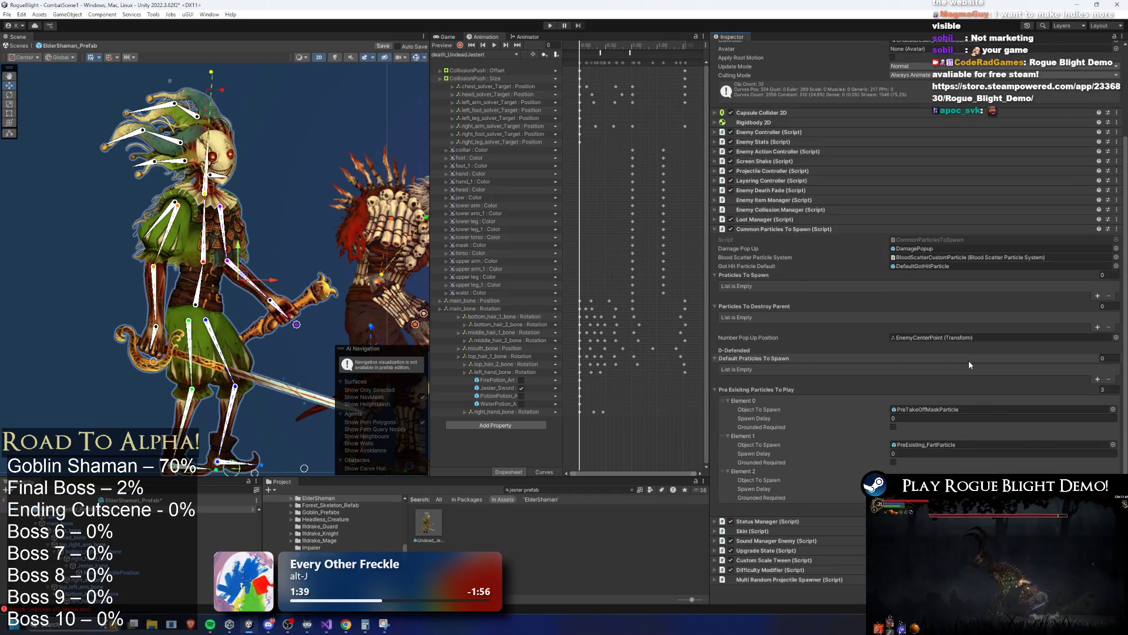
left_click(946, 409)
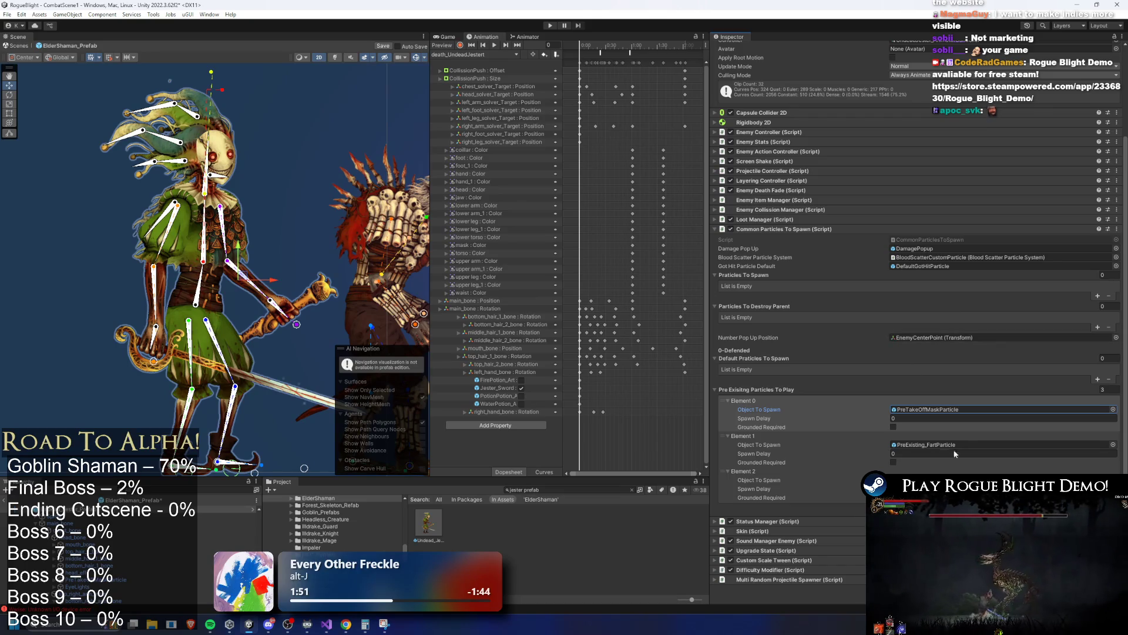
left_click(795, 230)
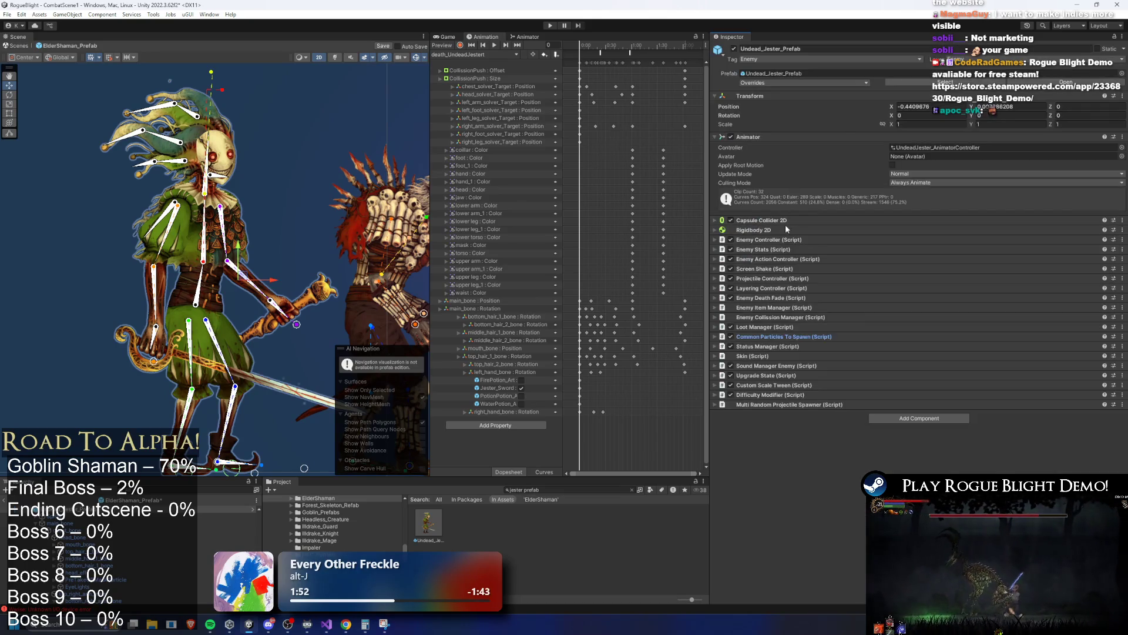
Expand Projectile Controller > Projectile Information and open the Fire Potion's FireBomb_Projectile prefab.
left_click(802, 279)
left_click(773, 310)
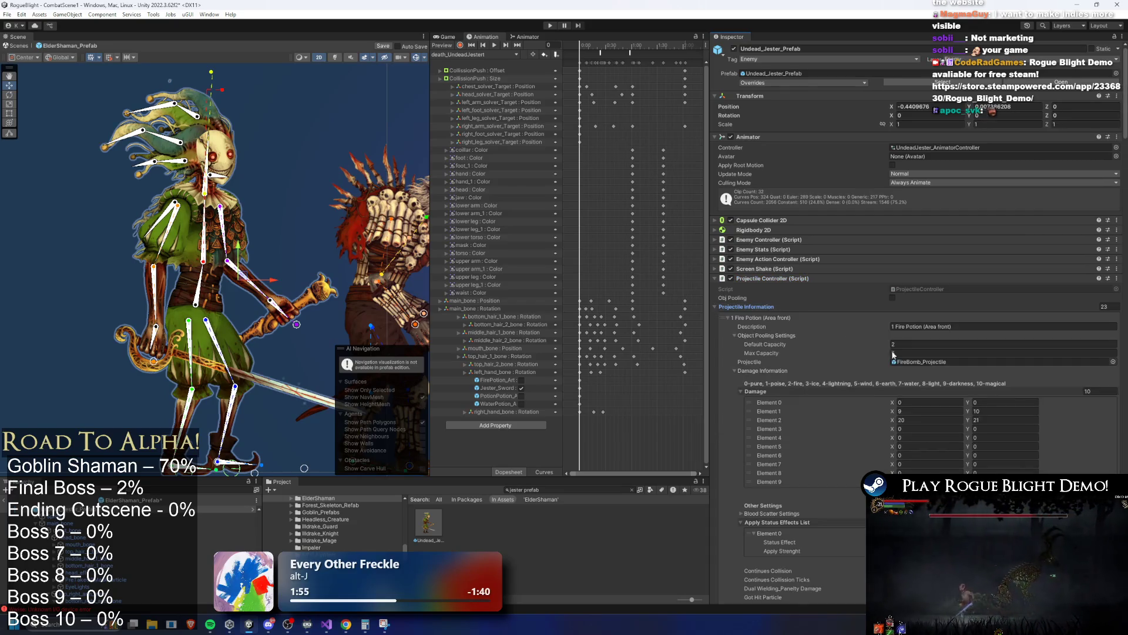
scroll(940, 382, "down", 10)
scroll(1001, 396, "up", 5)
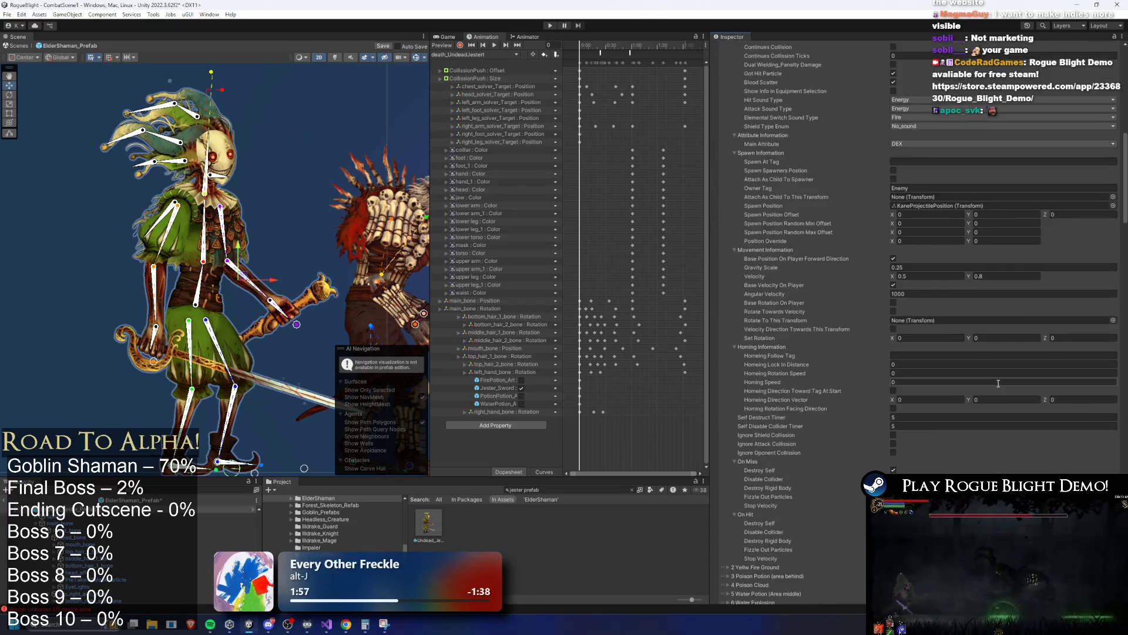
double_click(950, 171)
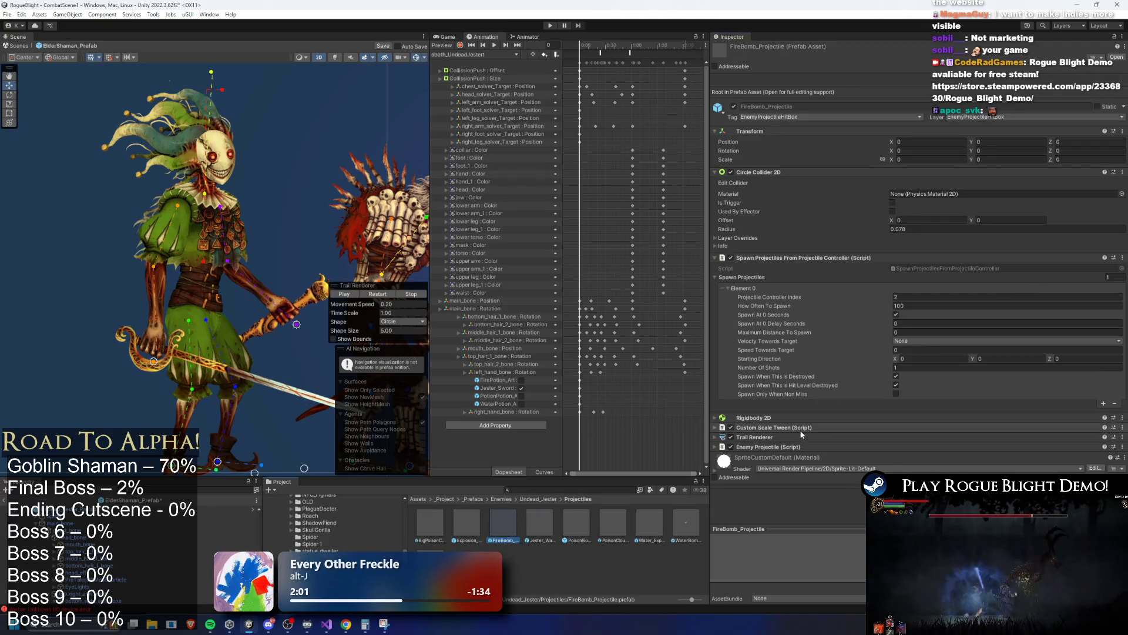
Expand Enemy Projectile and locate the FireSummonPotionParticle used as its Particle On Start.
left_click(784, 446)
scroll(972, 411, "down", 3)
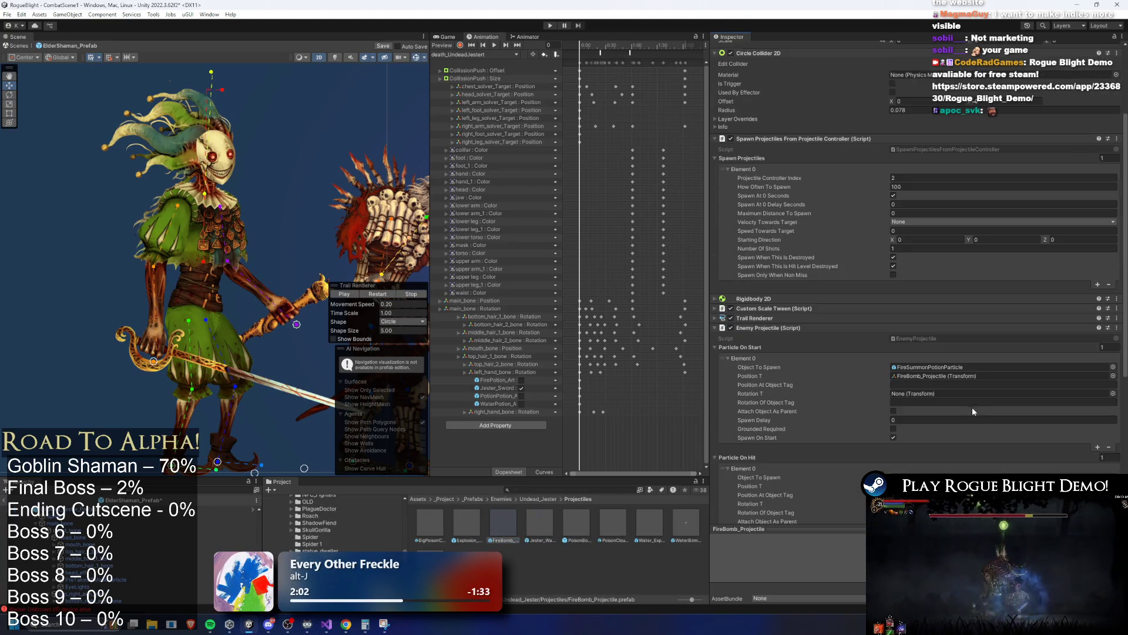
left_click(957, 368)
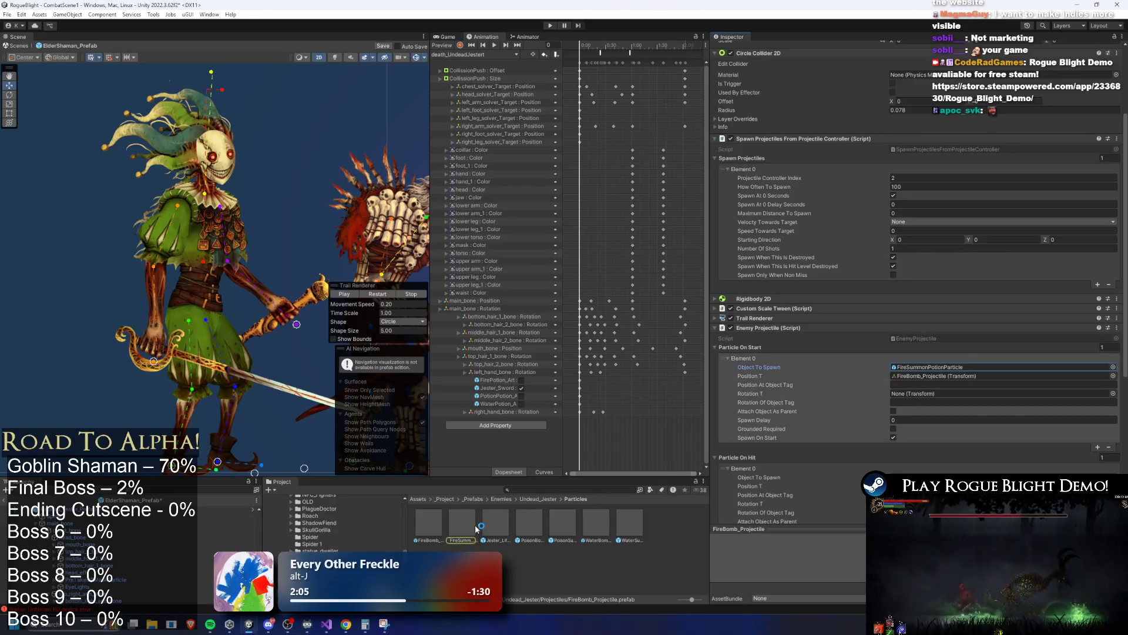
double_click(957, 367)
Step through selection history to reach the FireSummonPotionParticle instance on the Elder Shaman.
key("ctrl+z")
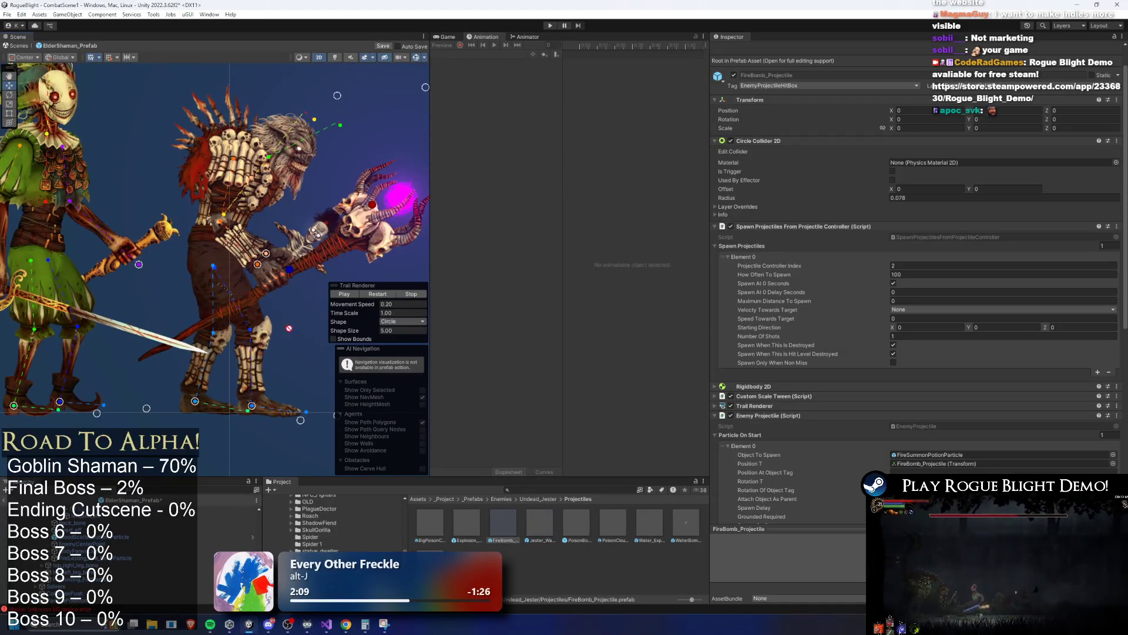
key("ctrl+z")
key("ctrl+z")
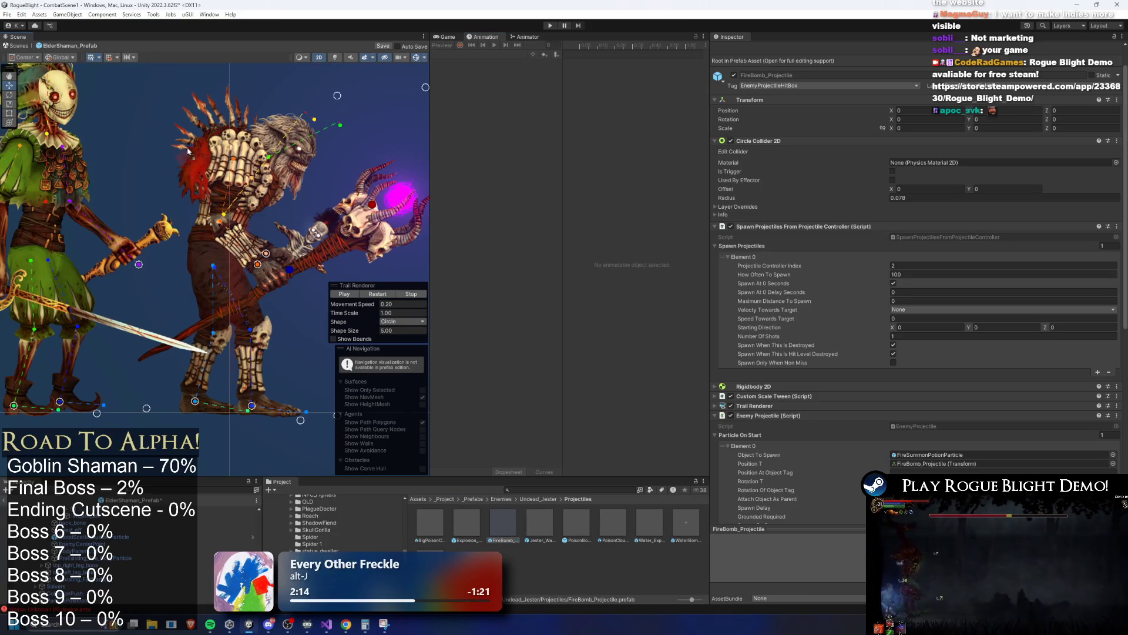
key("ctrl+z")
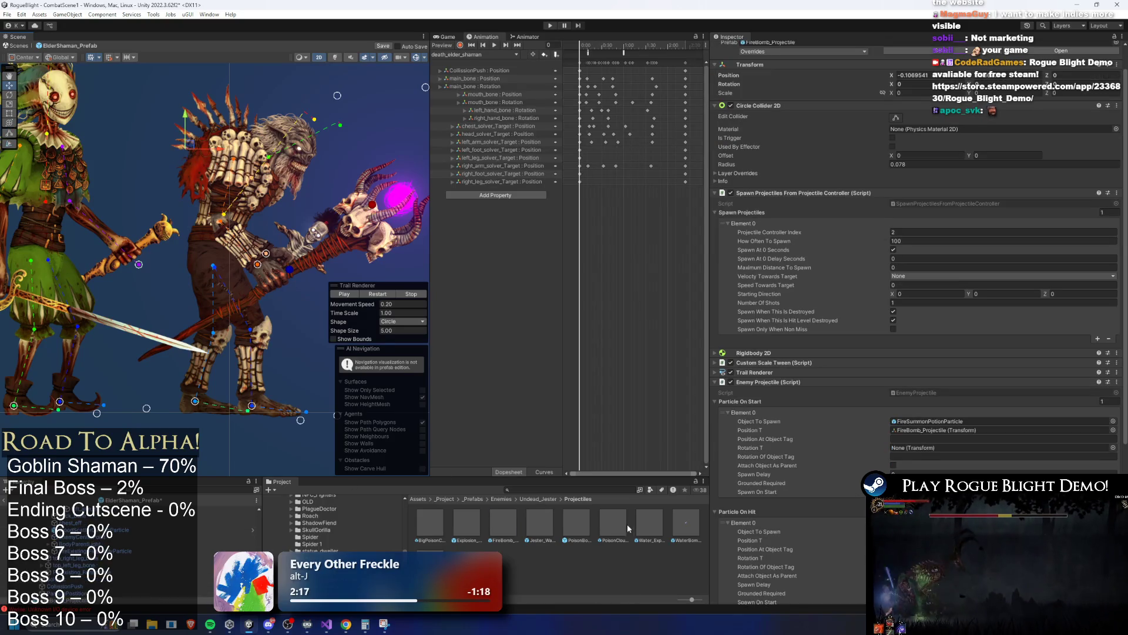
left_click(512, 533)
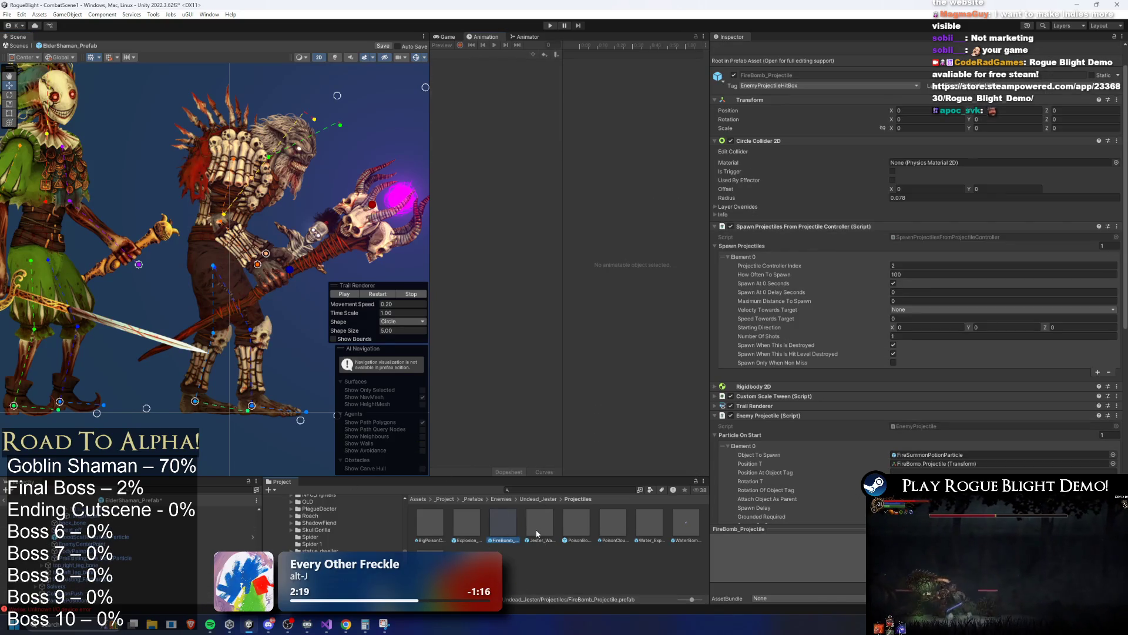
key("ctrl+z")
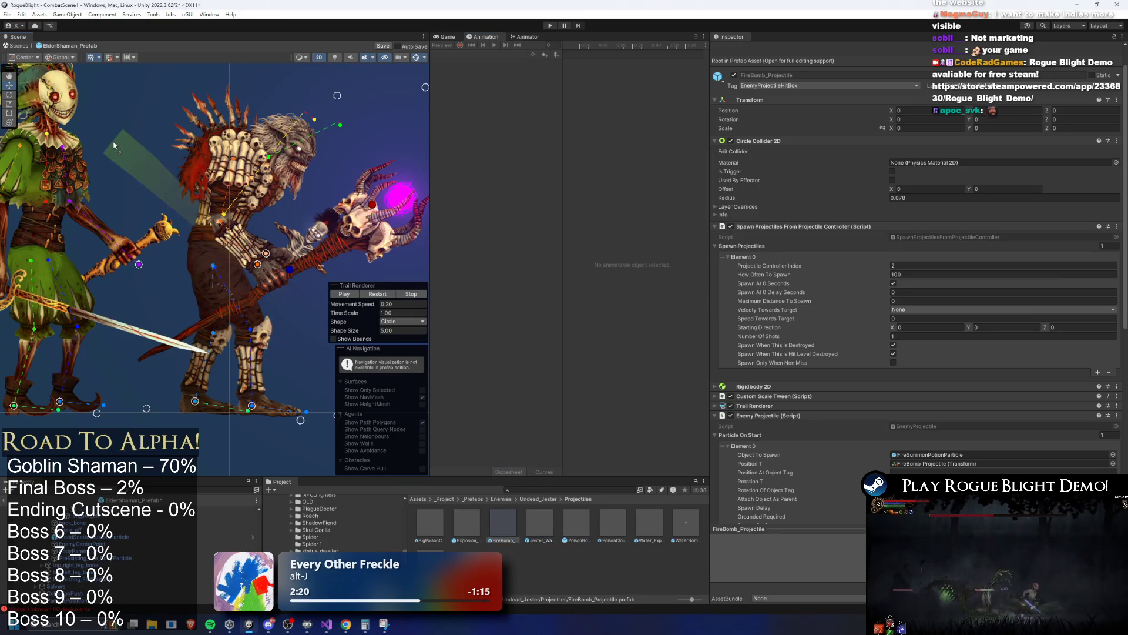
key("ctrl+y")
key("ctrl+z")
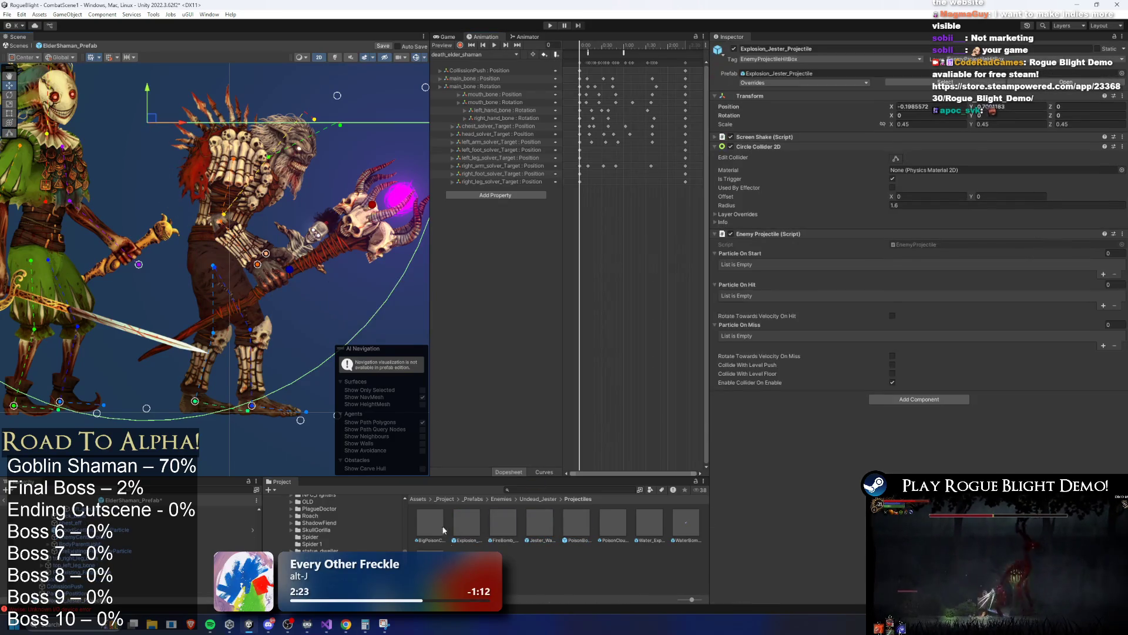
key("ctrl+y")
key("ctrl+z")
key("ctrl+y")
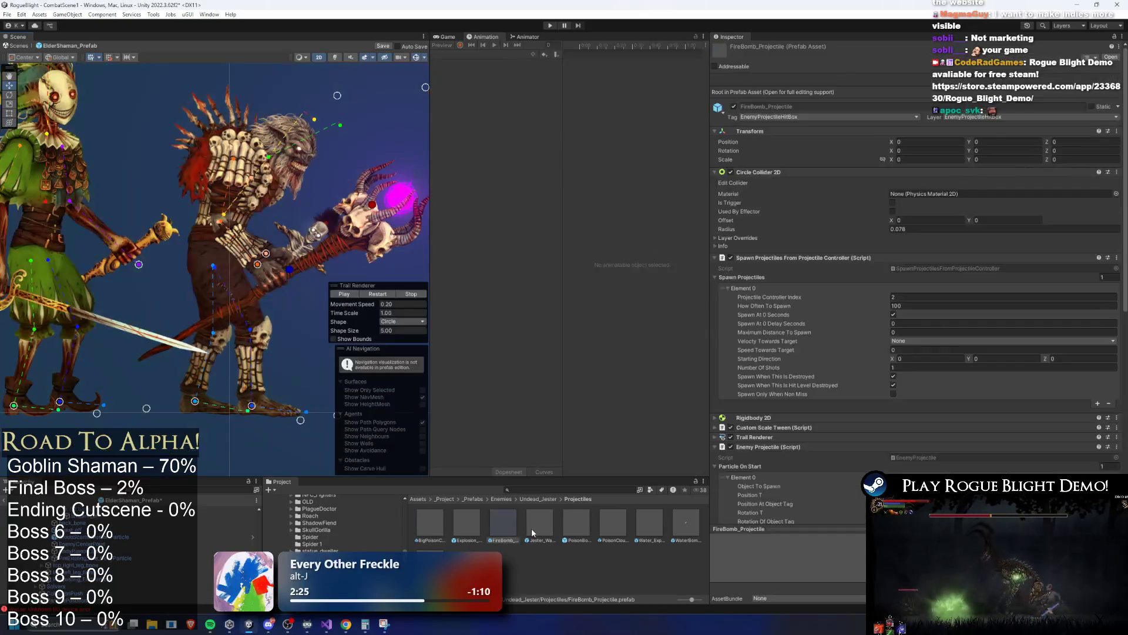
key("ctrl+z")
key("ctrl+y")
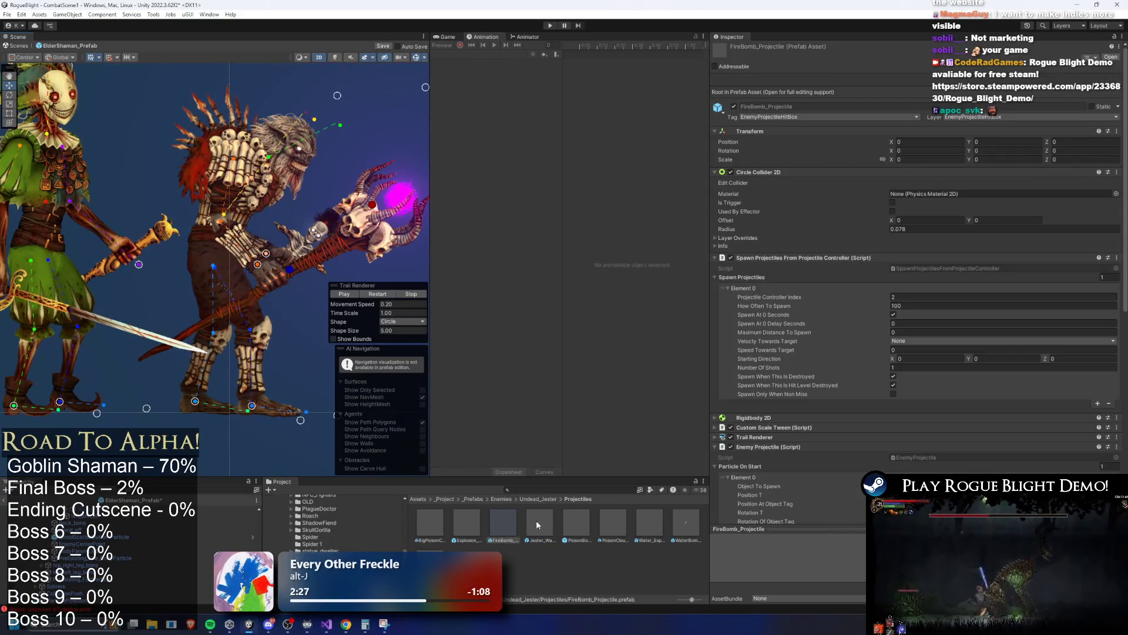
key("ctrl+y")
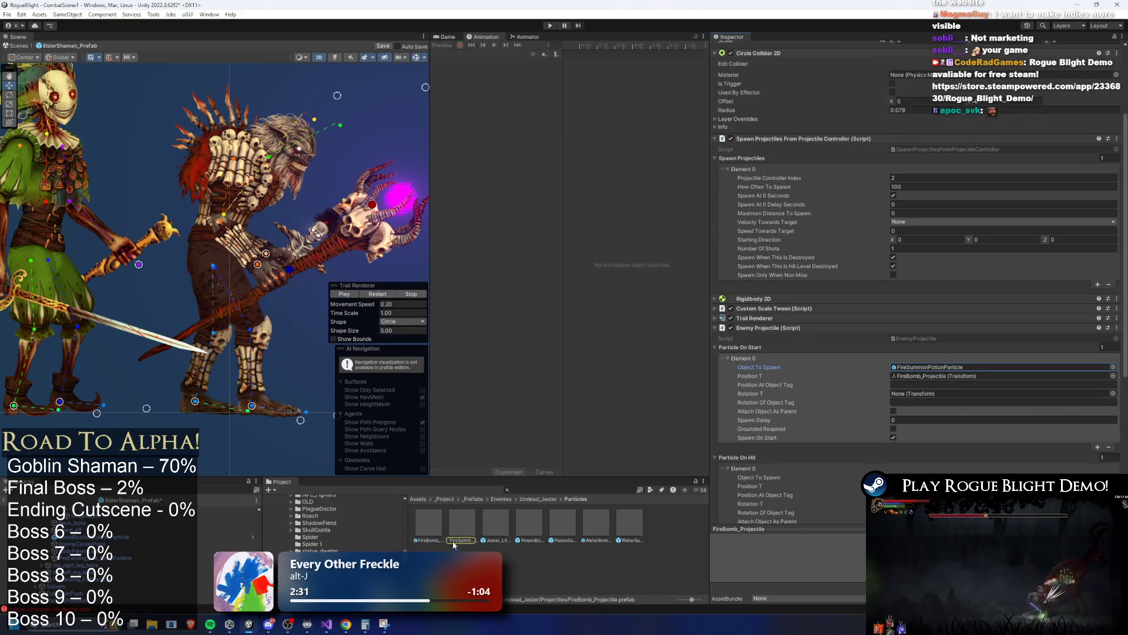
key("ctrl+y")
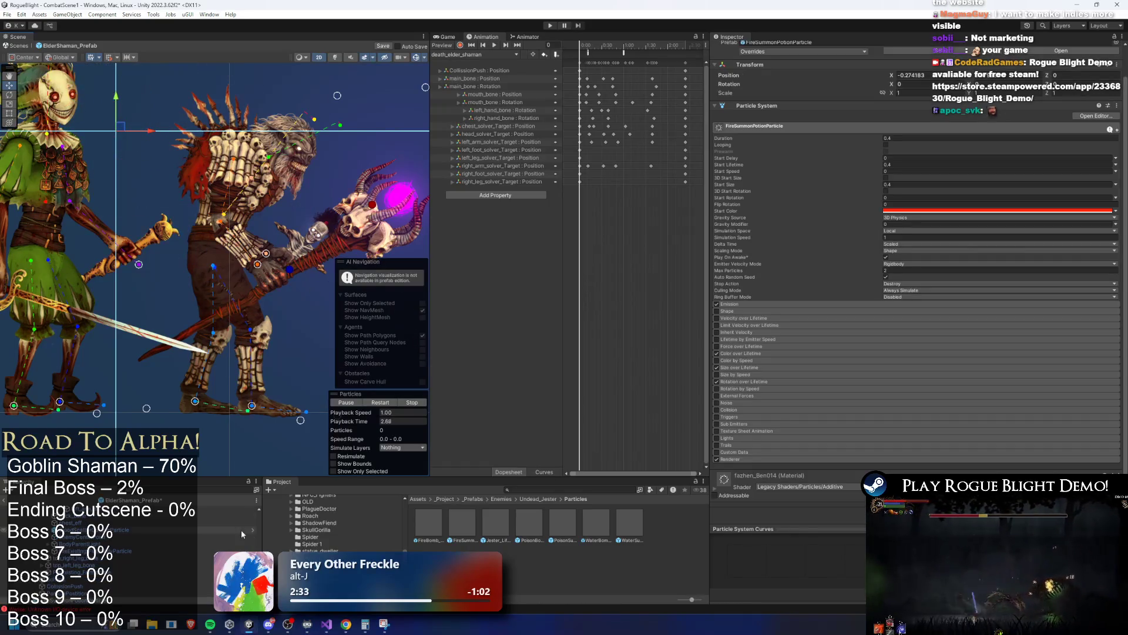
scroll(242, 534, "down", 5)
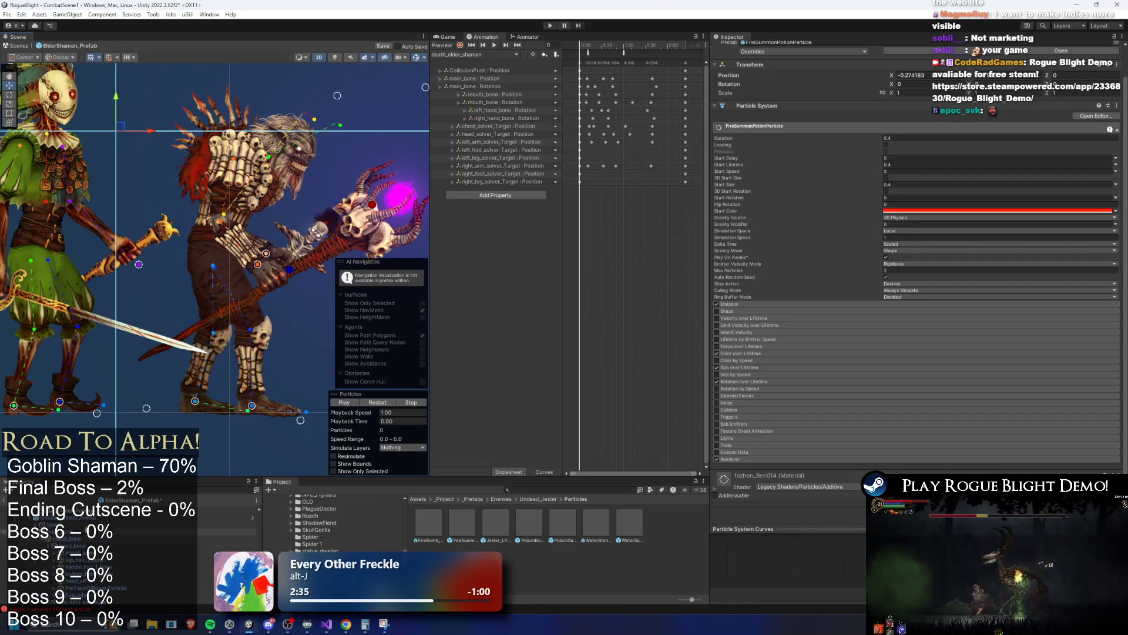
key("ctrl+y")
key("ctrl+y")
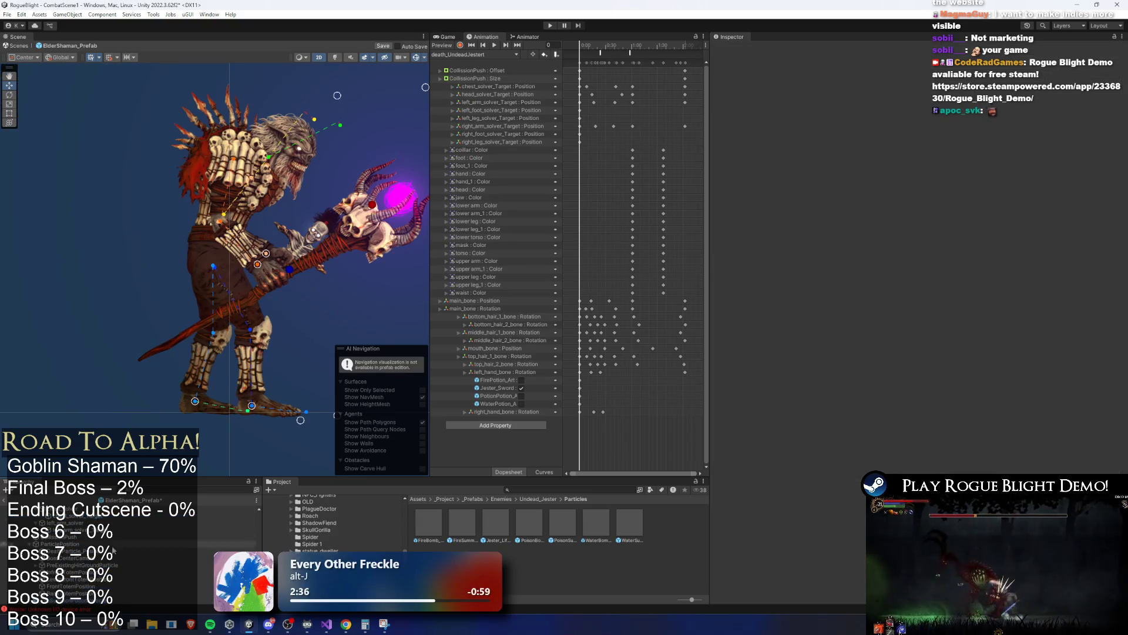
key("ctrl+z")
key("ctrl+z")
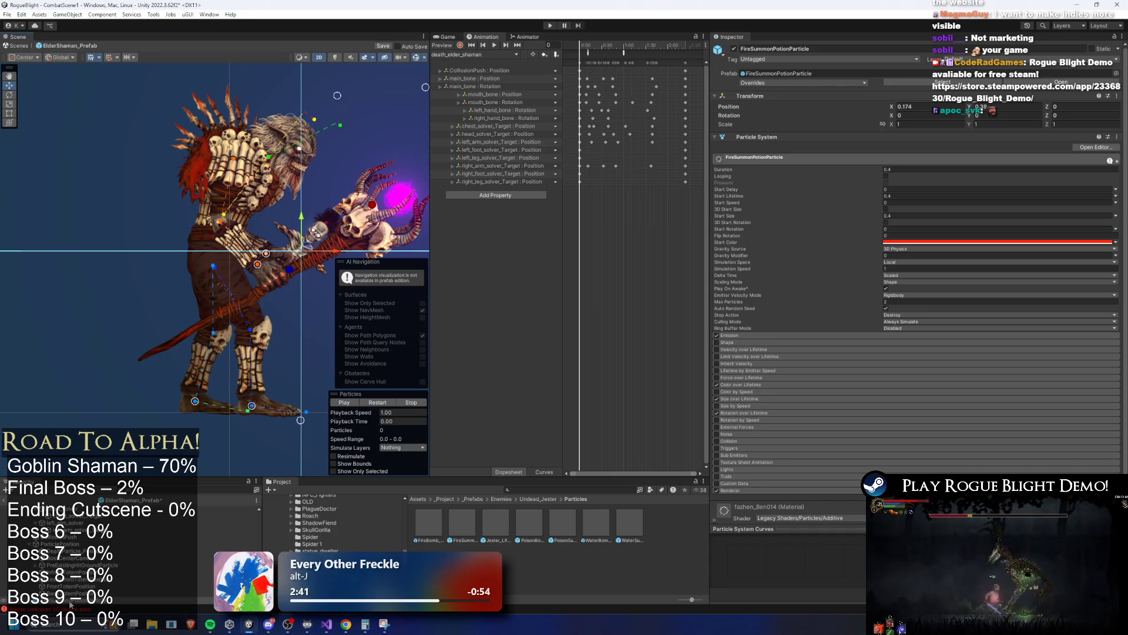
scroll(99, 547, "up", 2)
scroll(73, 604, "up", 3)
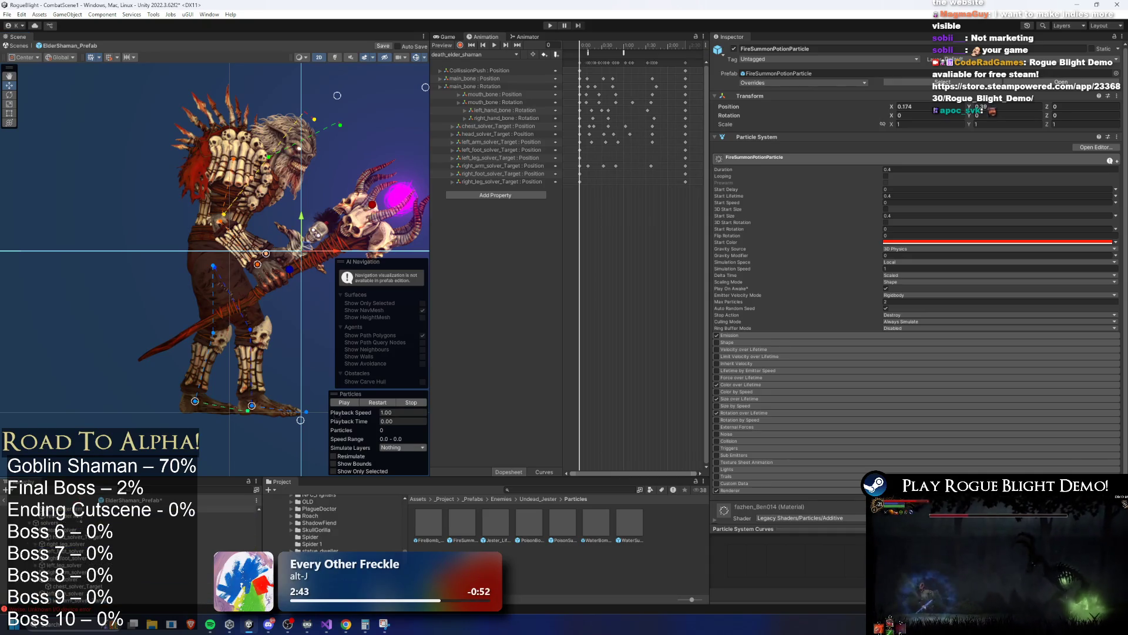
scroll(74, 603, "down", 3)
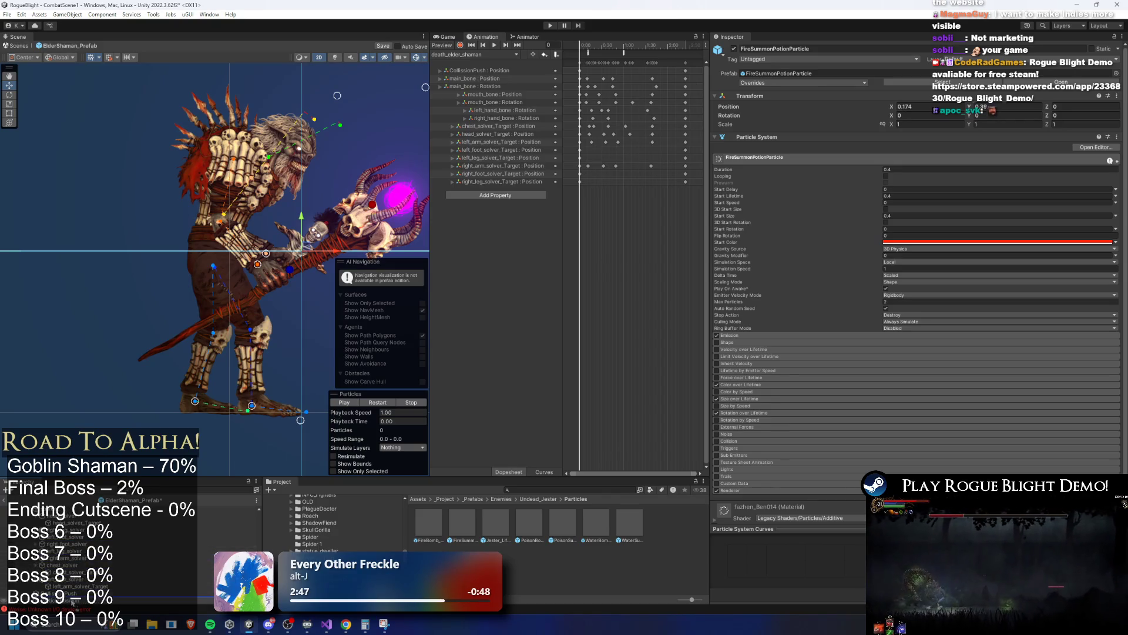
scroll(99, 544, "up", 3)
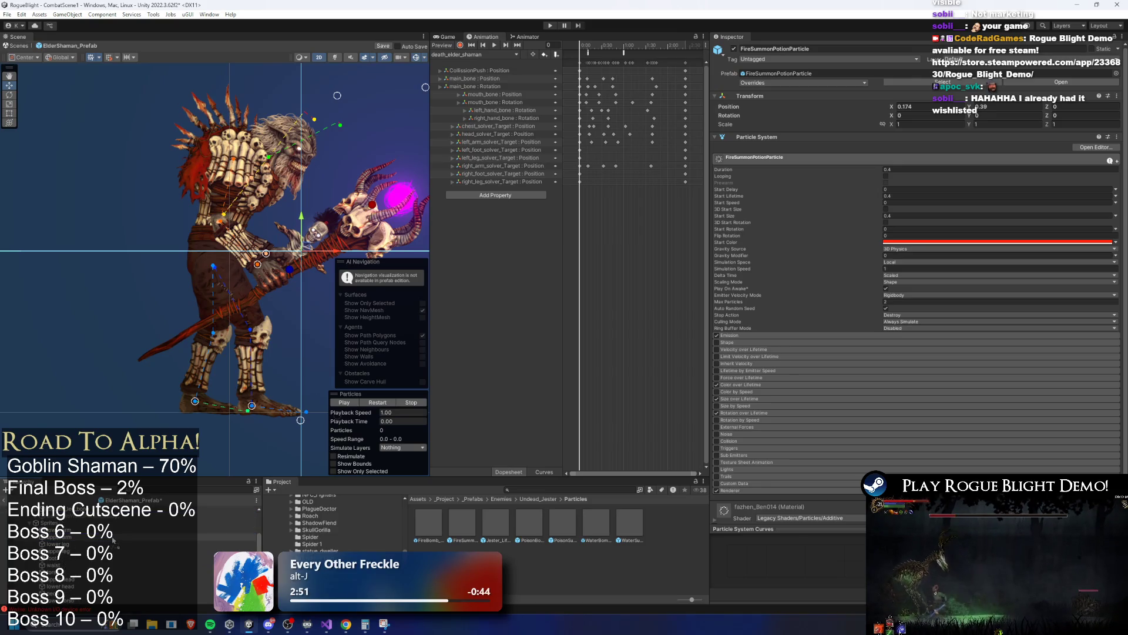
scroll(114, 541, "down", 3)
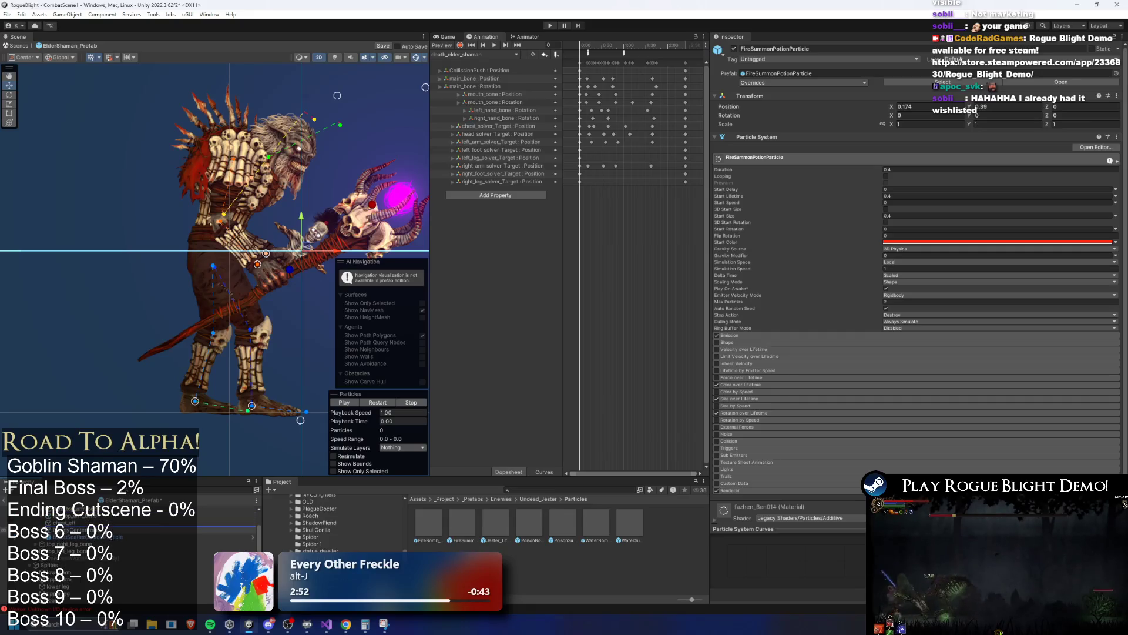
scroll(99, 519, "up", 2)
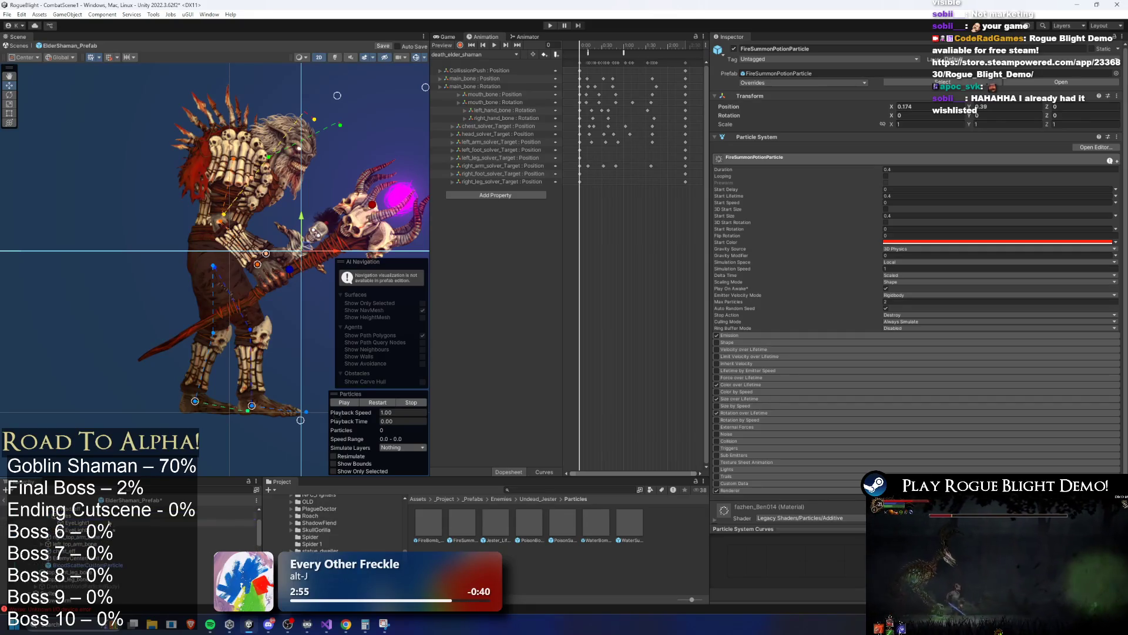
scroll(98, 519, "up", 2)
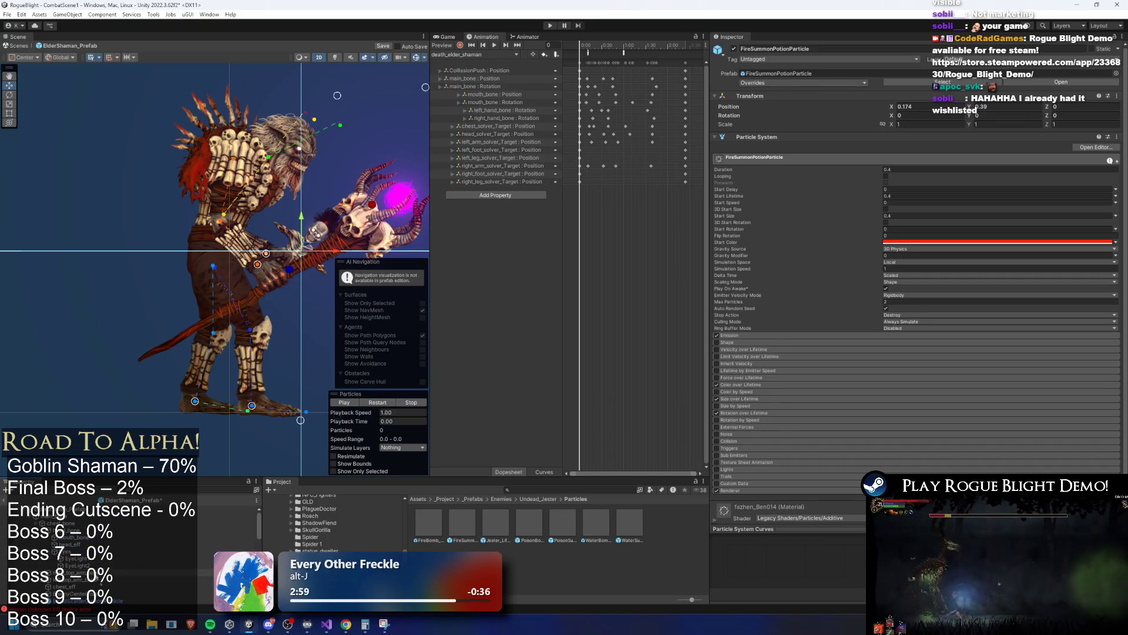
left_click(98, 593)
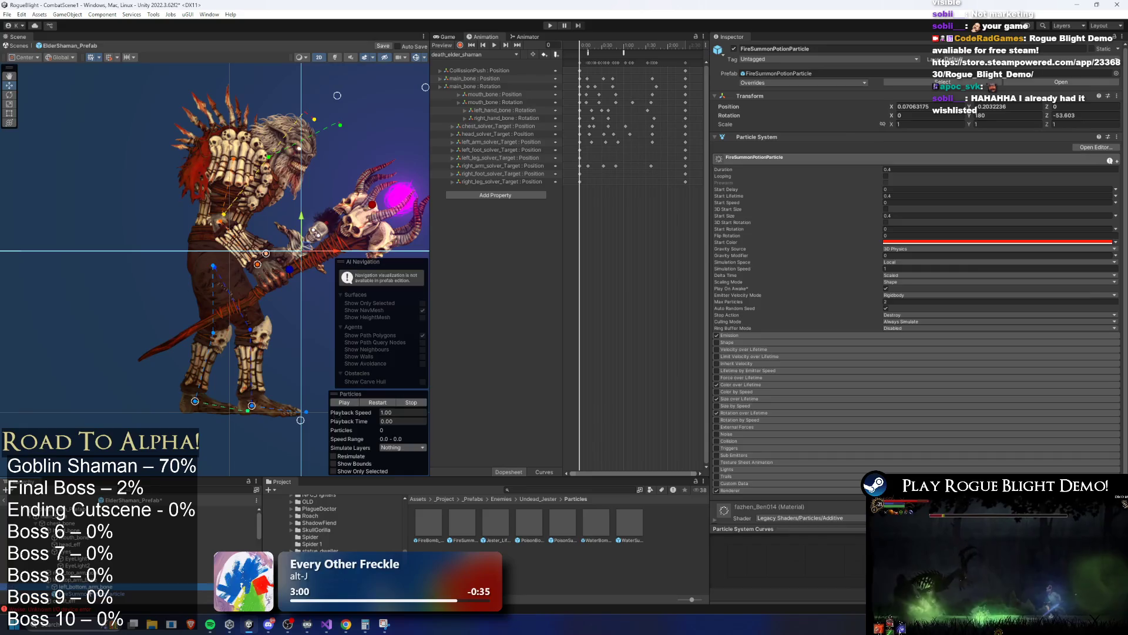
Select the FireSummonPotionParticle object in the shaman's Hierarchy.
left_click(98, 586)
scroll(129, 554, "down", 2)
left_click(129, 552)
left_click(128, 553)
left_click(111, 563)
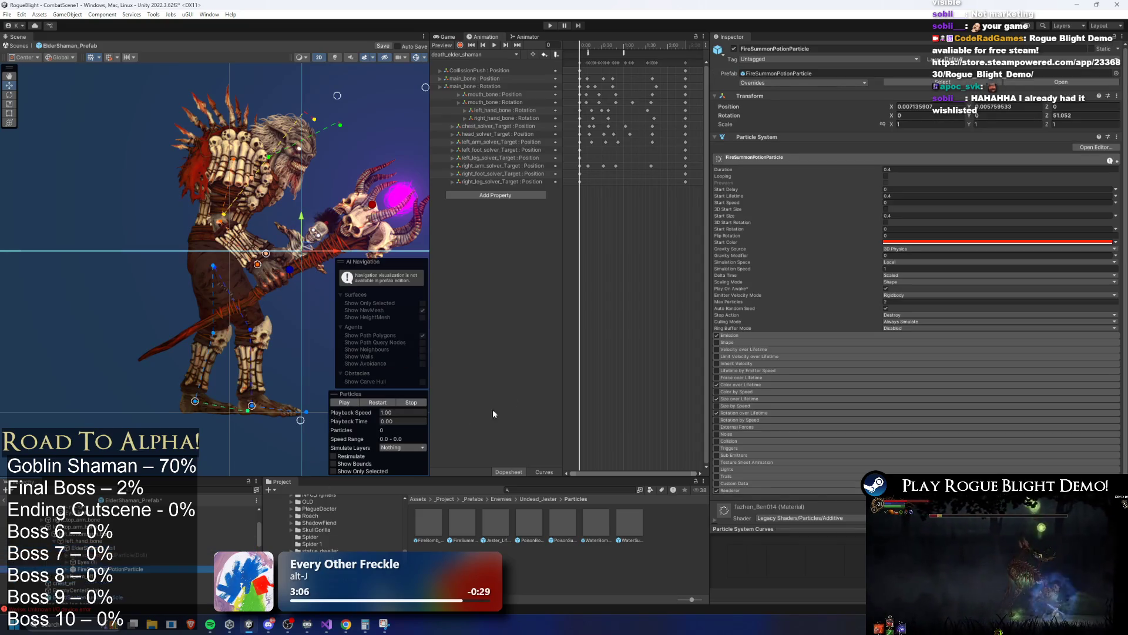
Zero the particle's position and Z rotation, preview it, and move it onto the staff's skull.
left_click(913, 106)
type("0")
key("Tab")
type("0")
key("Tab")
left_click(1074, 125)
left_click(1077, 116)
type("0")
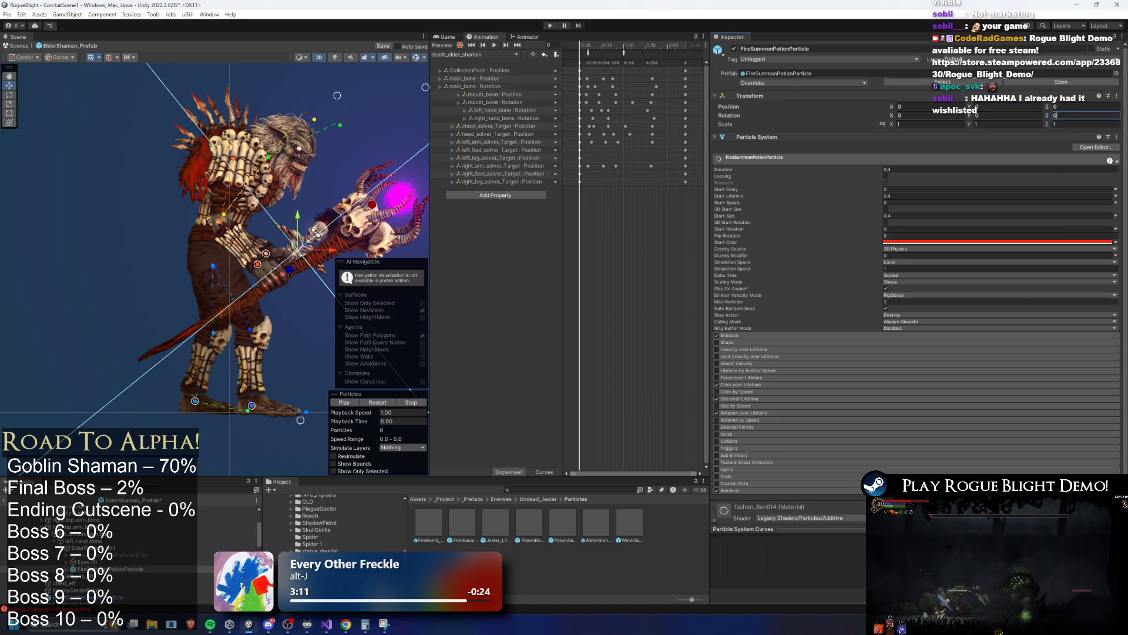
key("XF86AudioRaiseVolume")
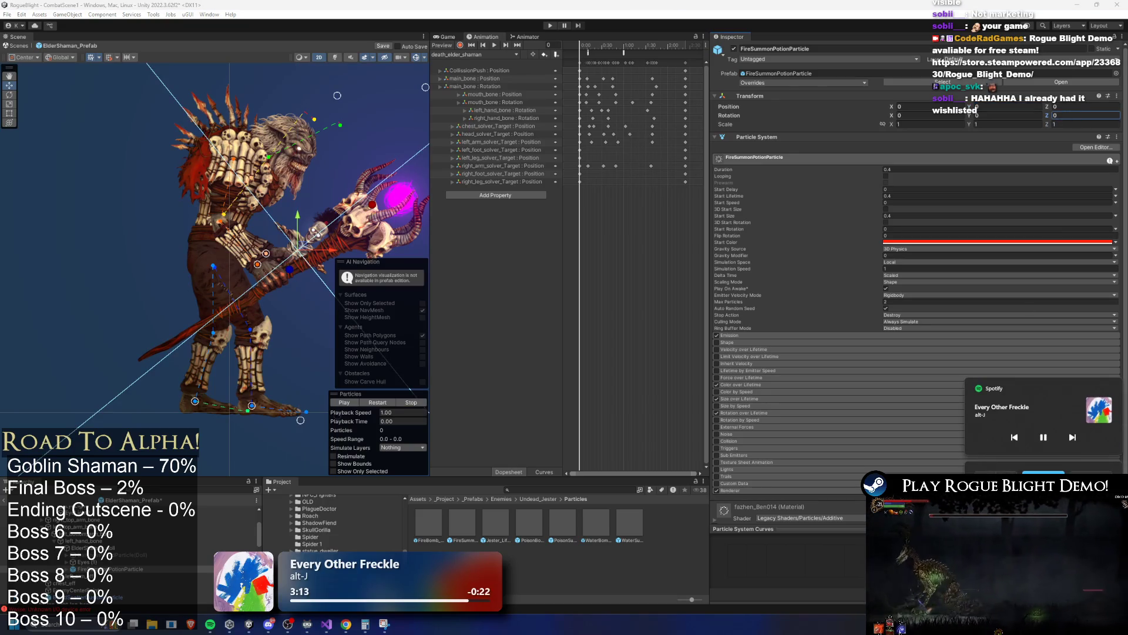
key("f")
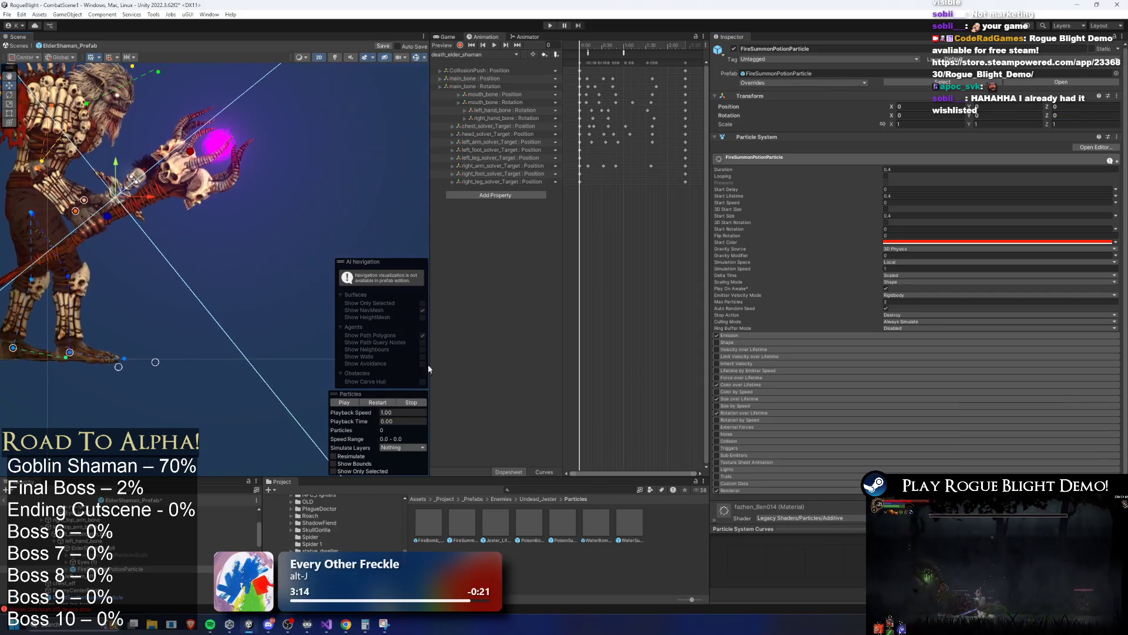
left_click(377, 403)
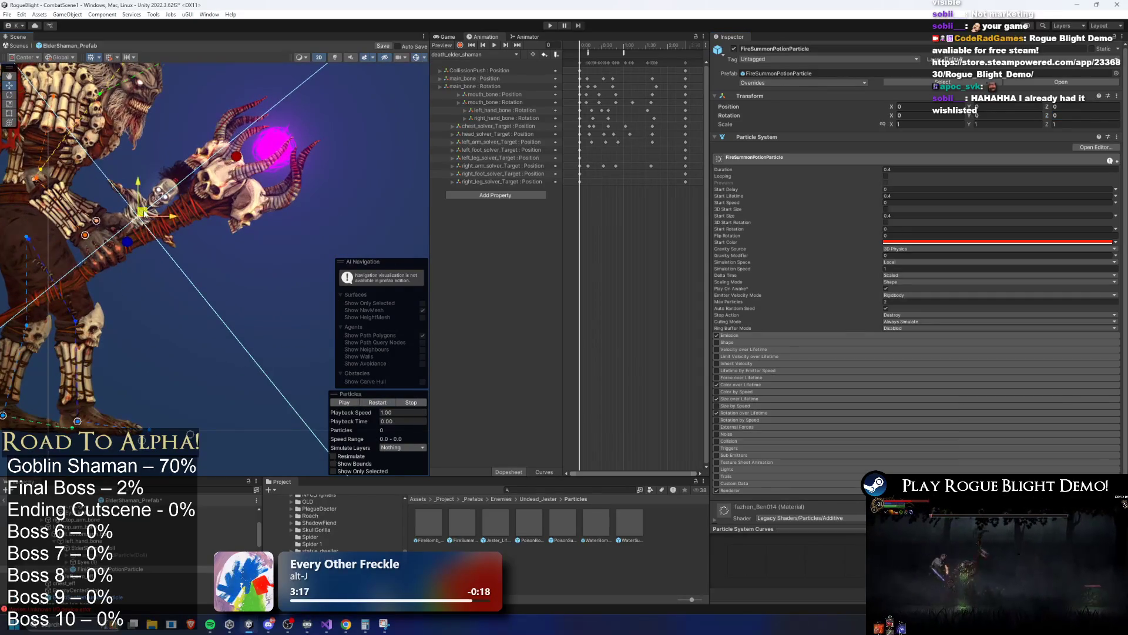
left_click_drag(144, 212, 161, 189)
scroll(144, 171, "up", 3)
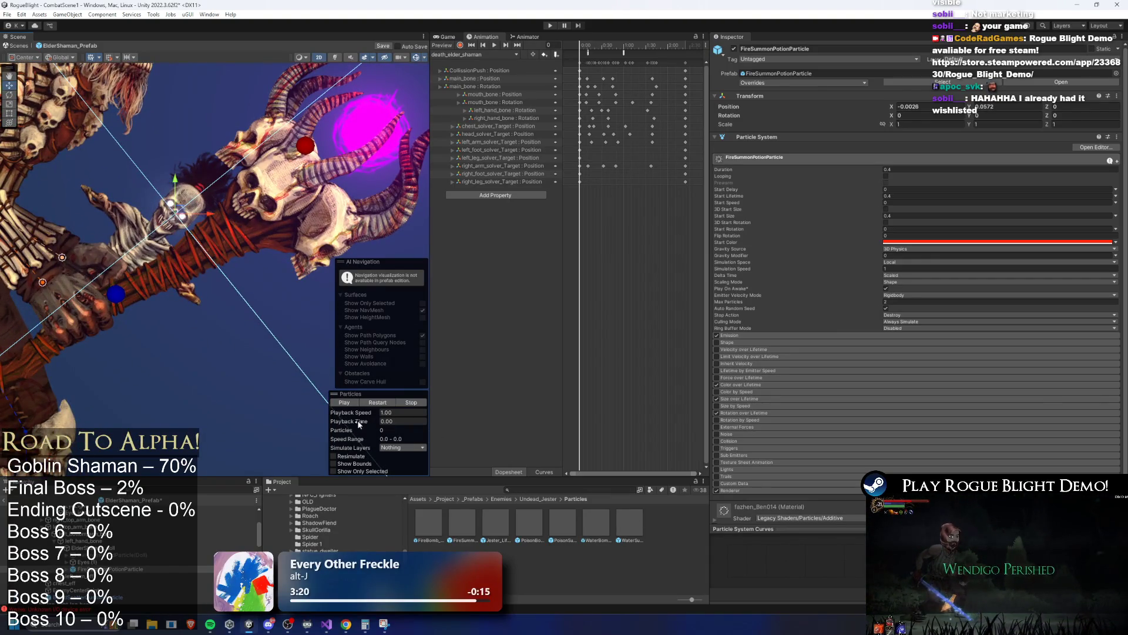
Show FireSummonPotionParticle's Particle System settings and its red Start Color.
left_click(117, 576)
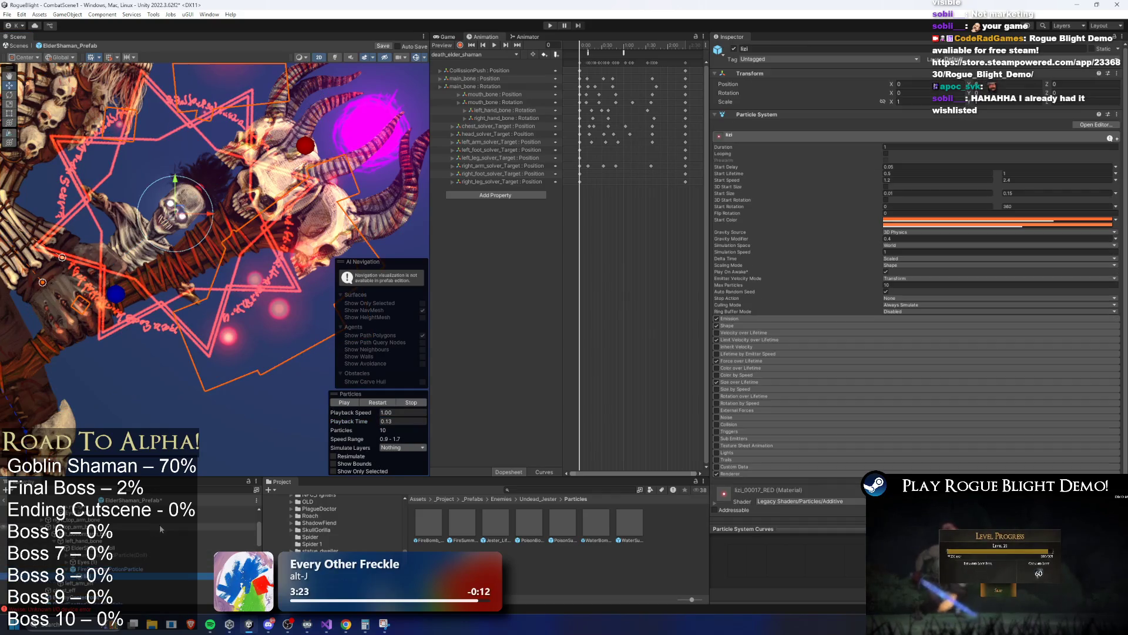
left_click(112, 569)
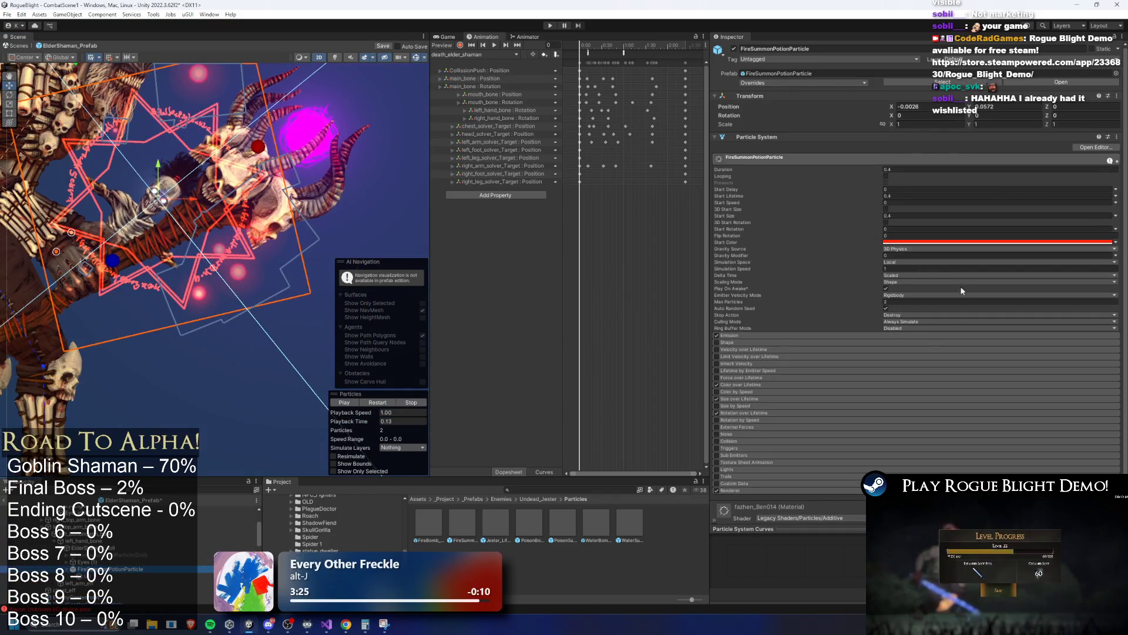
scroll(731, 474, "down", 1)
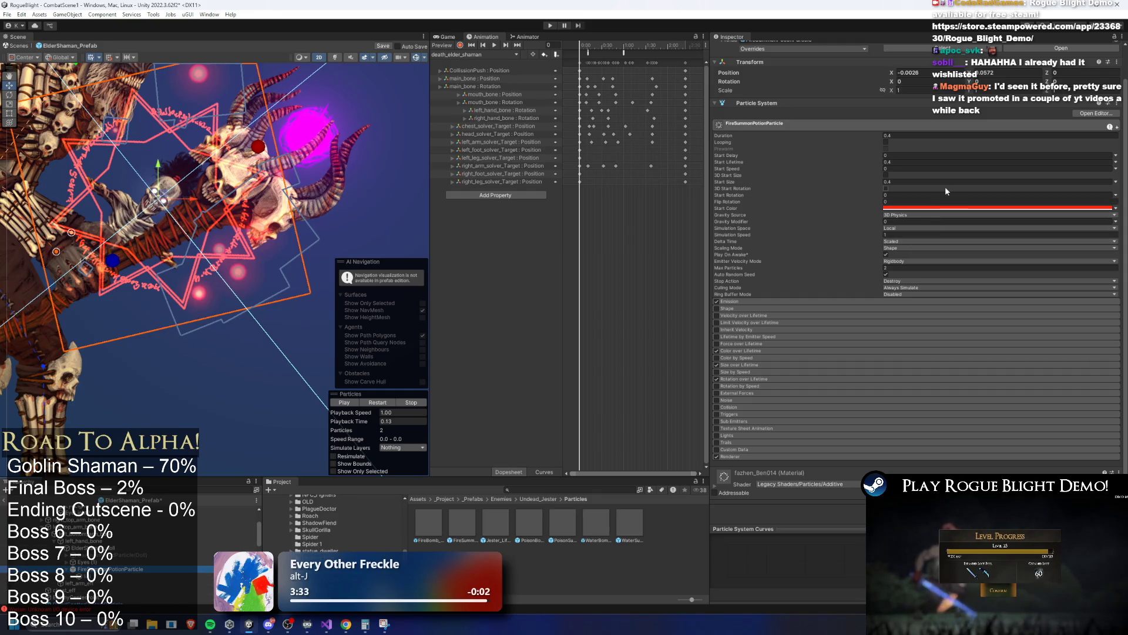
left_click(944, 207)
Set FireSummonPotionParticle's Start Color to green 20FF0B and lizi's to pale green 92FF98.
left_click_drag(996, 243, 966, 254)
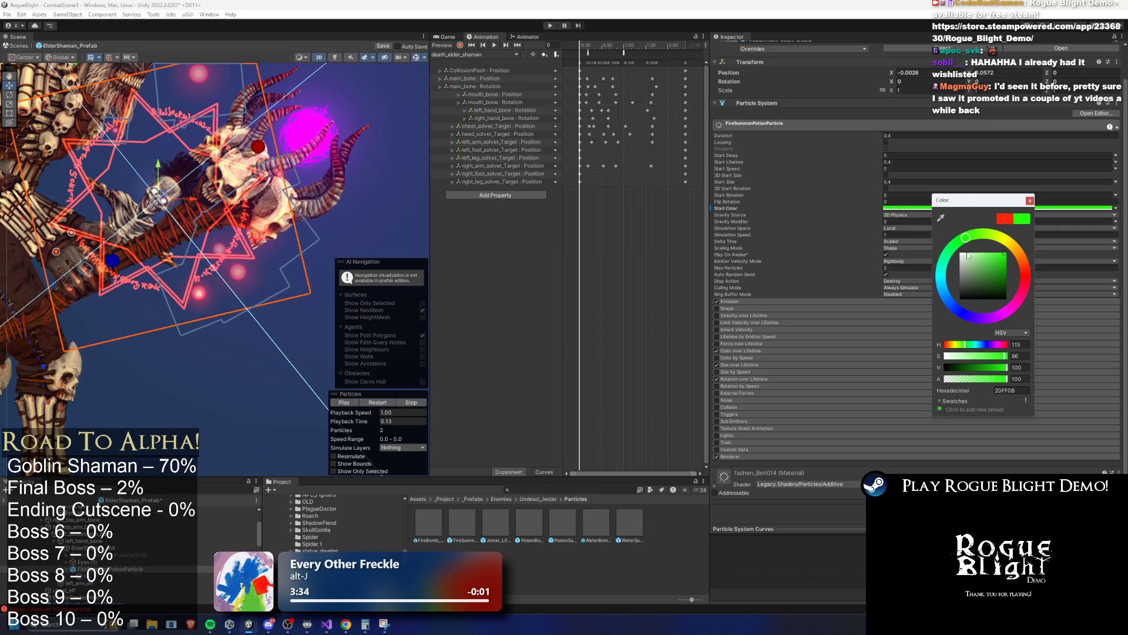
left_click(1030, 201)
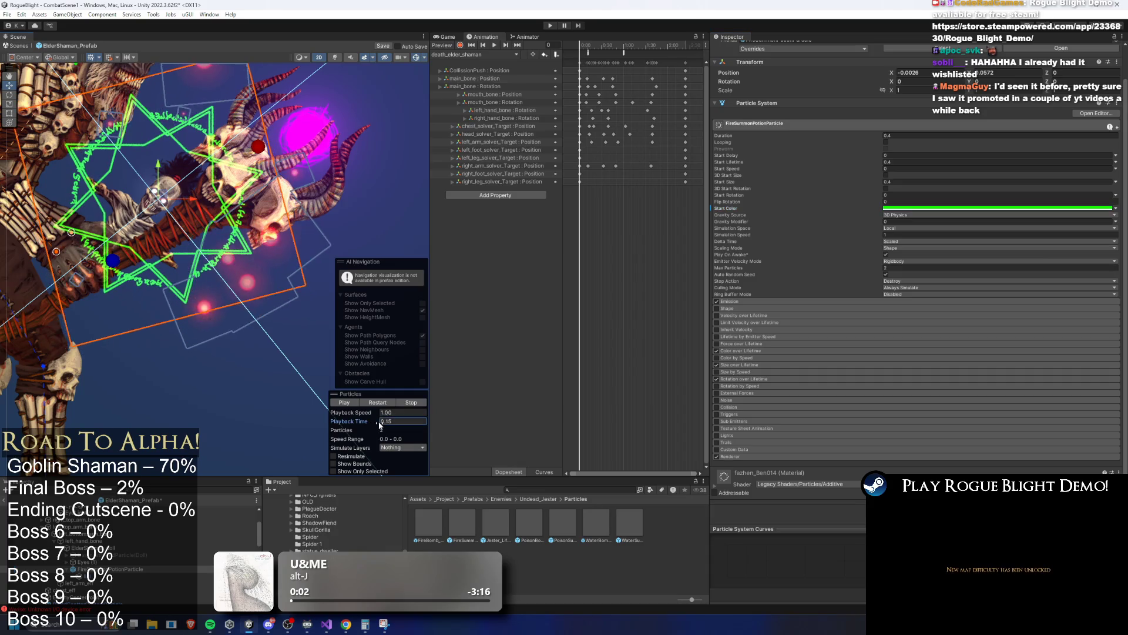
left_click(155, 517)
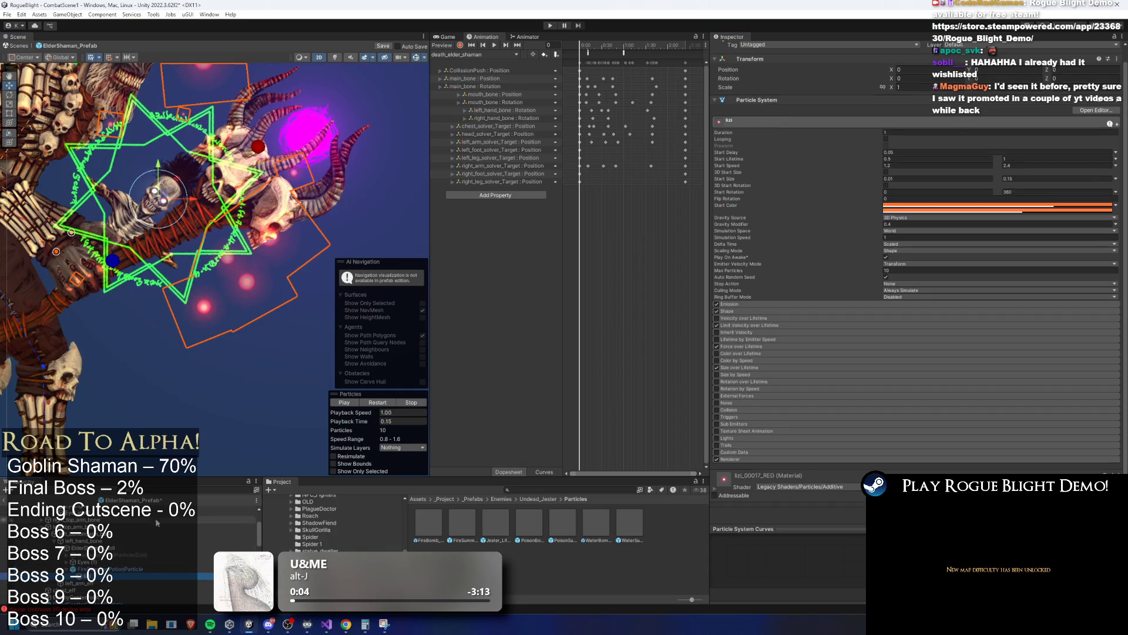
left_click(955, 205)
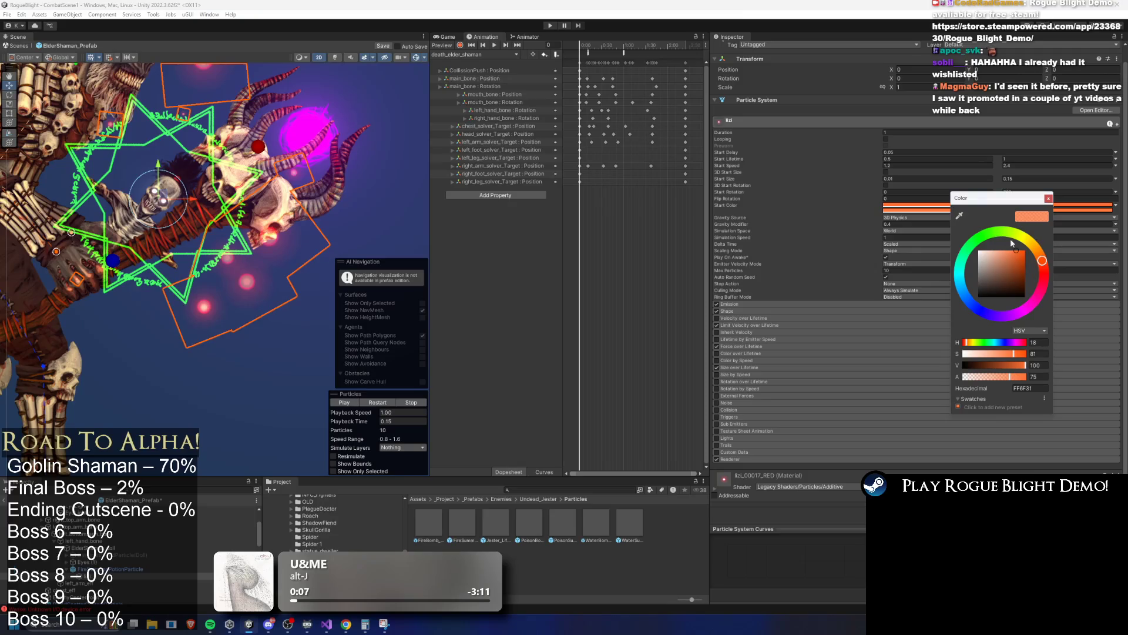
left_click(992, 238)
left_click(1007, 254)
left_click_drag(1034, 200, 1053, 204)
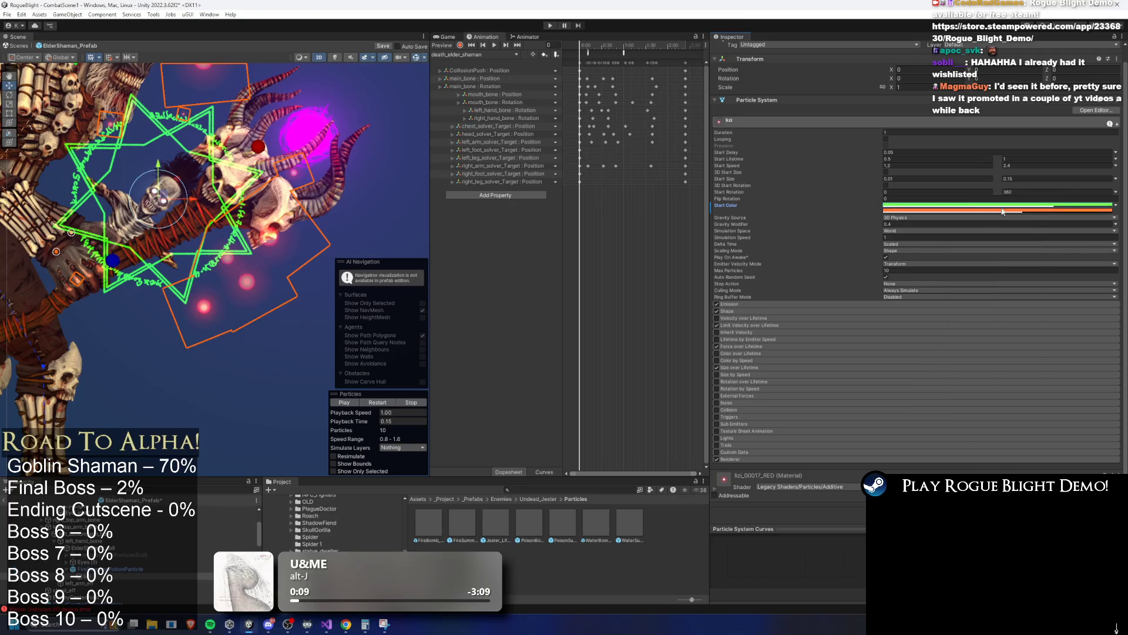
left_click(1023, 259)
left_click_drag(1023, 259, 1018, 255)
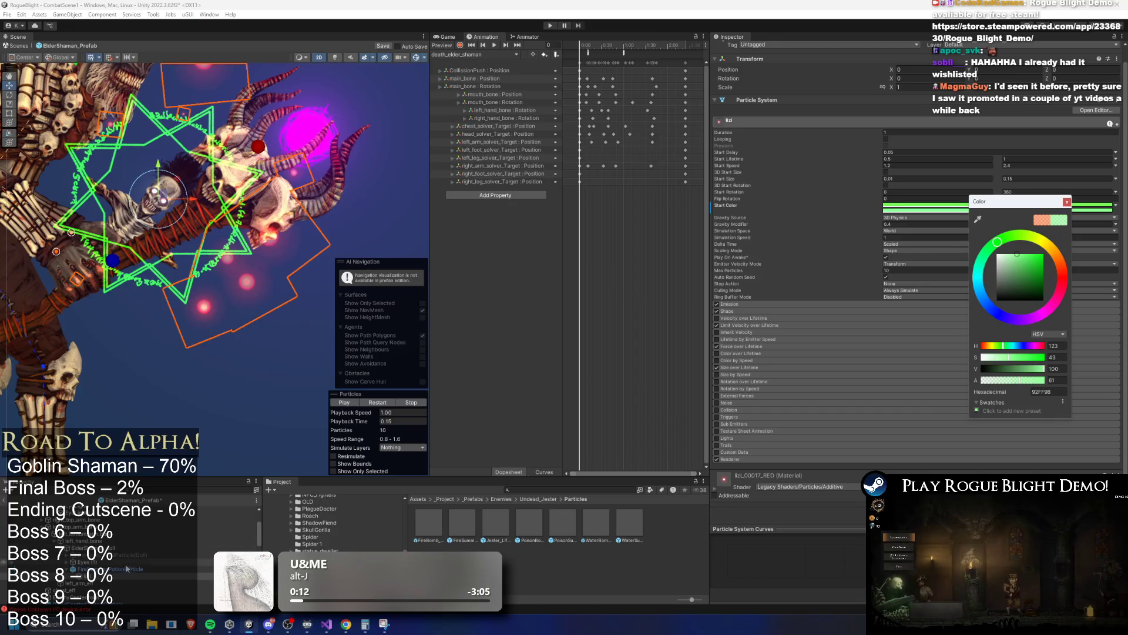
Unpack the summon particle completely from its prefab and rename it SummoningTotemPotionParticle.
right_click(125, 570)
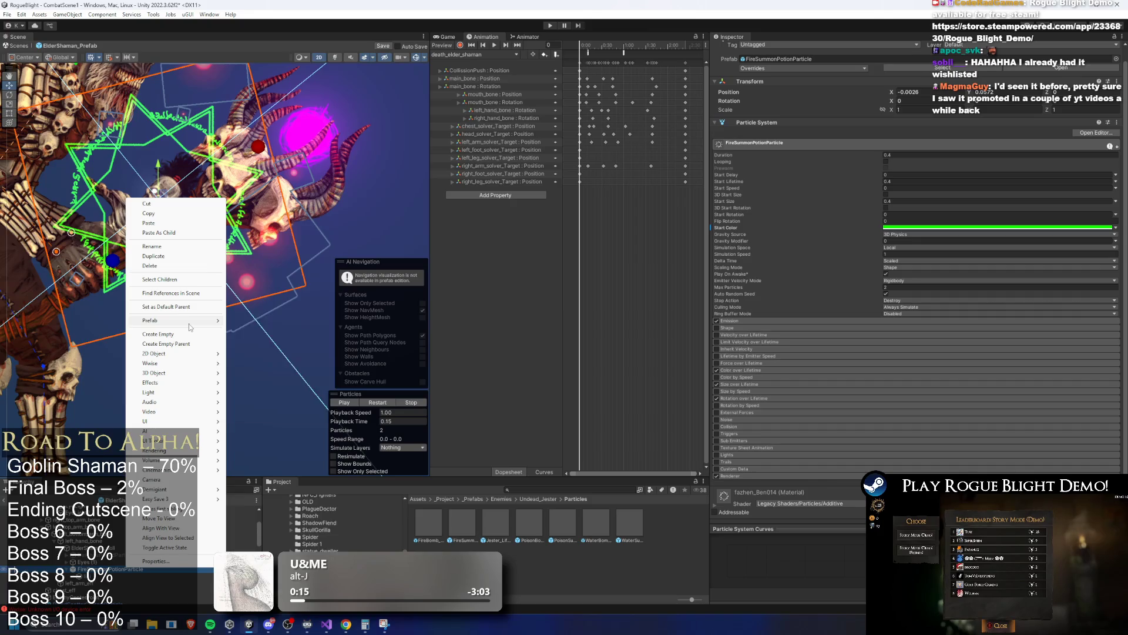
mouse_move(191, 321)
left_click(294, 402)
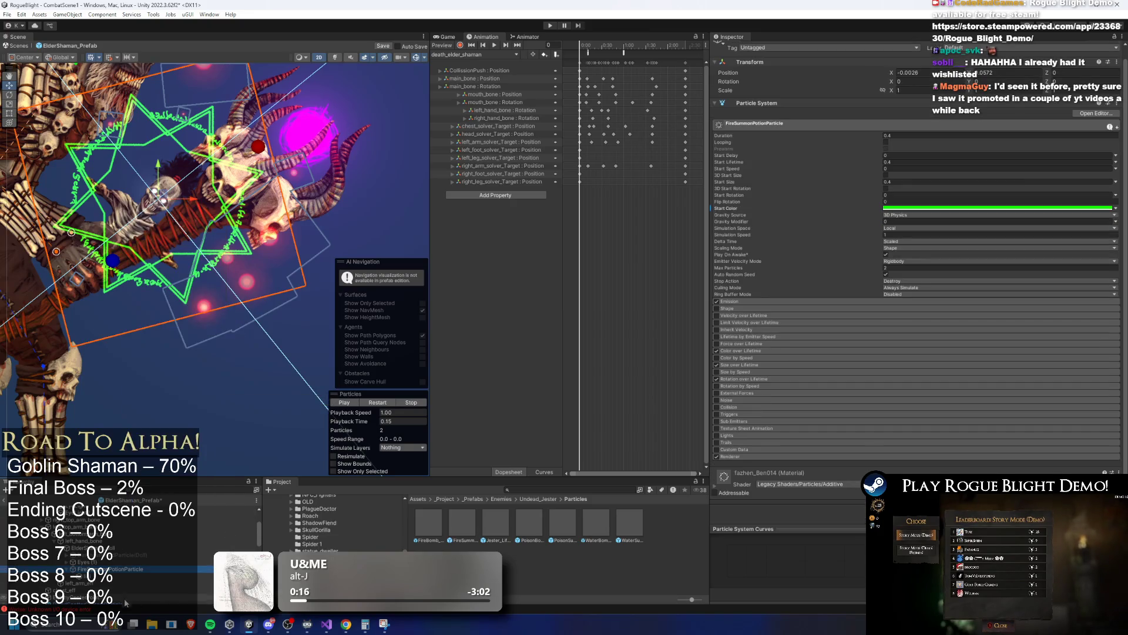
right_click(122, 572)
left_click(178, 249)
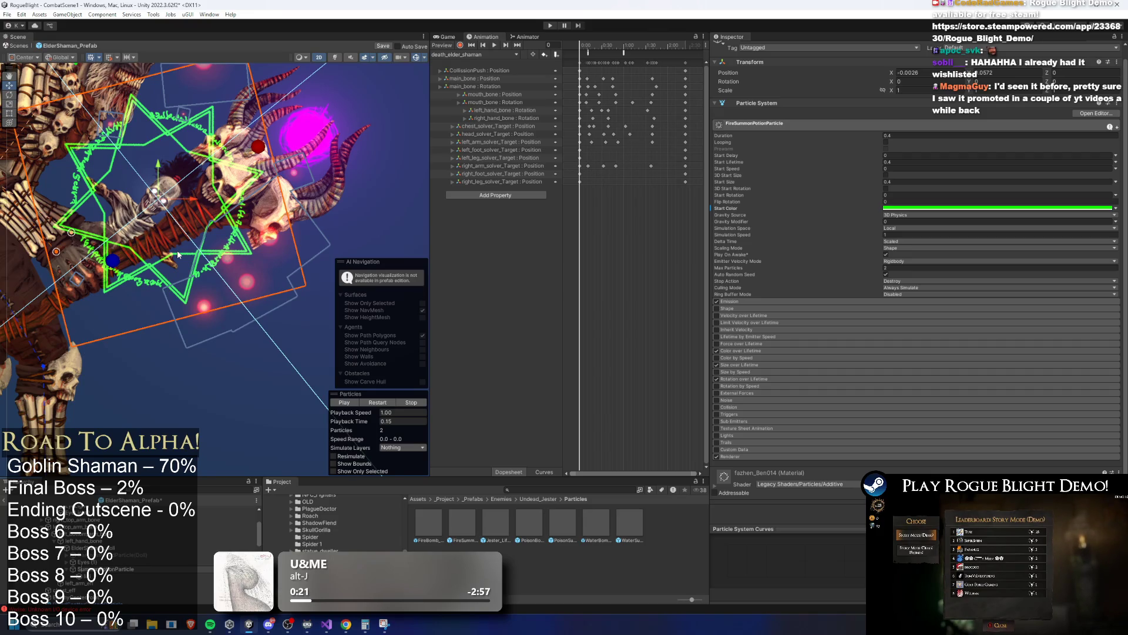
type("ingTotem")
left_click(177, 254)
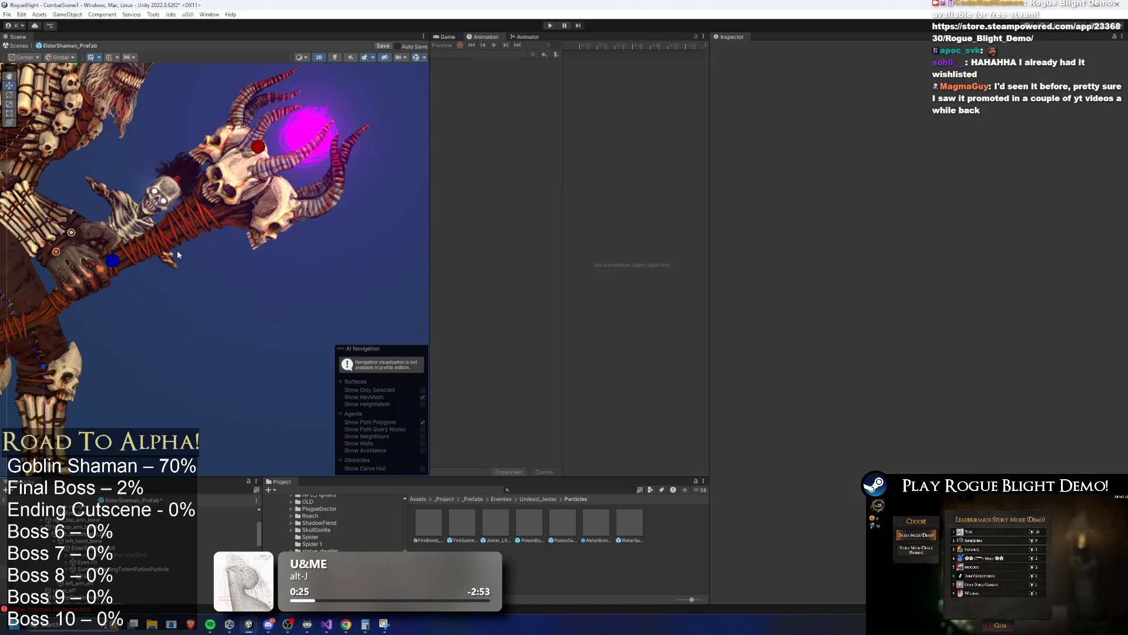
Save the ElderShaman_Prefab changes with Ctrl+S.
right_click(169, 569)
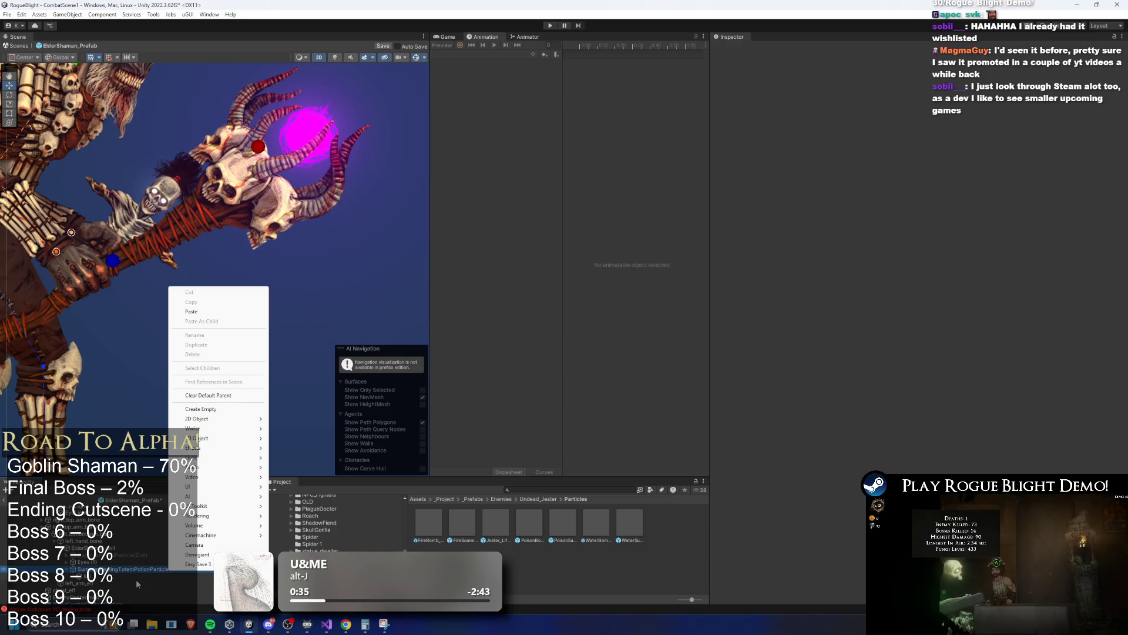
left_click(135, 580)
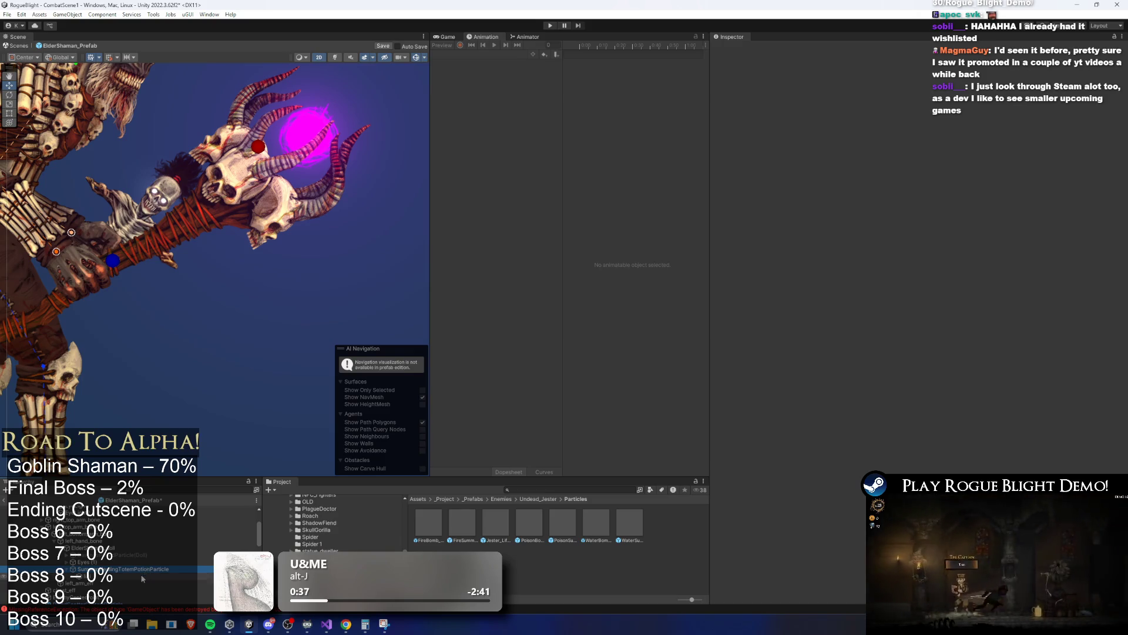
right_click(142, 575)
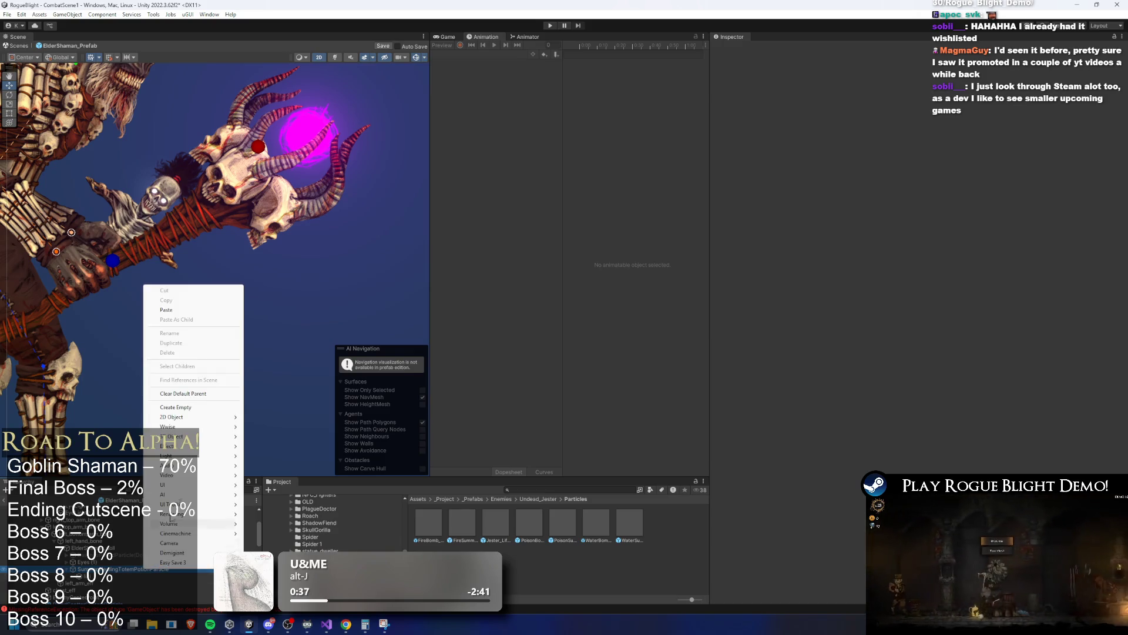
left_click(119, 575)
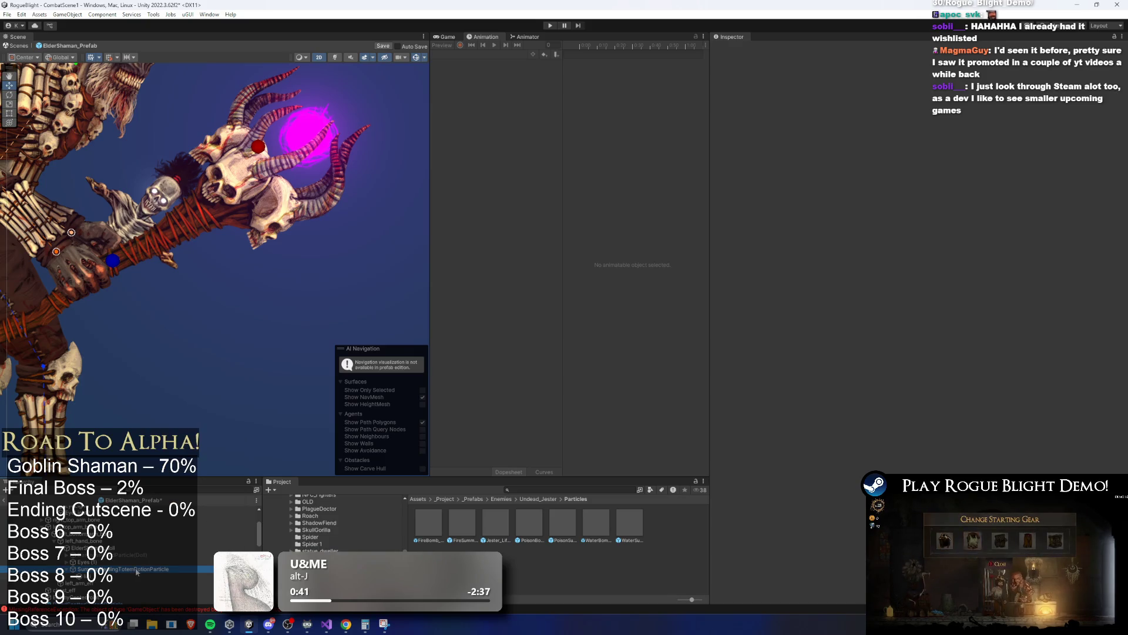
right_click(137, 572)
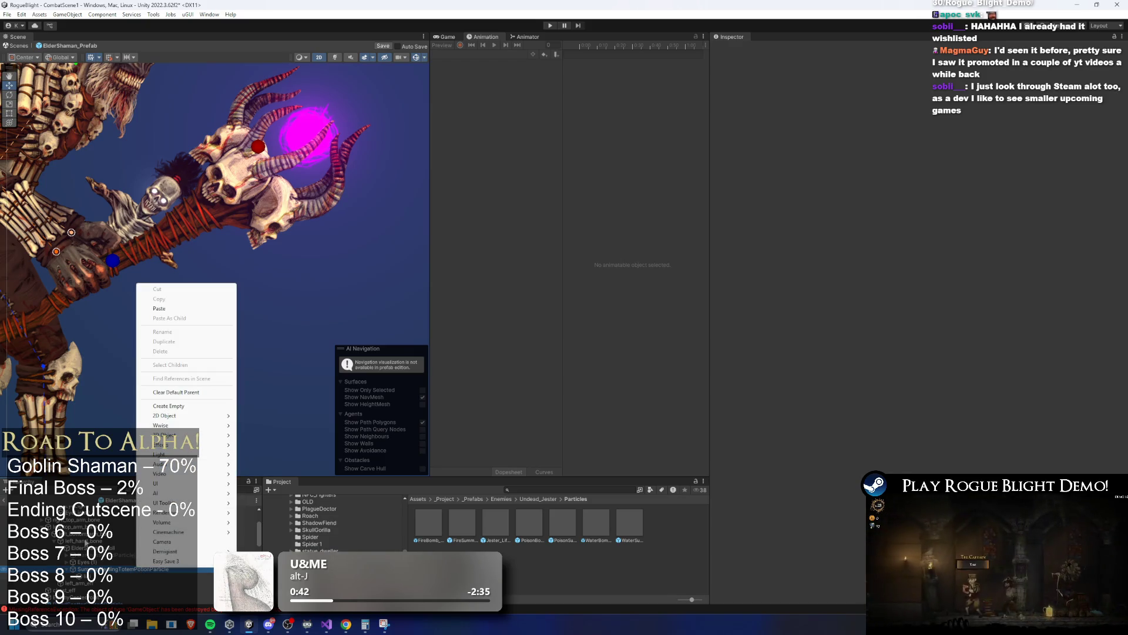
right_click(85, 570)
right_click(86, 570)
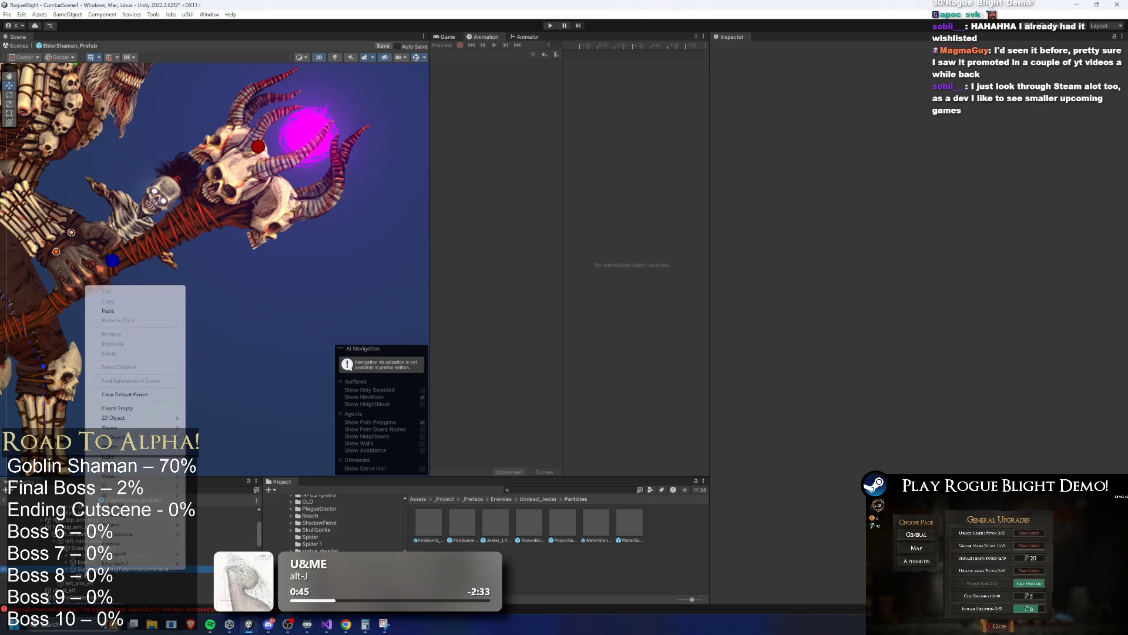
left_click(168, 541)
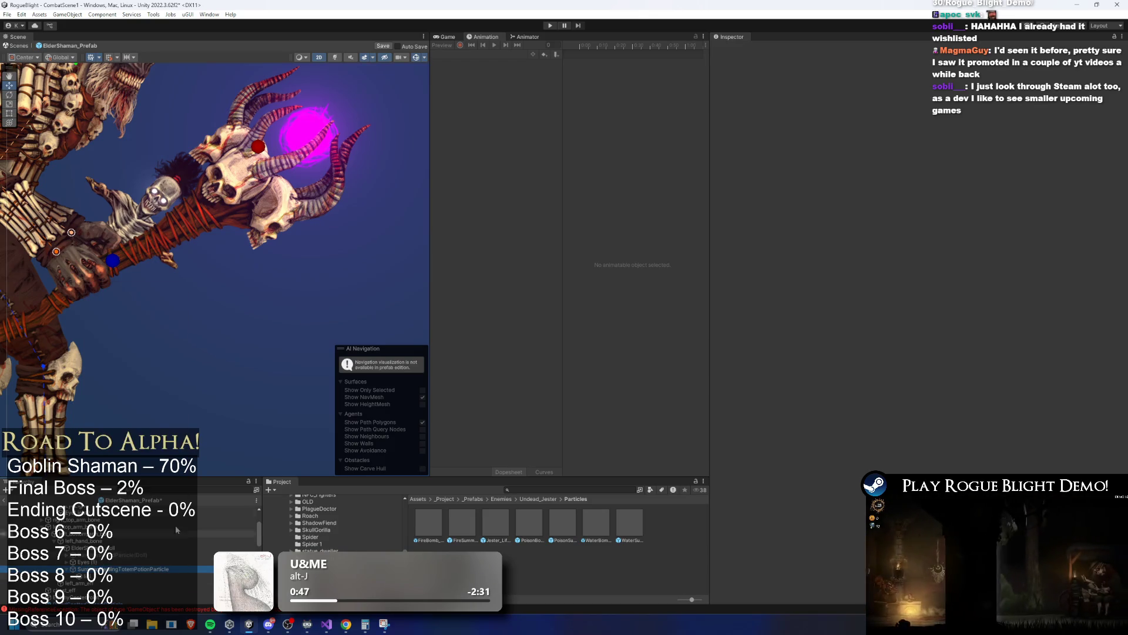
scroll(170, 541, "down", 3)
key("ctrl+s")
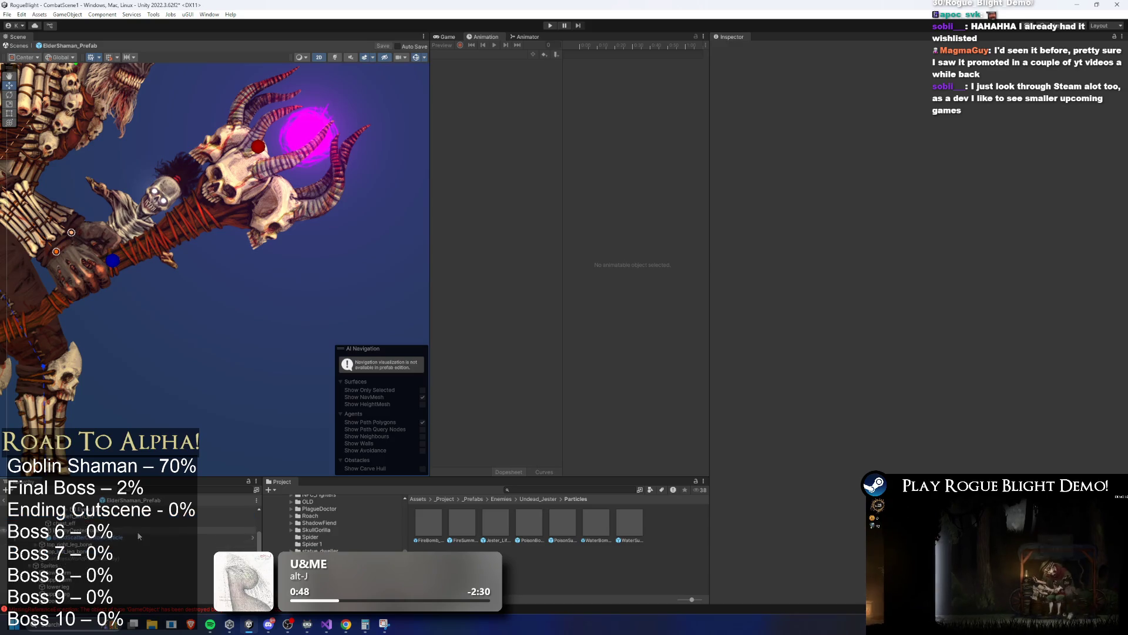
scroll(144, 555, "down", 5)
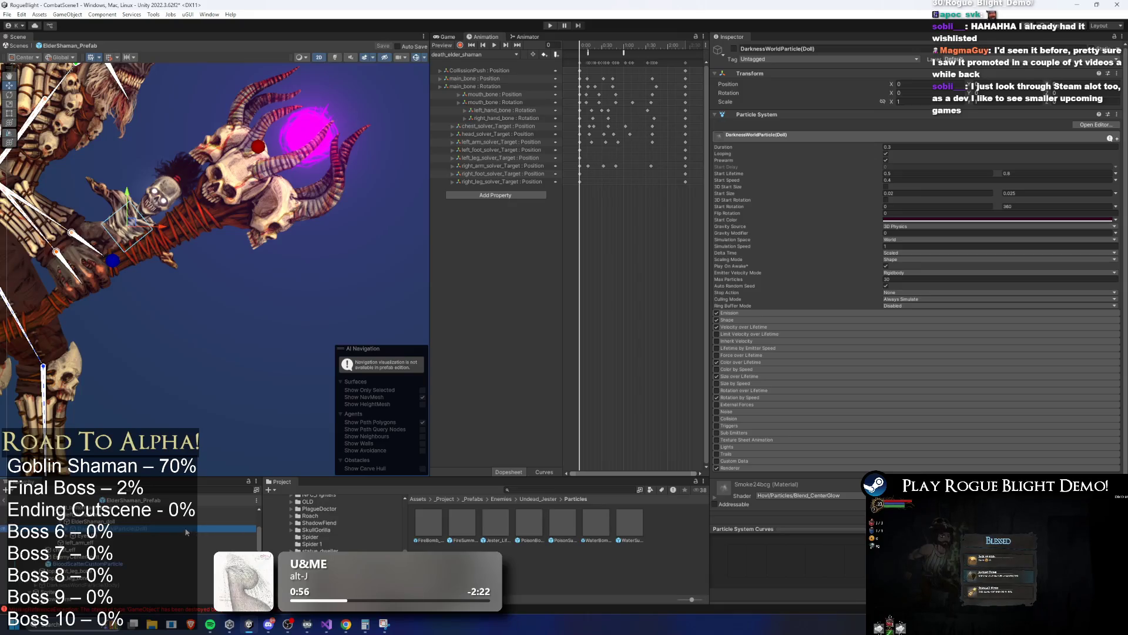
Select SummonHealingTotemPotionParticle and set its X scale to 0.5.
left_click(186, 530, "ctrl")
left_click(165, 542)
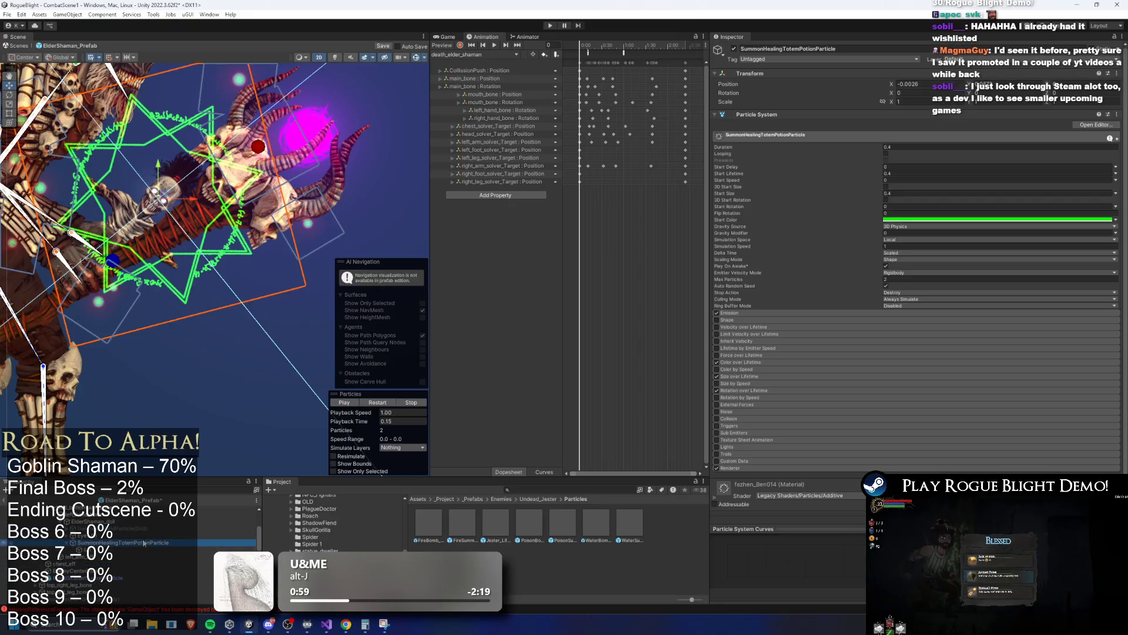
right_click(131, 544)
left_click(177, 221)
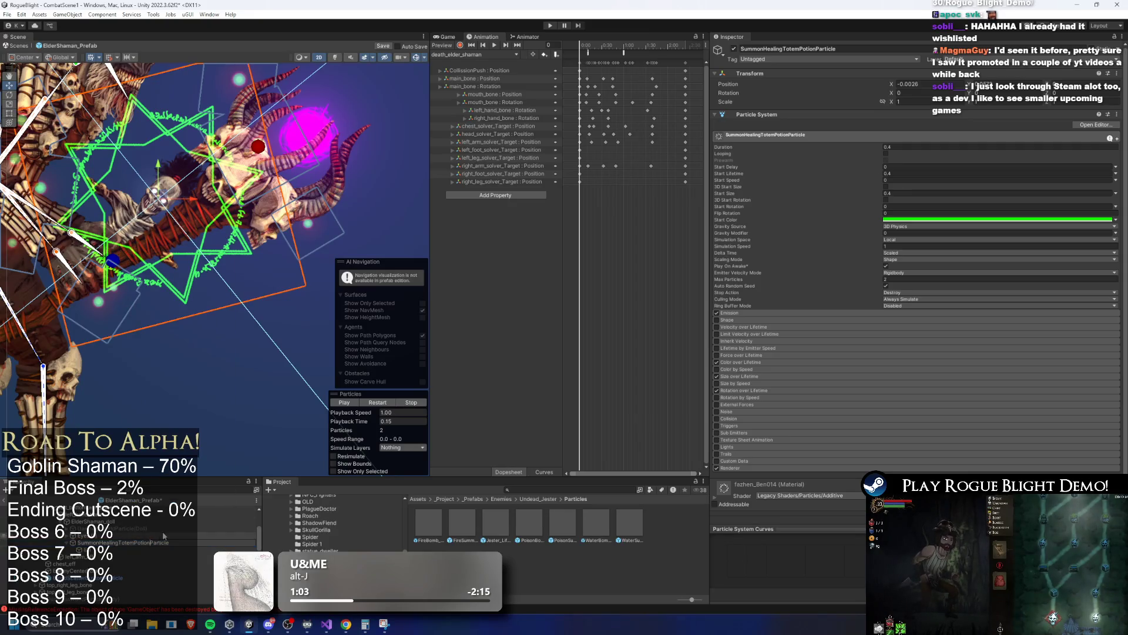
left_click(213, 542)
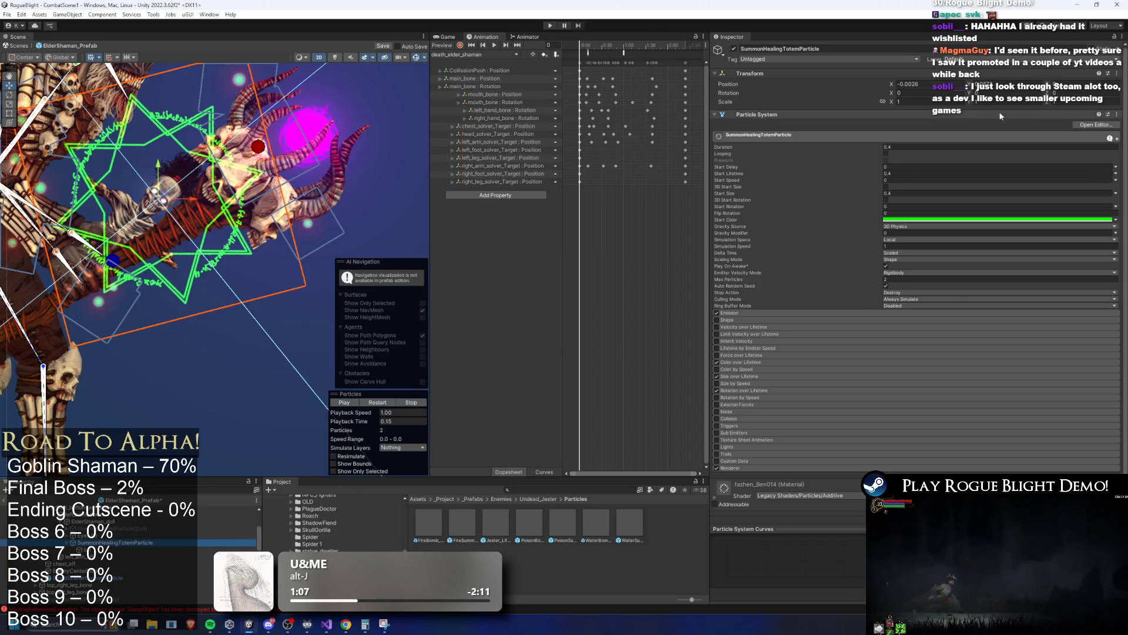
left_click(931, 102)
type("0.5")
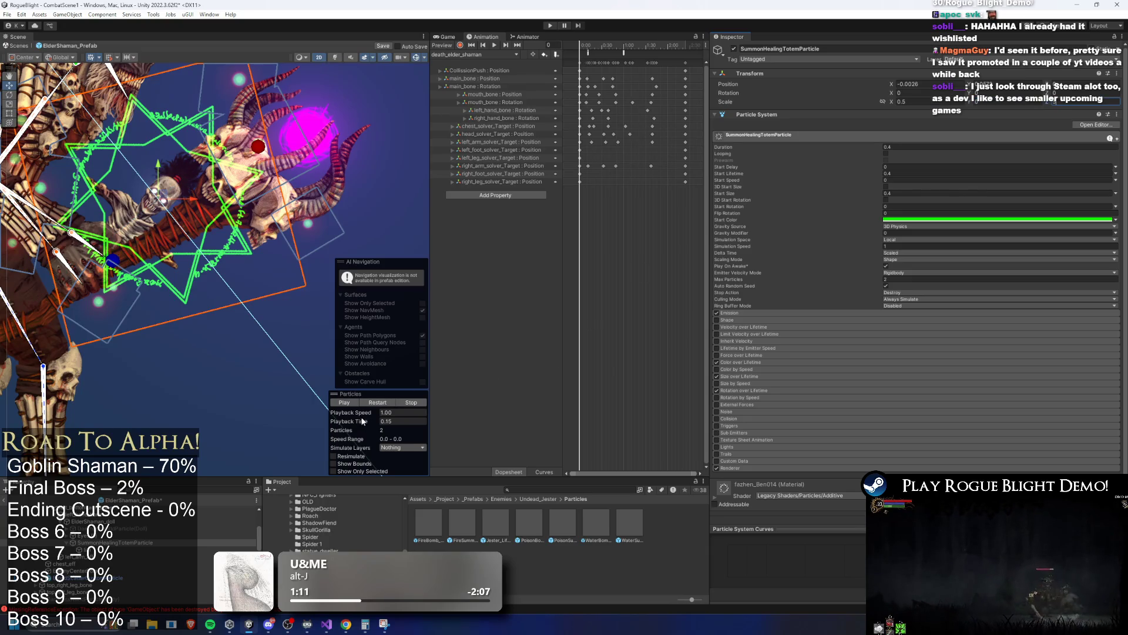
Keep Local simulation space and Scaled delta time, set scaling mode to Hierarchy, and preview.
left_click_drag(360, 421, 362, 420)
left_click(912, 240)
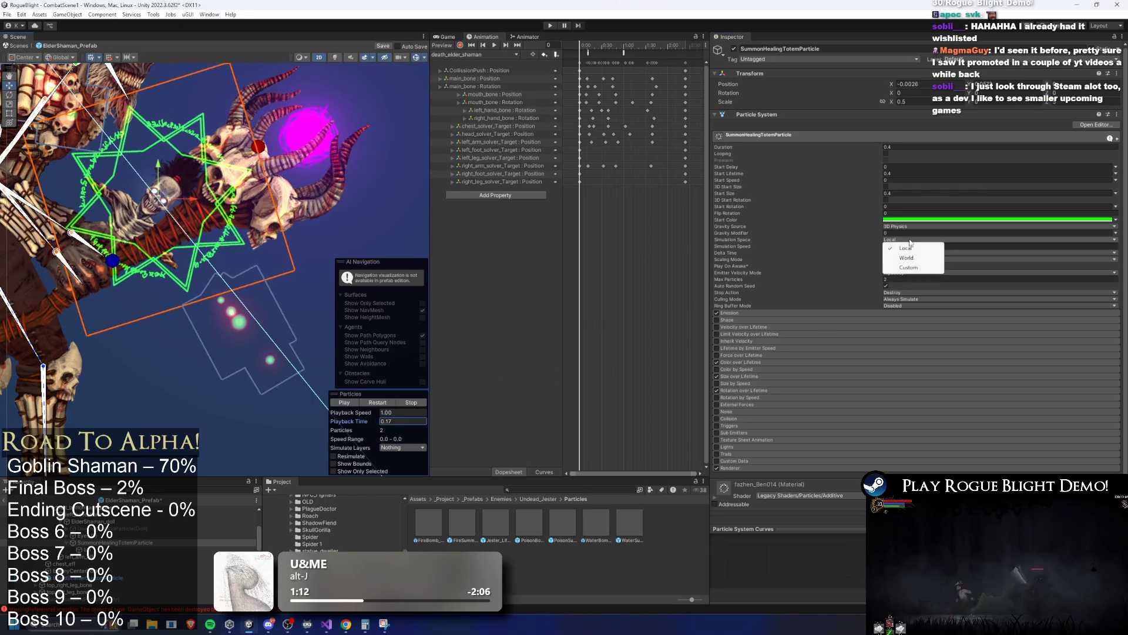
left_click(911, 239)
left_click(913, 253)
left_click(907, 261)
left_click(911, 259)
left_click(911, 266)
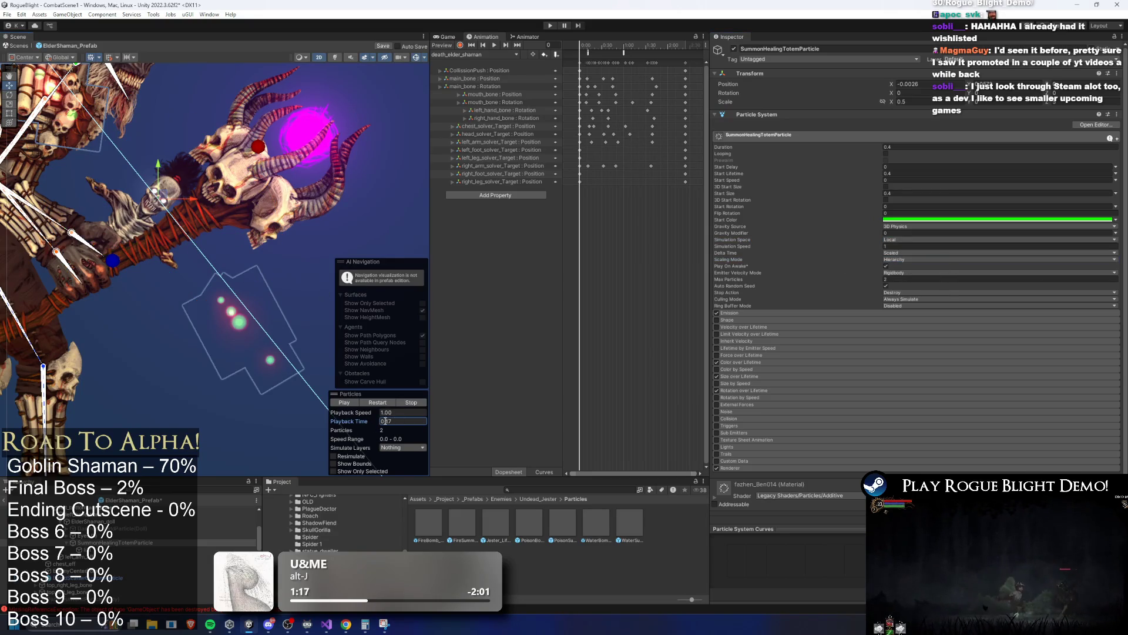
left_click_drag(362, 421, 363, 421)
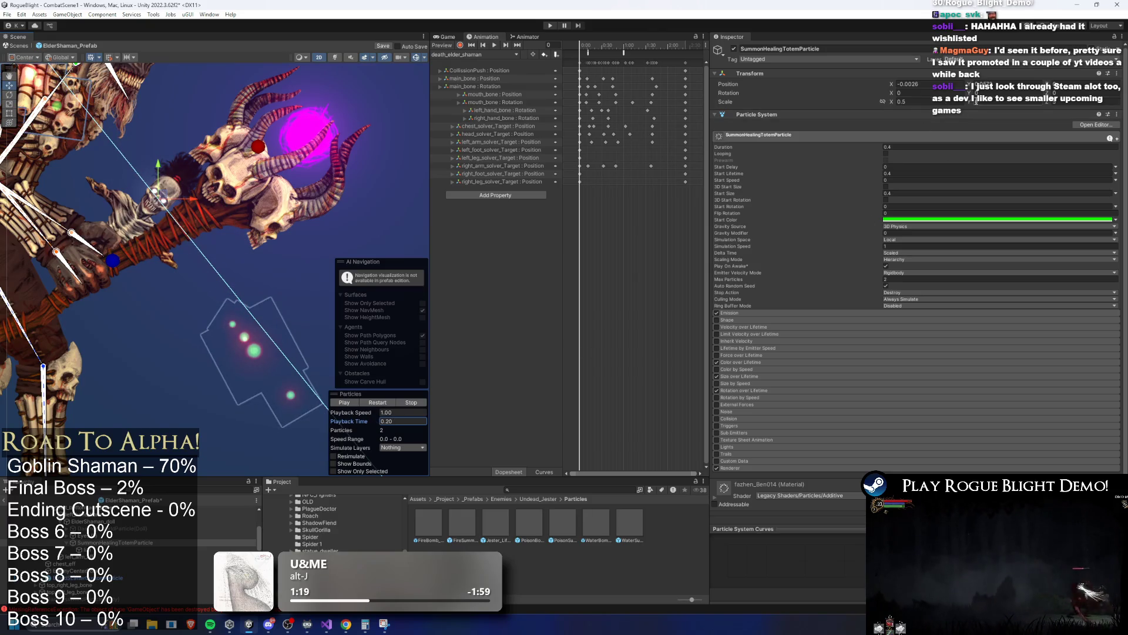
key("Left")
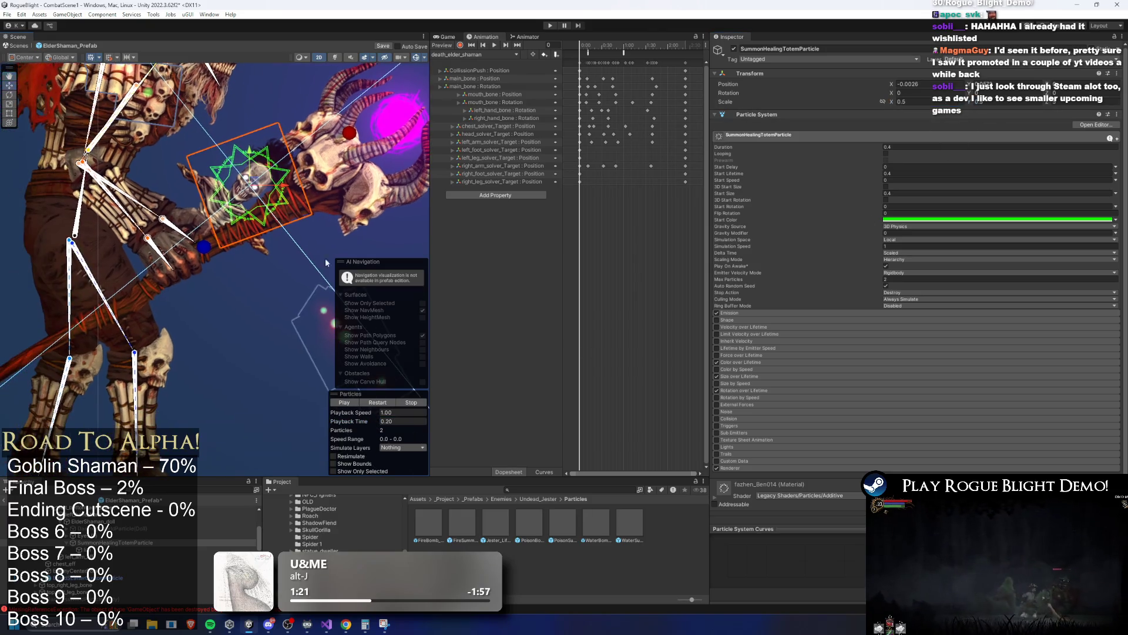
left_click(378, 403)
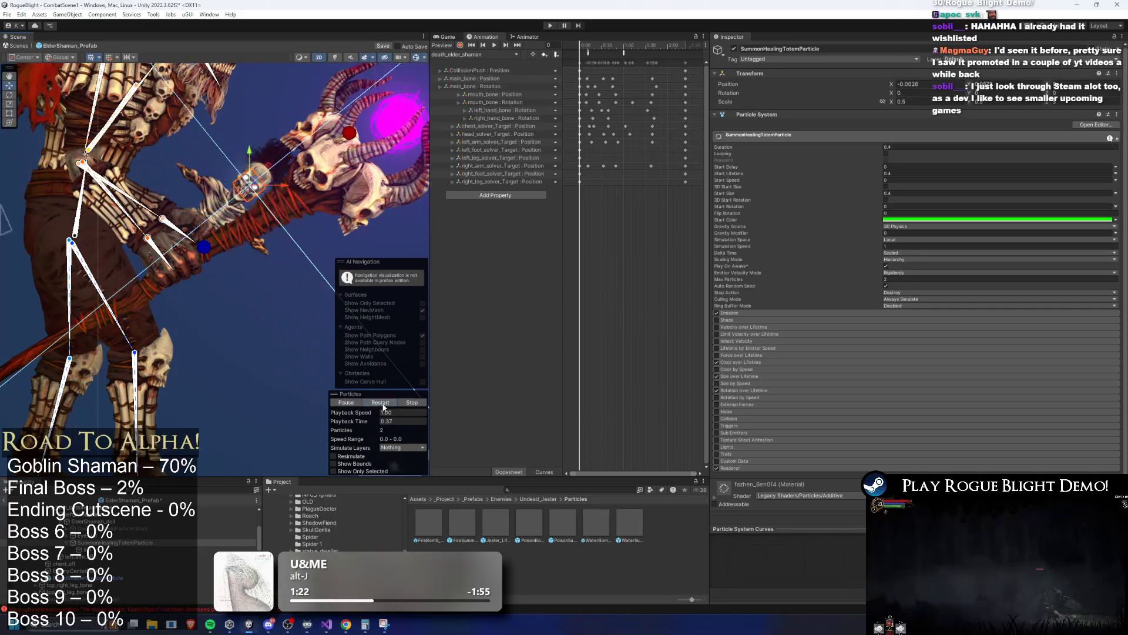
On lizi, set gravity source to 2D Physics, keep World space and Hierarchy scaling, then edit start colour.
key("Down")
left_click(904, 247)
left_click(908, 255)
left_click(899, 233)
left_click(911, 250)
left_click(901, 245)
left_click(907, 263)
left_click(911, 265)
left_click(908, 270)
left_click(378, 403)
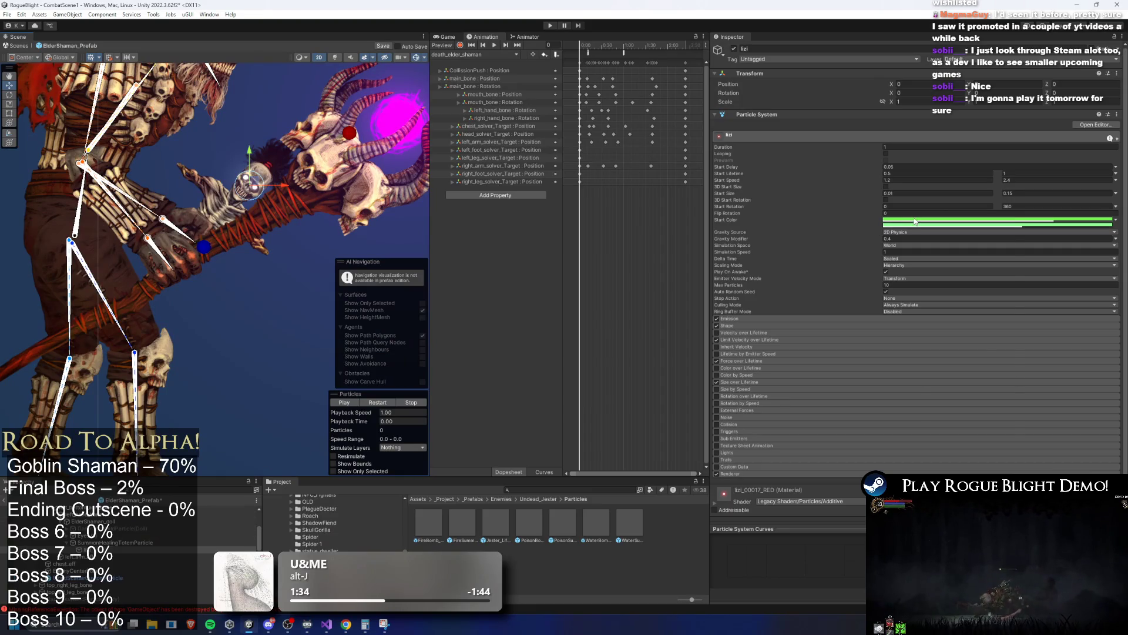
left_click(969, 219)
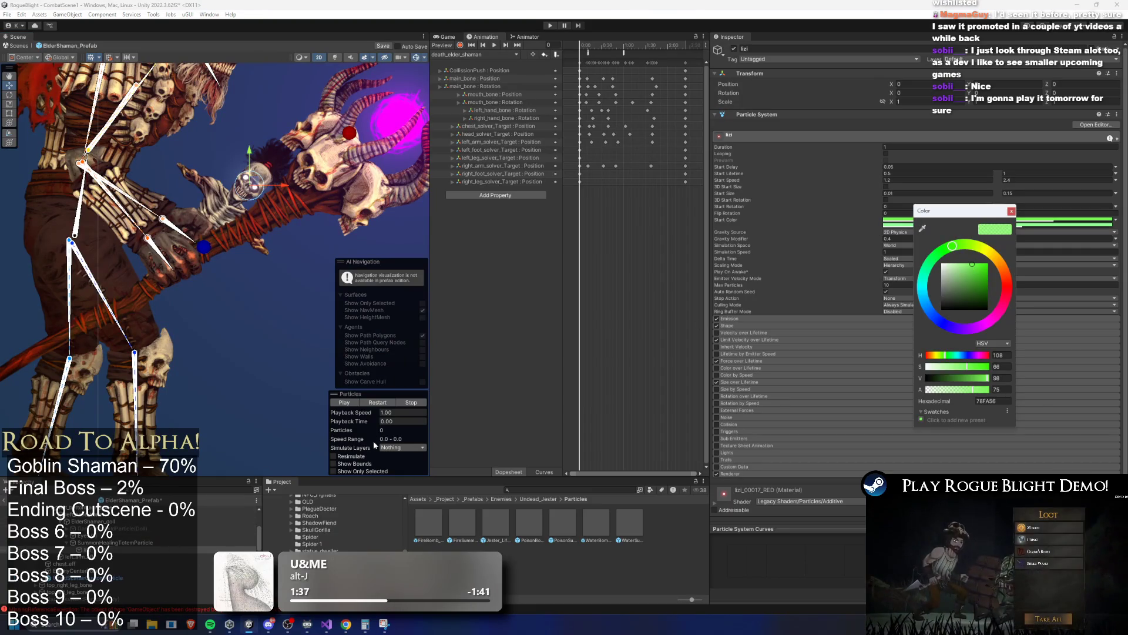
Switch the sparkles' renderer material from red to green lizi_00017.
left_click(738, 478)
left_click(727, 476)
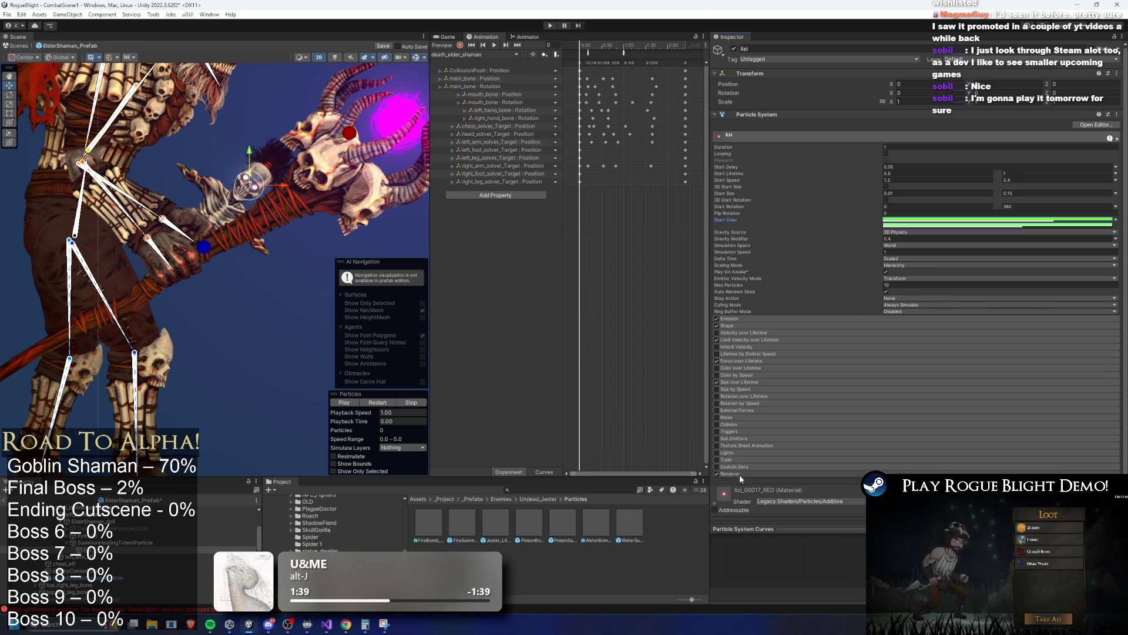
left_click_drag(354, 421, 386, 422)
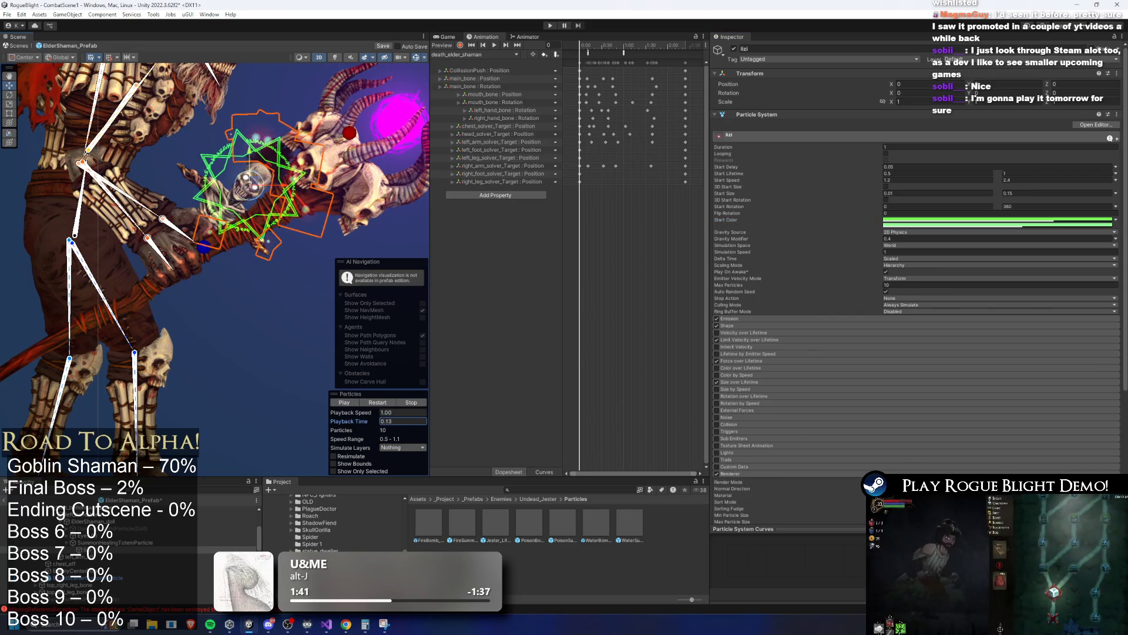
scroll(935, 396, "down", 5)
left_click(904, 352)
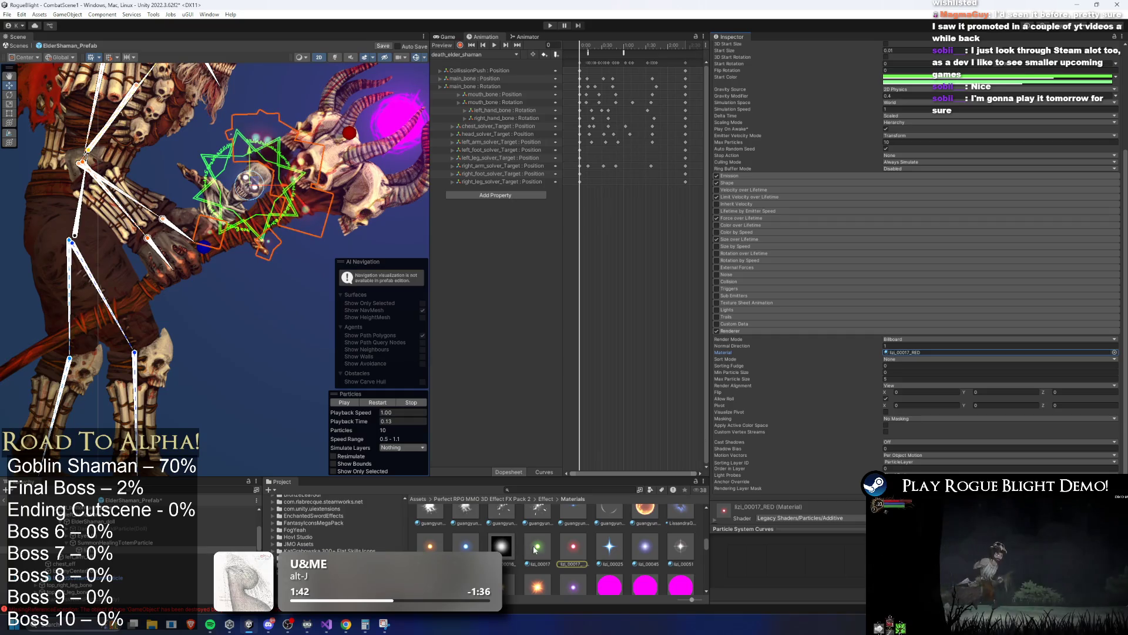
key("ctrl+z")
left_click(370, 411)
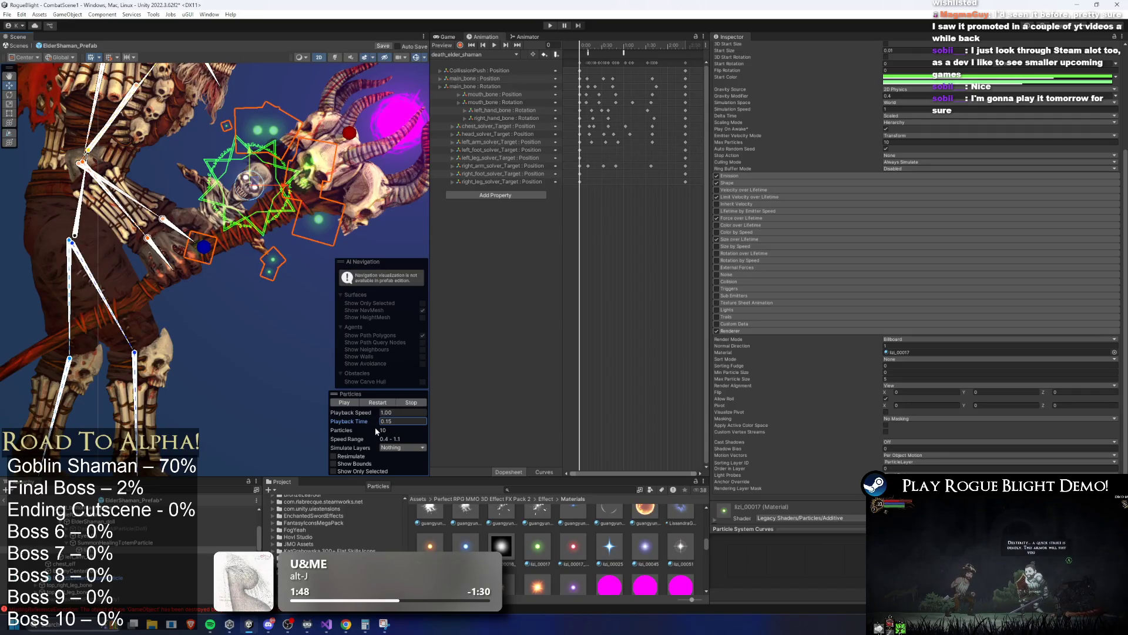
scroll(1014, 282, "up", 4)
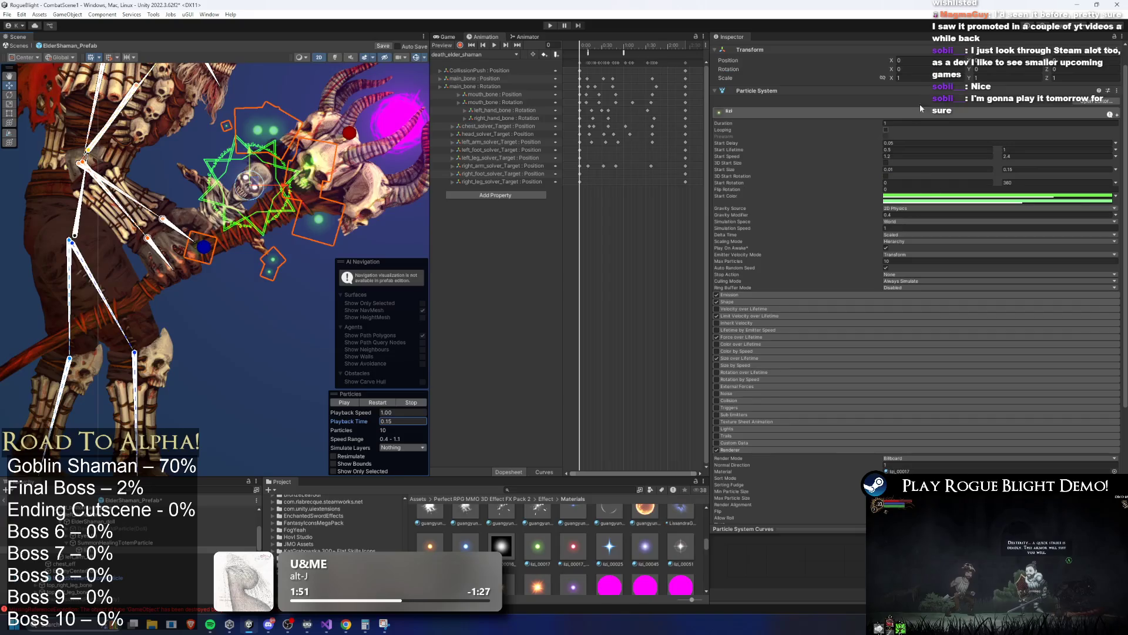
Reduce lizi's maximum start size to 0.1, then select SummonHealingTotemParticle.
left_click(911, 149)
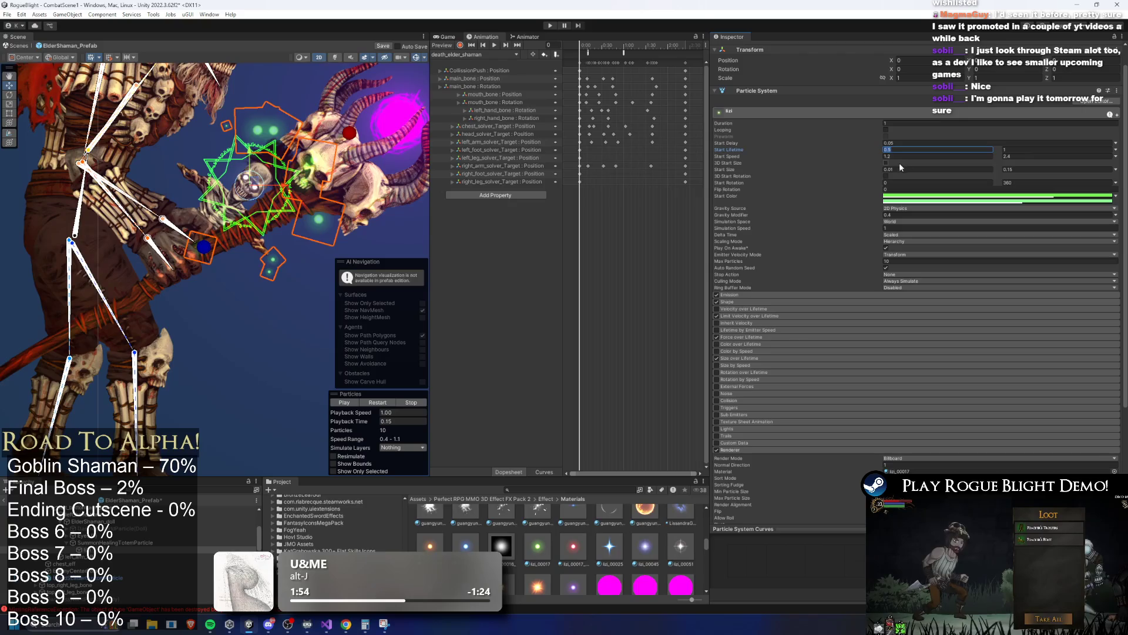
left_click(901, 169)
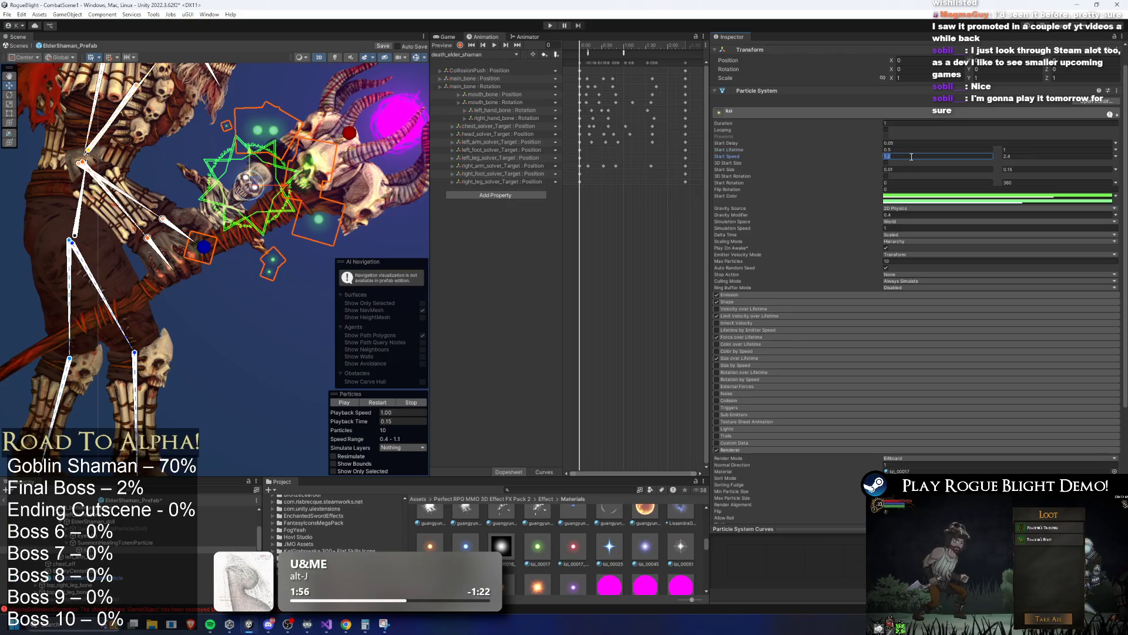
left_click(1012, 171)
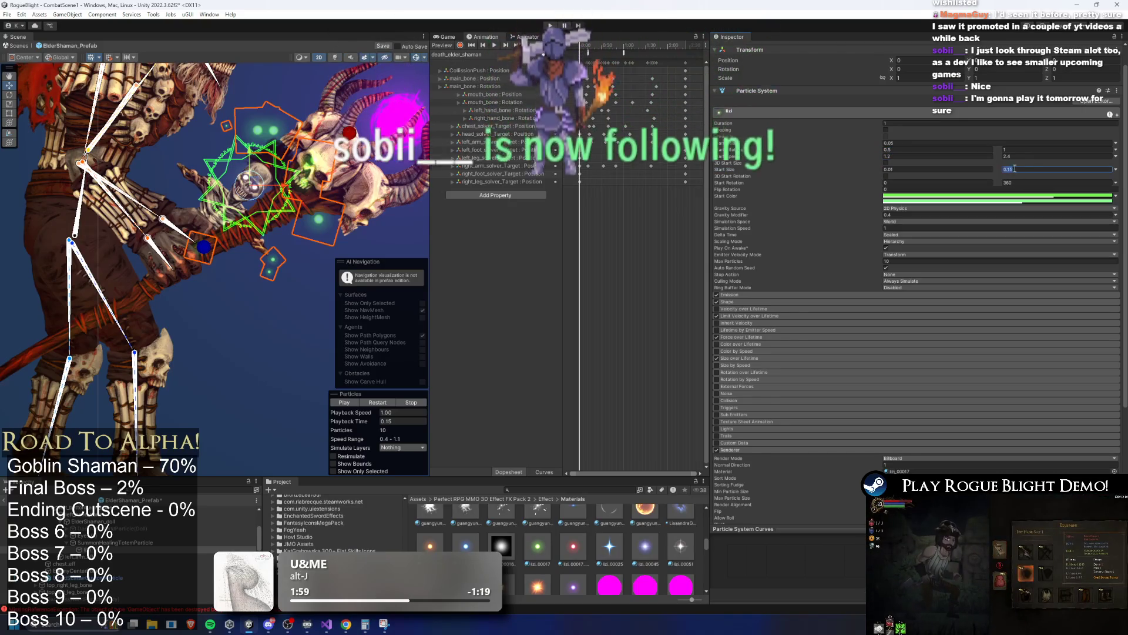
left_click(382, 421)
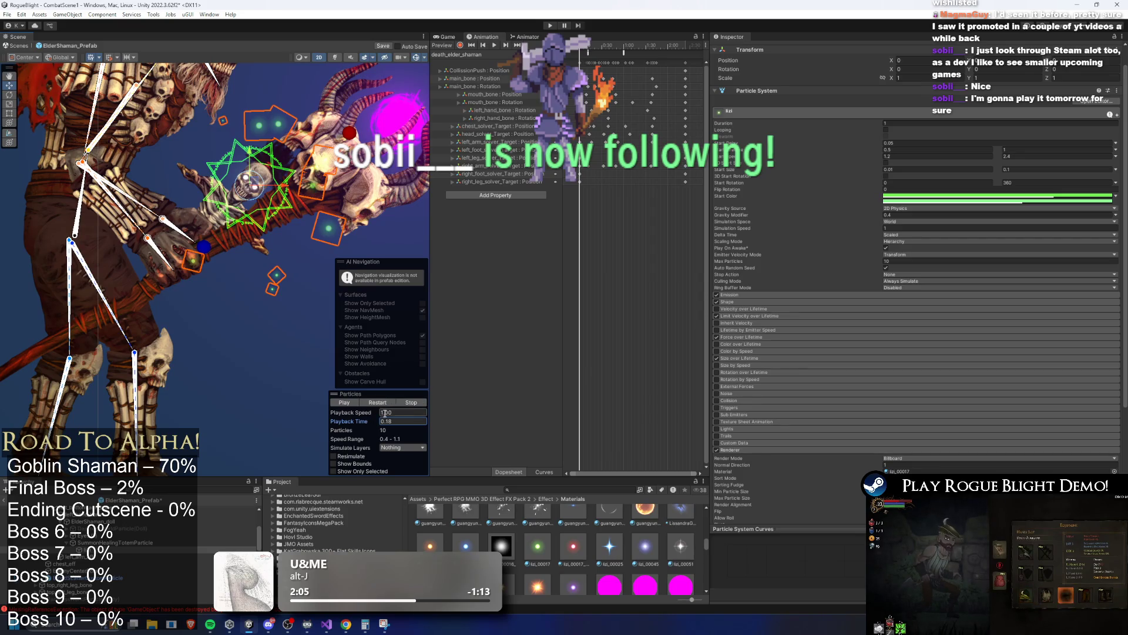
left_click_drag(352, 421, 320, 415)
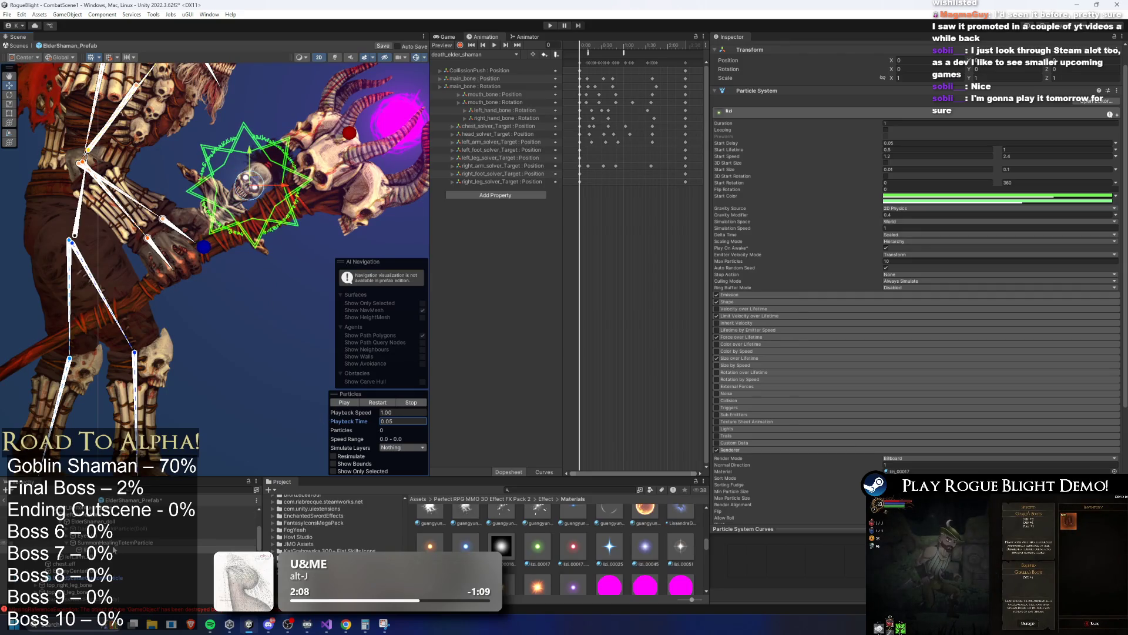
left_click(117, 542)
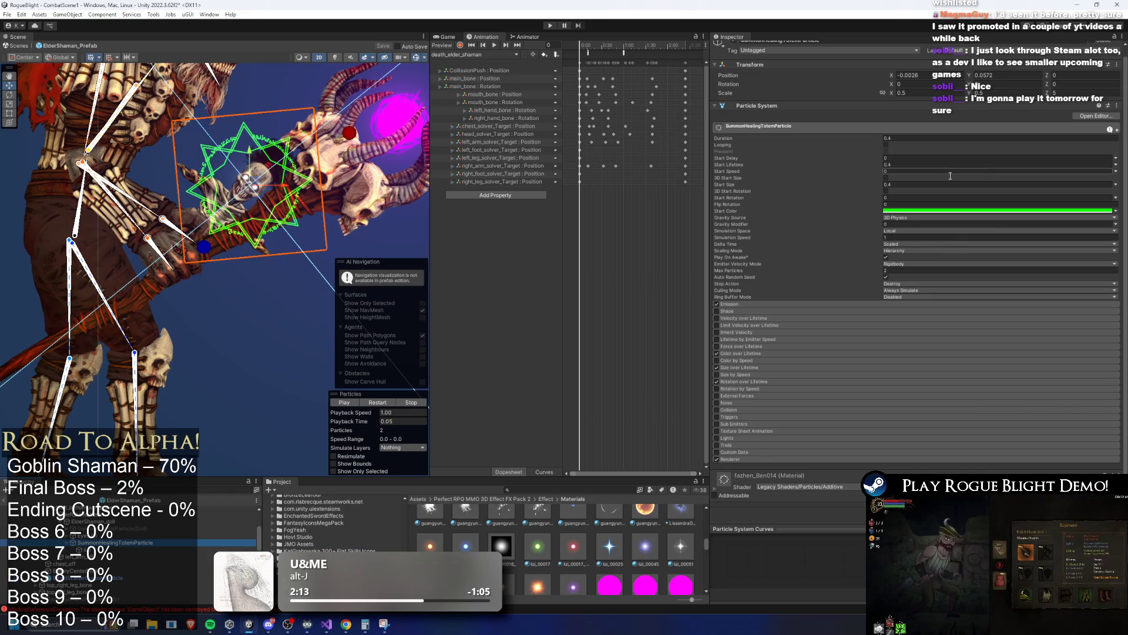
Set the summon effect's start size to 0.2 and replay it to see the smaller burst.
left_click(382, 403)
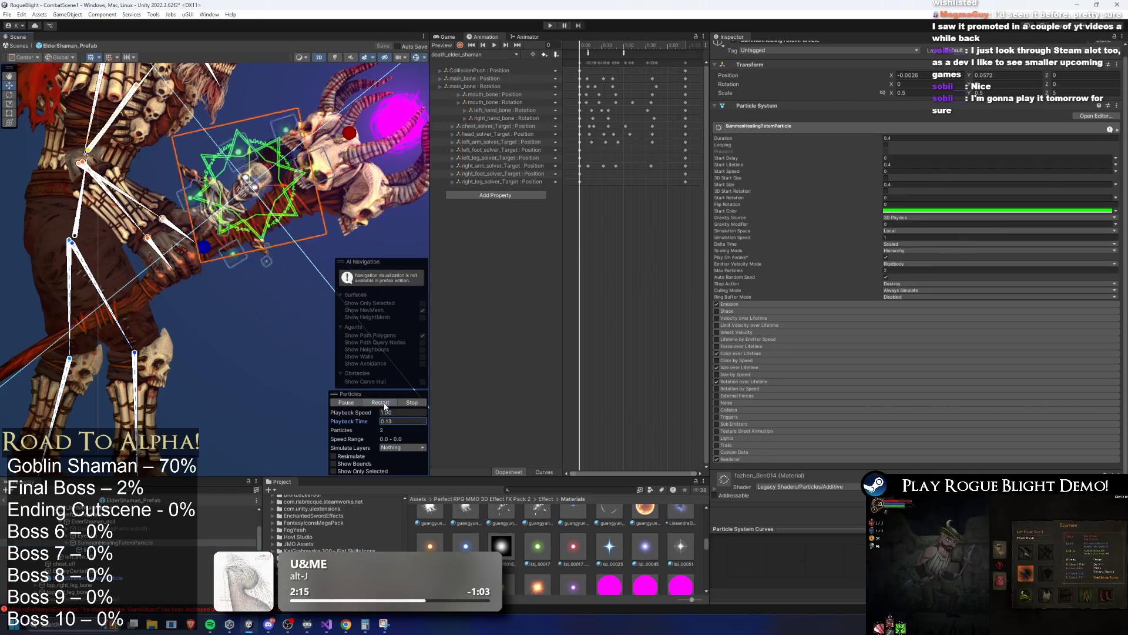
left_click(384, 404)
left_click(384, 403)
left_click(384, 405)
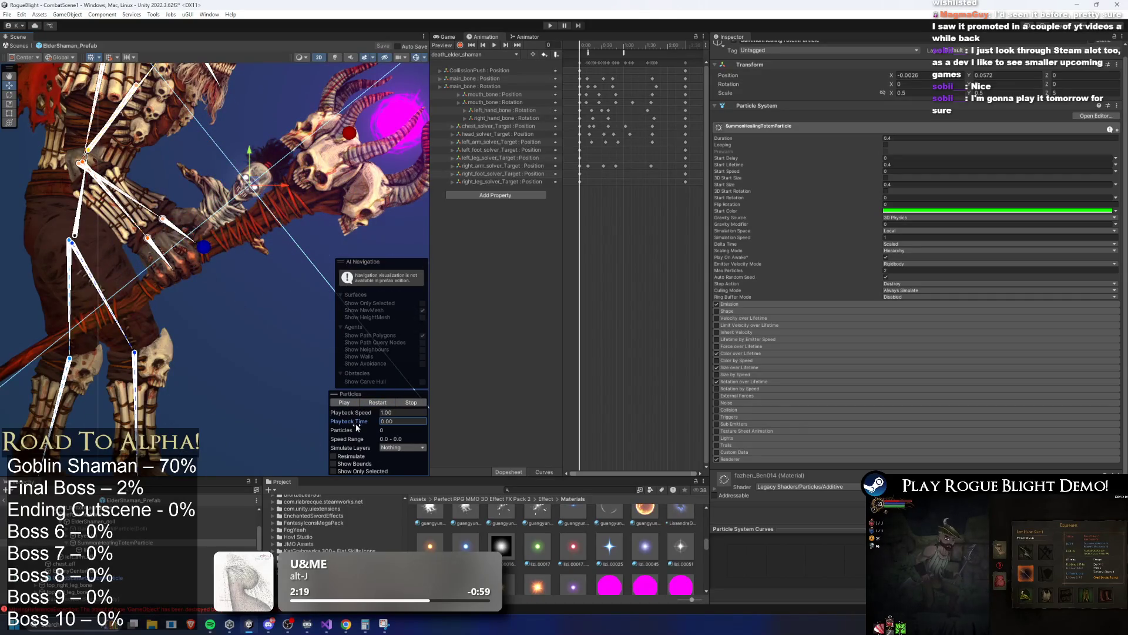
left_click_drag(365, 418, 385, 419)
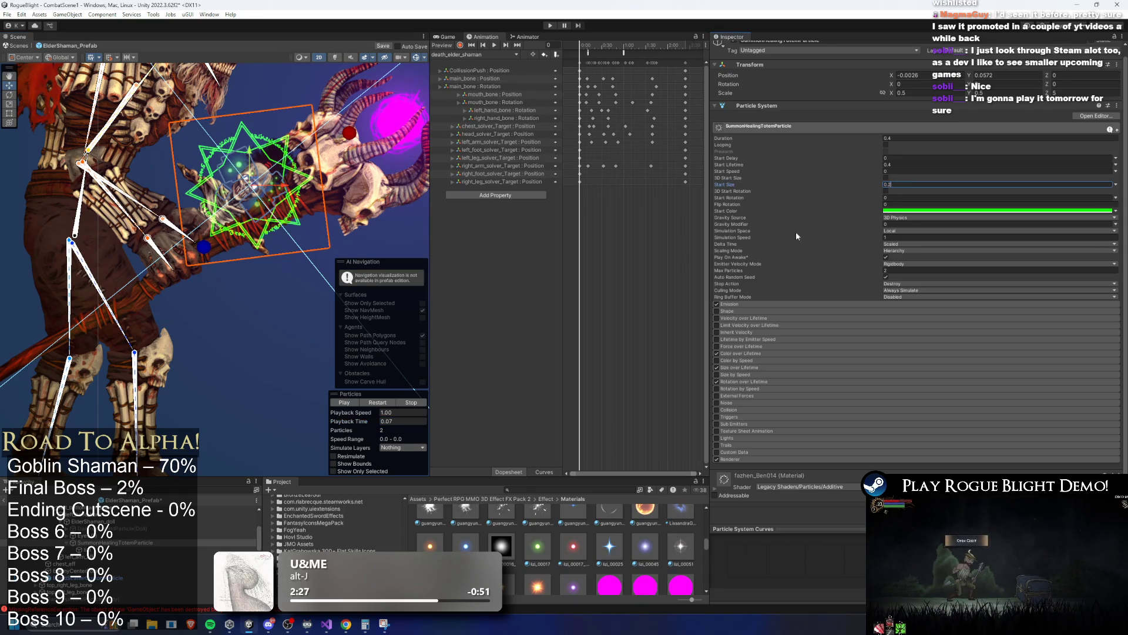
key("Return")
left_click(386, 403)
Expand the summon effect's Renderer and drag a fangshegu material into its Material slot.
scroll(387, 404, "down", 4)
left_click(391, 405)
scroll(809, 446, "down", 1)
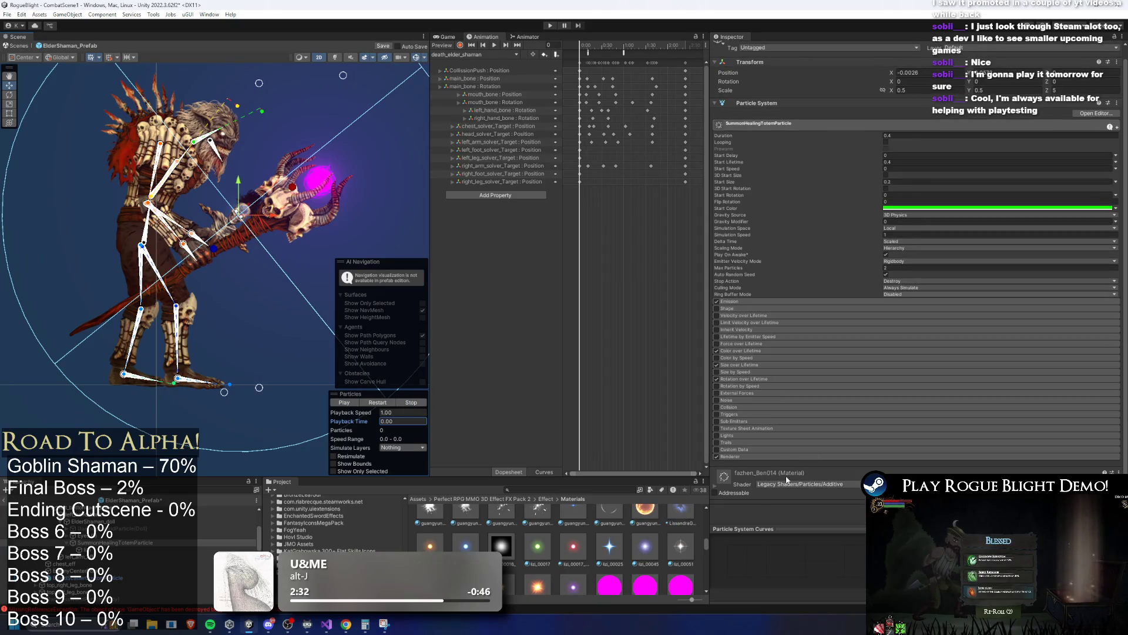
left_click(763, 458)
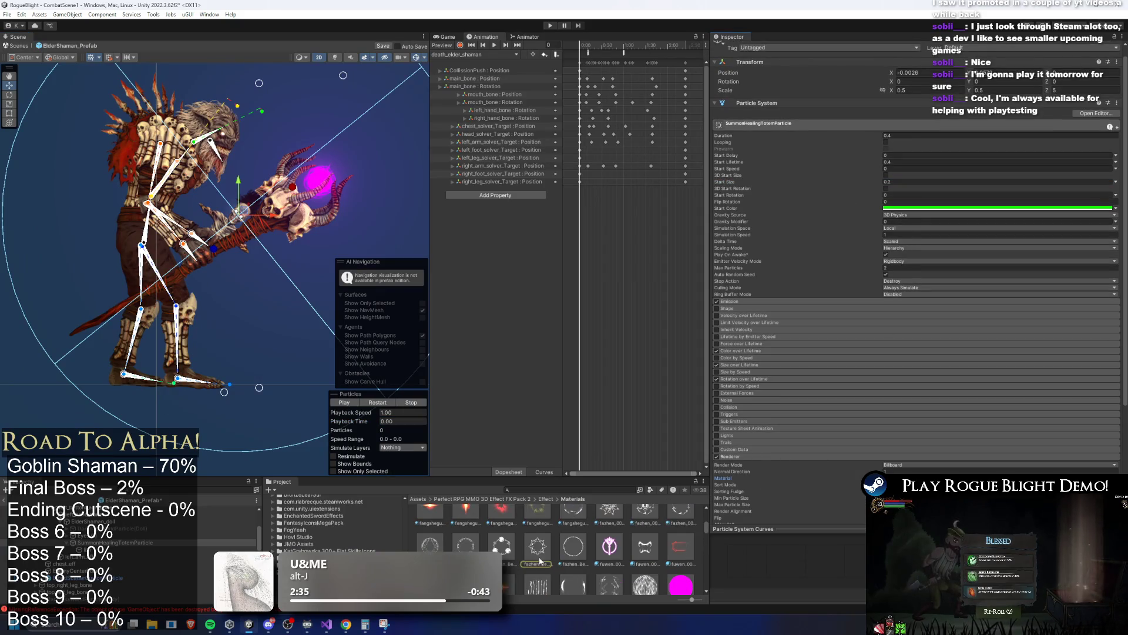
scroll(540, 561, "up", 2)
left_click(611, 528)
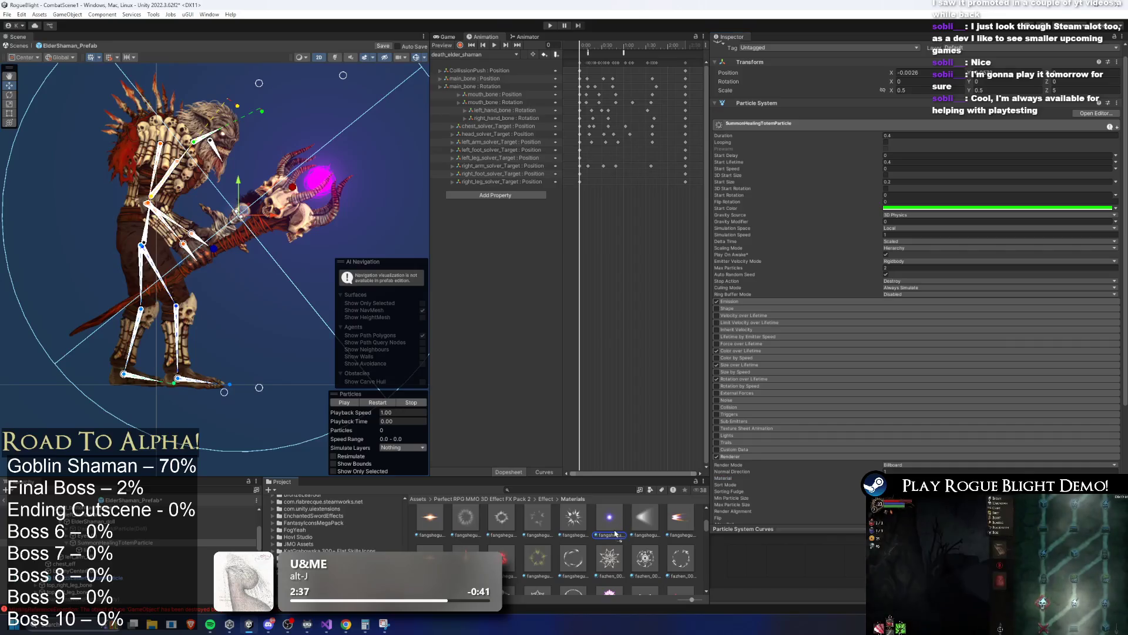
scroll(616, 533, "up", 1)
left_click_drag(616, 533, 940, 478)
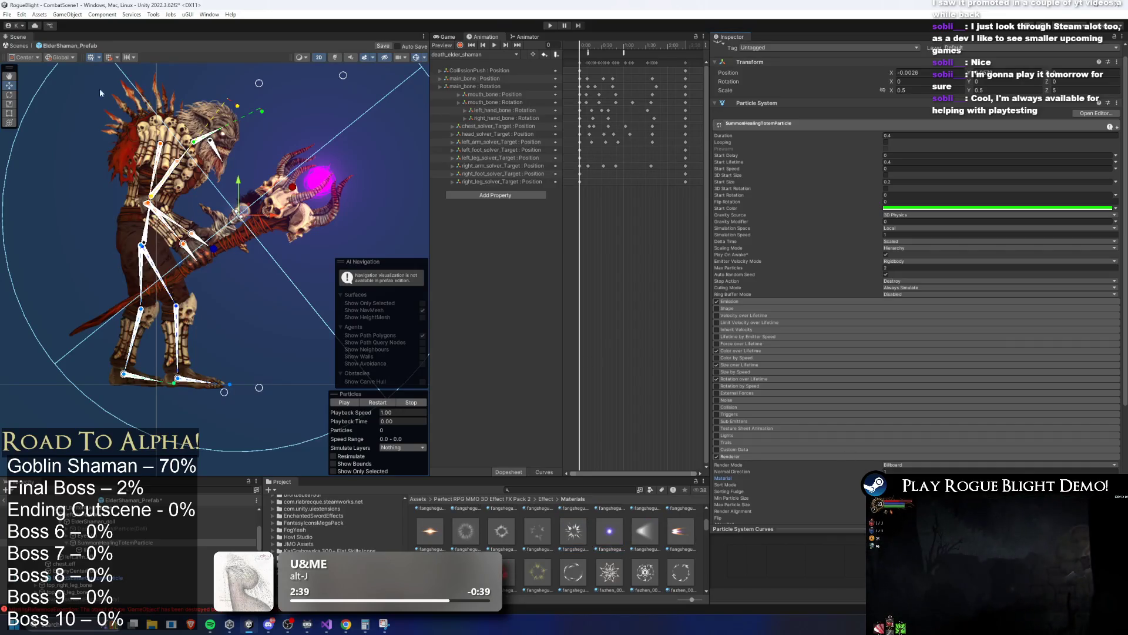
scroll(235, 258, "up", 6)
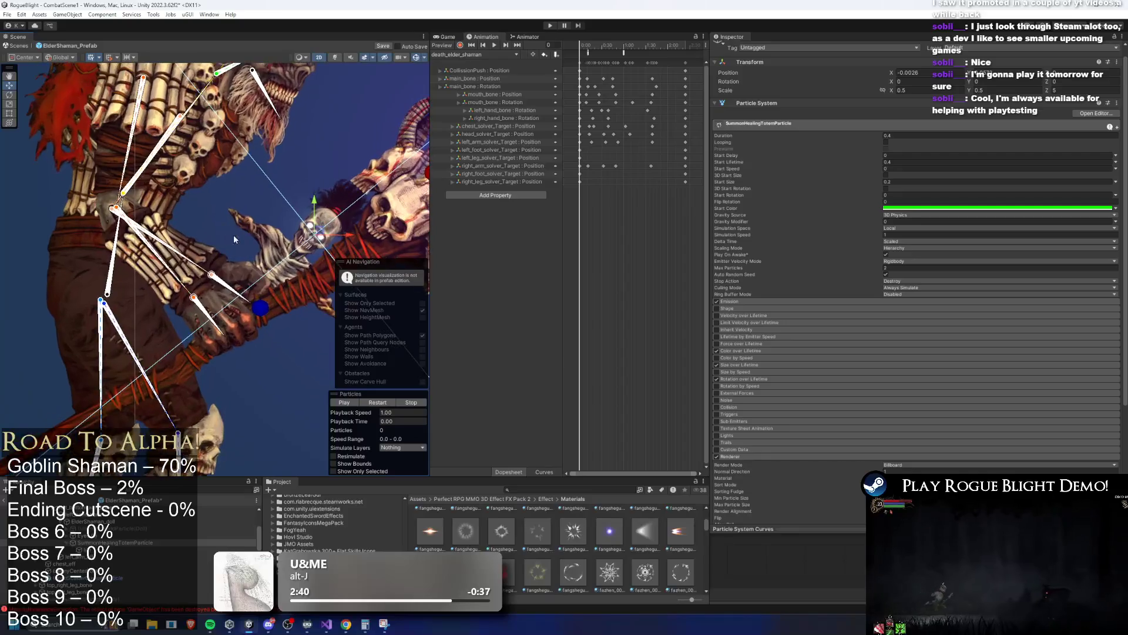
Try another material on the effect, locate its assigned material, and preview the green burst.
left_click(382, 403)
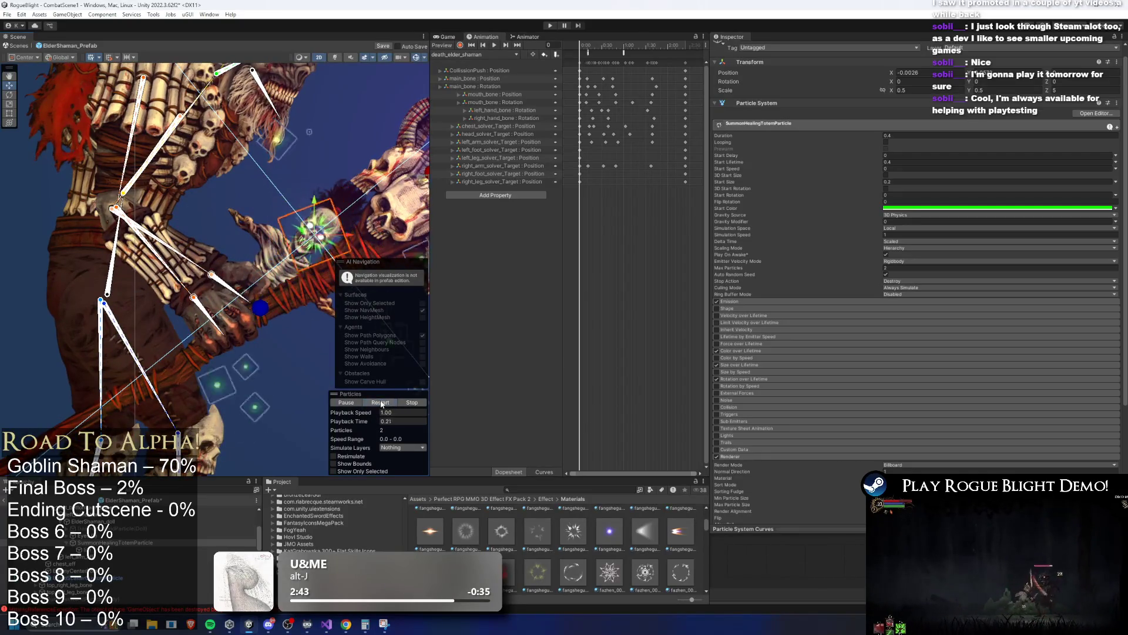
left_click(940, 478)
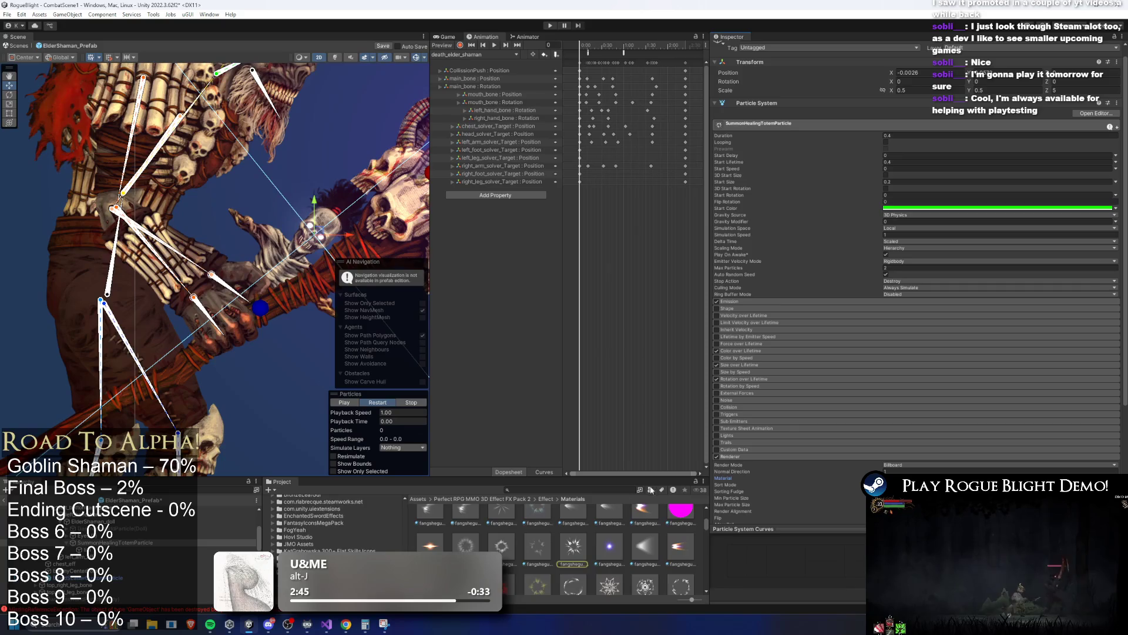
left_click_drag(506, 542, 922, 465)
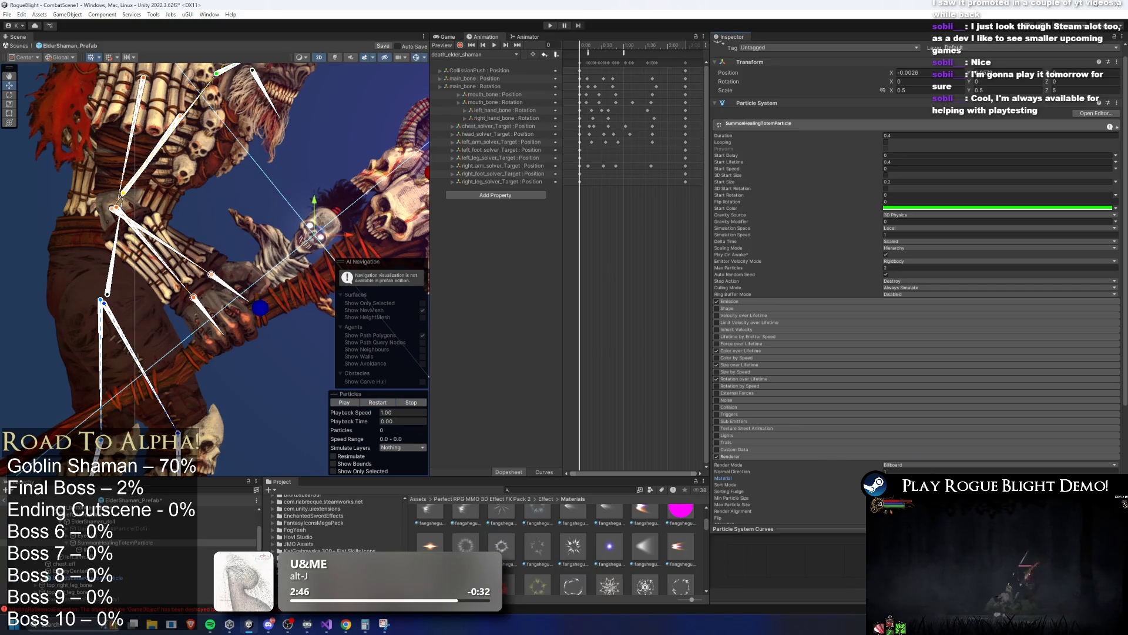
left_click(344, 403)
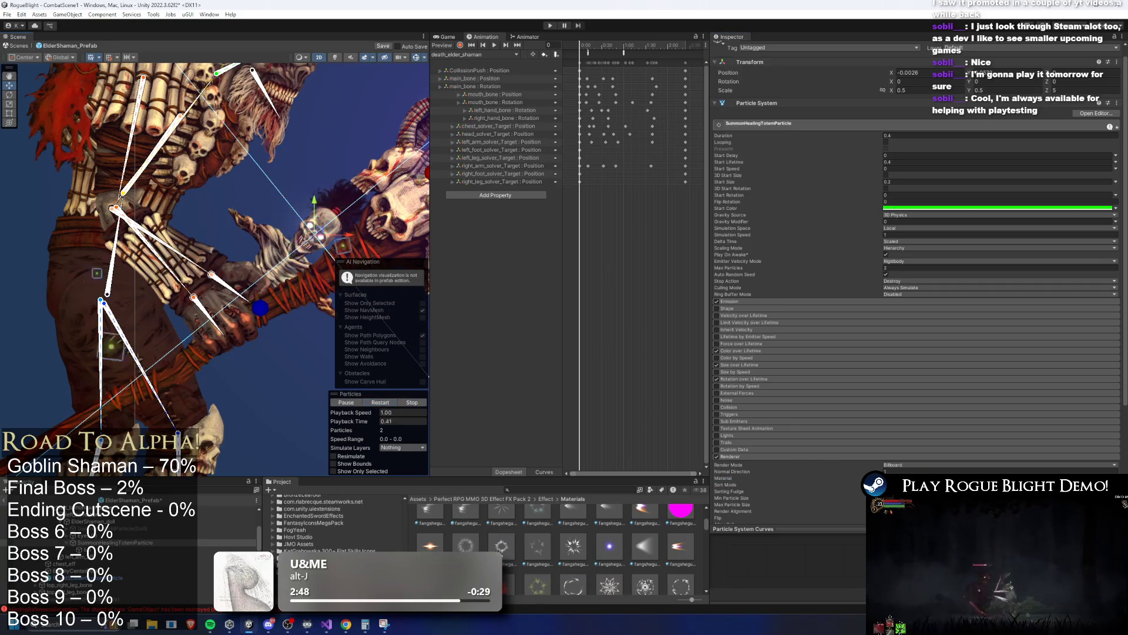
left_click(940, 478)
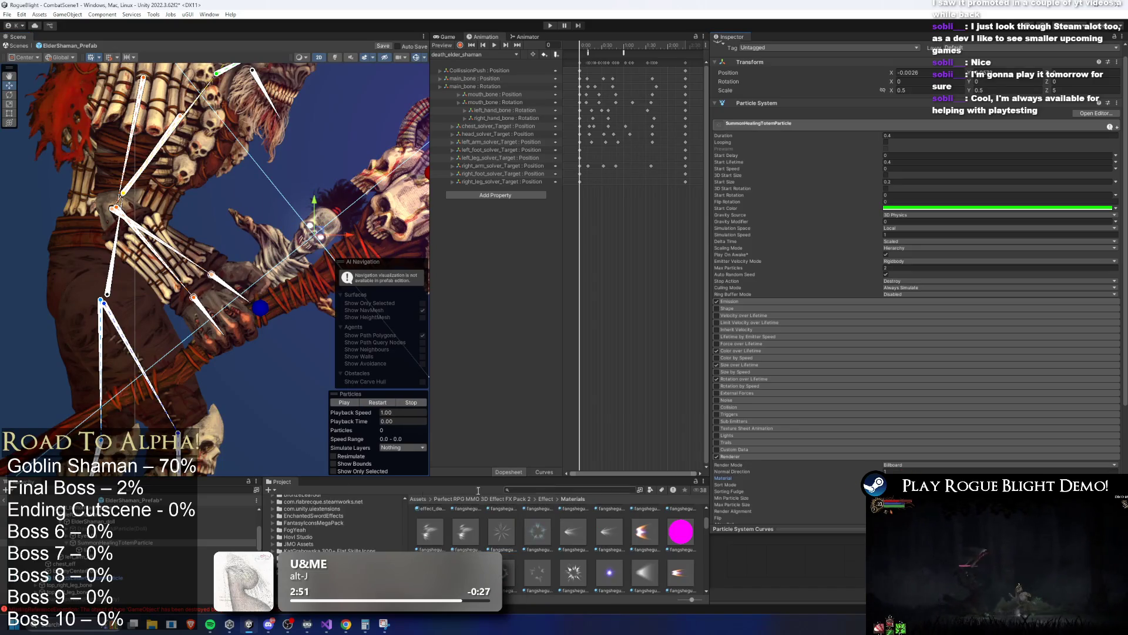
left_click(381, 404)
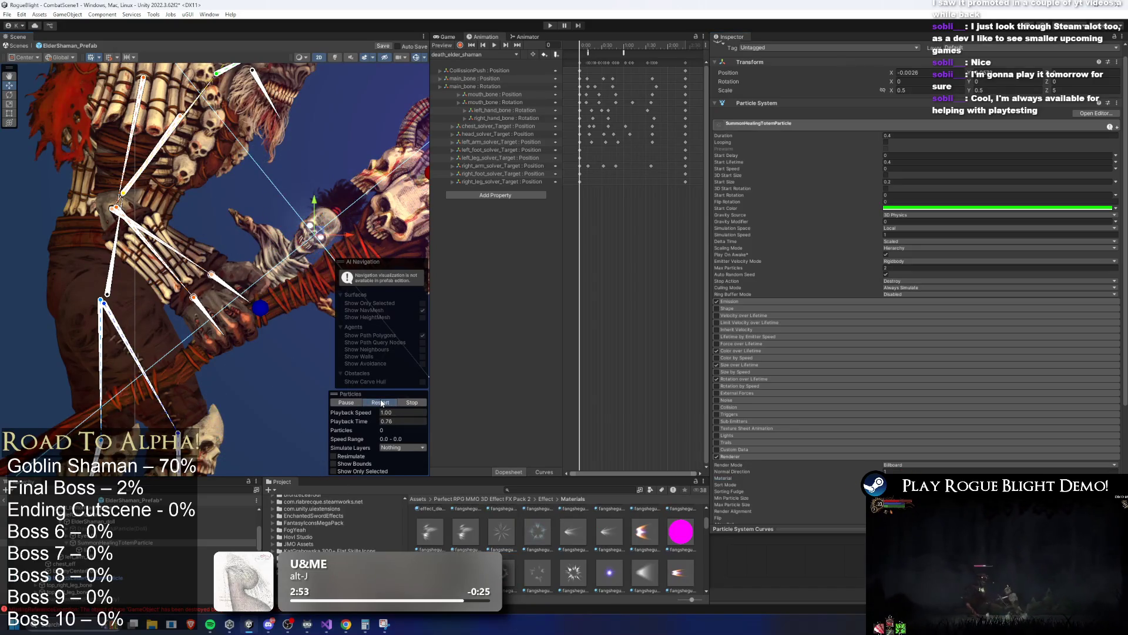
scroll(641, 537, "up", 1)
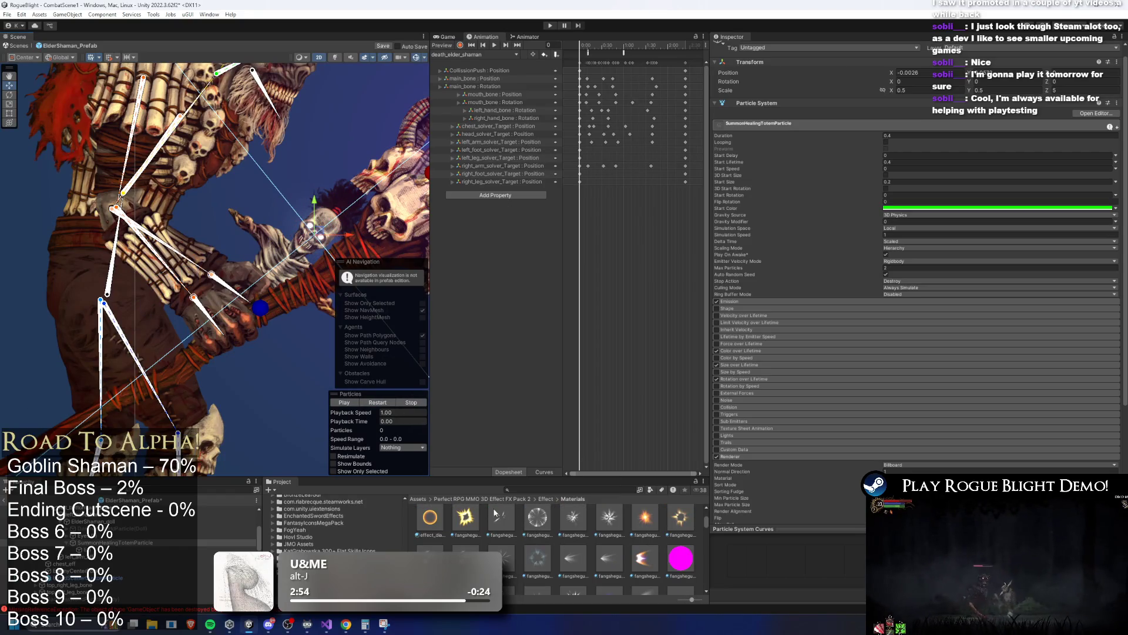
left_click(946, 478)
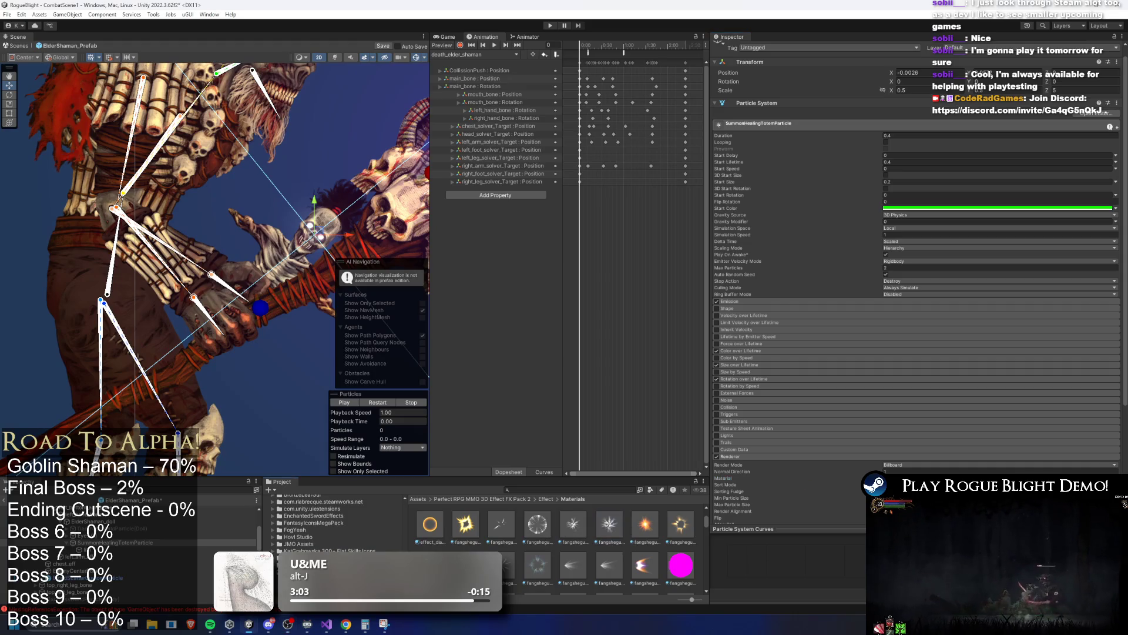
left_click_drag(366, 421, 836, 417)
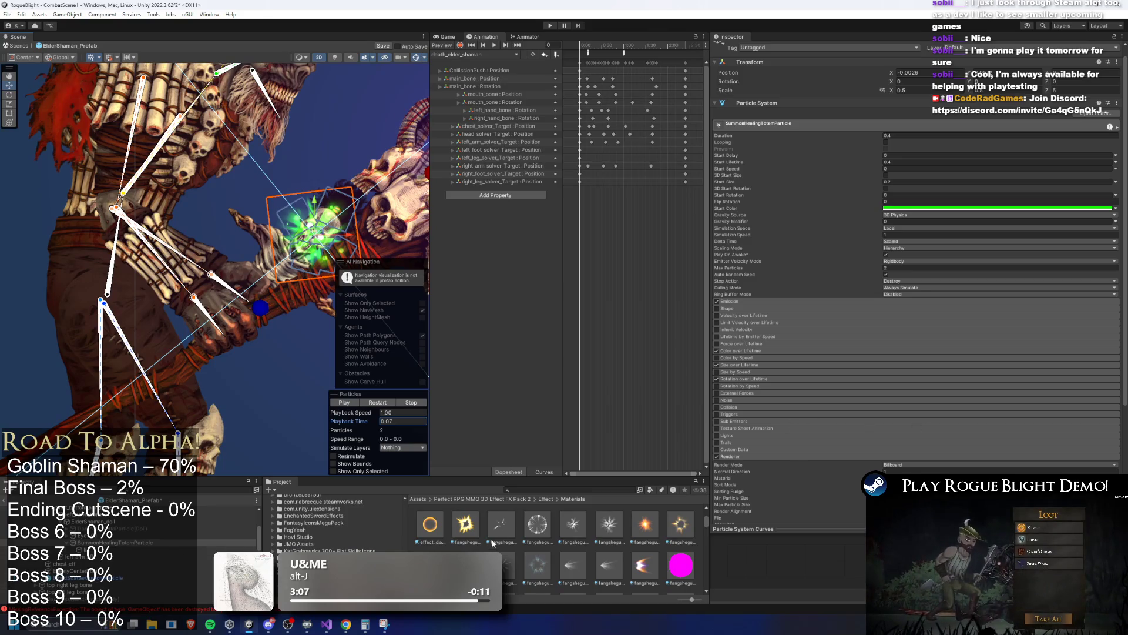
Scroll the effect pack's Materials folder down to the glow_ thumbnails.
scroll(631, 536, "down", 1)
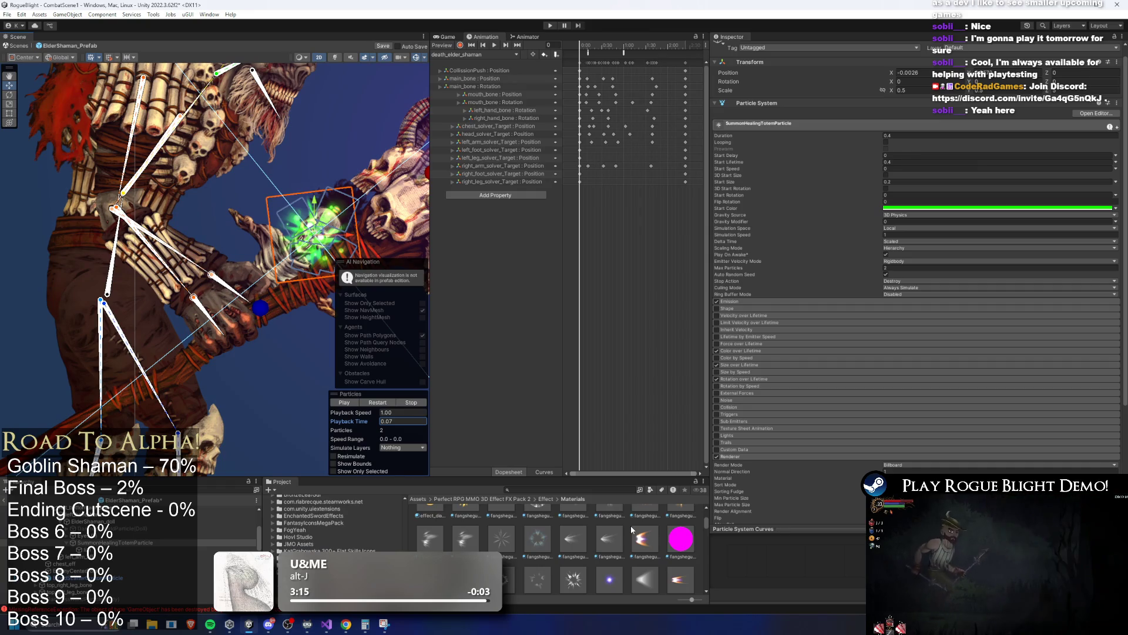
scroll(586, 547, "down", 5)
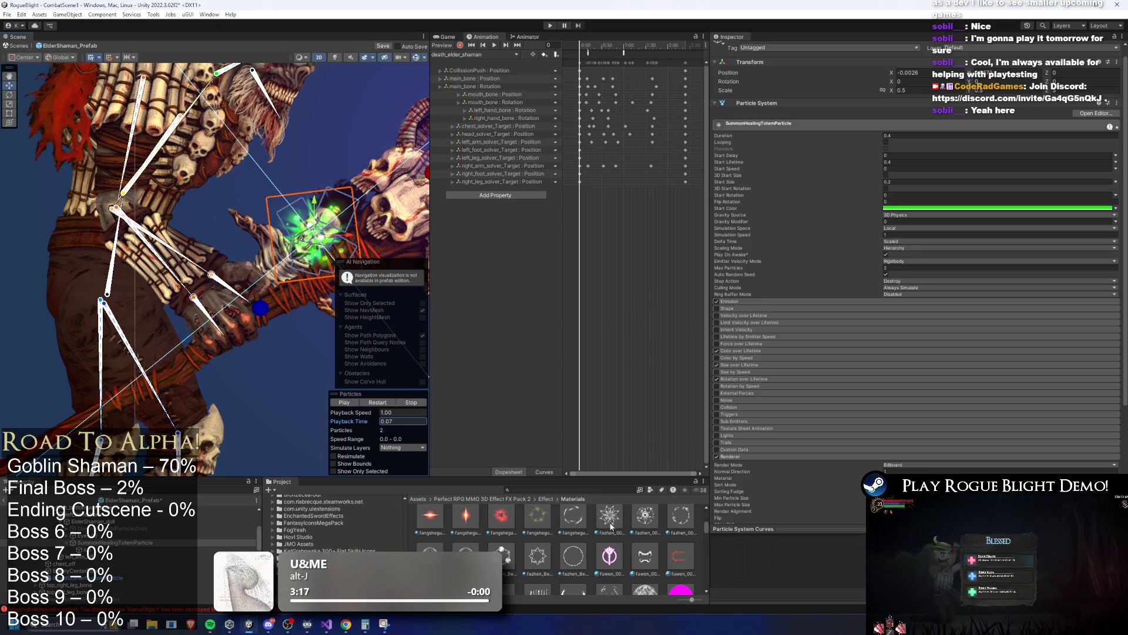
scroll(605, 527, "up", 1)
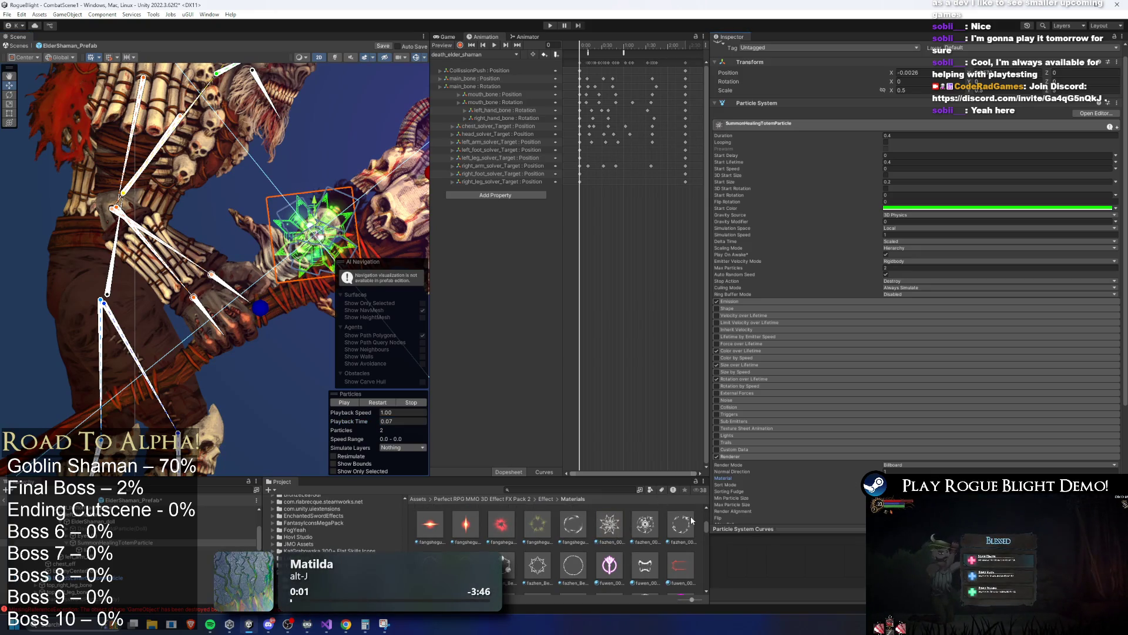
scroll(624, 546, "down", 2)
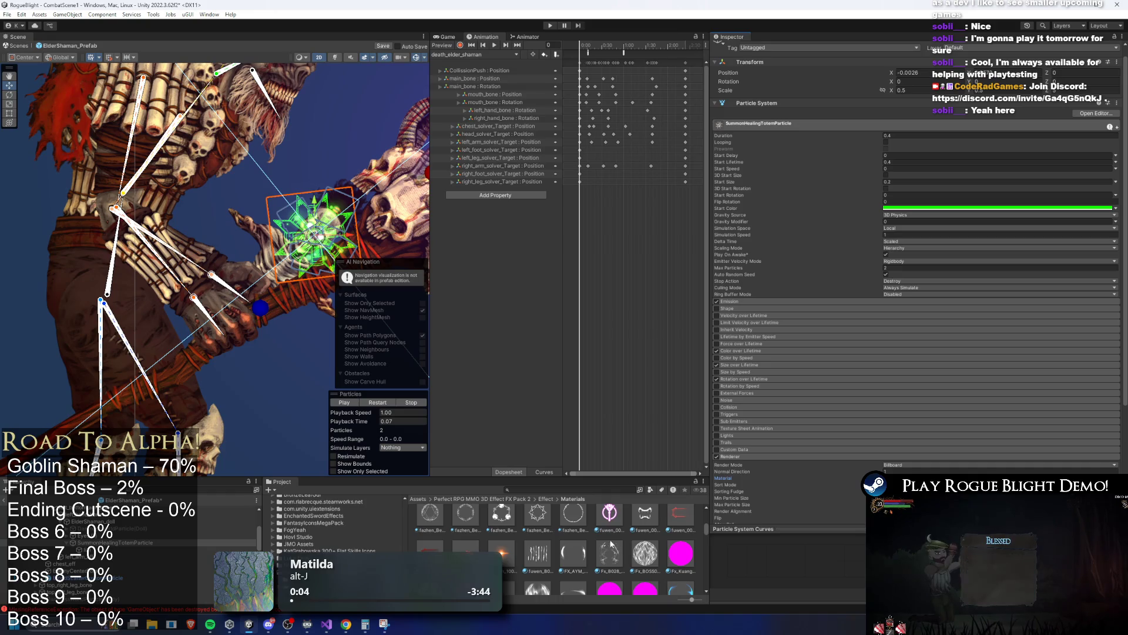
scroll(615, 544, "down", 5)
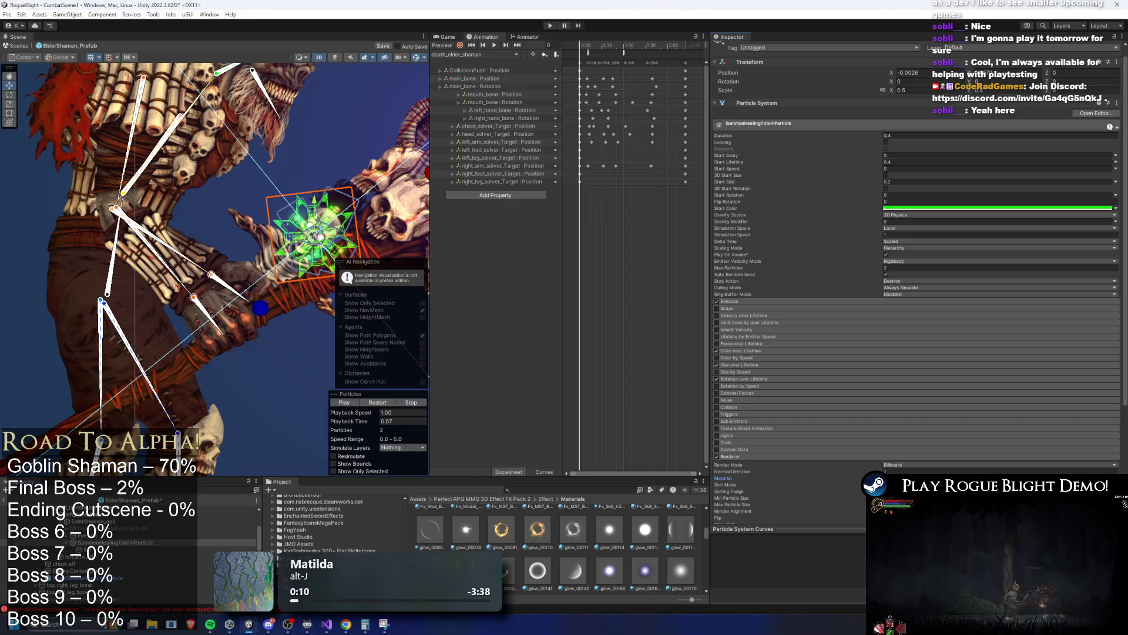
Assign the glow_00036 material to SummonHealingTotemParticle and replay it on the staff.
left_click(382, 403)
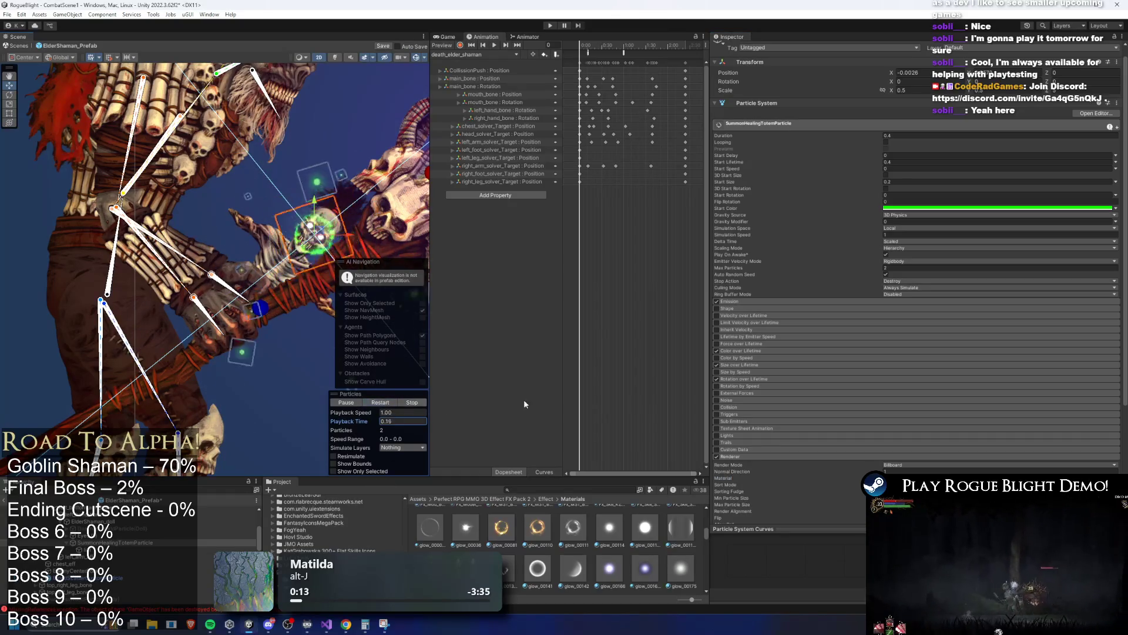
scroll(649, 514, "down", 2)
scroll(649, 514, "up", 2)
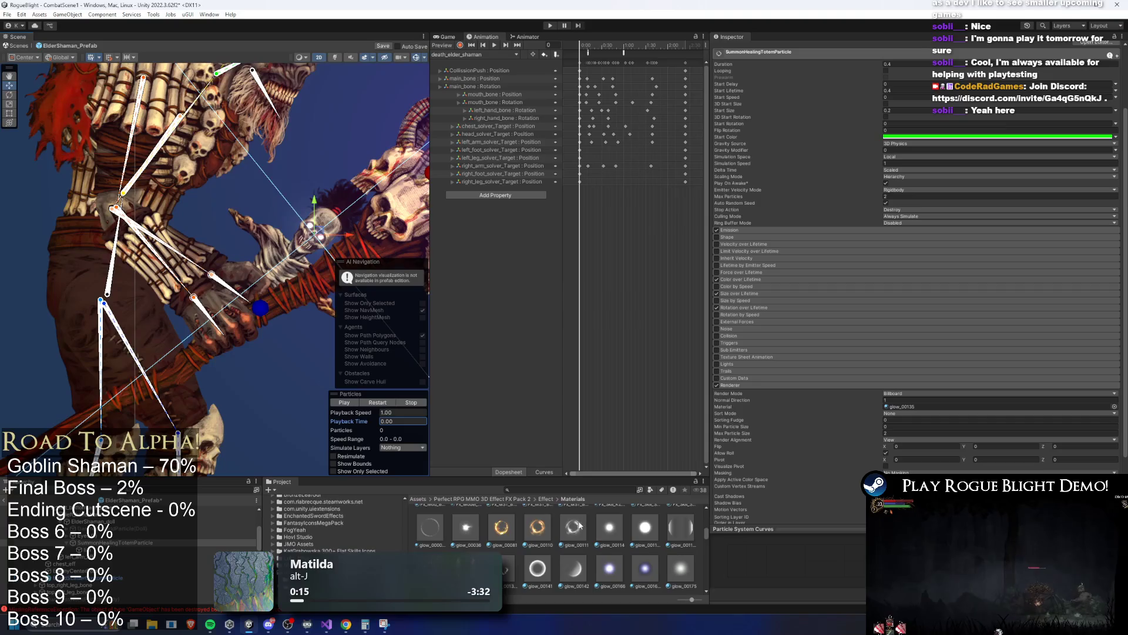
left_click_drag(451, 530, 999, 406)
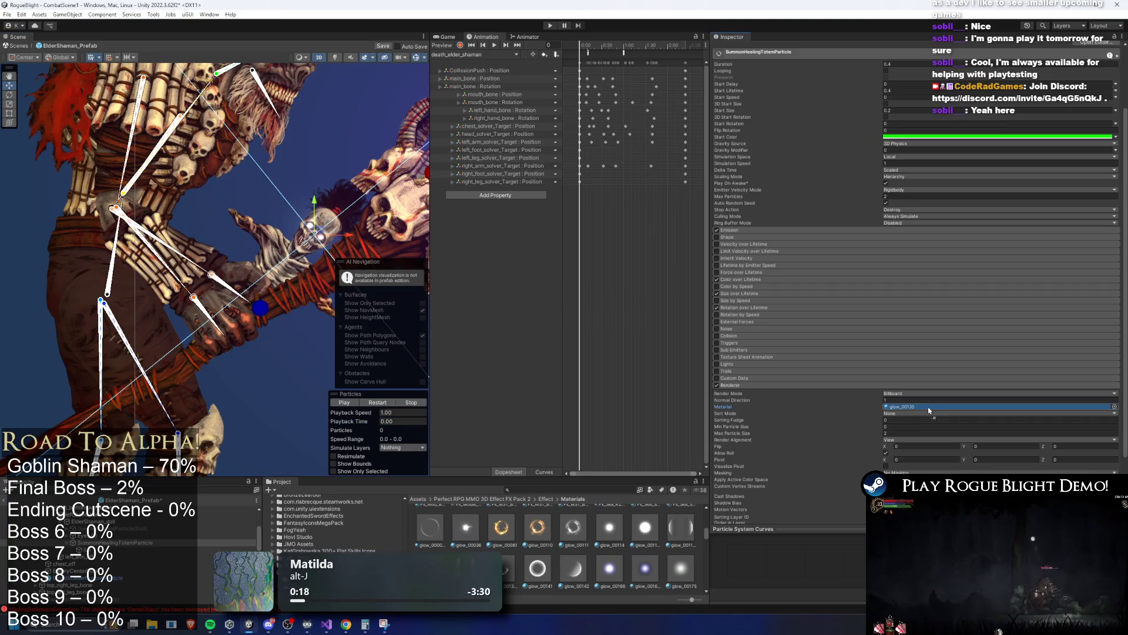
left_click(371, 421)
left_click(345, 403)
left_click(380, 403)
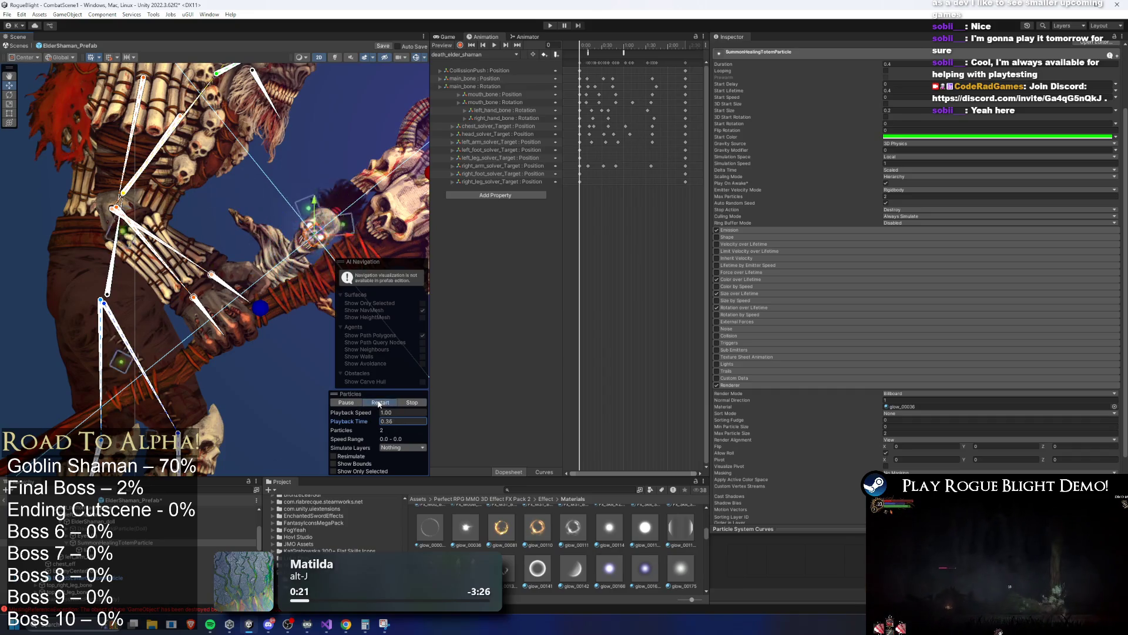
scroll(994, 236, "up", 3)
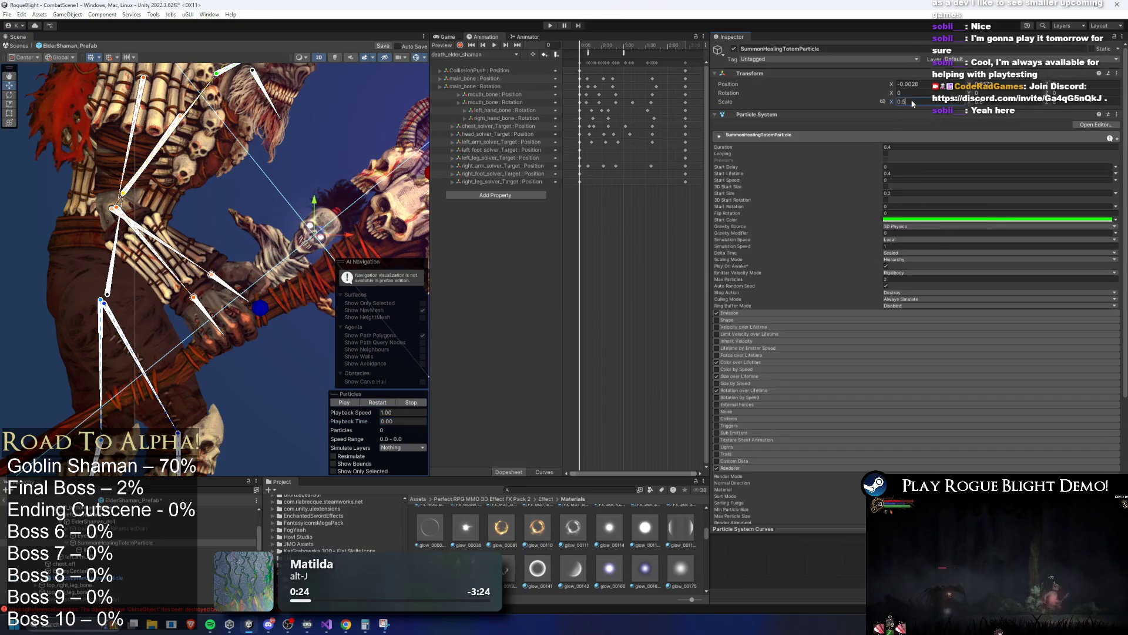
left_click(379, 403)
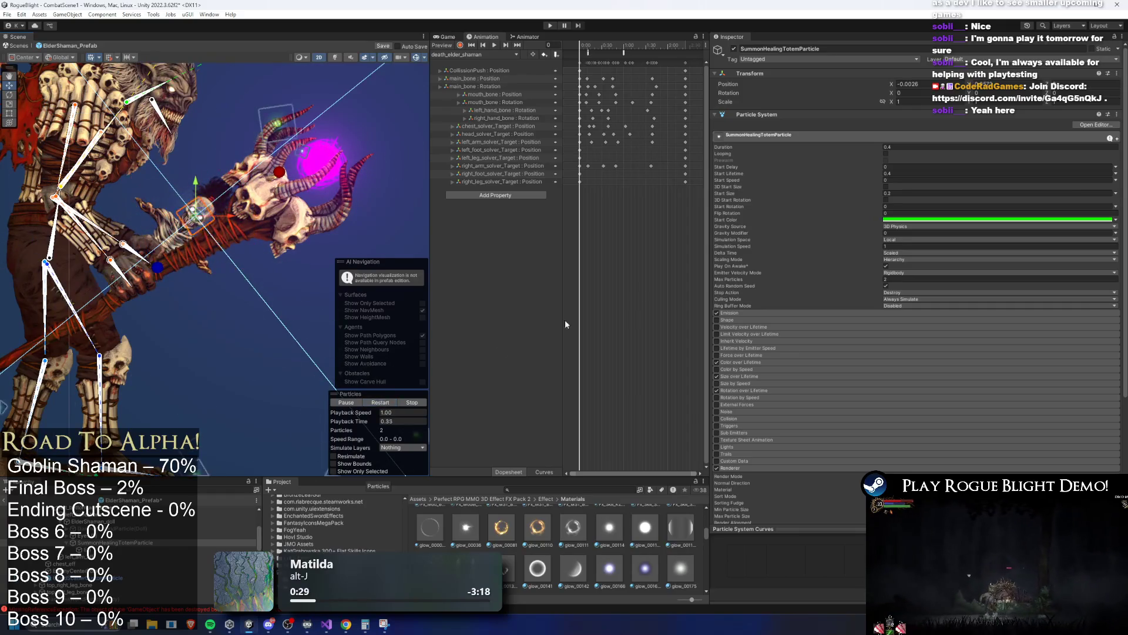
Try a 1.5 scale on the particles, then set the scale back to 1.
type("1.5")
key("Return")
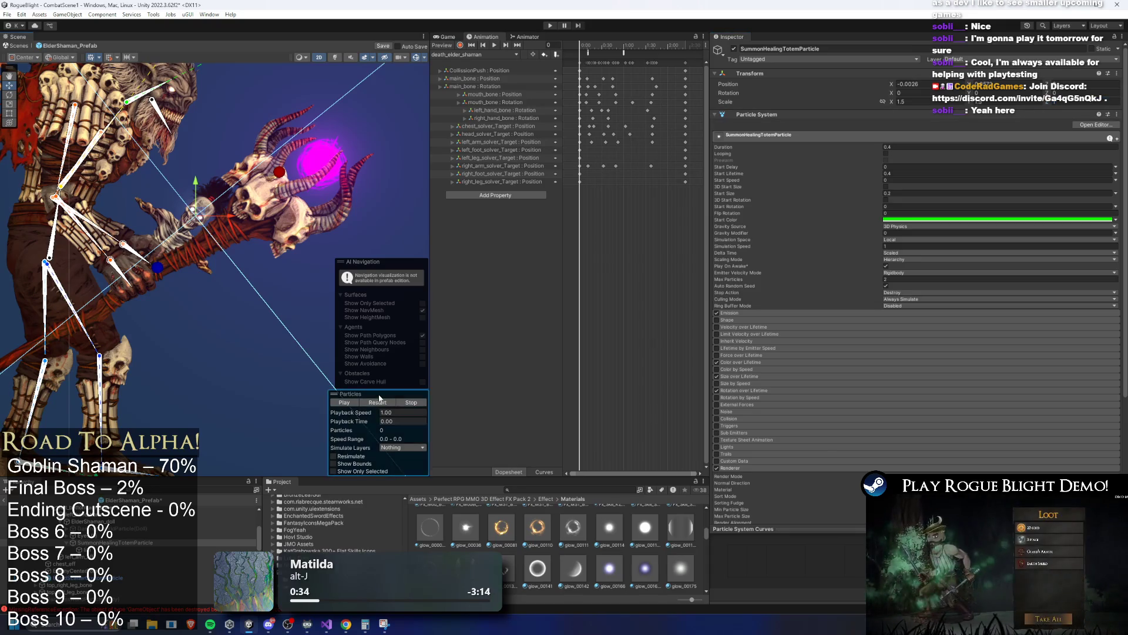
left_click(380, 403)
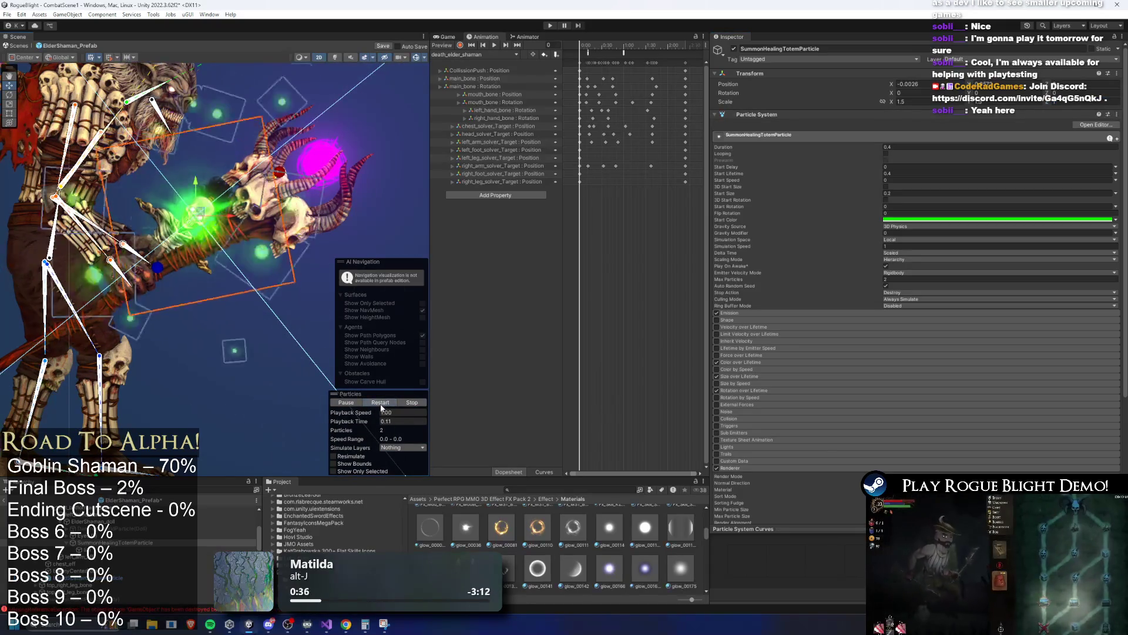
left_click(908, 103)
type("1")
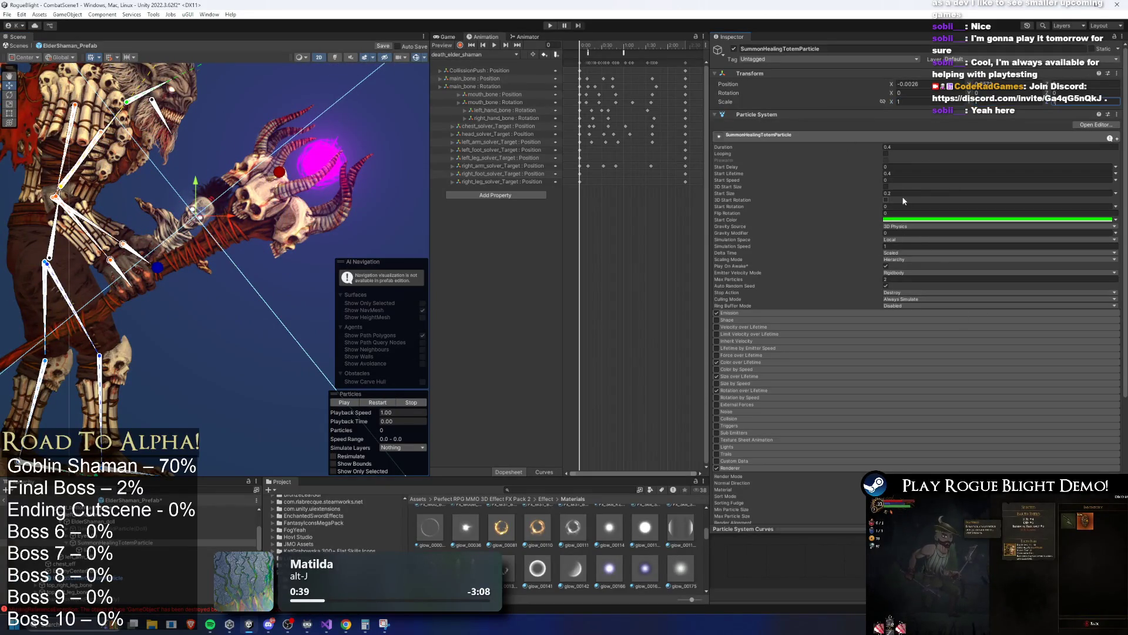
Set the summon effect's start size to 0.5.
left_click(904, 174)
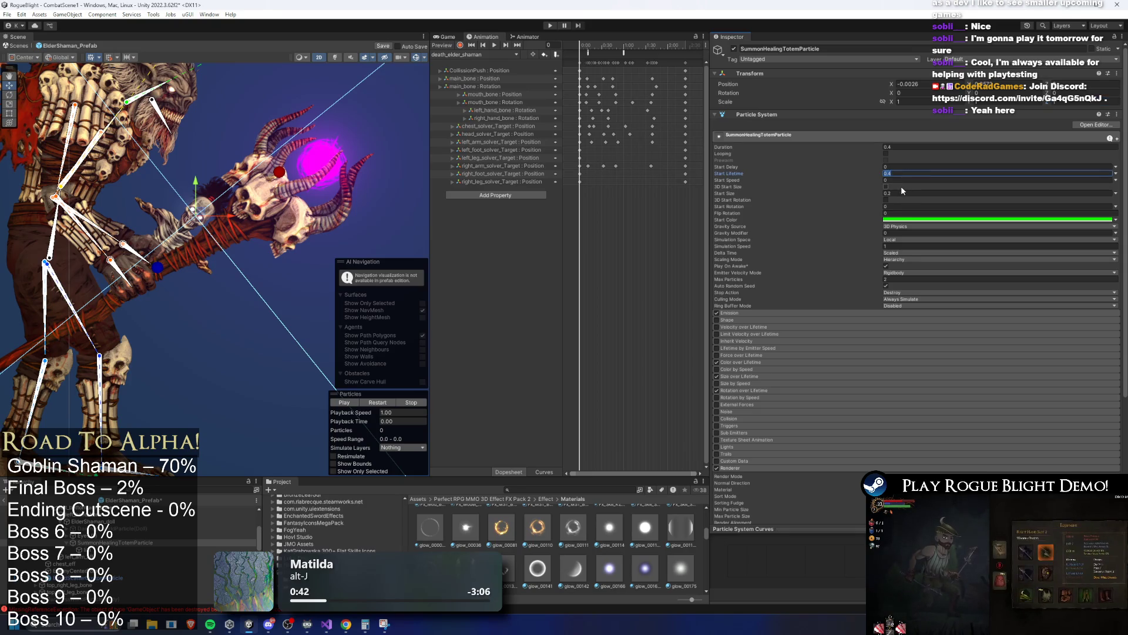
left_click(904, 190)
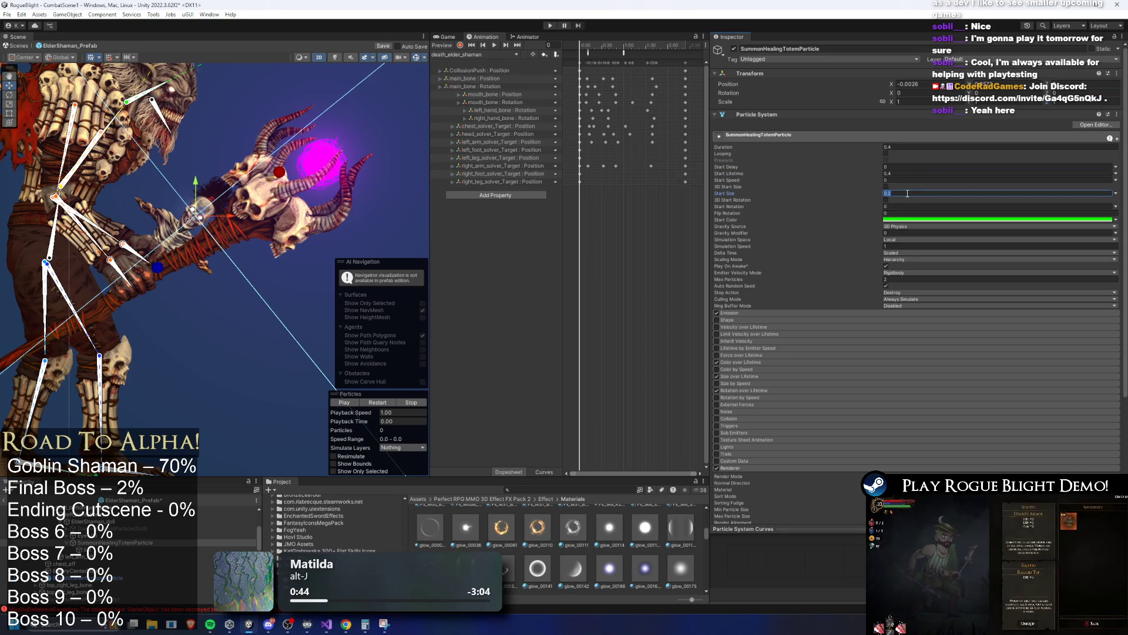
type("0.5")
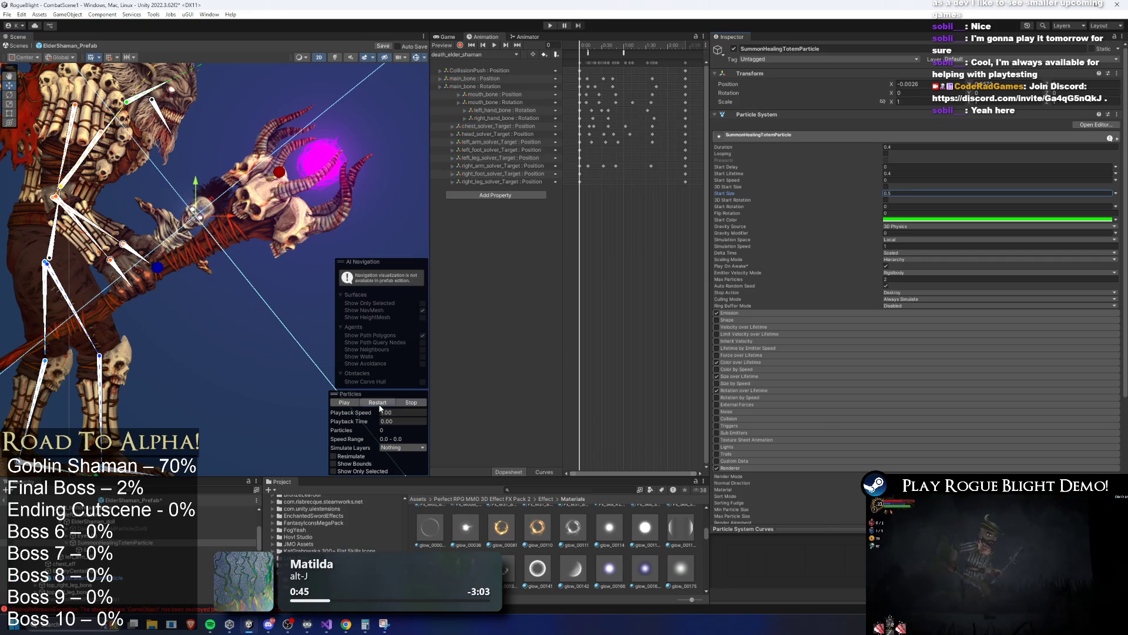
key("Return")
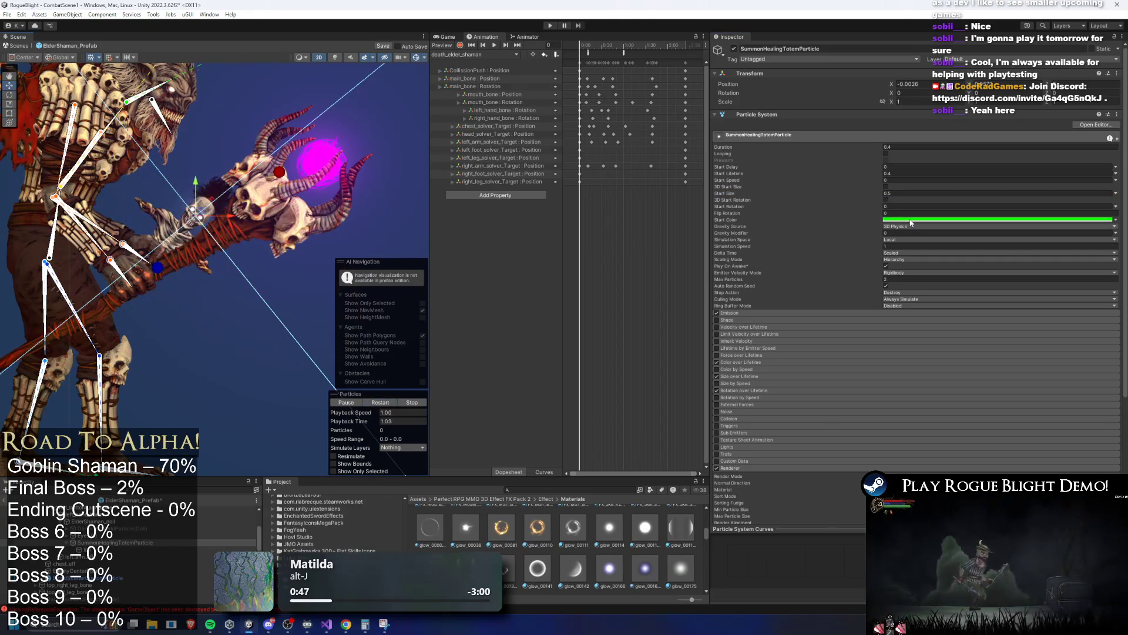
Check the green start colour without changes, then select the child lizi.
left_click(917, 219)
left_click(368, 401)
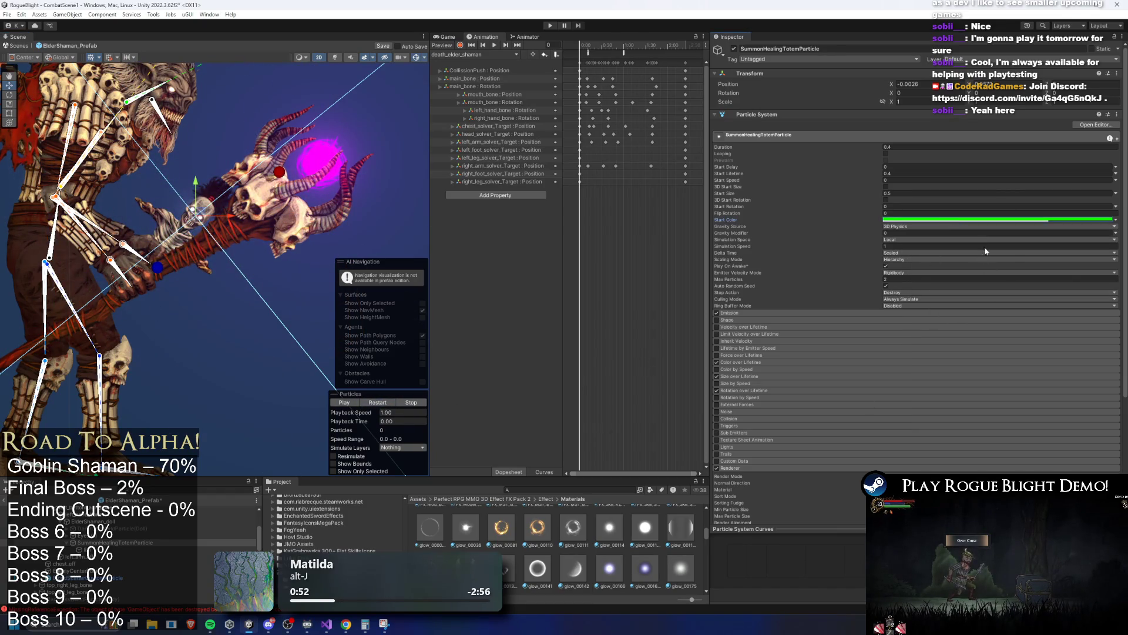
left_click(987, 219)
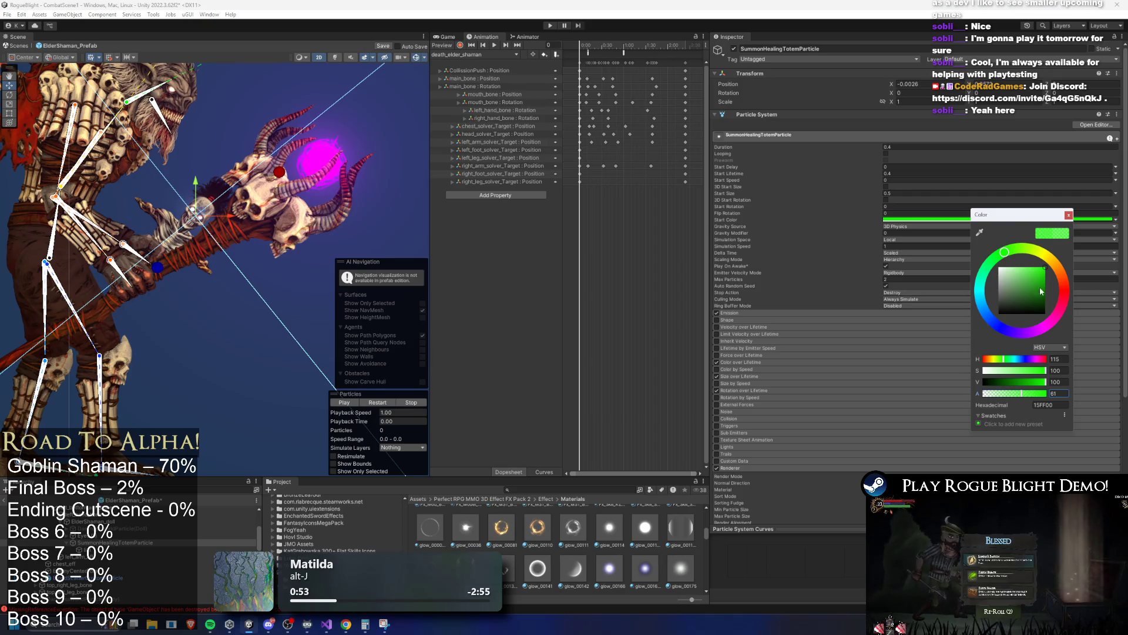
left_click(391, 404)
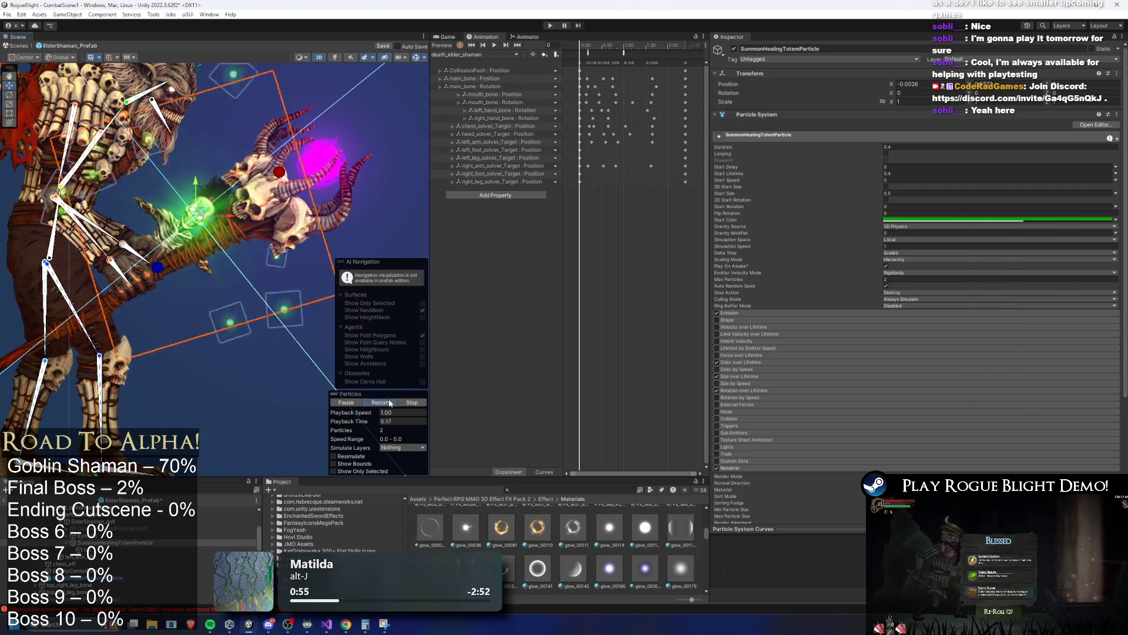
left_click_drag(372, 421, 423, 422)
left_click(94, 549)
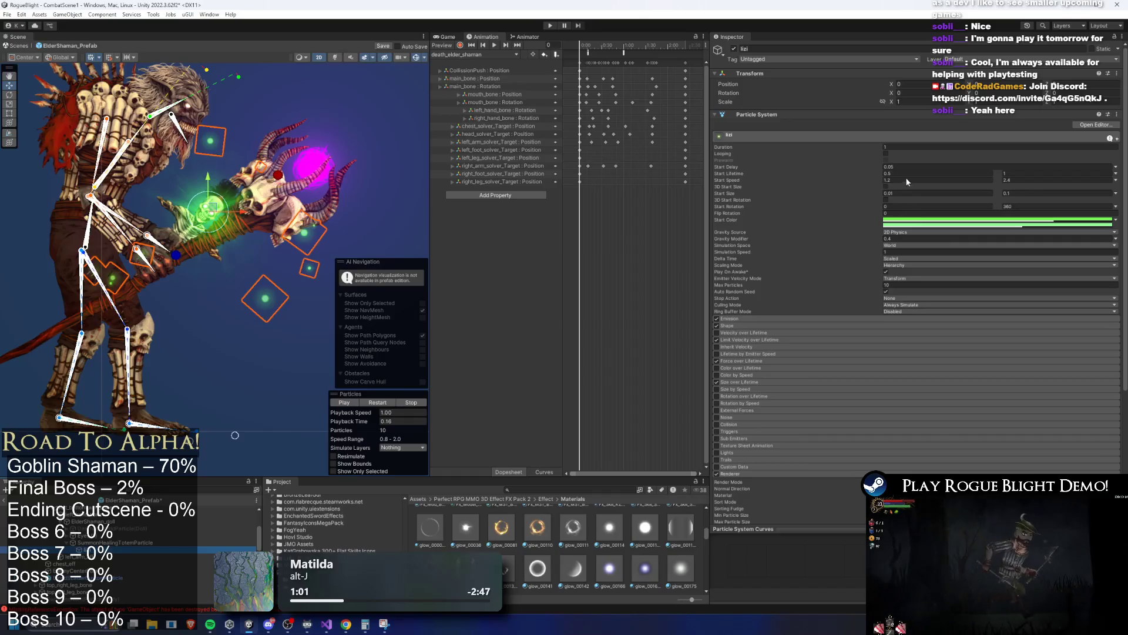
Adjust lizi's start size range, leave gravity modifier at 0.4, and select the 0.05 maximum.
left_click(943, 193)
type("0.05")
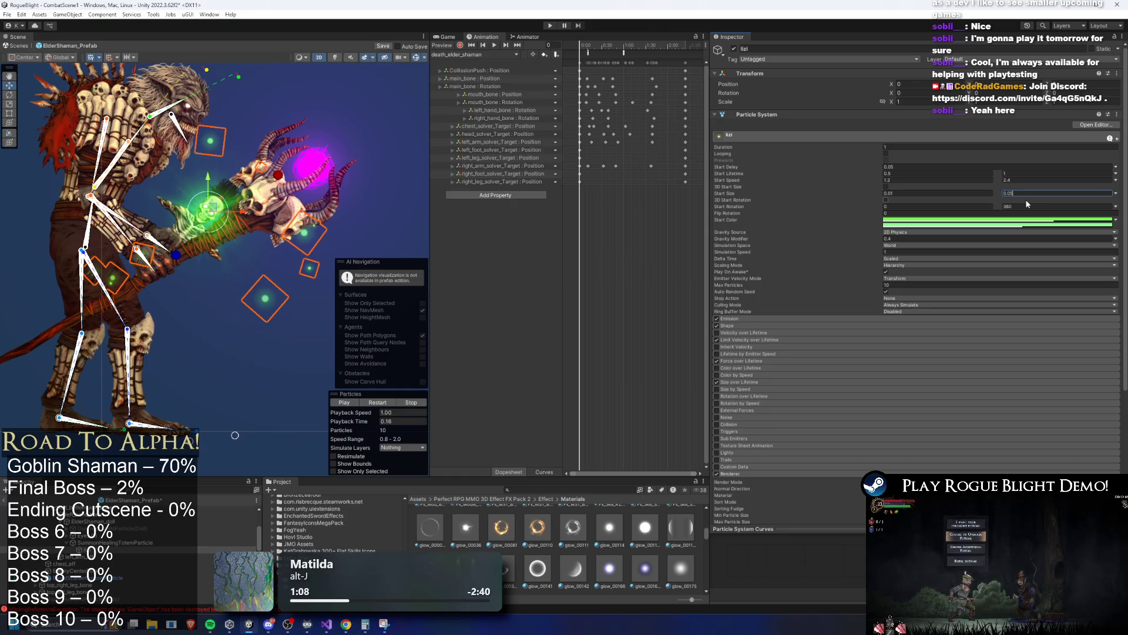
left_click_drag(376, 424, 369, 424)
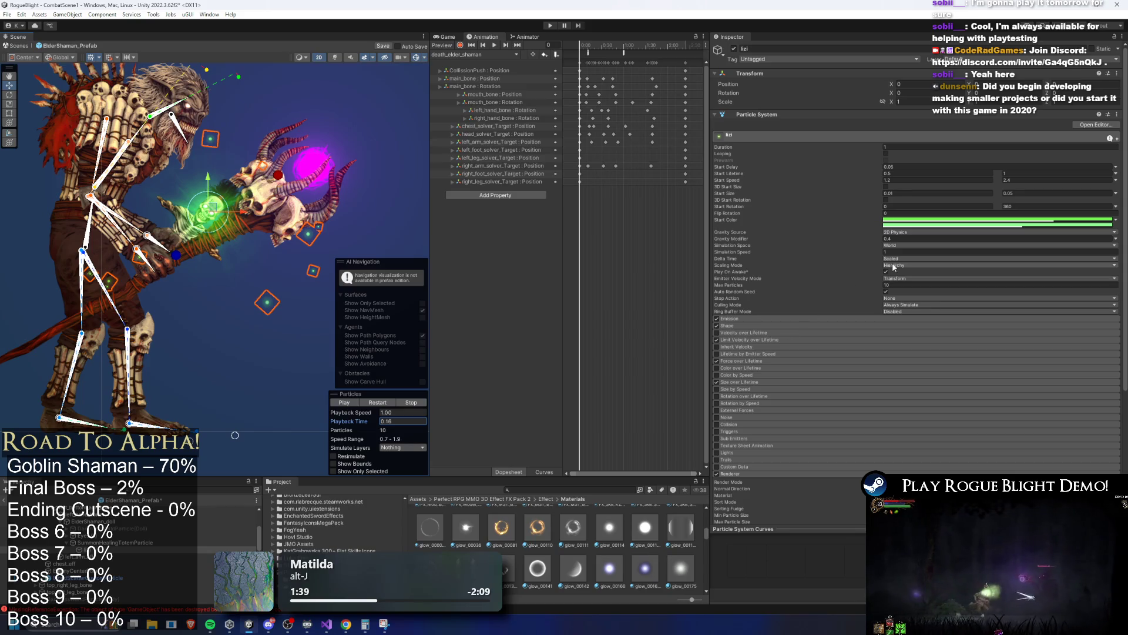
left_click(896, 240)
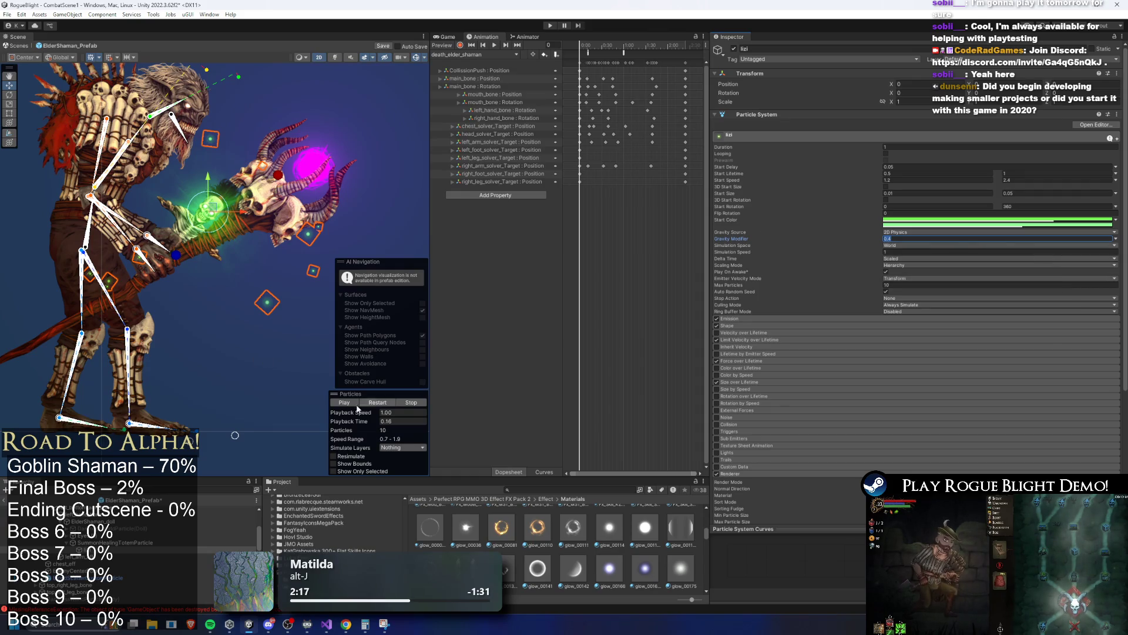
left_click(415, 424)
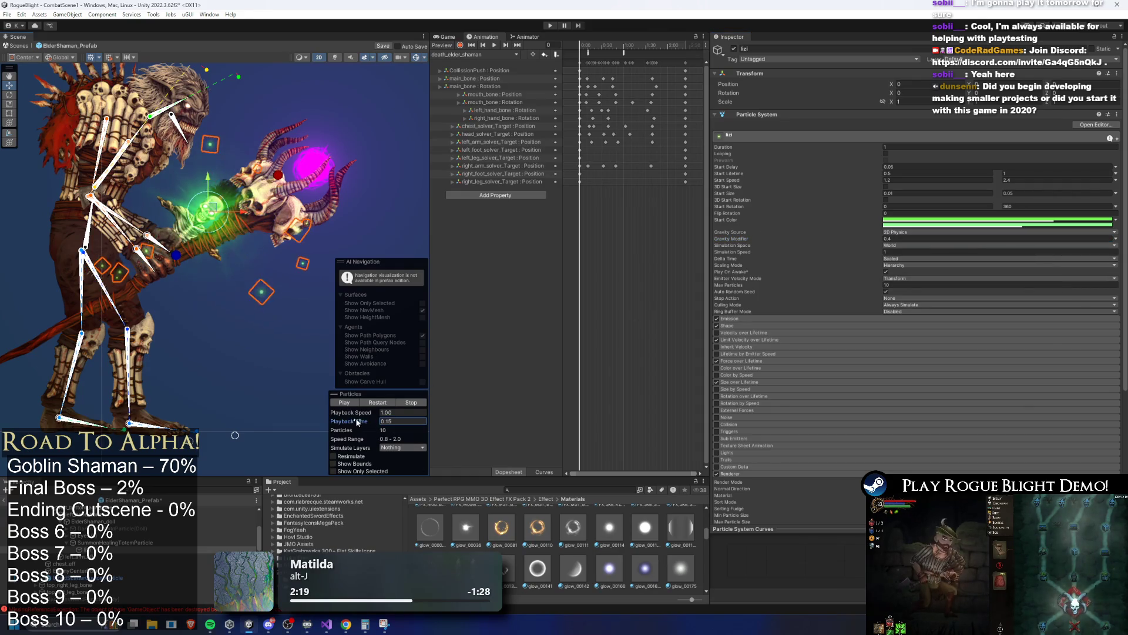
left_click_drag(237, 228, 259, 235)
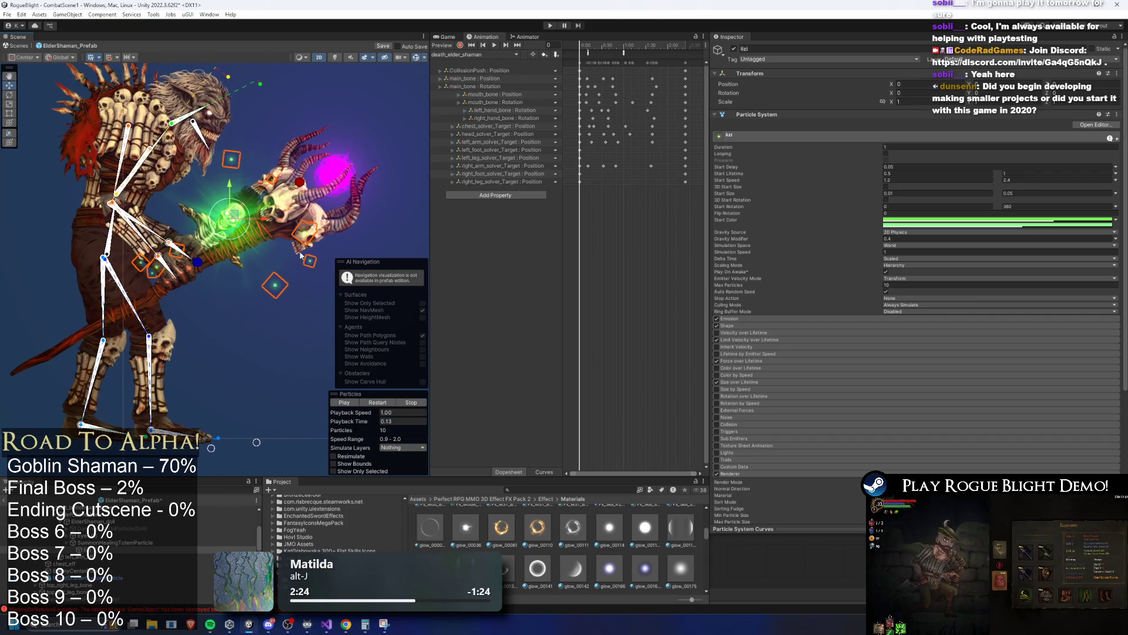
left_click(1015, 194)
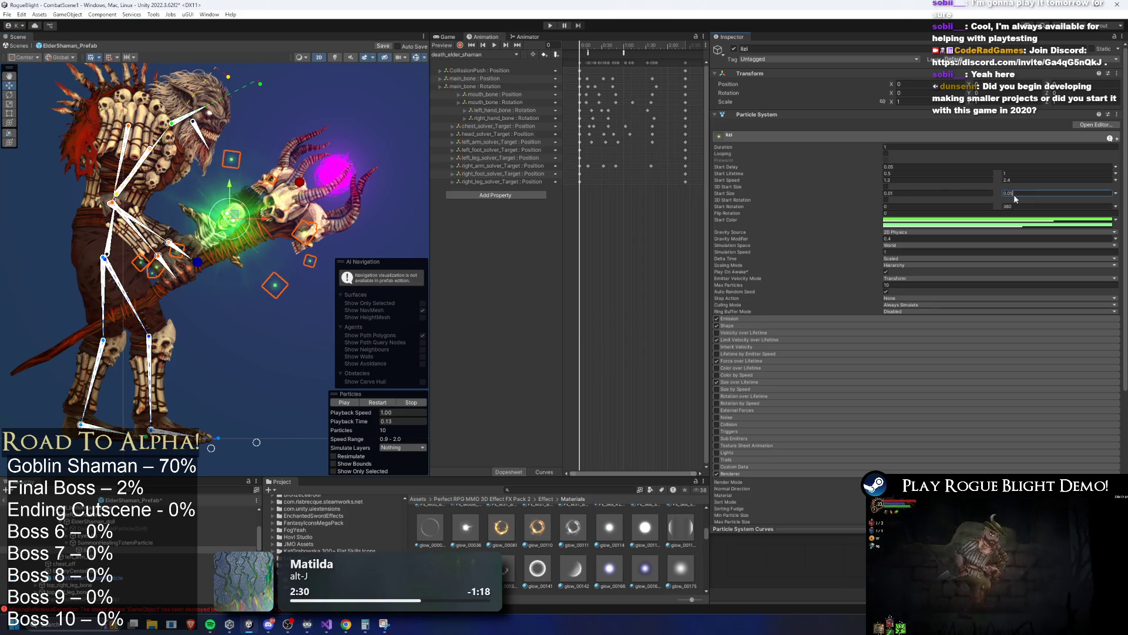
double_click(1010, 193)
Set lizi's maximum start size to 0.04 and shape radius to 0.005, then replay the sparkles.
type("0.04")
left_click(794, 326)
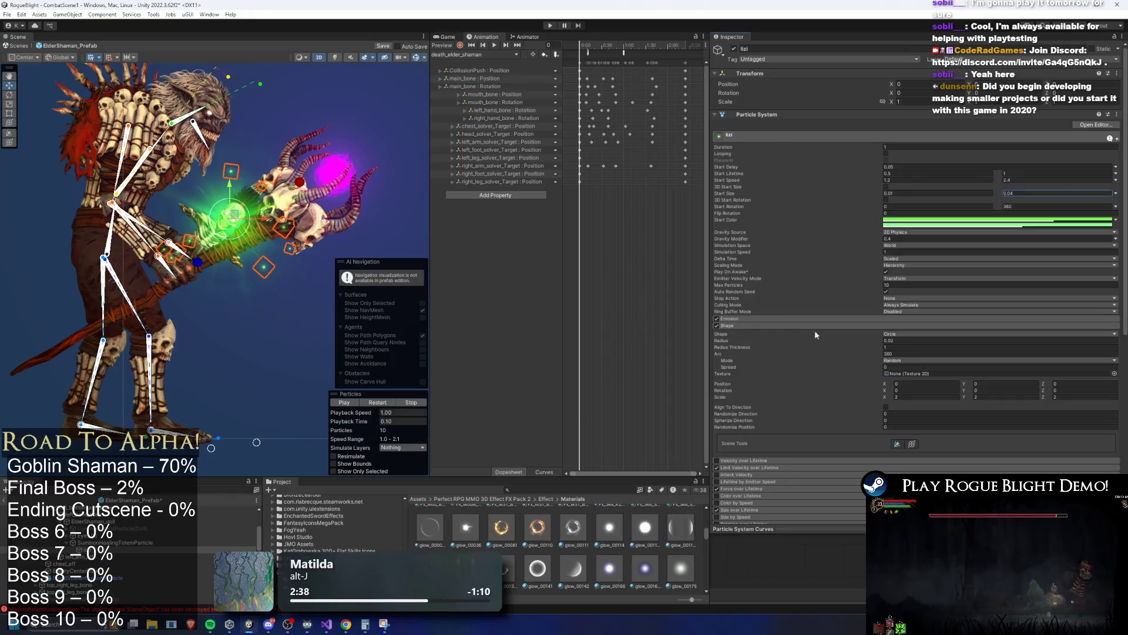
left_click(893, 341)
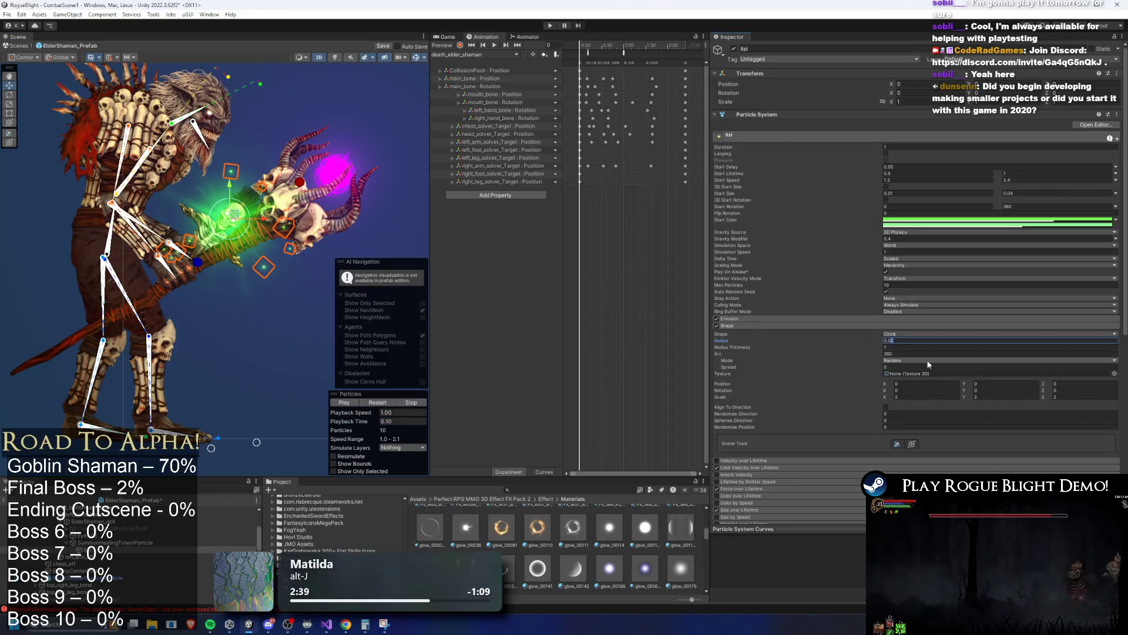
type("0.005")
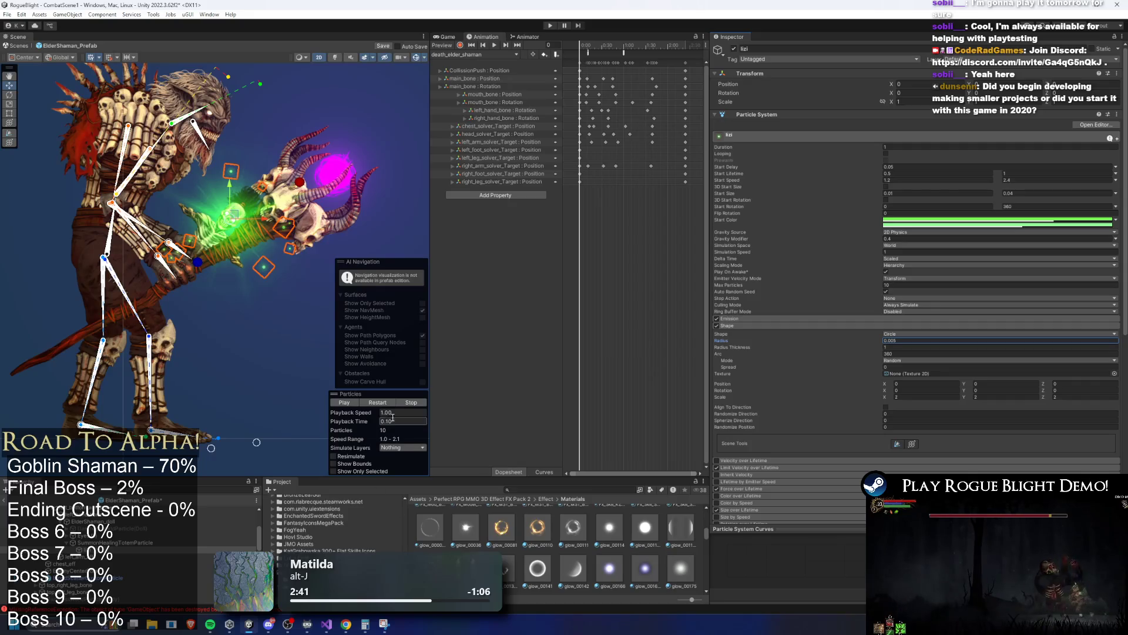
mouse_move(352, 426)
left_mouse_down()
mouse_move(344, 420)
mouse_move(365, 425)
left_mouse_up()
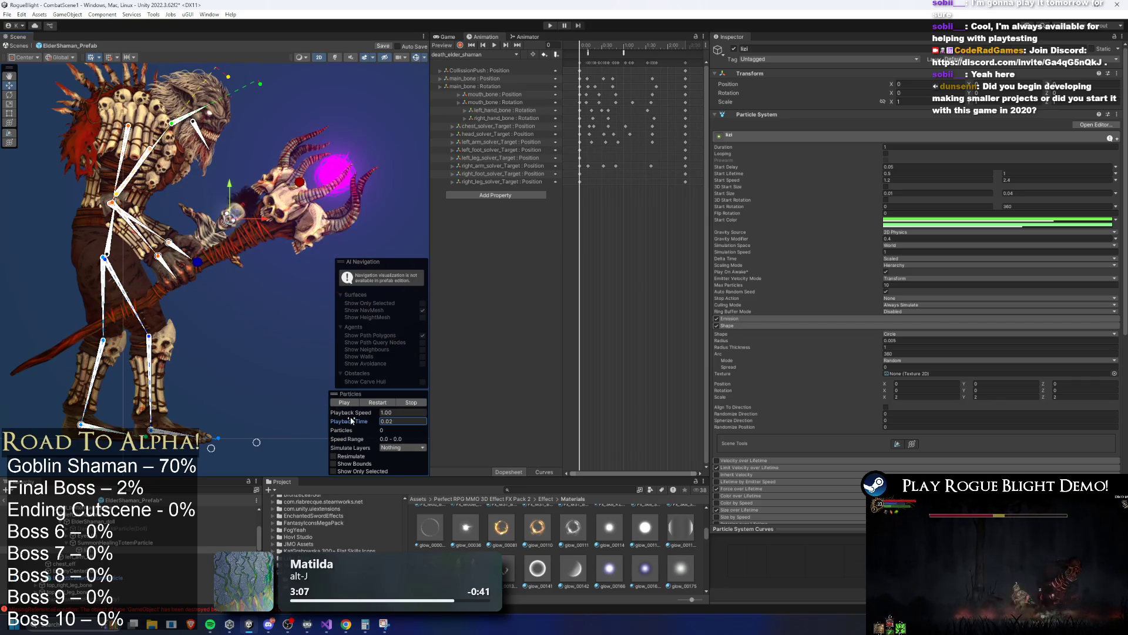
left_click(382, 403)
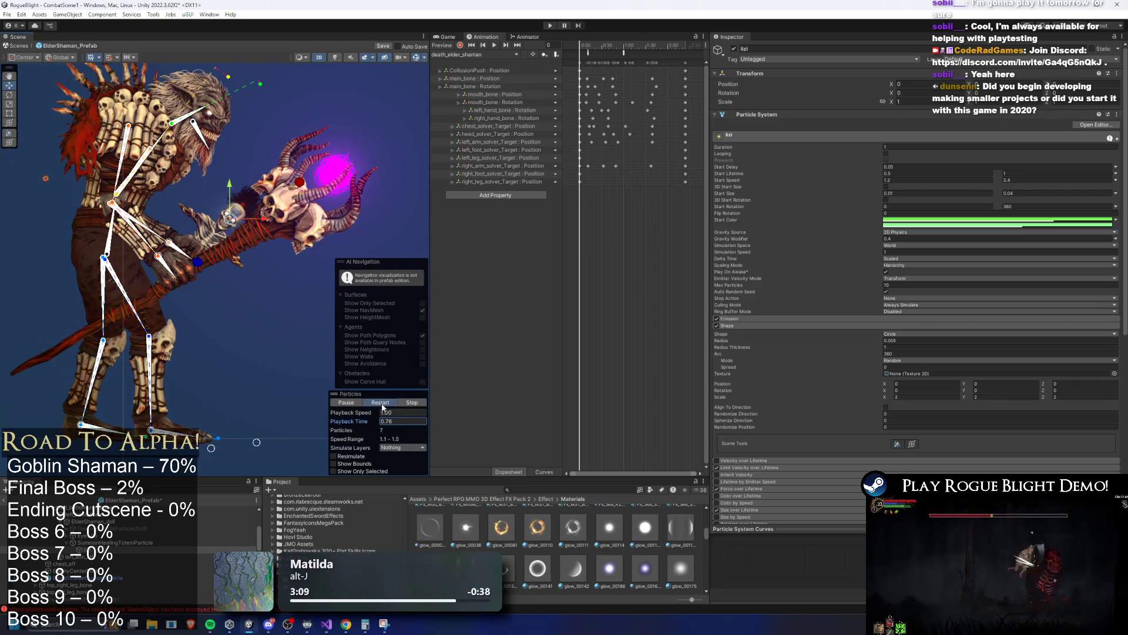
left_click(381, 403)
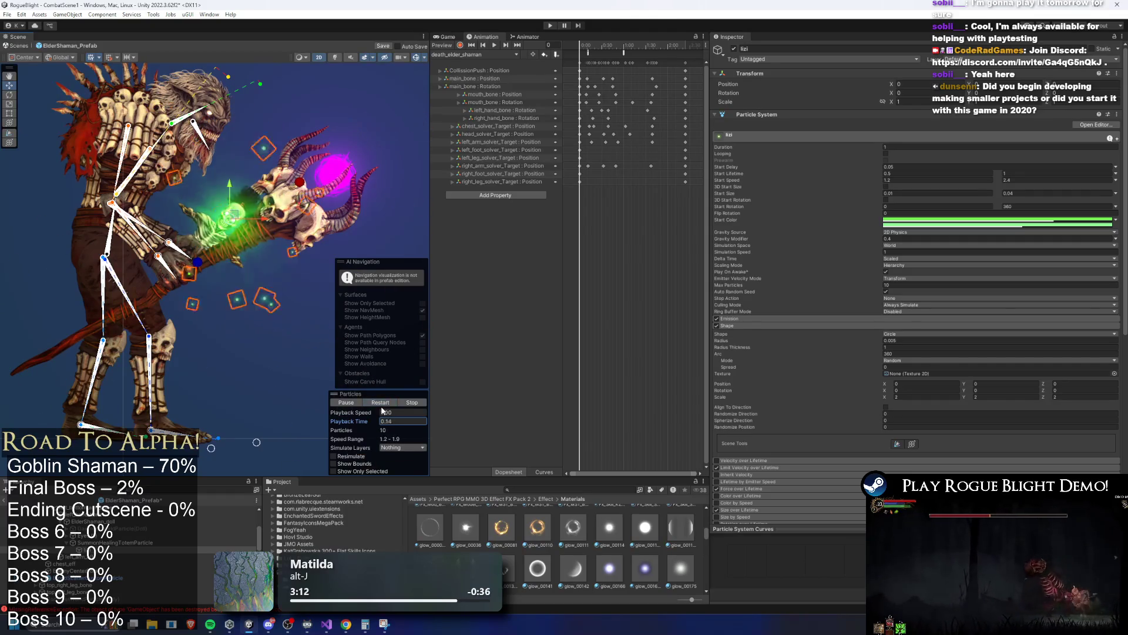
Set Force over Lifetime X and Y ranges to 0.03 and -0.03.
scroll(822, 451, "down", 3)
left_click(748, 417)
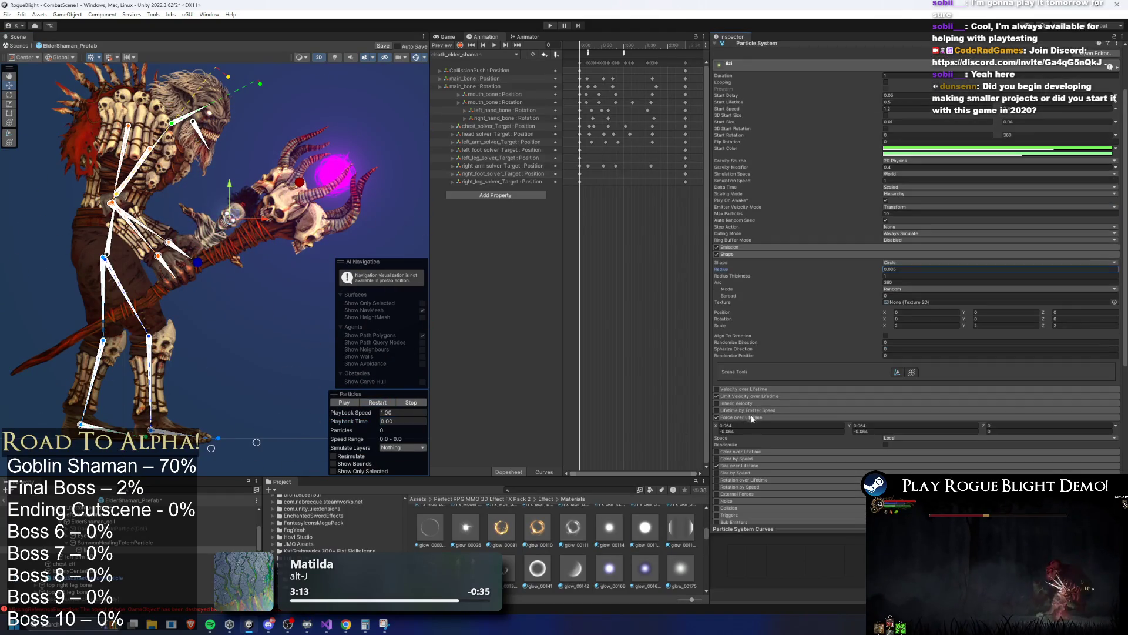
left_click(747, 426)
type("0.03")
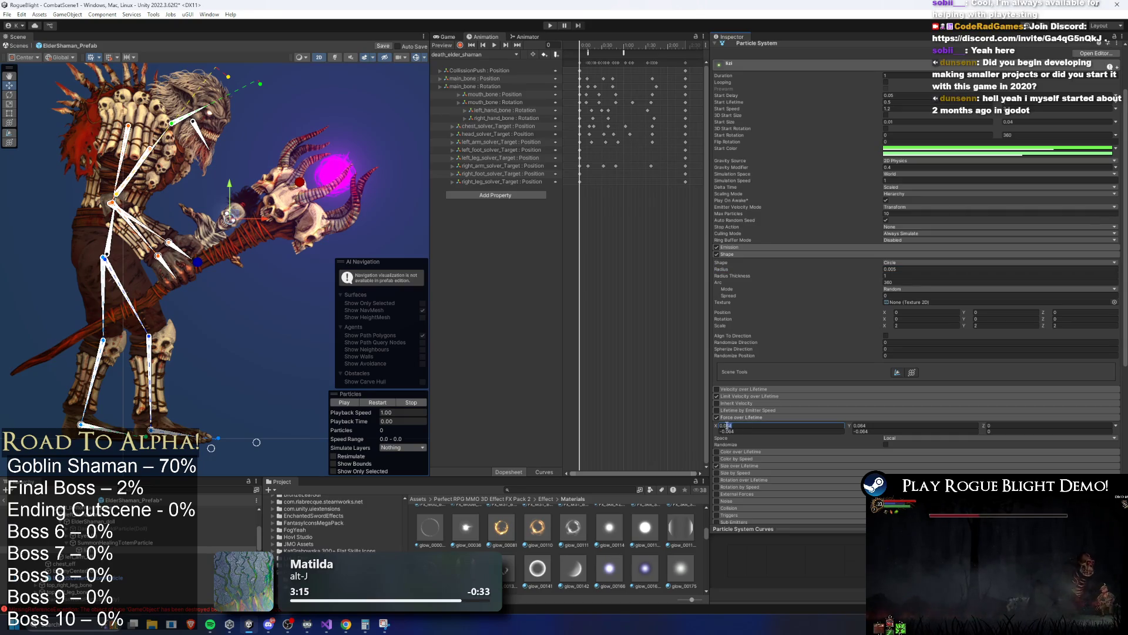
left_click(728, 435)
type("-0.03")
left_click(855, 428)
type("0.03")
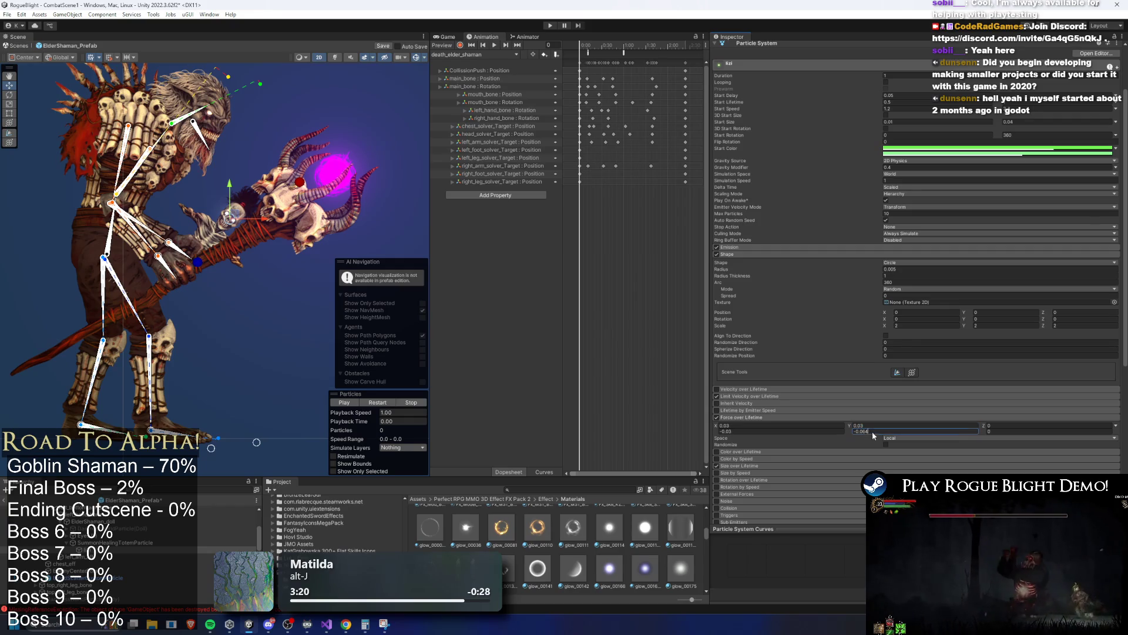
left_click(862, 434)
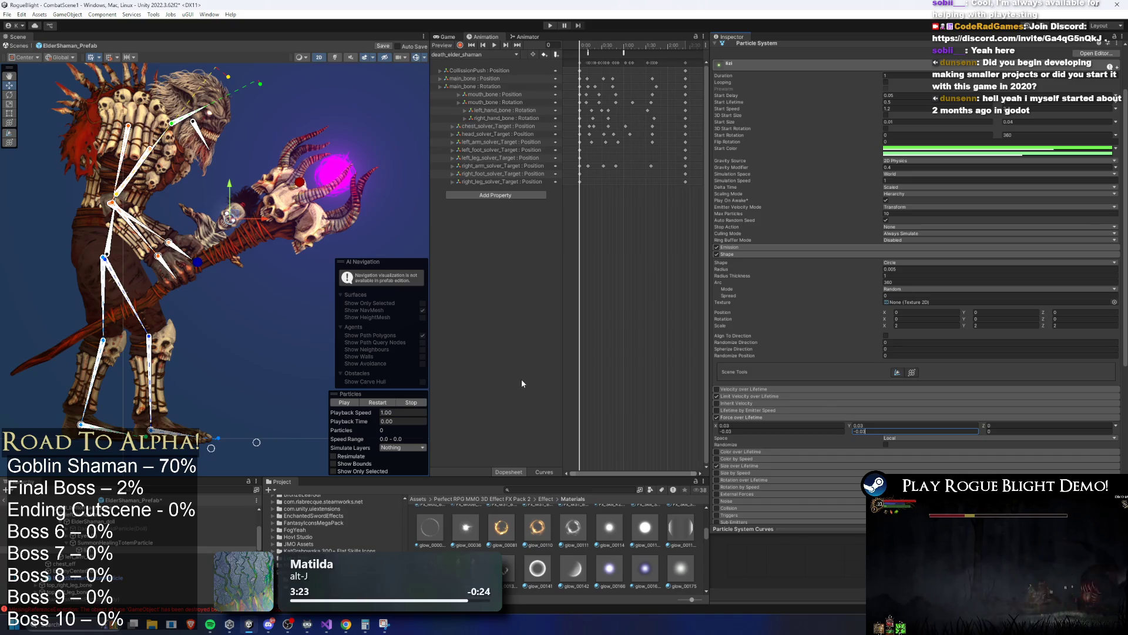
Preview the narrowed forces at 0.14 s and edit the Limit Velocity over Lifetime Speed.
left_click(383, 400)
left_click(382, 402)
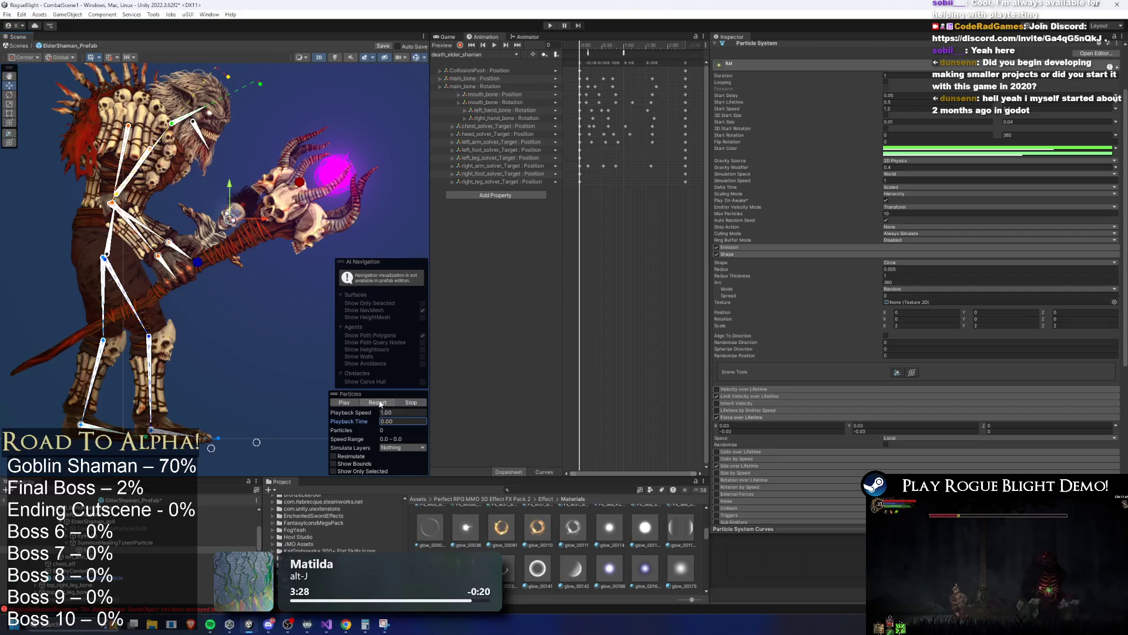
left_click_drag(365, 423, 407, 425)
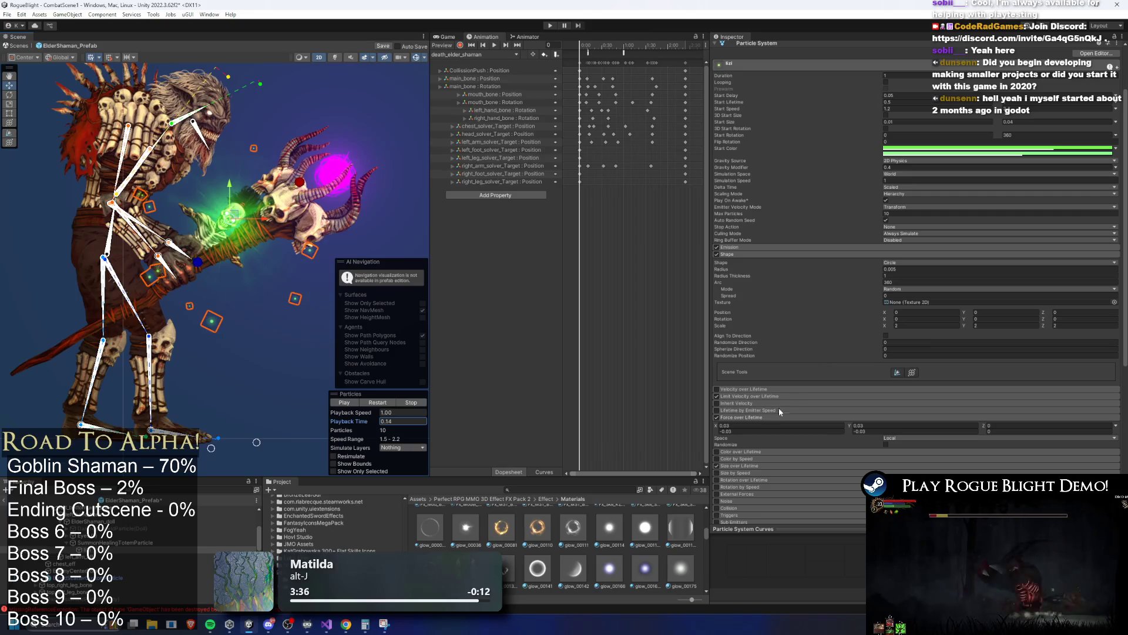
left_click(771, 398)
left_click(913, 413)
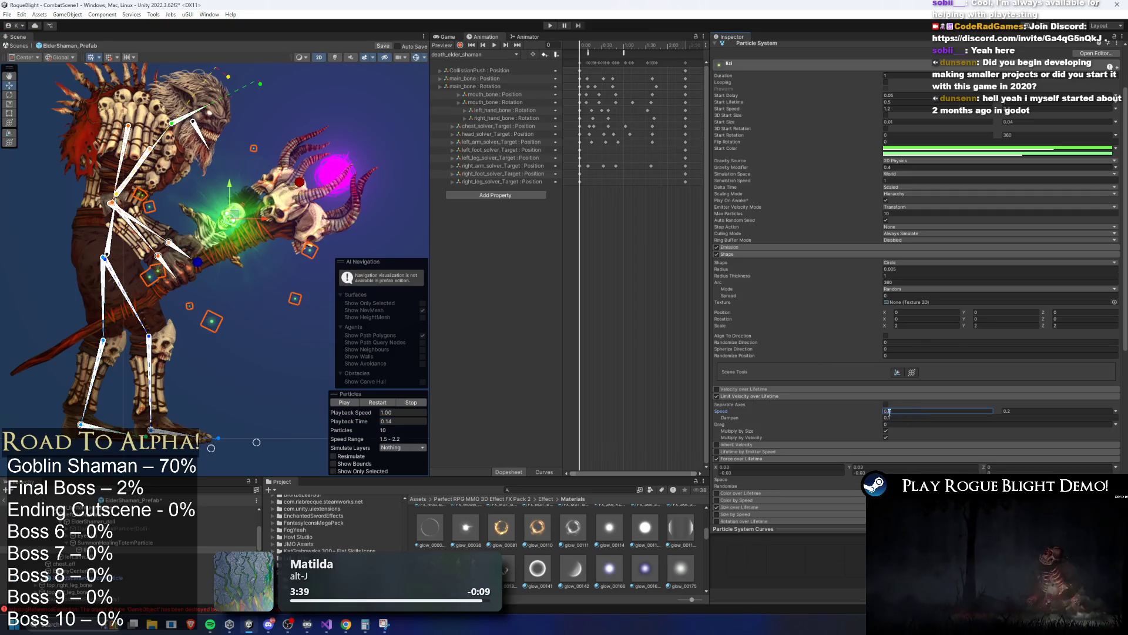
Set Limit Velocity over Lifetime Speed to 0.3 and 0.1, then replay the preview.
type("0.3")
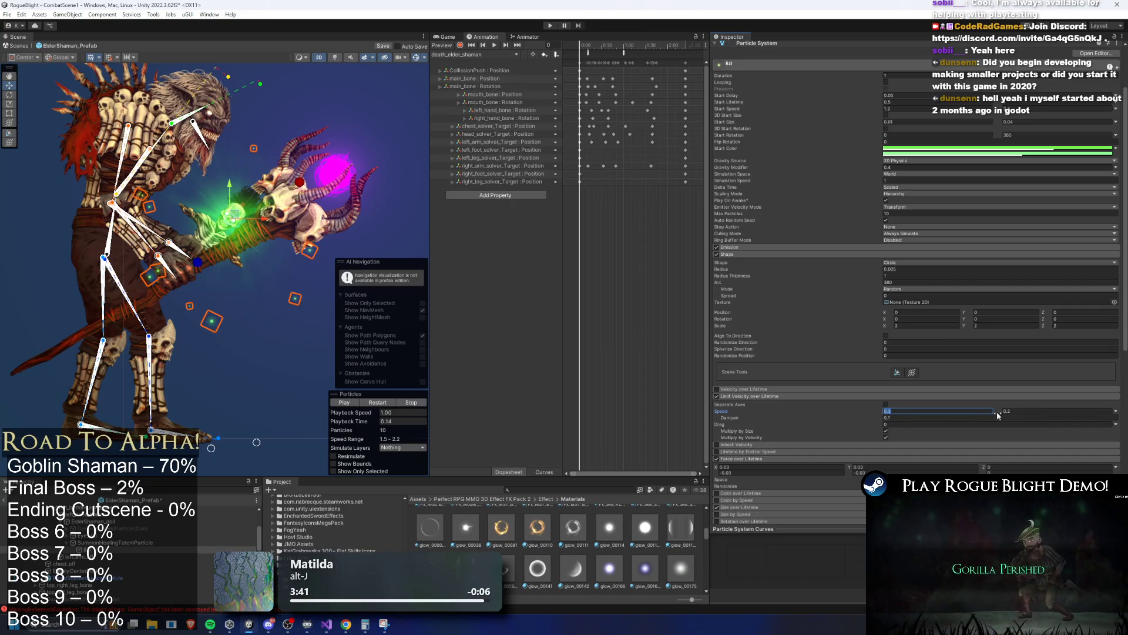
left_click(1007, 411)
type("0.1")
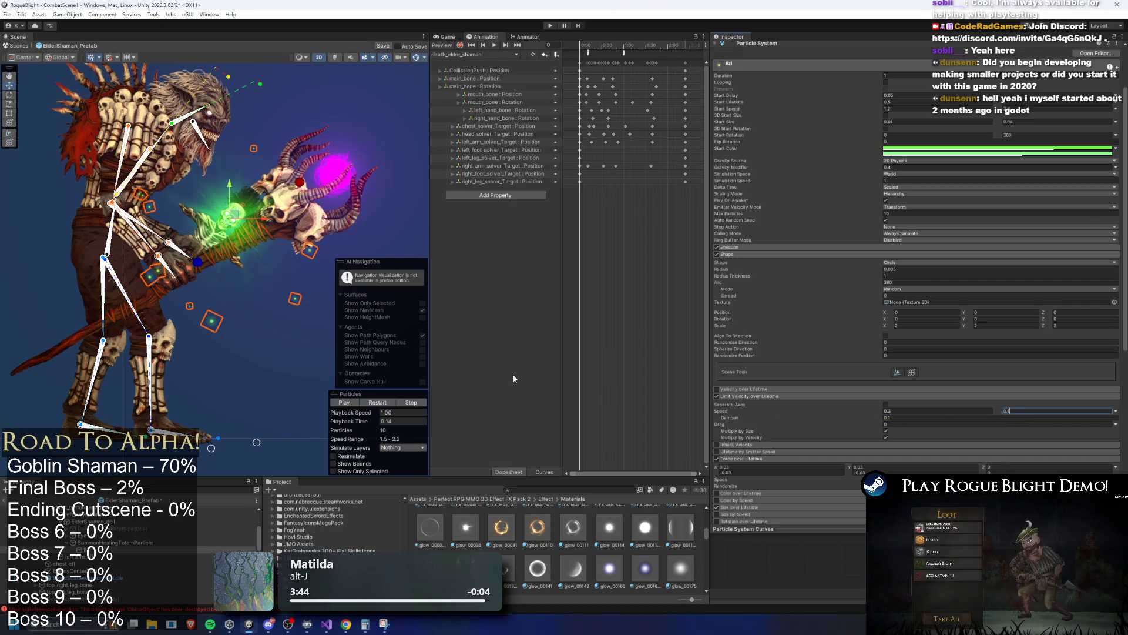
left_click(361, 420)
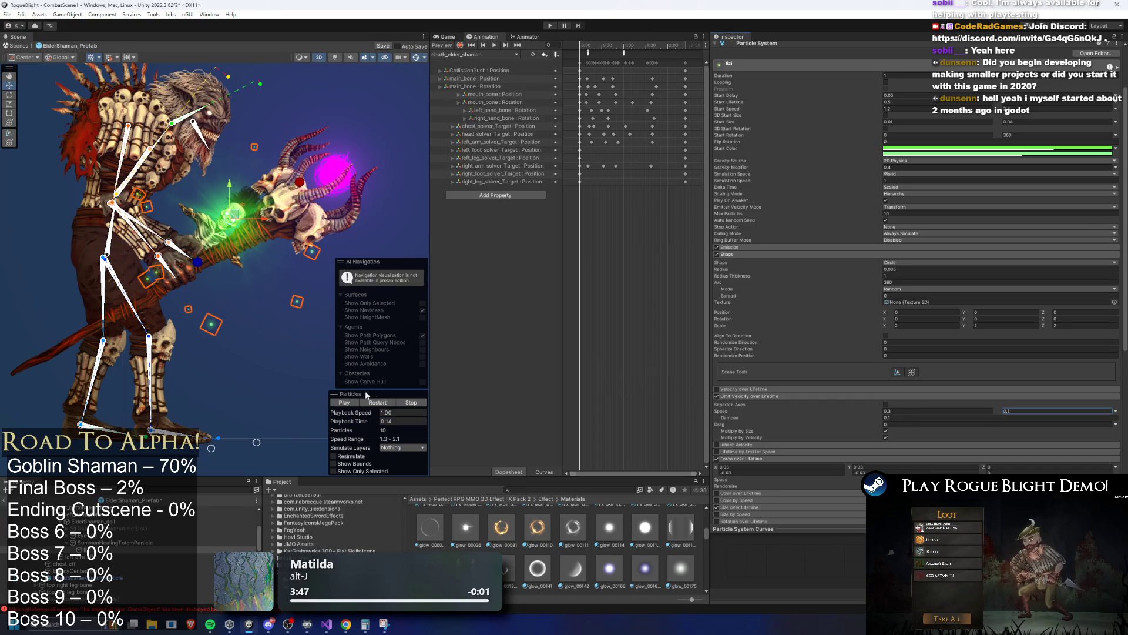
left_click(411, 402)
left_click(371, 403)
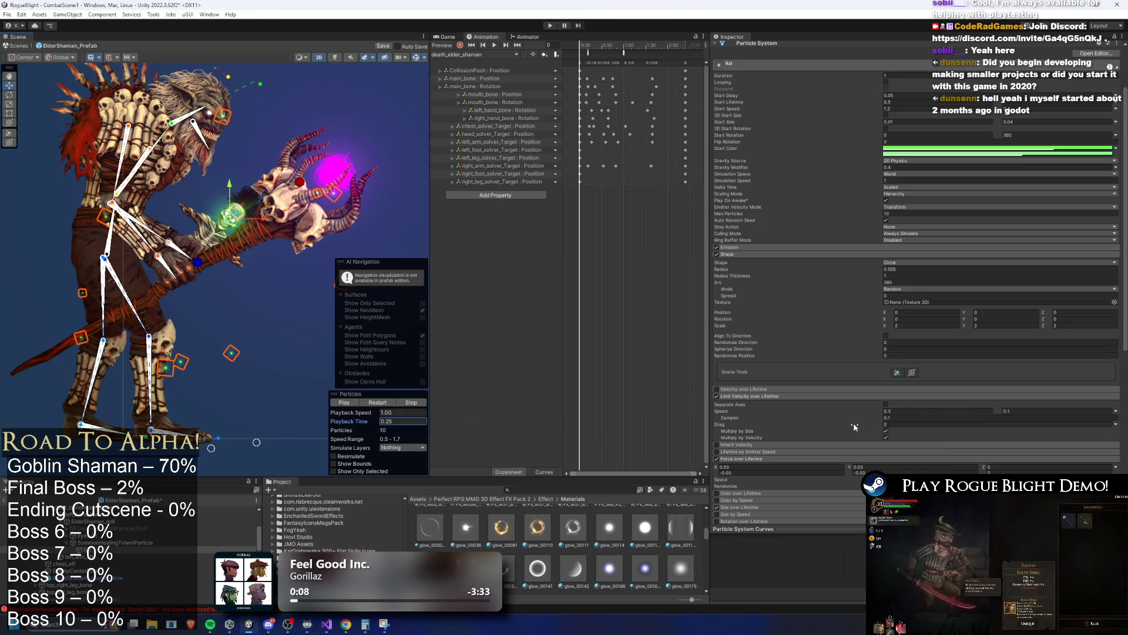
Narrow the Force over Lifetime X range to 0.01 and -0.01.
left_click(733, 469)
type("0.01")
key("Return")
left_click(355, 422)
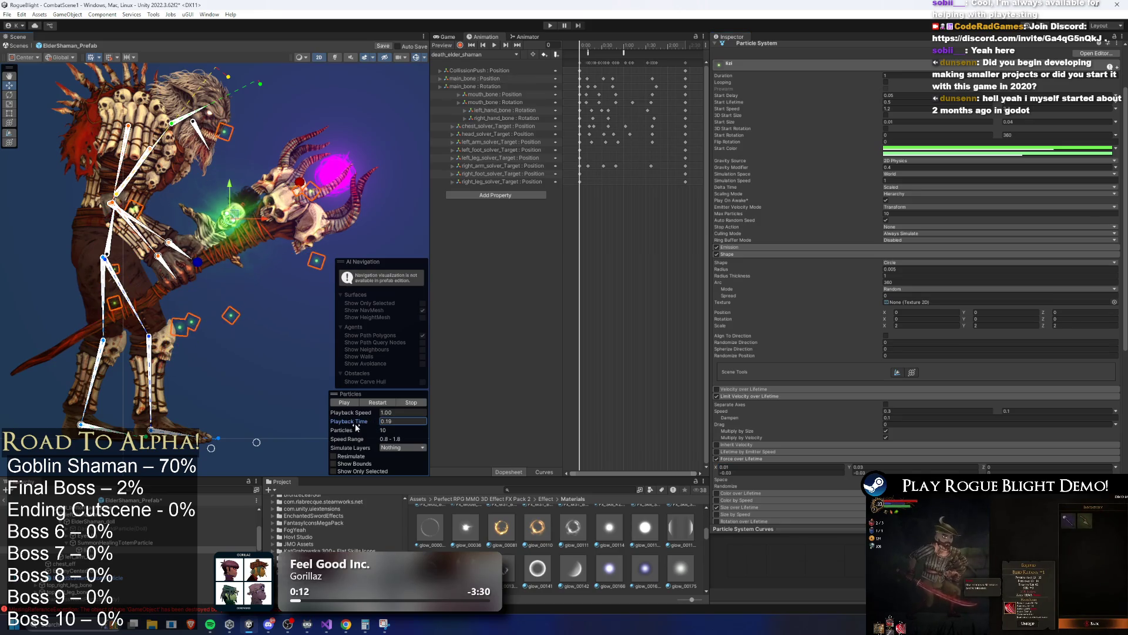
left_click(726, 468)
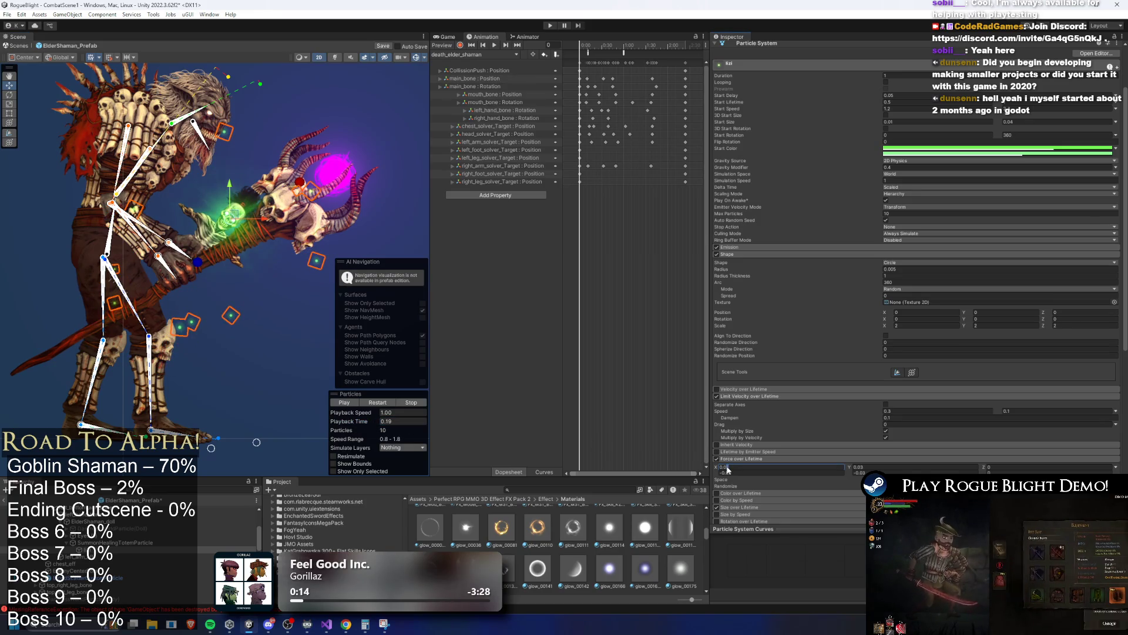
left_click(729, 473)
Narrow the Force over Lifetime Y range to 0.01 and -0.01.
left_click(876, 469)
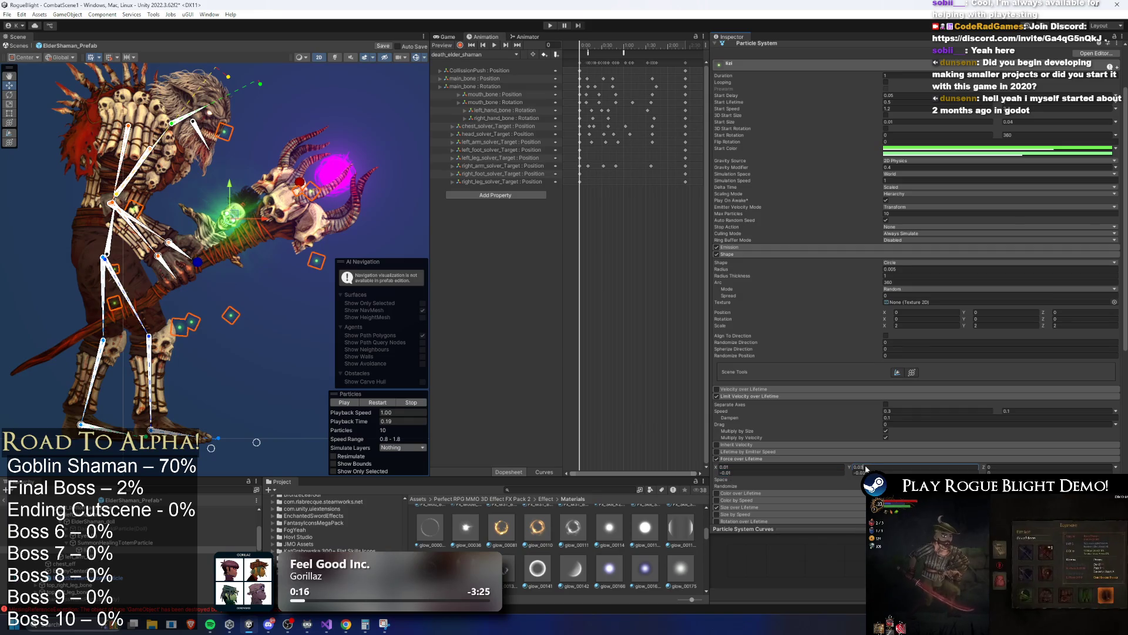
type("1")
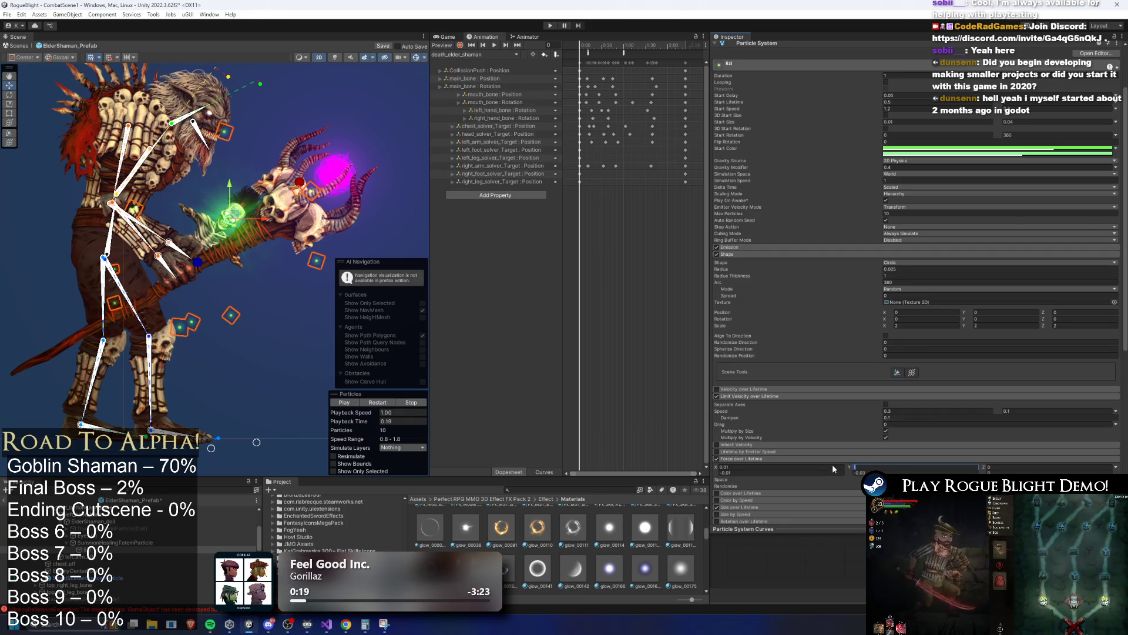
key("BackSpace")
type("0.01")
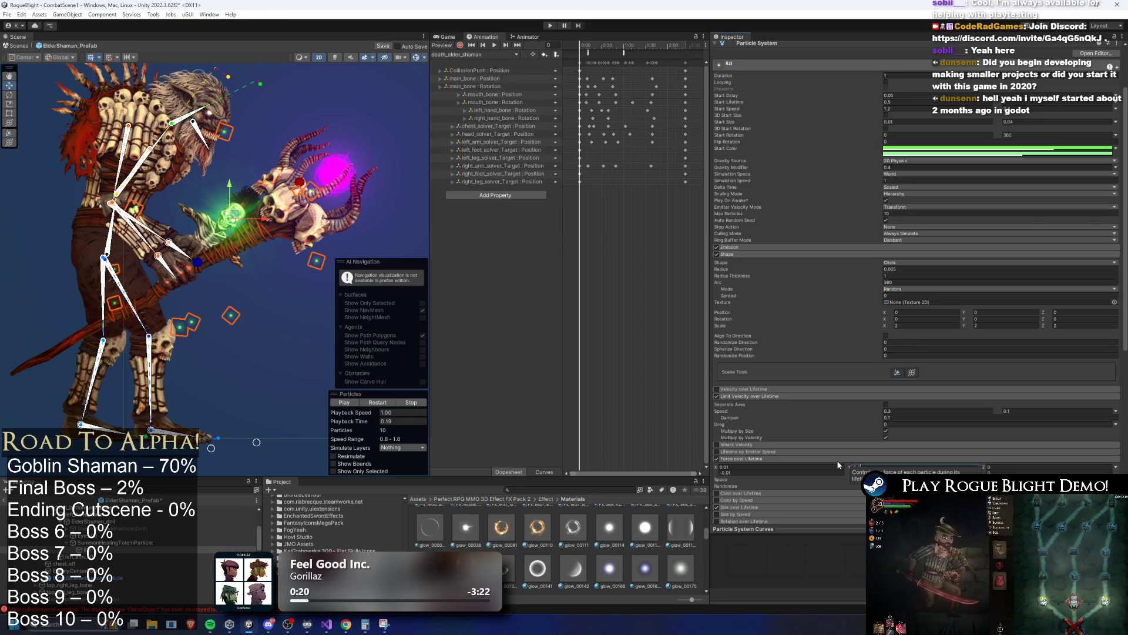
key("Tab")
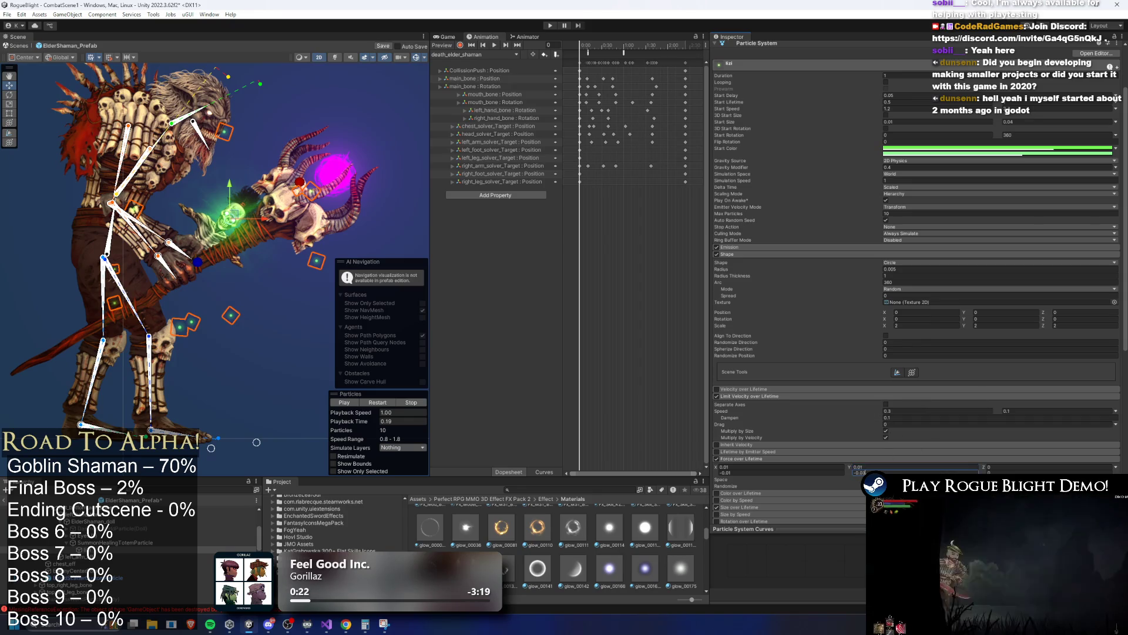
type("-0.01")
left_click(334, 419)
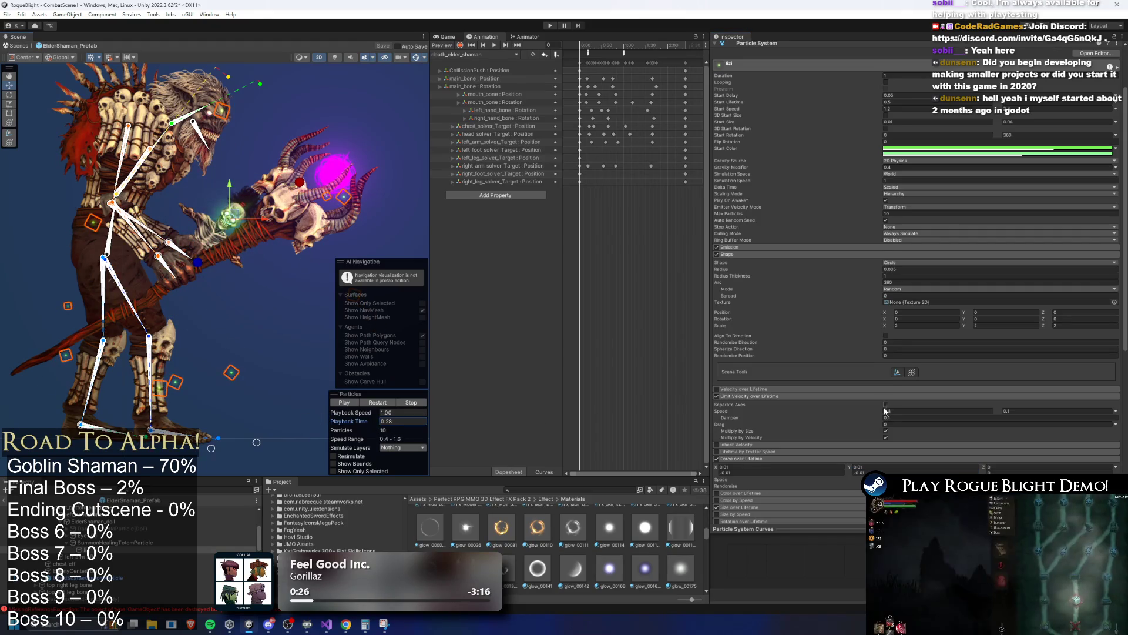
scroll(886, 410, "down", 3)
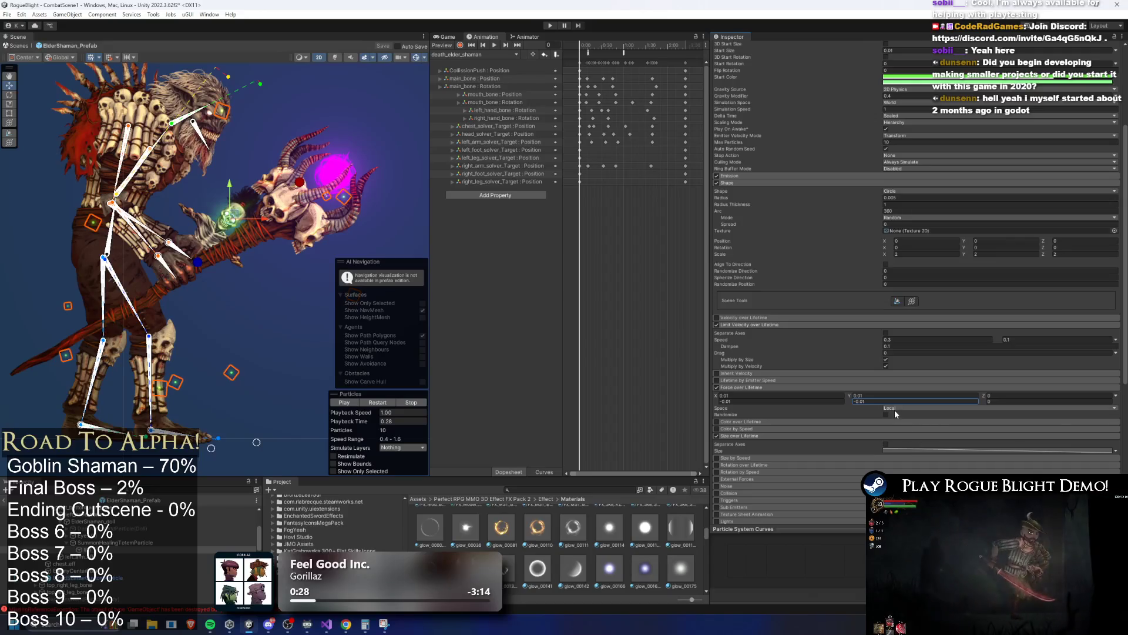
scroll(891, 408, "up", 4)
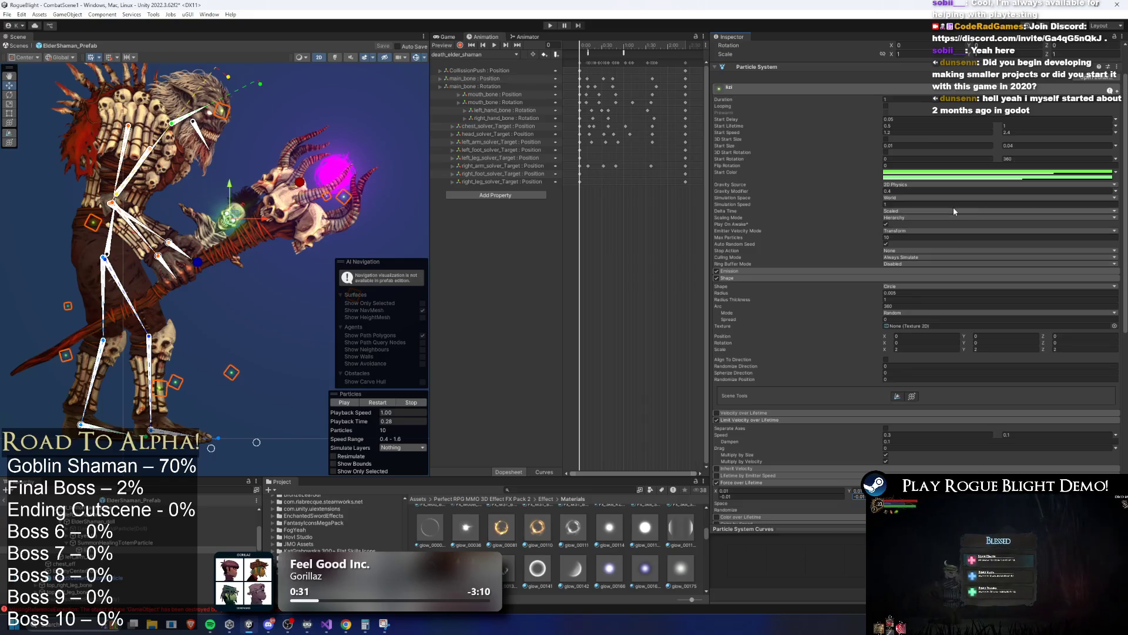
left_click(910, 132)
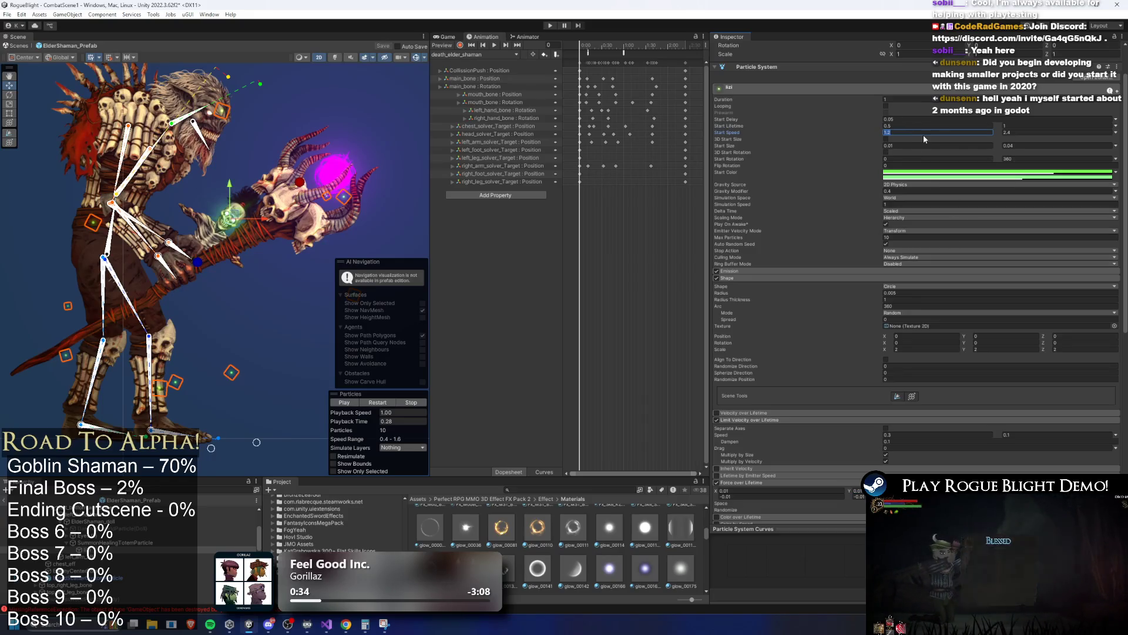
type("0.5")
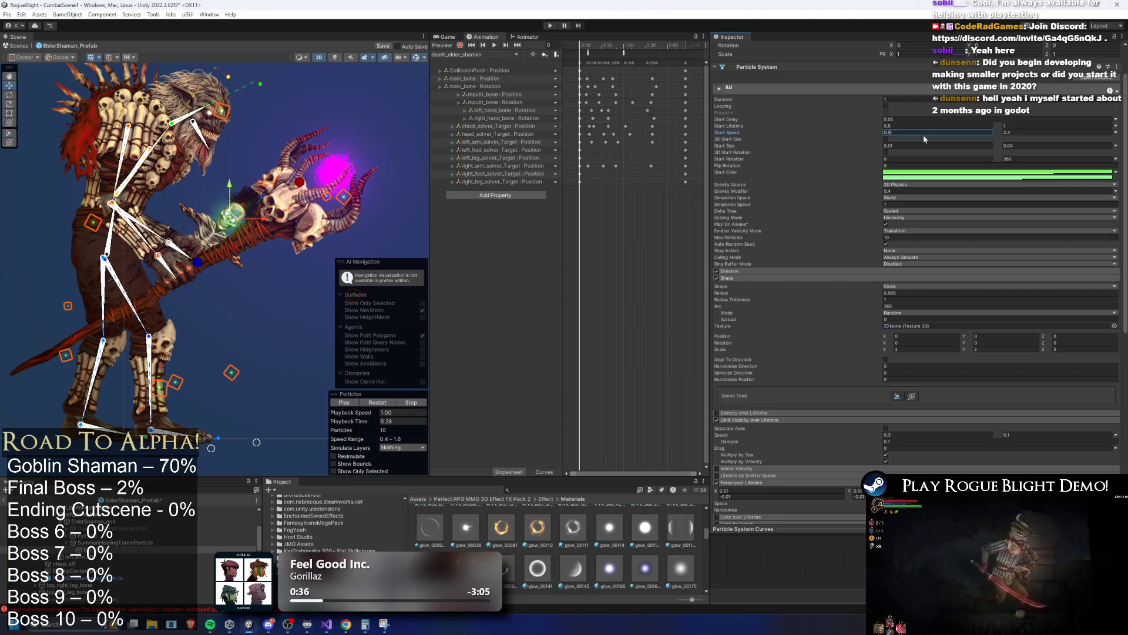
key("Tab")
type("1")
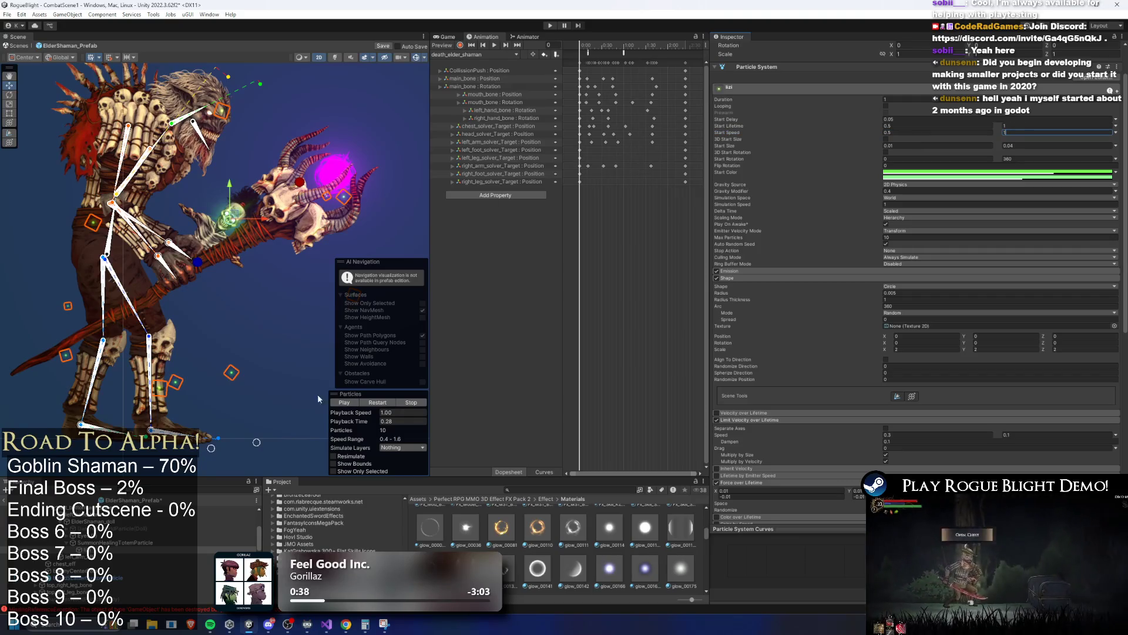
left_click(376, 403)
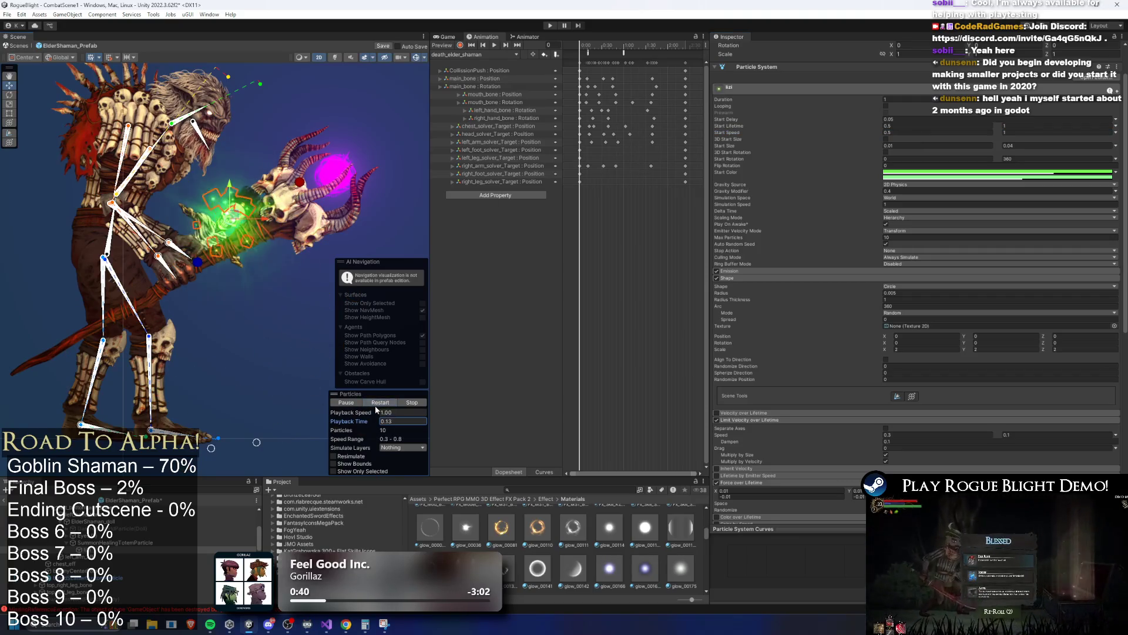
left_click(376, 404)
left_click(376, 404)
left_click(377, 404)
left_click(377, 404)
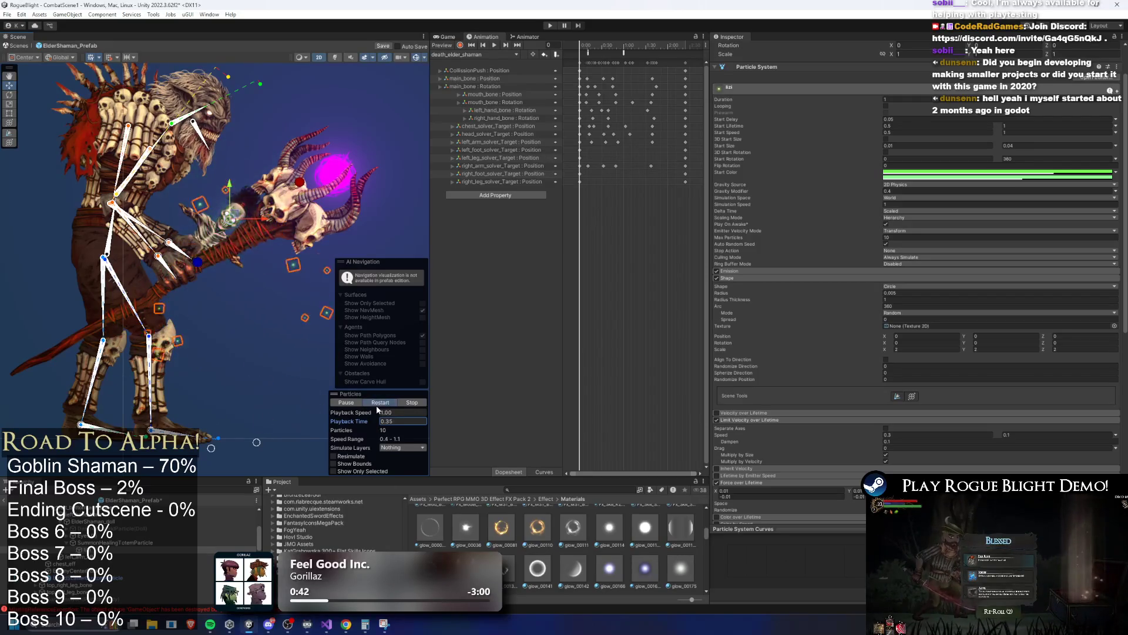
left_click(893, 192)
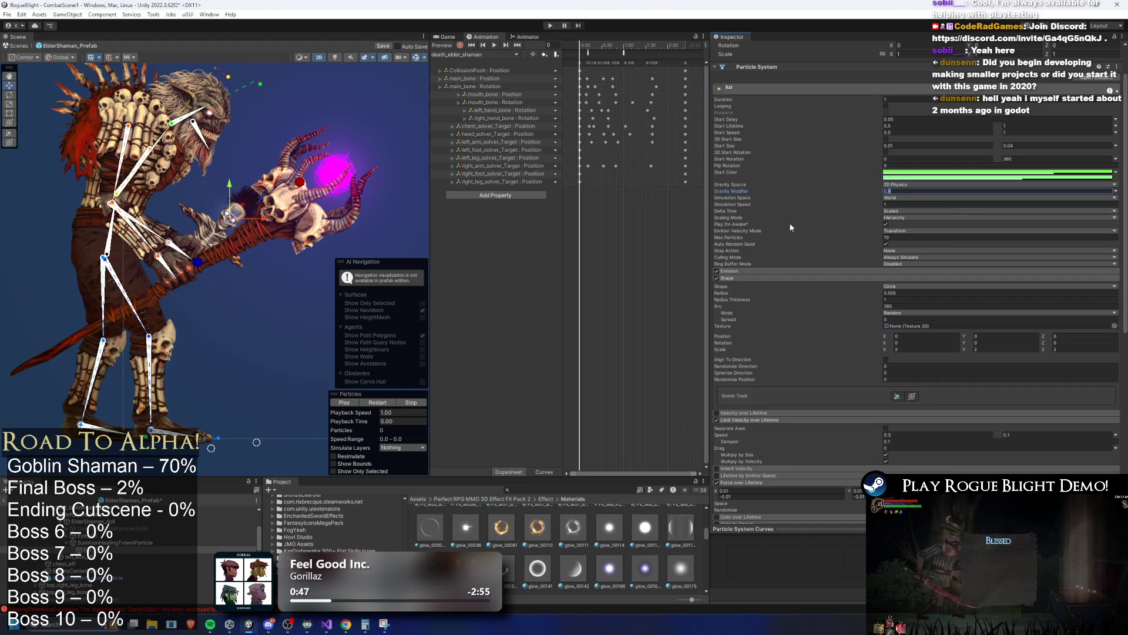
type("0.154")
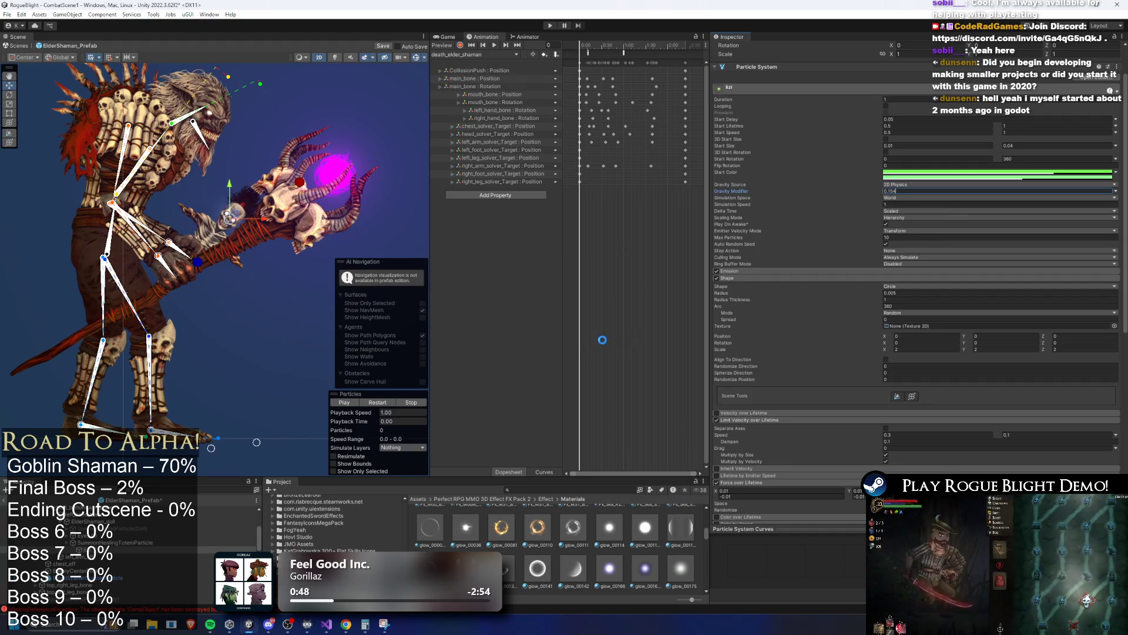
left_click(378, 402)
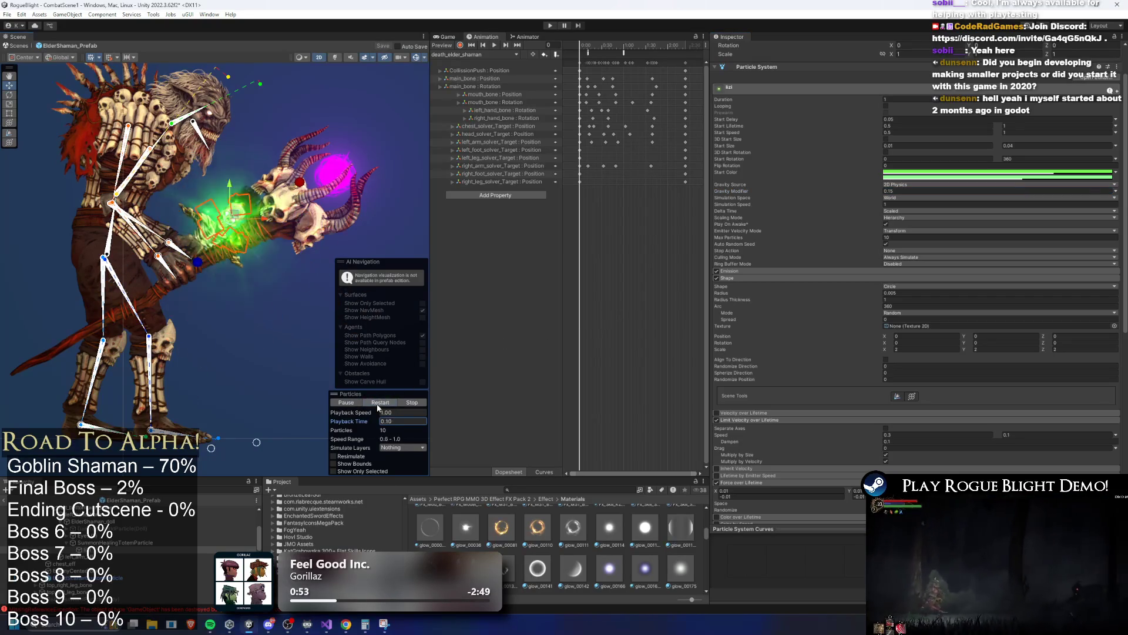
left_click(379, 402)
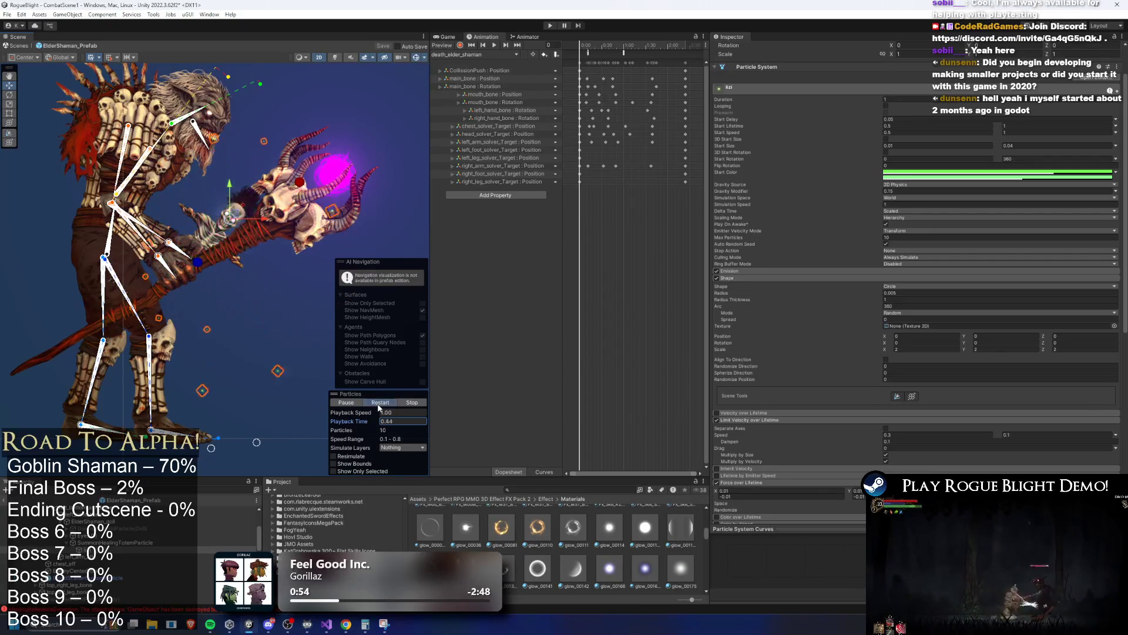
left_click(379, 404)
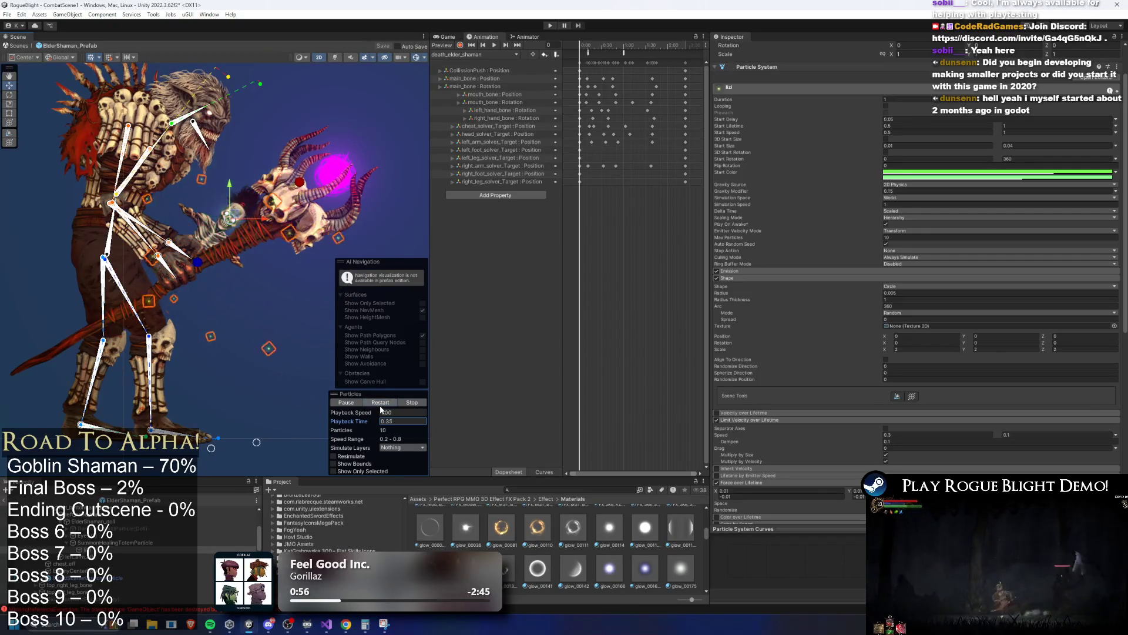
left_click(381, 403)
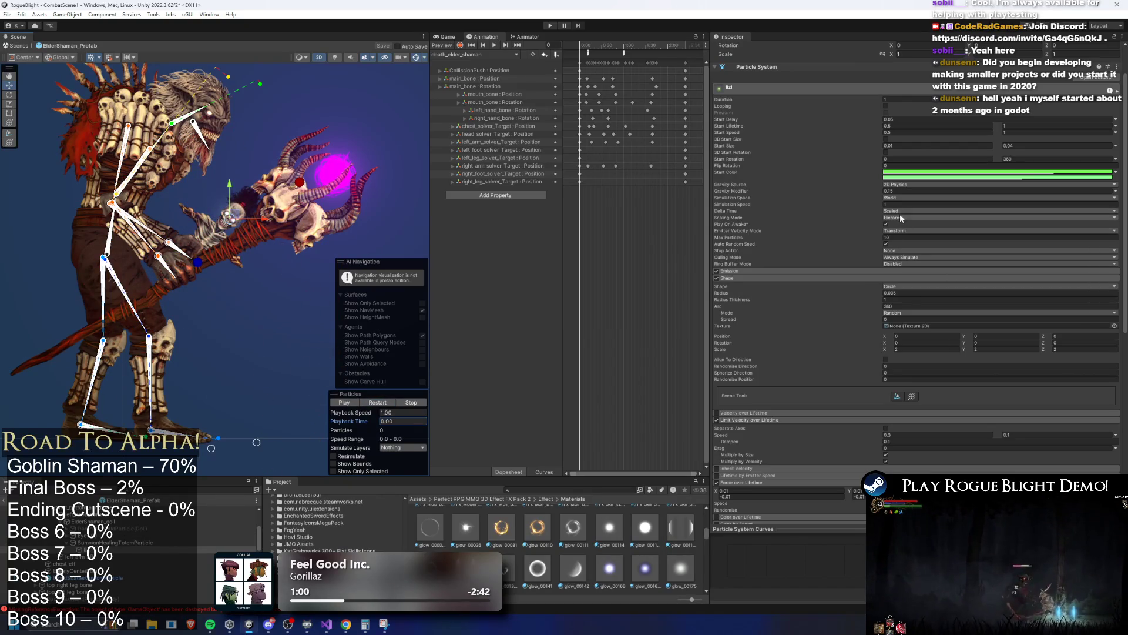
left_click(384, 403)
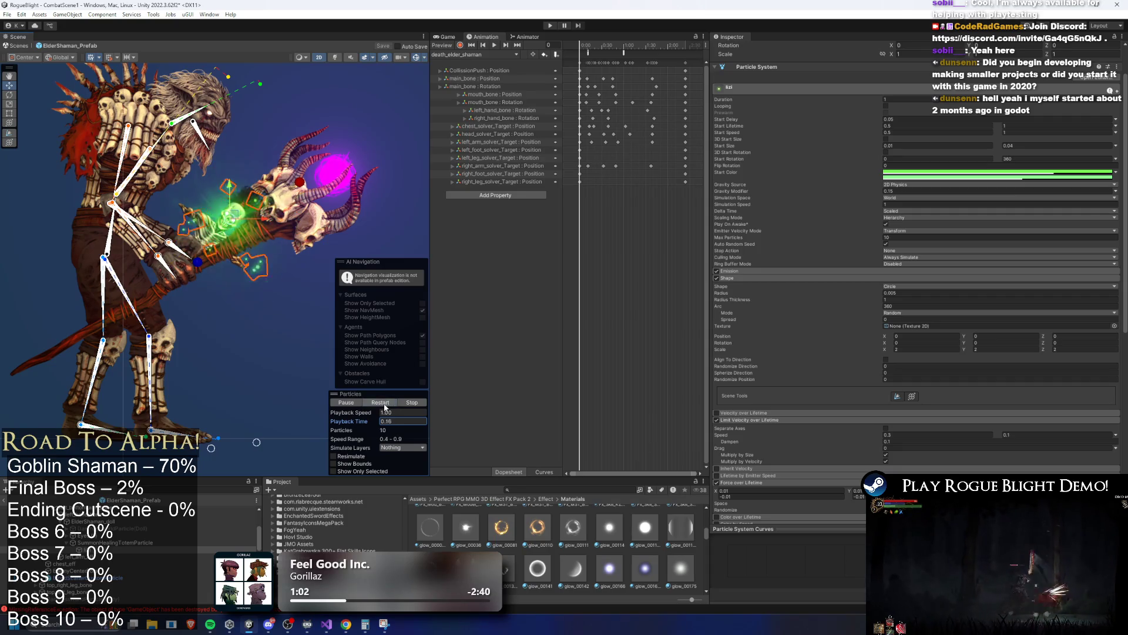
Set the Emission burst count to 15 and Max Particles to 7, then replay the burst.
left_click(781, 272)
left_click(820, 313)
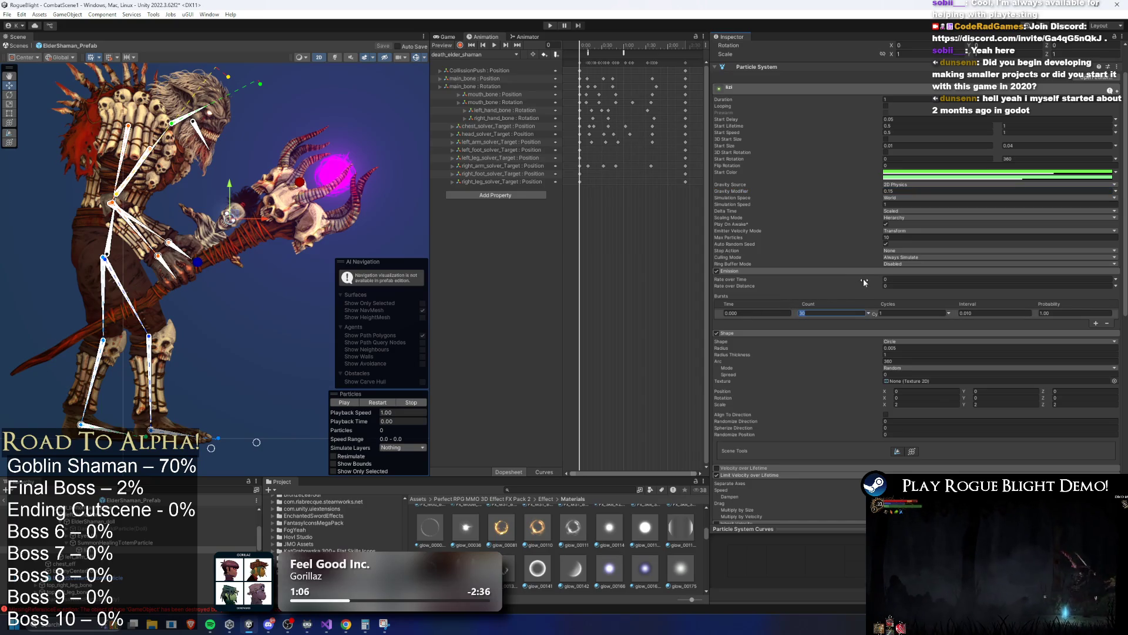
left_click(381, 403)
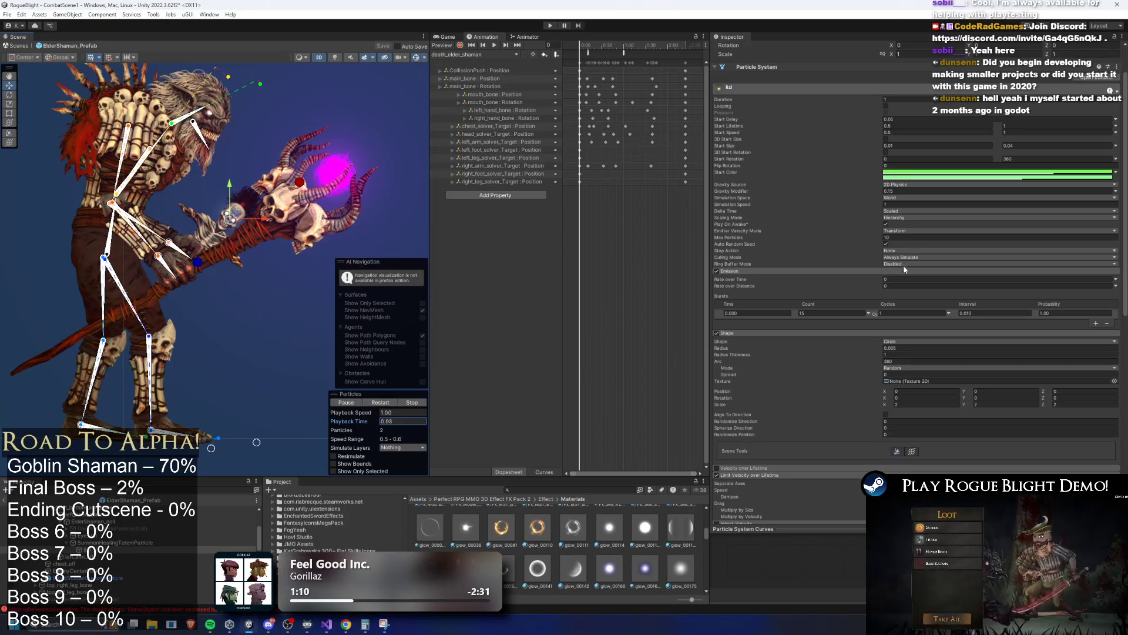
left_click(903, 237)
type("7")
left_click(378, 404)
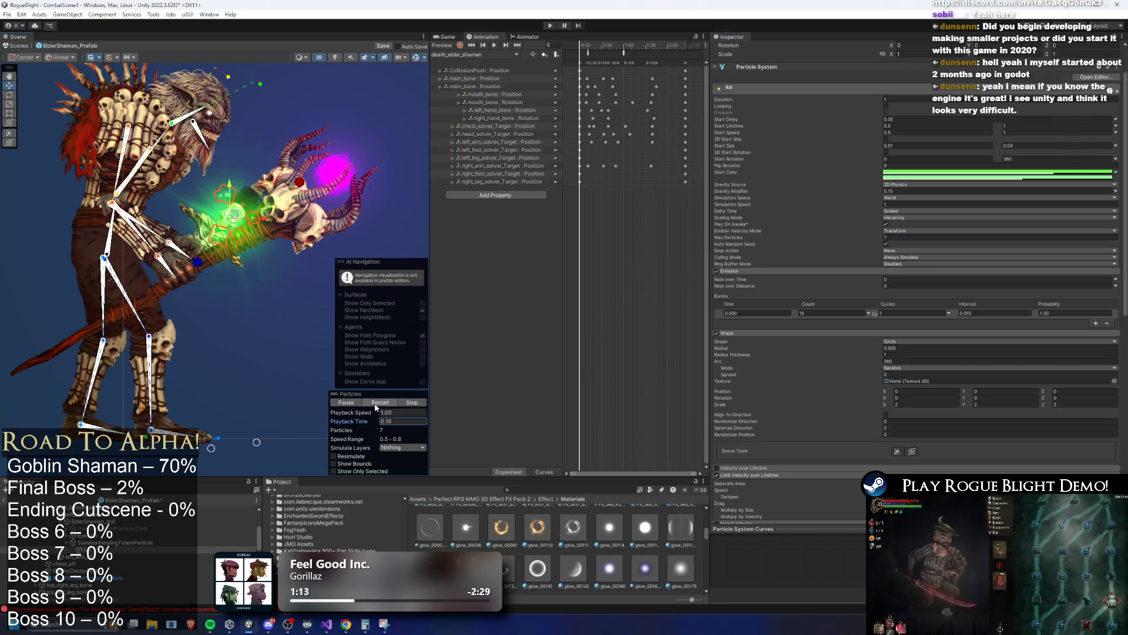
left_click(376, 403)
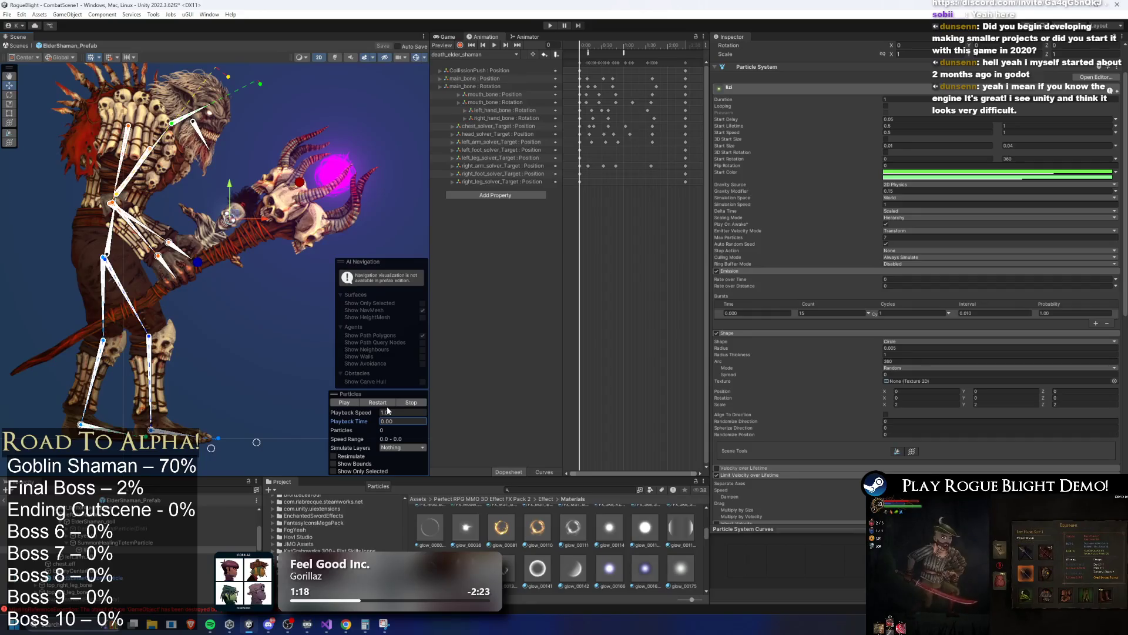
left_click(390, 404)
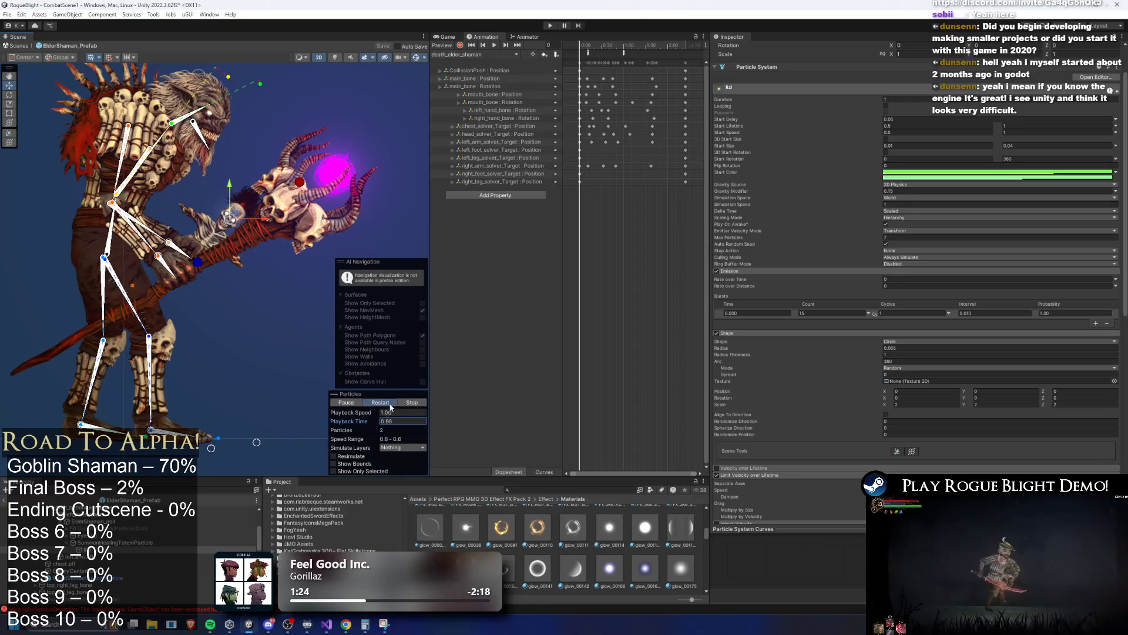
left_click(392, 405)
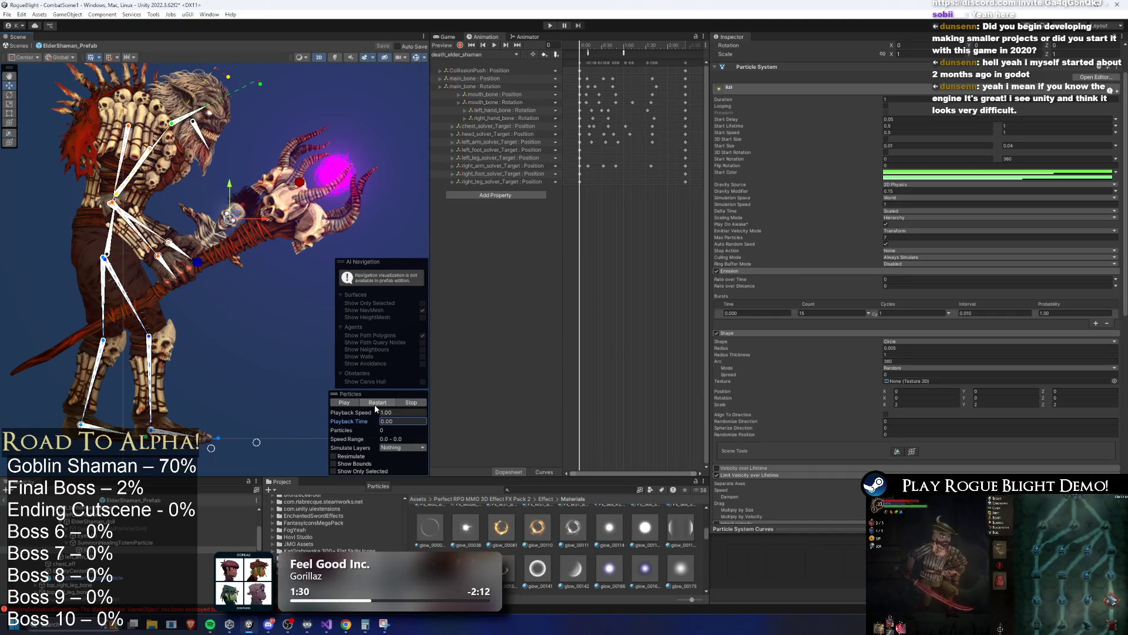
left_click(364, 401)
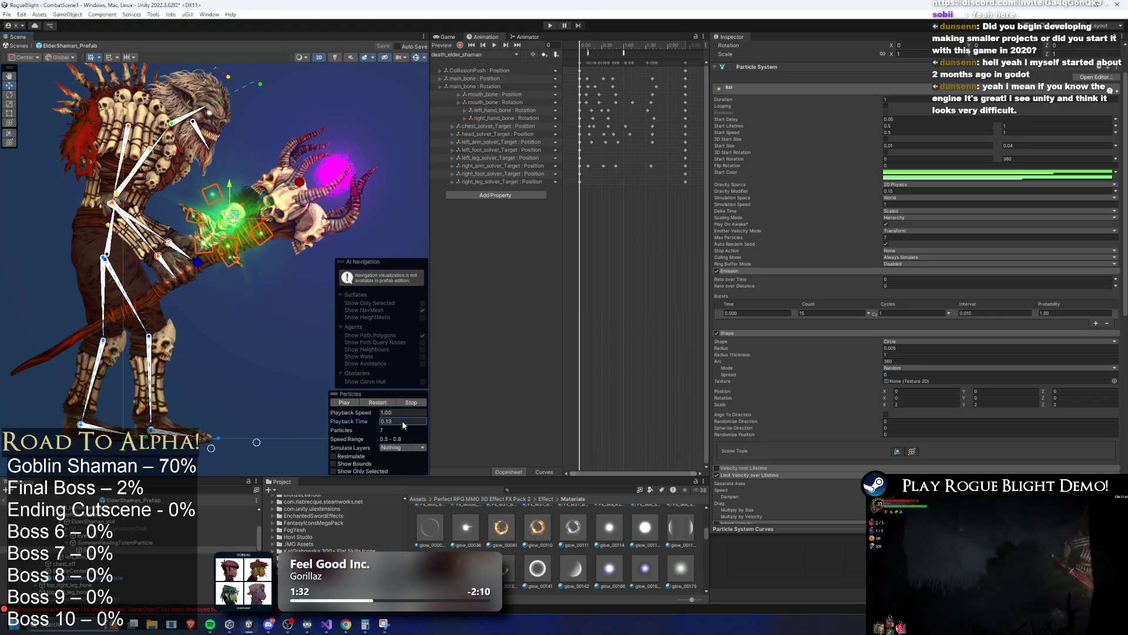
left_click(377, 402)
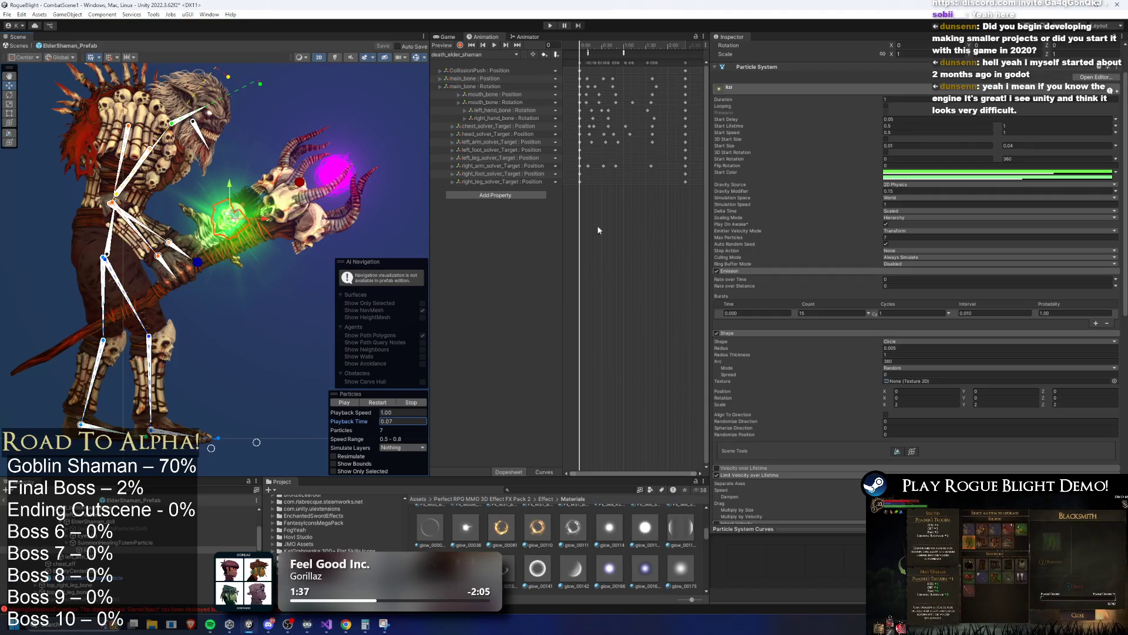
Set Duration to 0.7 and Start Speed to 0.4–0.8, then replay the effect.
left_click(911, 99)
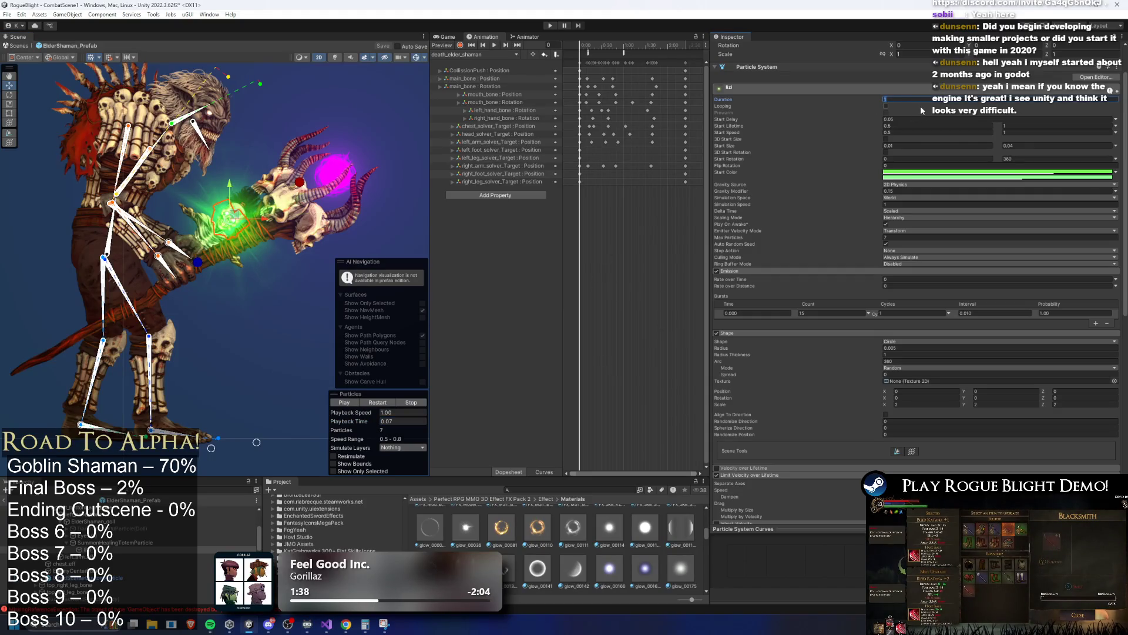
type("0.7")
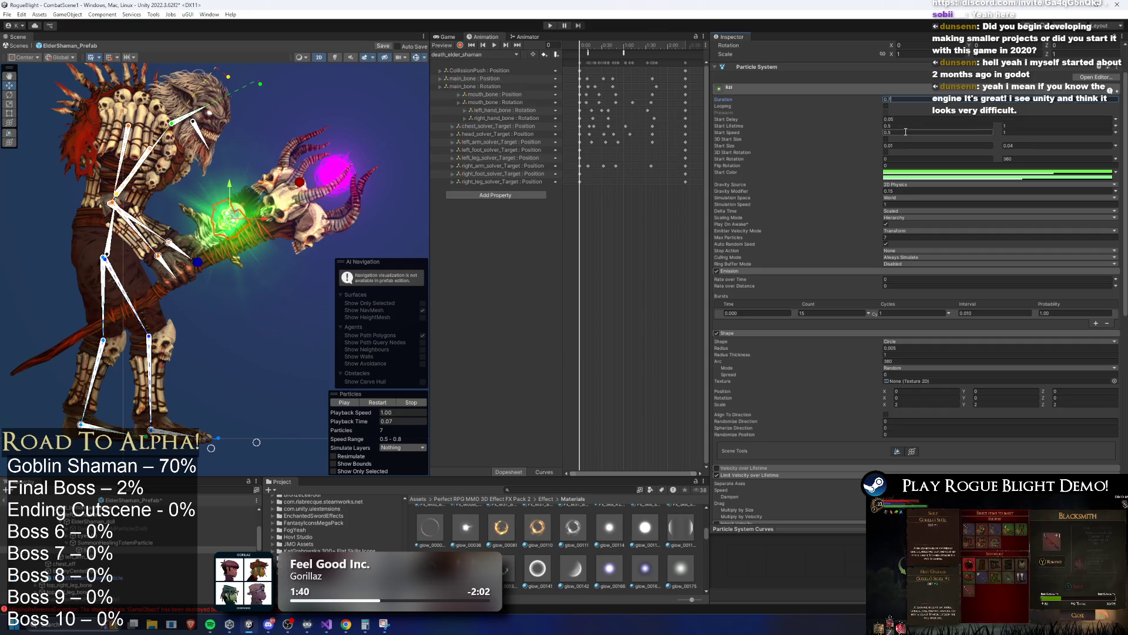
left_click(891, 132)
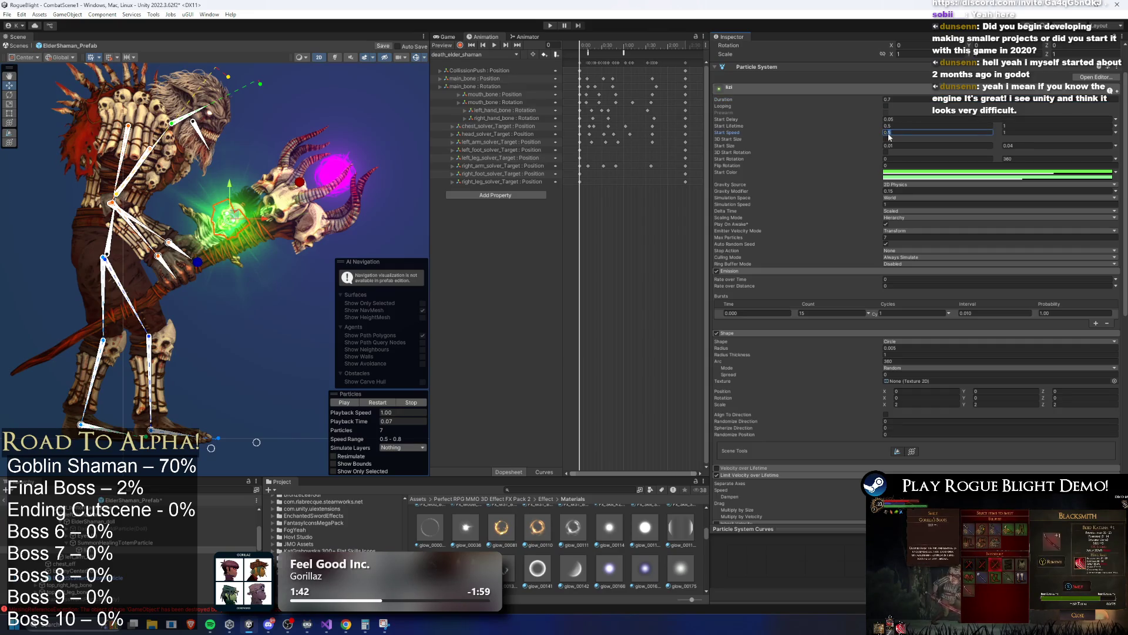
type("0.4")
left_click(1020, 134)
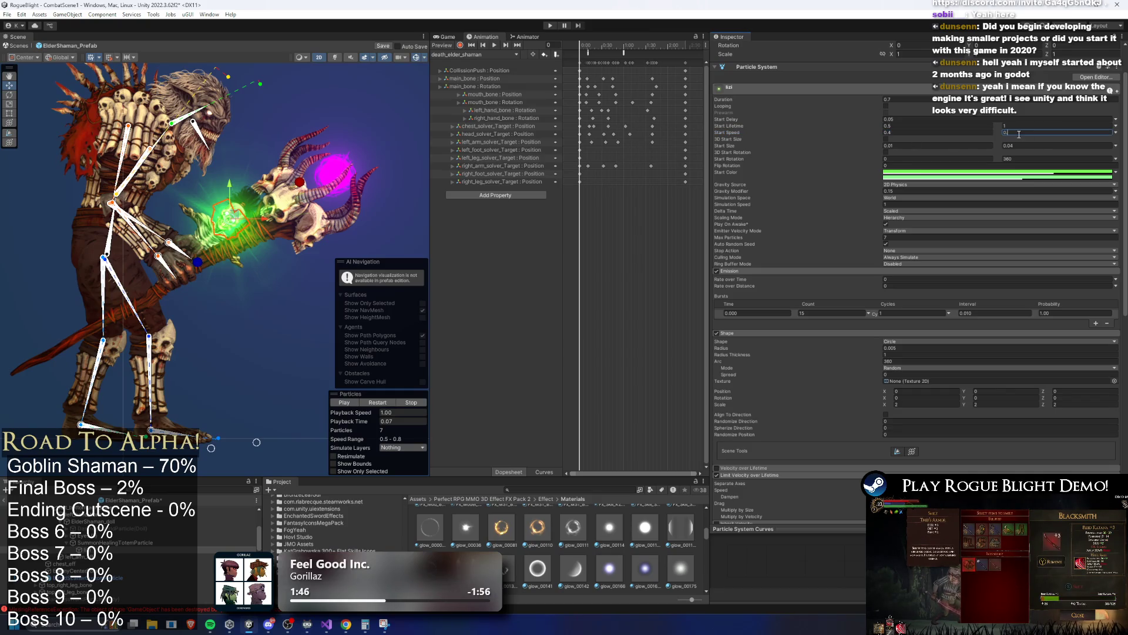
left_click(380, 402)
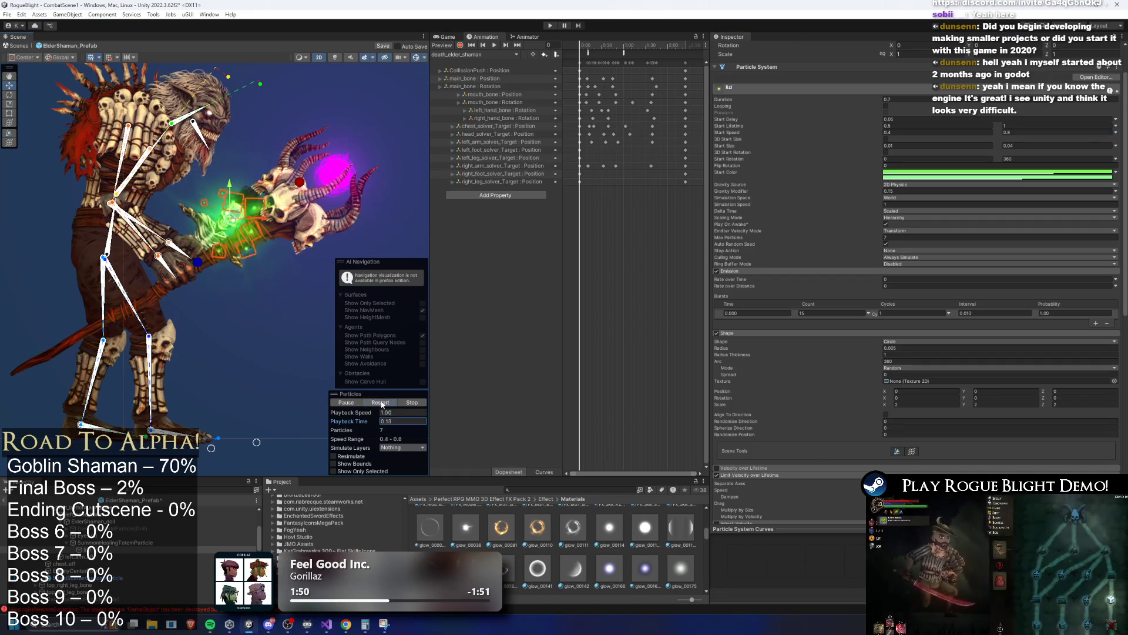
scroll(262, 199, "down", 2)
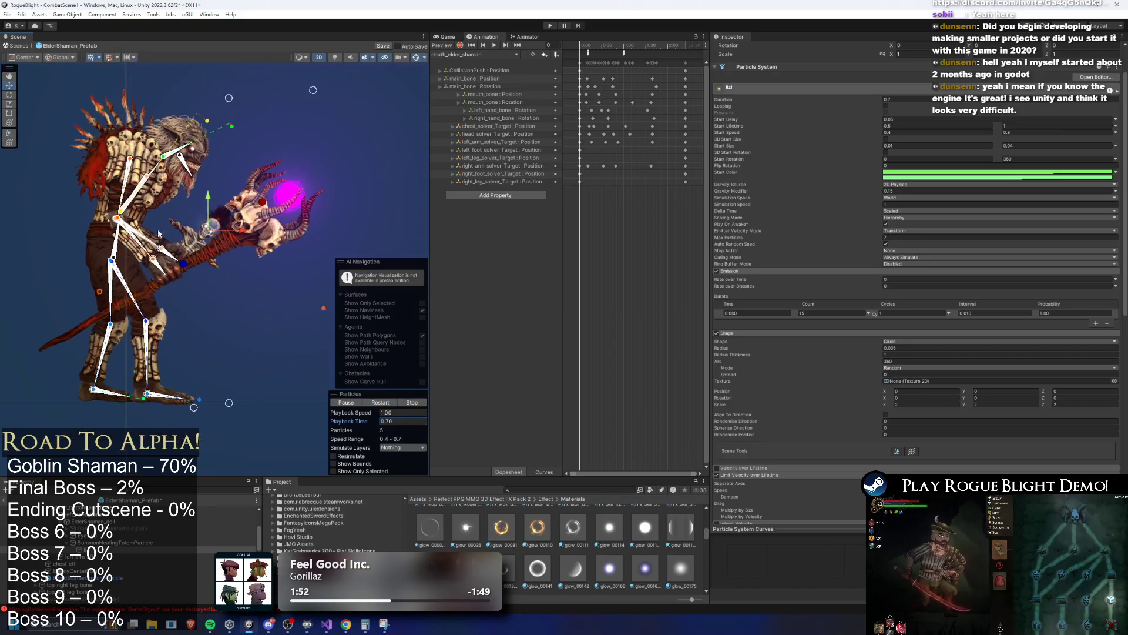
left_click_drag(263, 198, 240, 207)
left_click(380, 402)
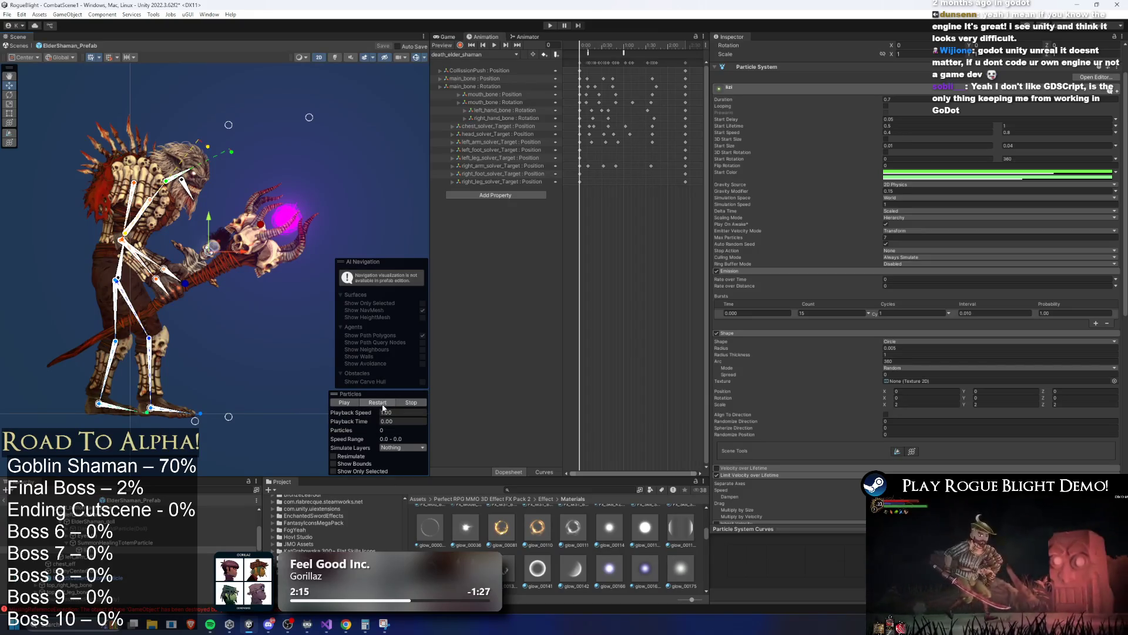
left_click(380, 403)
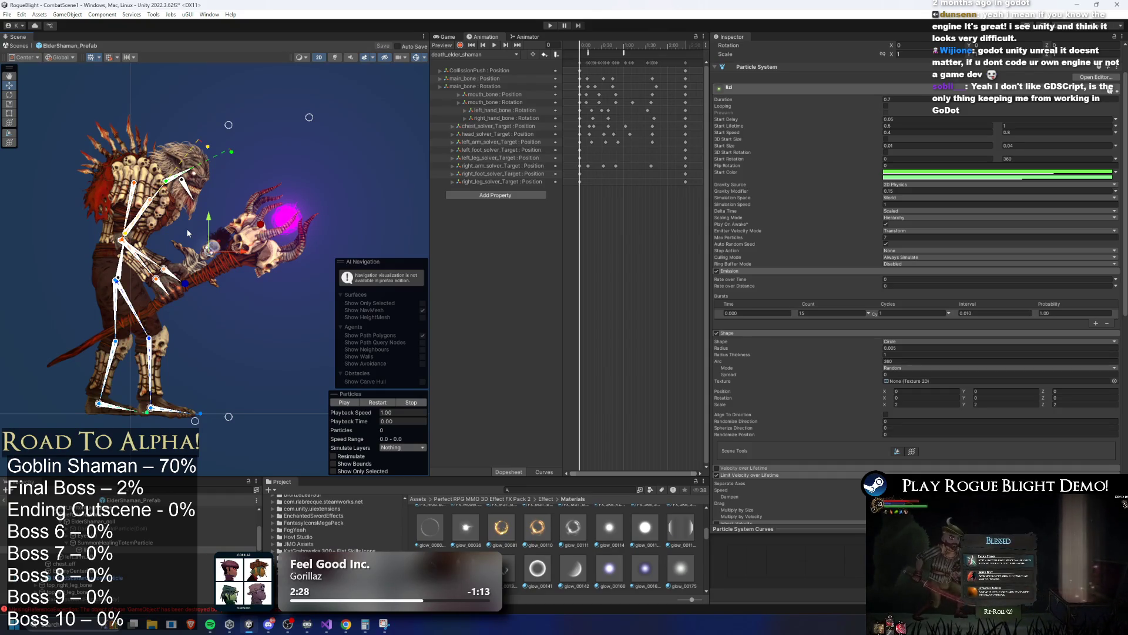
scroll(185, 228, "up", 2)
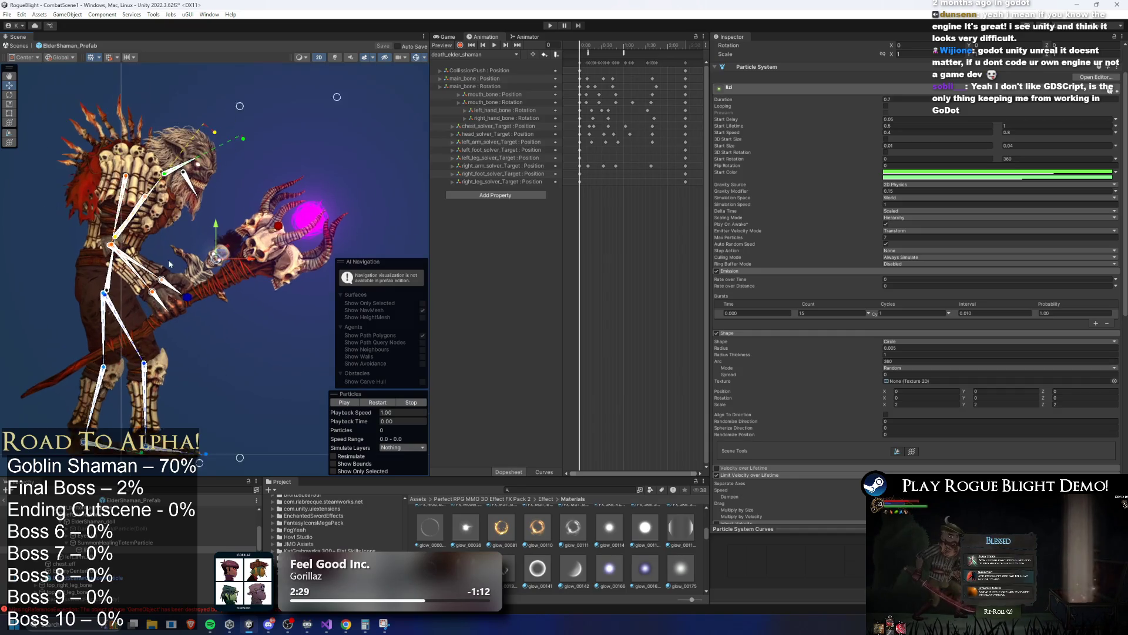
left_click(382, 402)
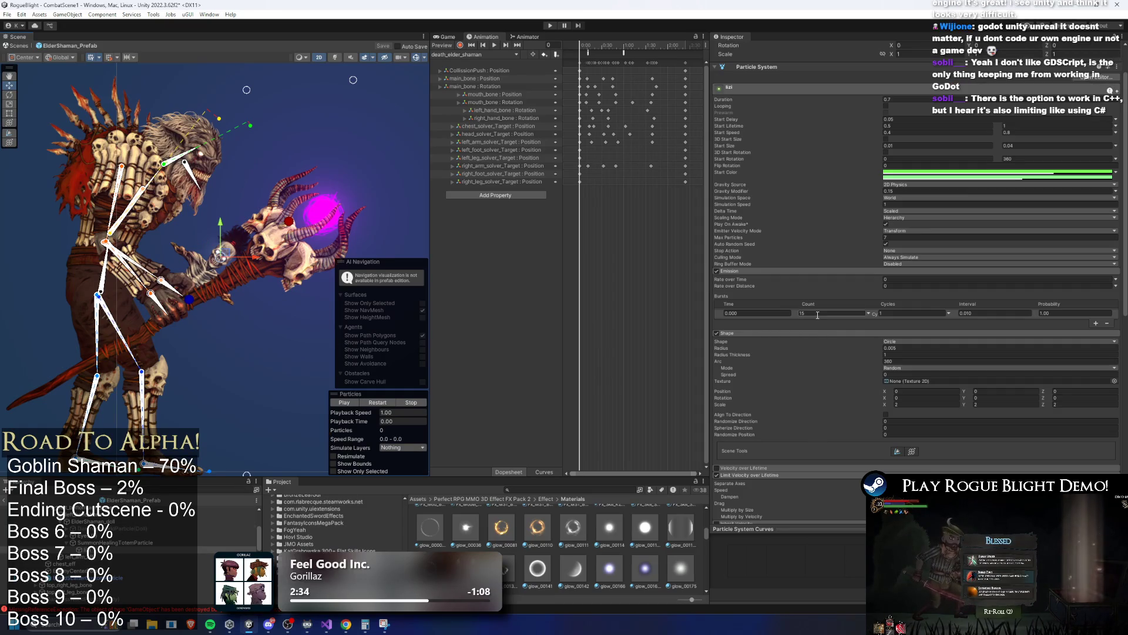
Scrub the preview, select SummonHealingTotemParticle and duplicate it with Ctrl+D.
left_click_drag(374, 422, 410, 411)
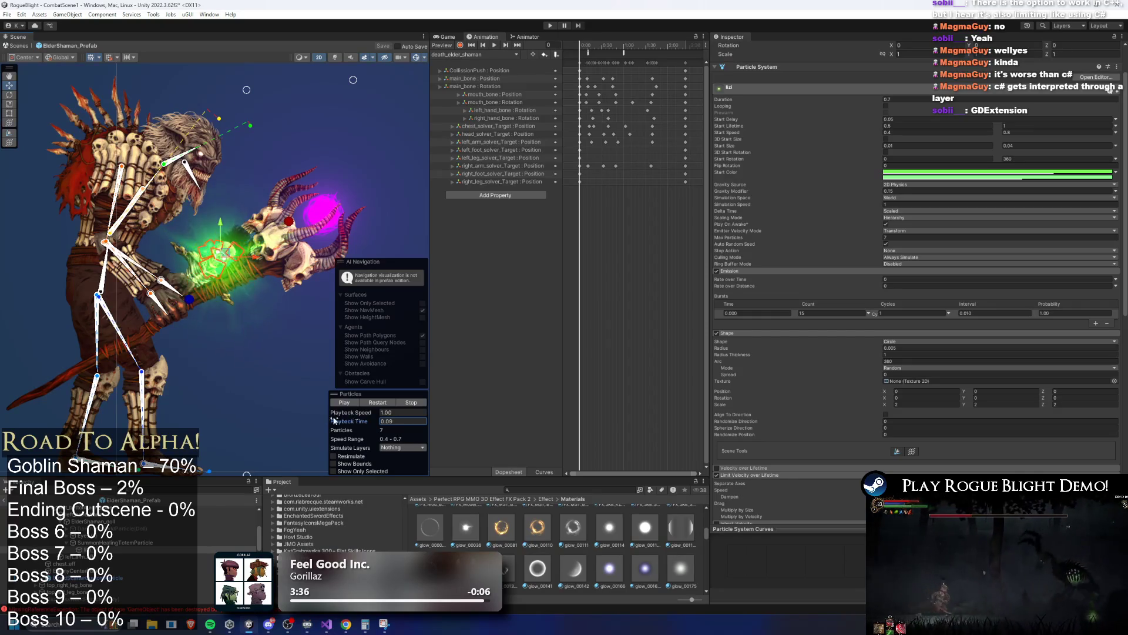
left_click(114, 542)
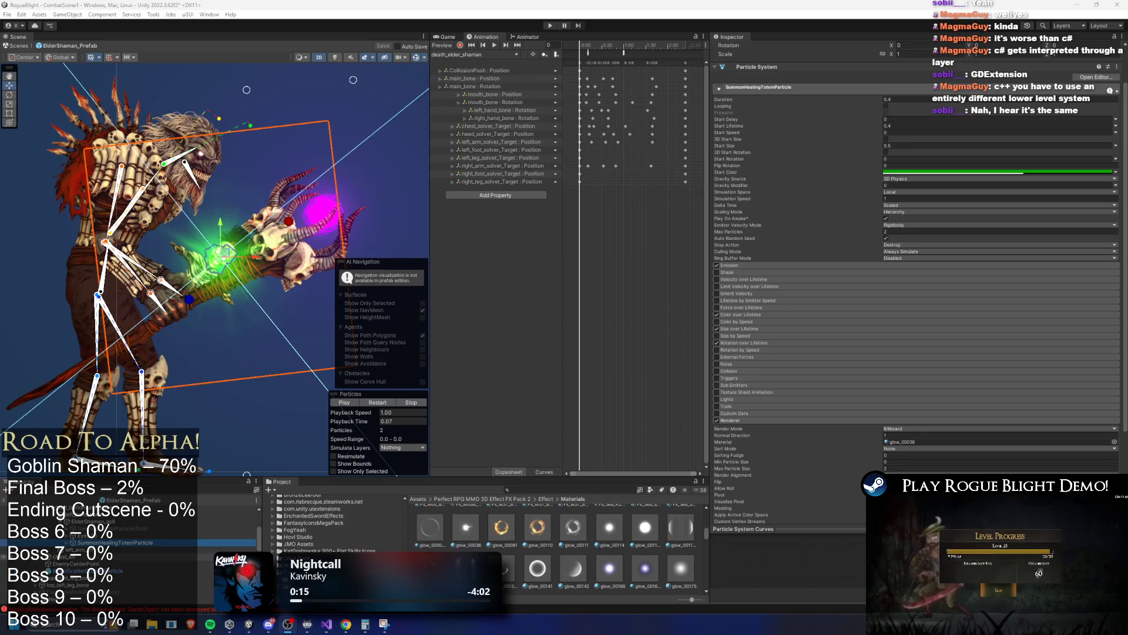
key("ctrl+d")
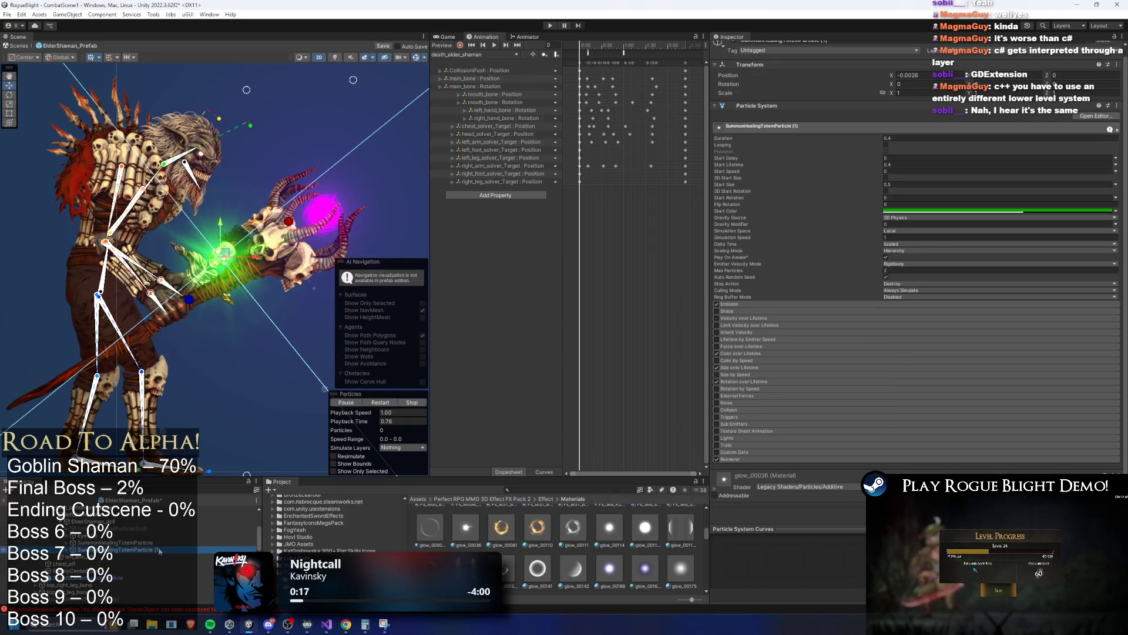
Rename the duplicated particle to SummonExplosionTotemParticle.
right_click(140, 554)
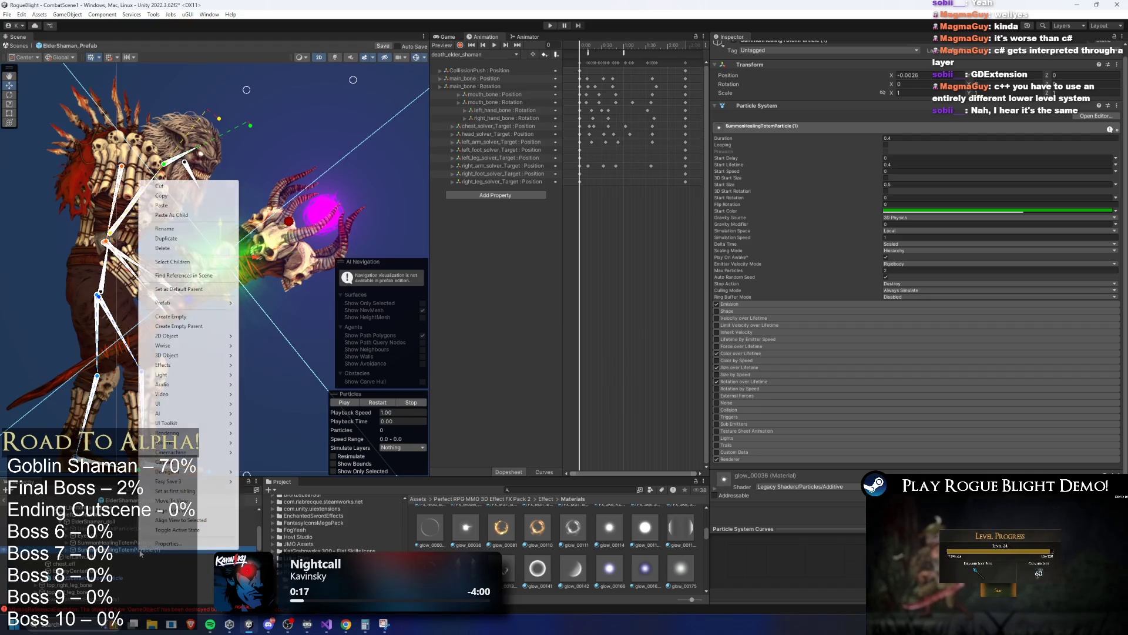
left_click(164, 229)
key("BackSpace")
key("BackSpace")
key("BackSpace")
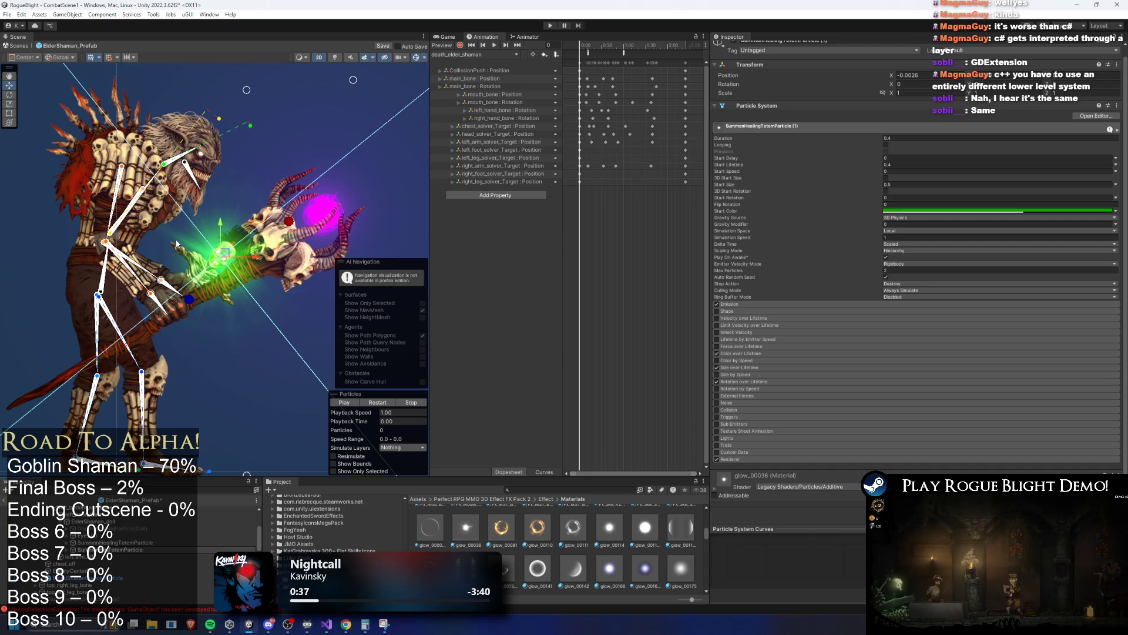
type("osion")
key("Return")
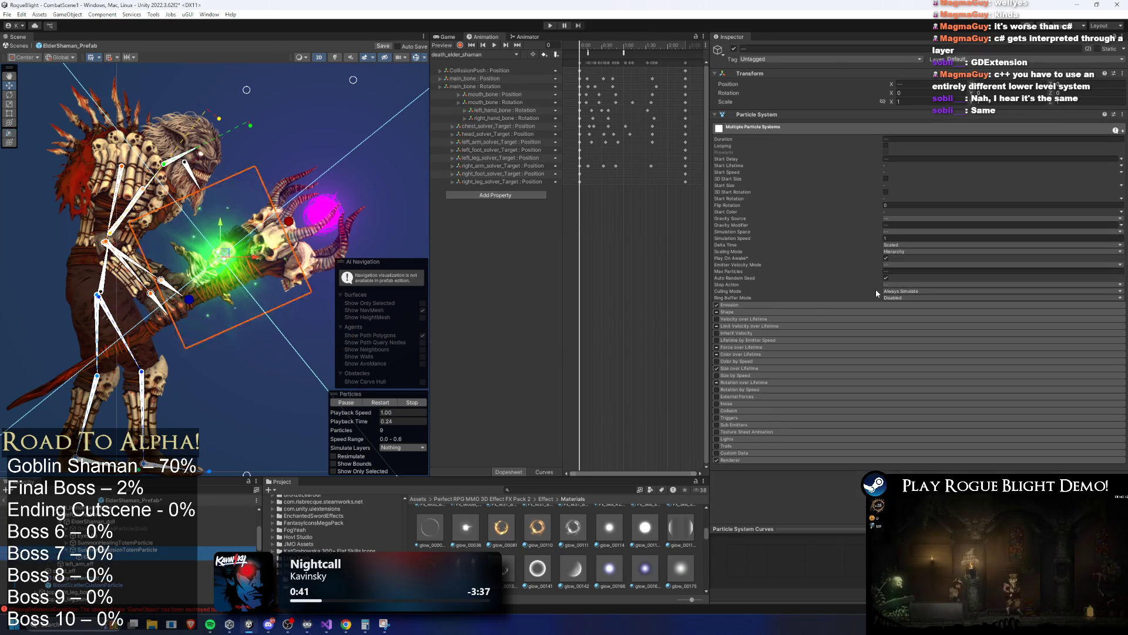
Shift SummonExplosionTotemParticle's start colour to purple.
key("shift+Down")
key("shift+Up")
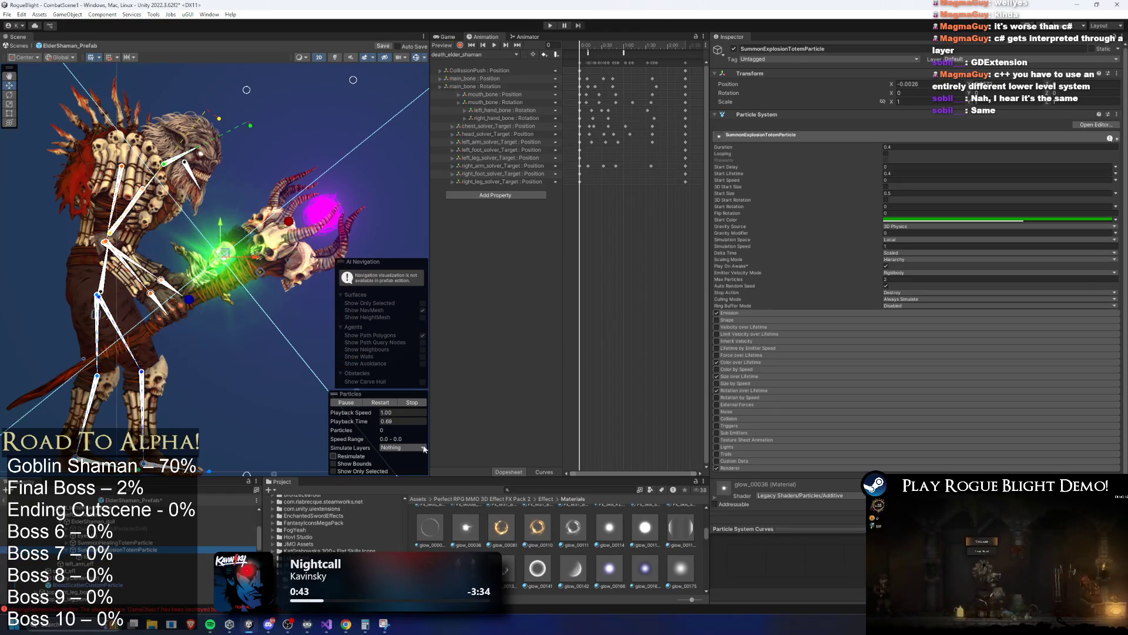
left_click(923, 221)
left_click(1016, 316)
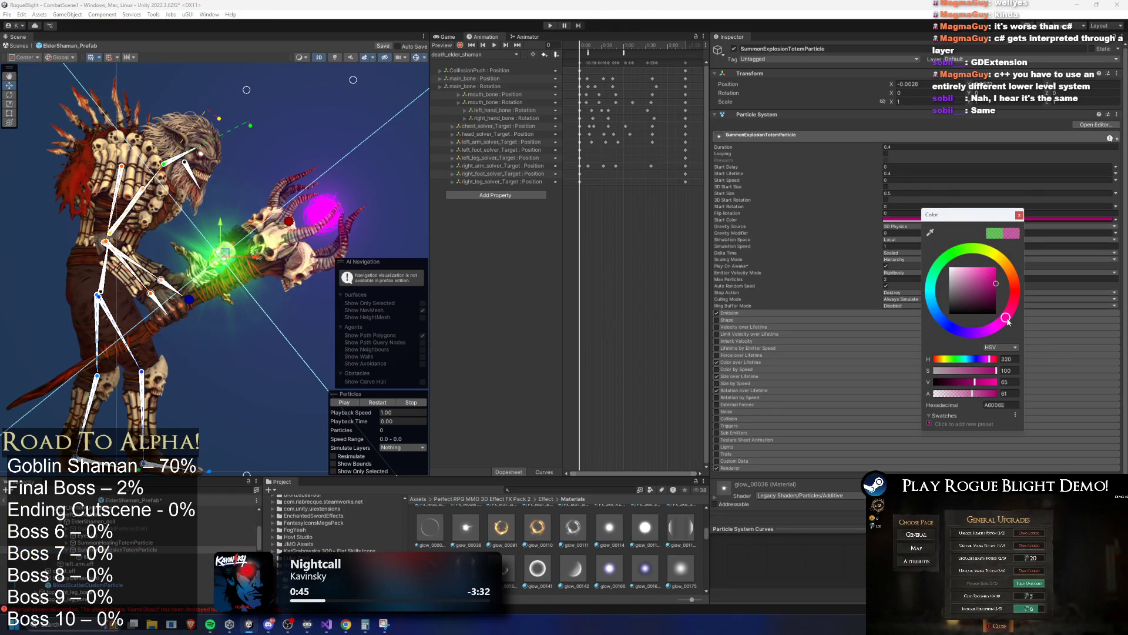
left_click_drag(1016, 316, 991, 332)
key("Return")
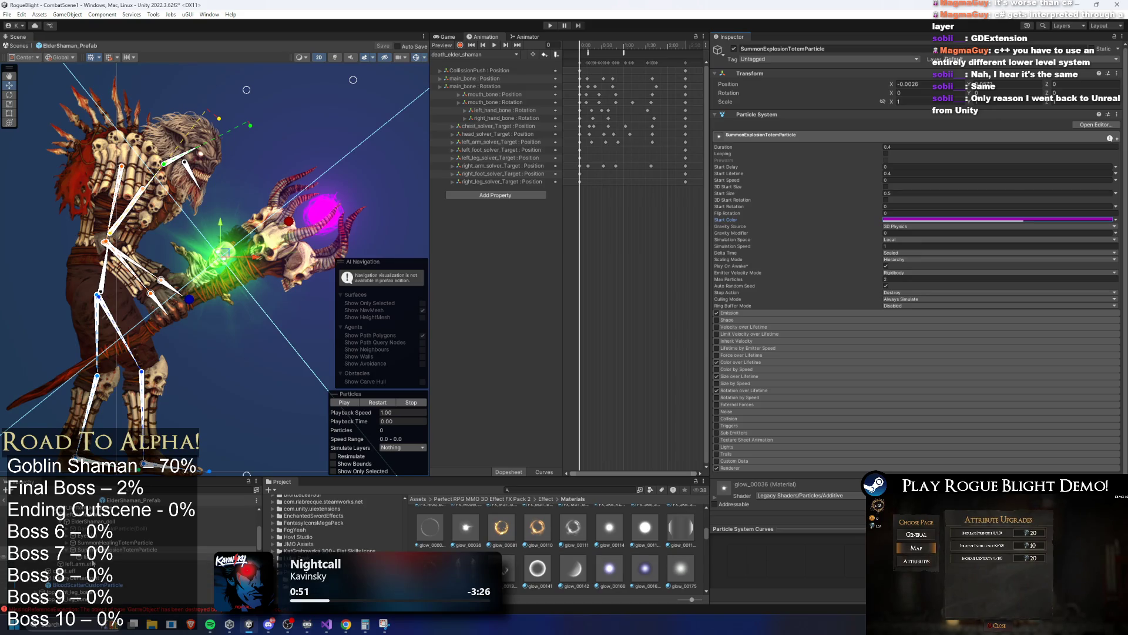
Change lizi's first start colour from green to fully saturated pink.
left_click(93, 559)
left_click(944, 225)
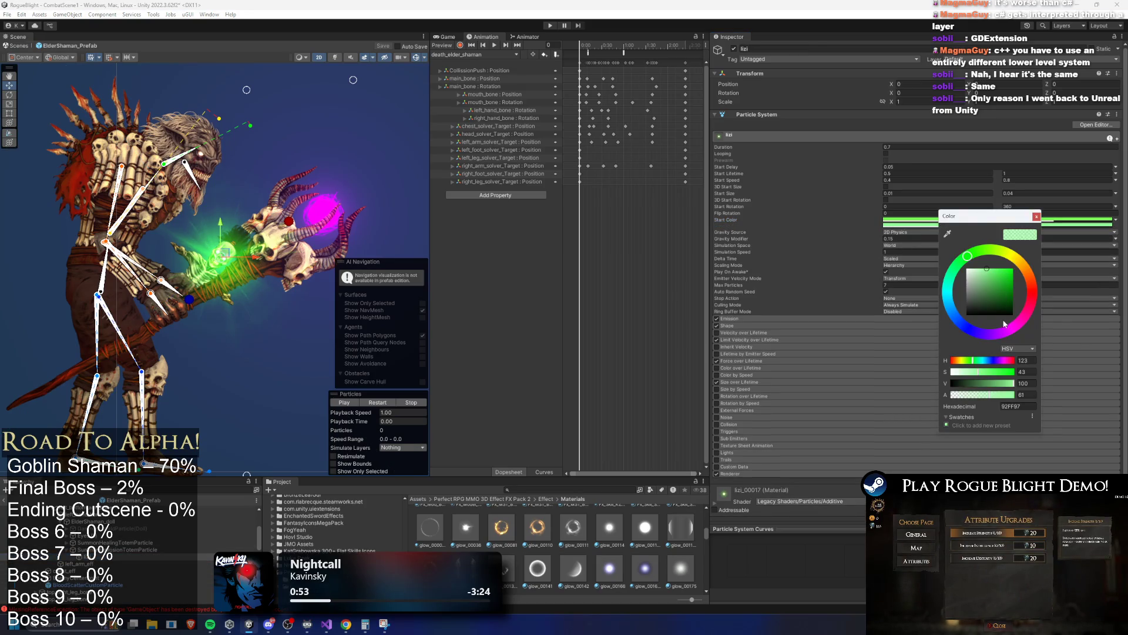
left_click_drag(1004, 323, 1013, 328)
mouse_move(1010, 271)
left_mouse_down()
mouse_move(1034, 261)
mouse_move(1007, 284)
left_mouse_up()
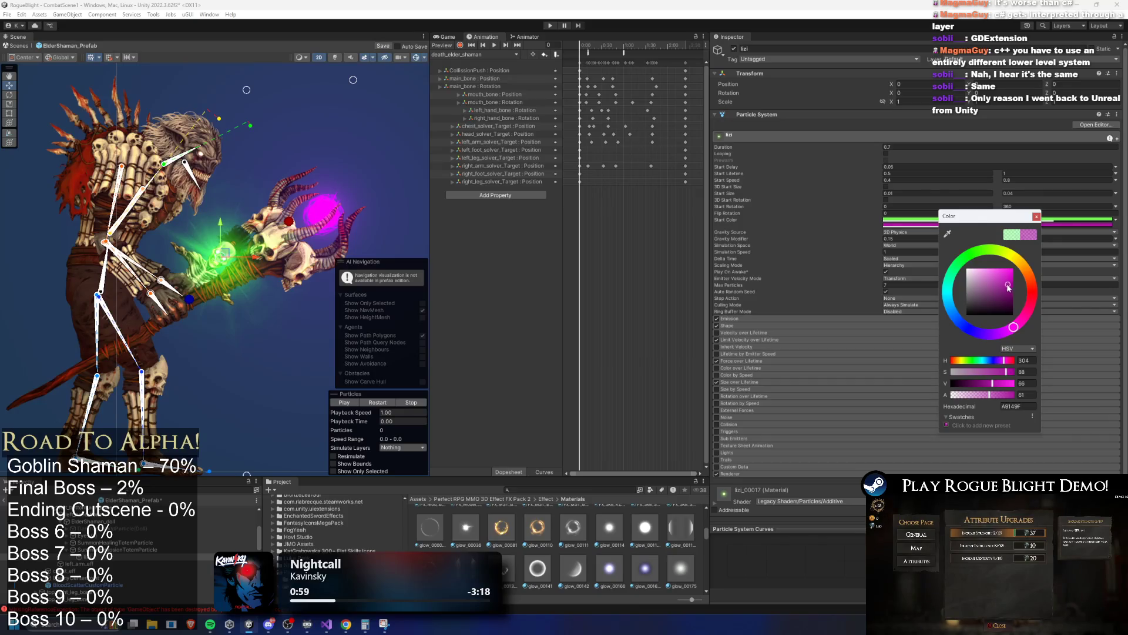
Change lizi's second start colour to dark purple (7E067D) and replay the preview.
left_click(1036, 217)
left_click(1027, 219)
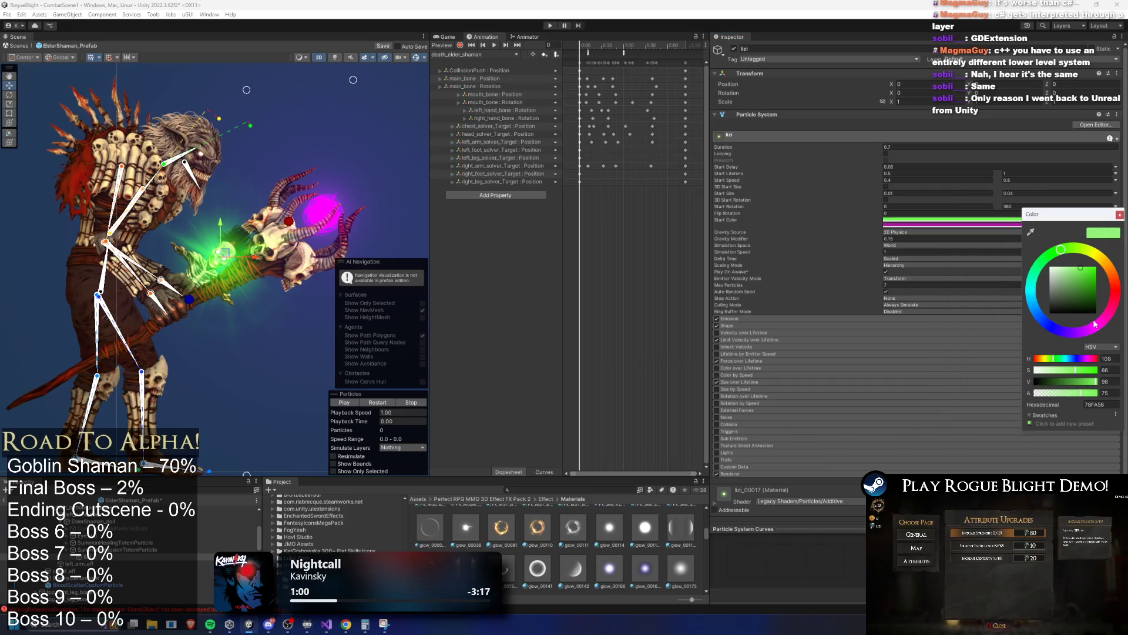
left_click_drag(1093, 322, 1099, 322)
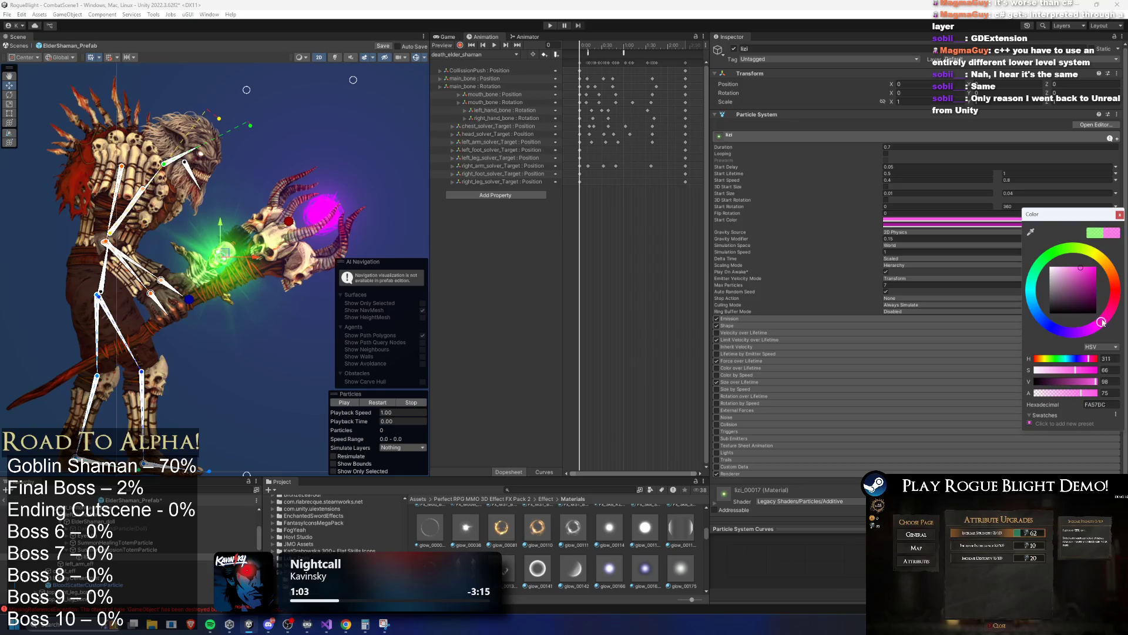
left_click(1093, 281)
left_click(1095, 290)
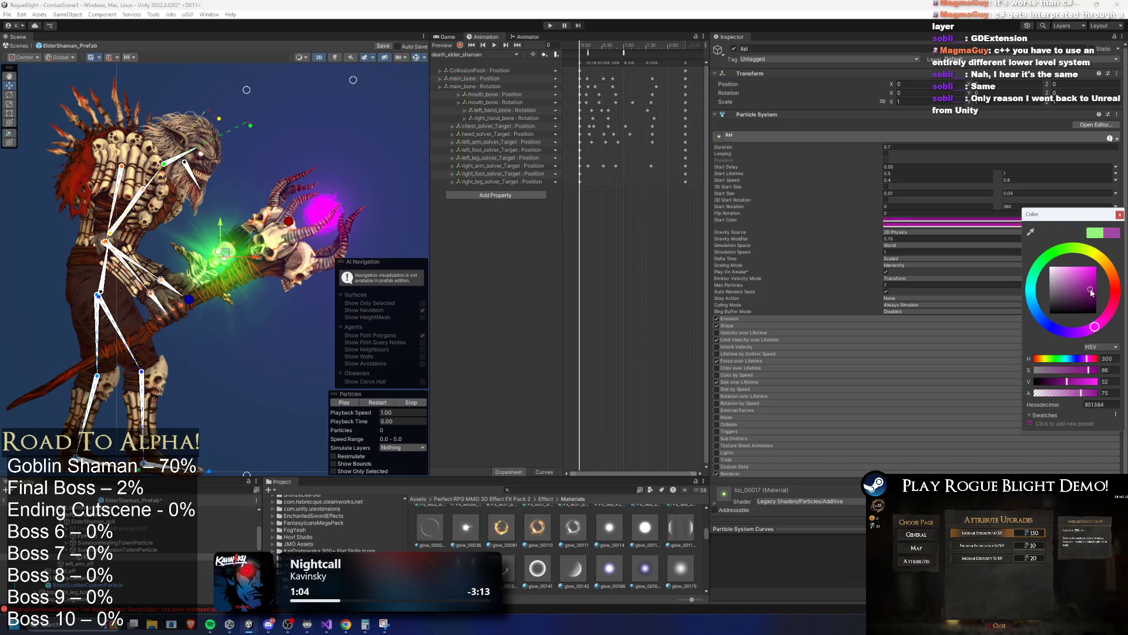
left_click(1122, 215)
left_click(380, 402)
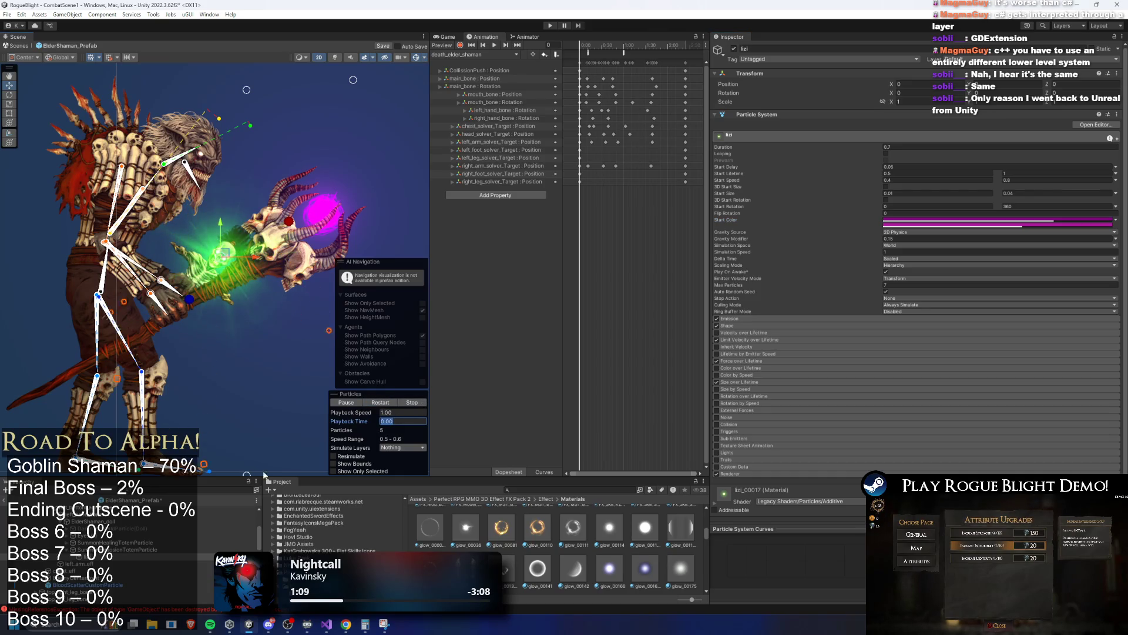
left_click(111, 549)
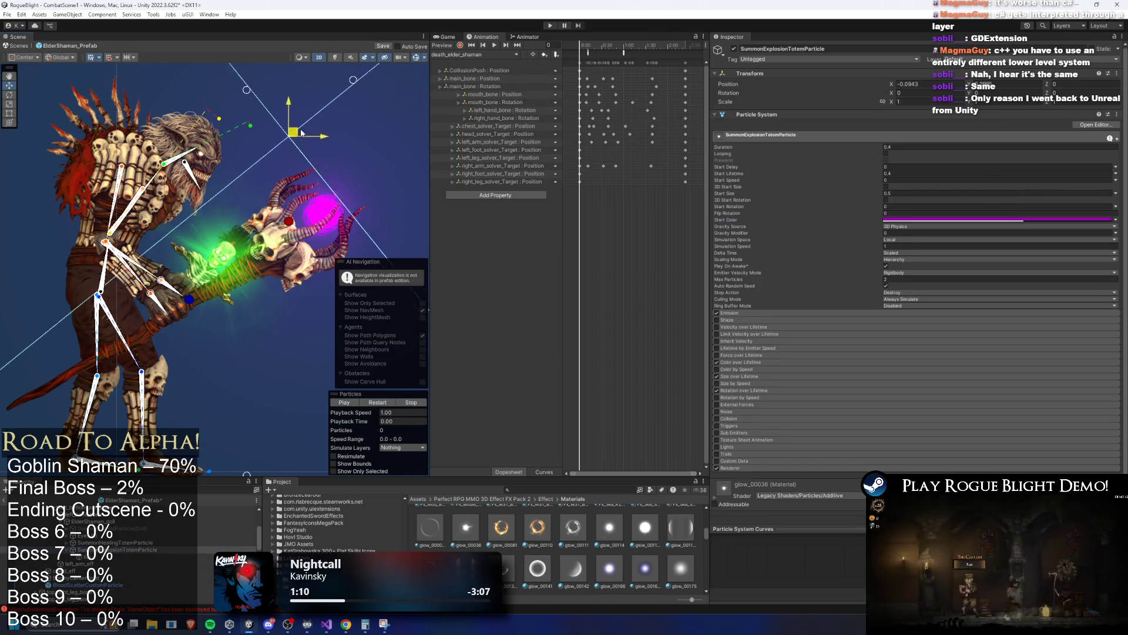
Select SummonExplosionTotemParticle and check its purple start colour.
left_click_drag(350, 421, 356, 422)
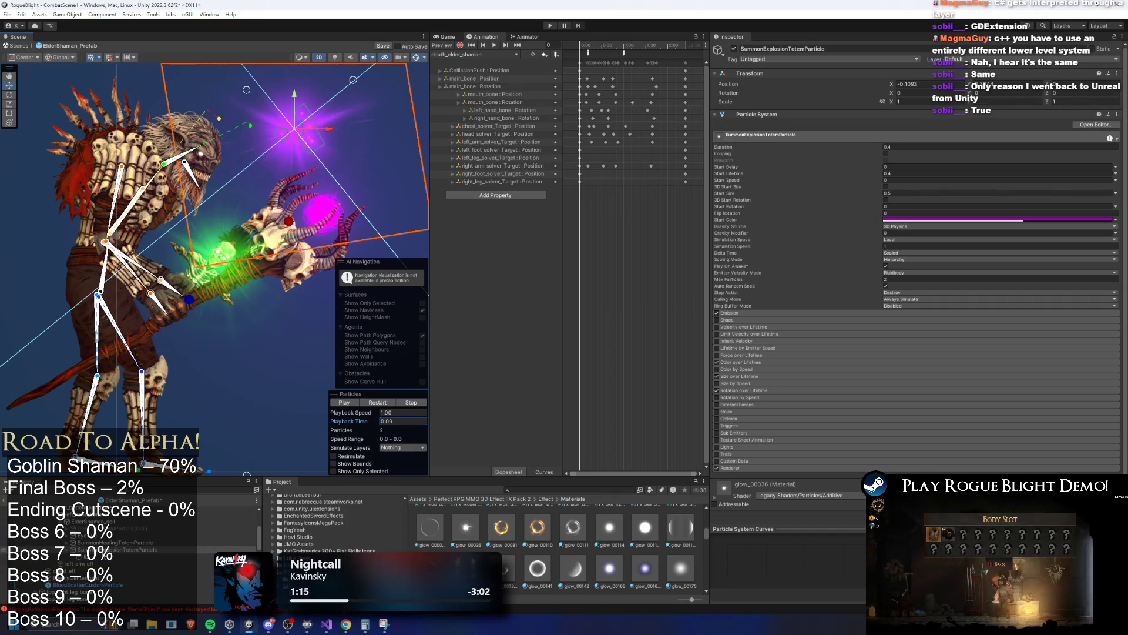
left_click(97, 558)
left_click_drag(97, 561, 194, 548)
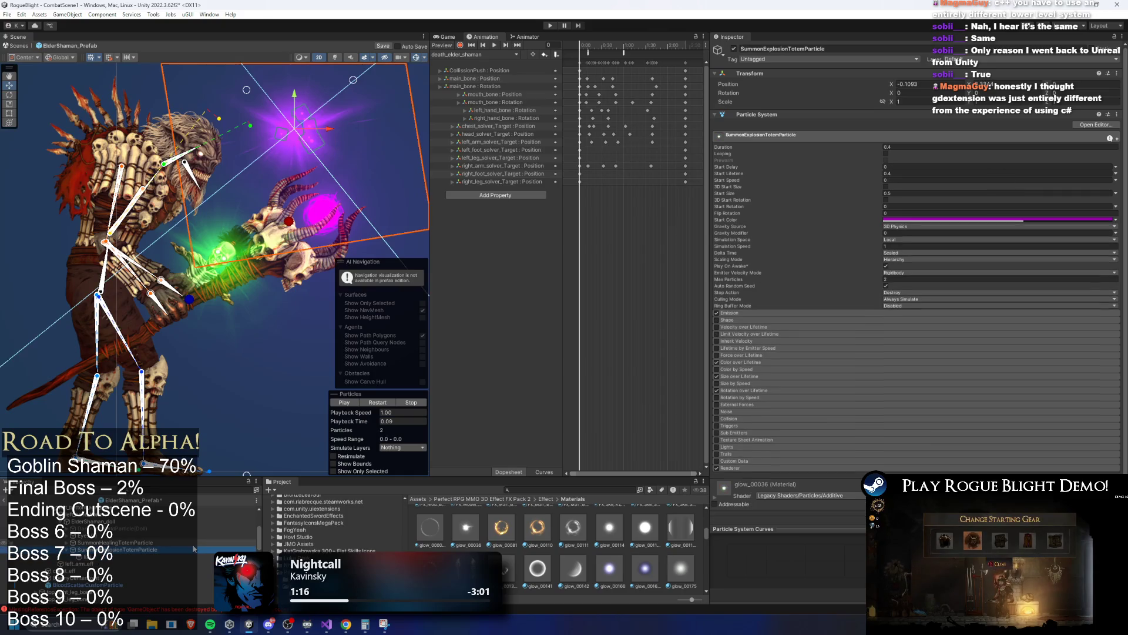
left_click(996, 220)
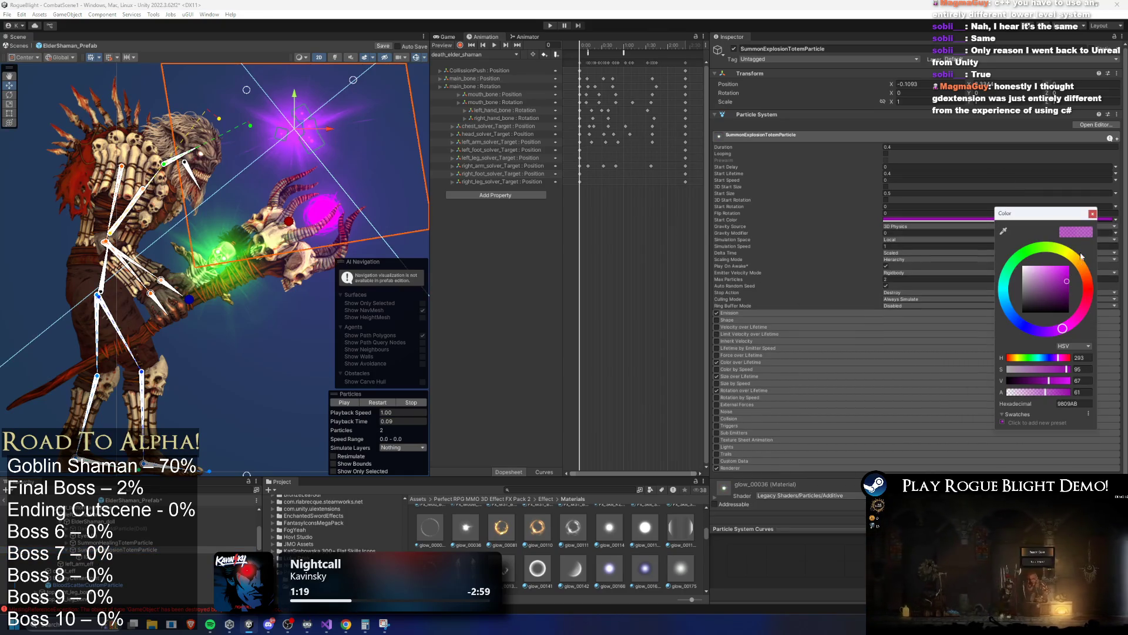
key("Escape")
Expand the Renderer module to locate its glow_00036 material and enlarge the Project area.
left_click(756, 468)
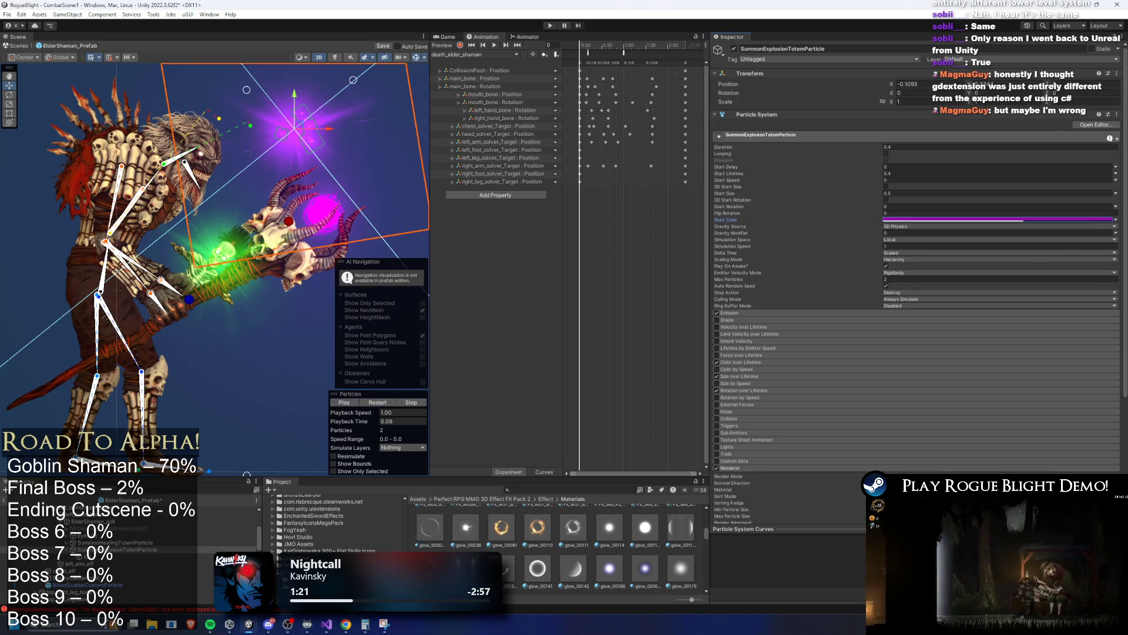
left_click(940, 489)
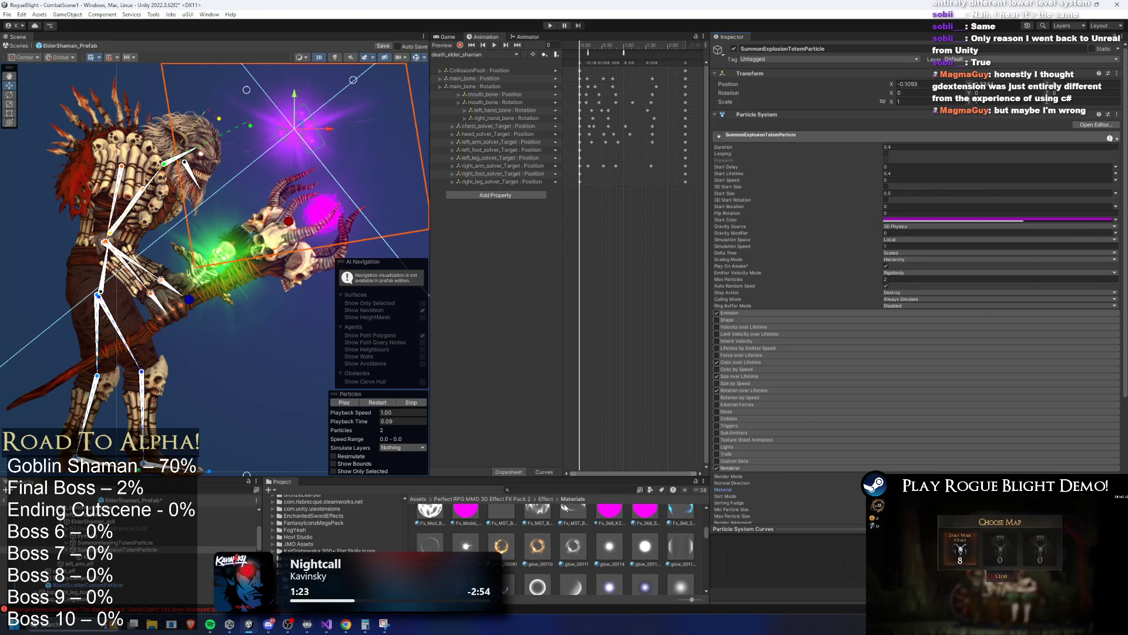
scroll(594, 542, "down", 2)
scroll(588, 541, "up", 2)
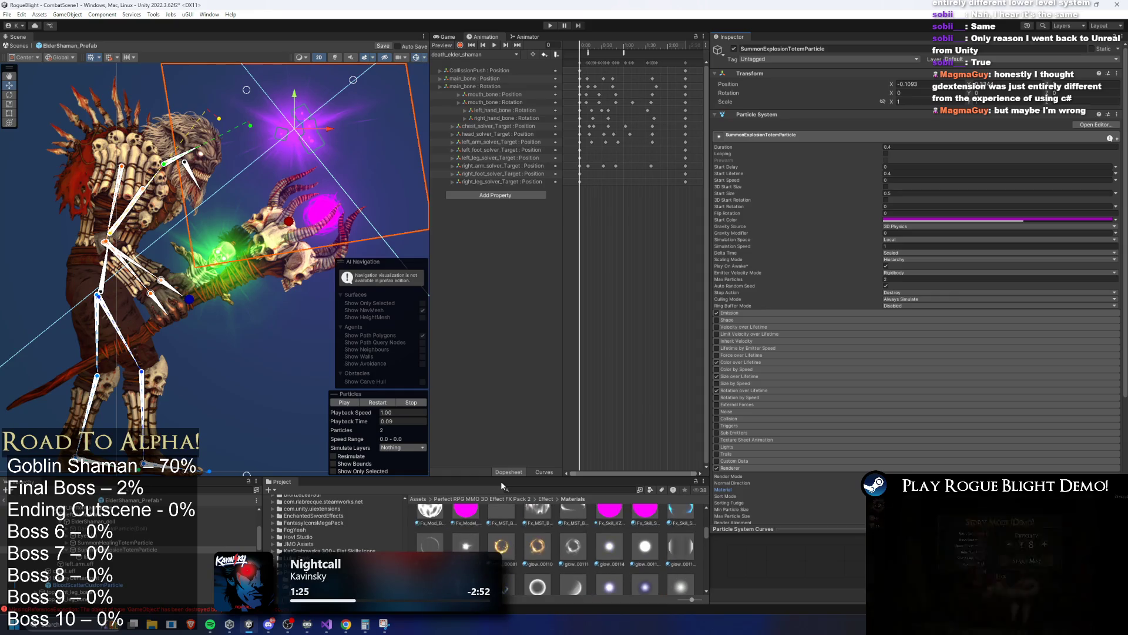
left_click_drag(503, 472, 503, 379)
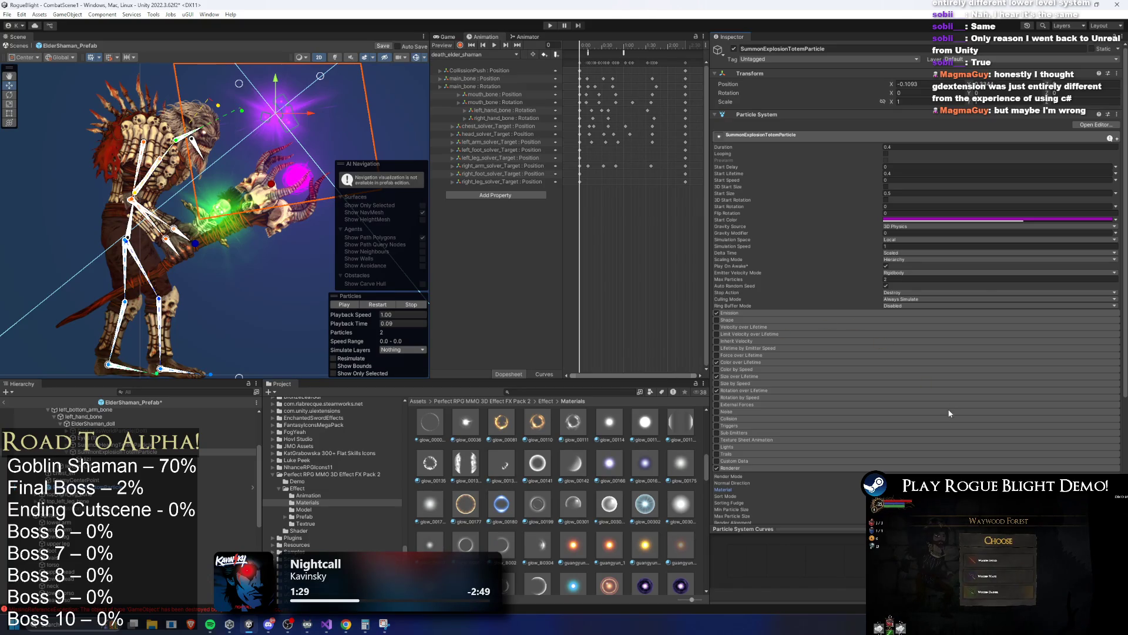
Replay the effect, give the scene view more room, and play the summon explosion preview.
left_click_drag(689, 588, 931, 244)
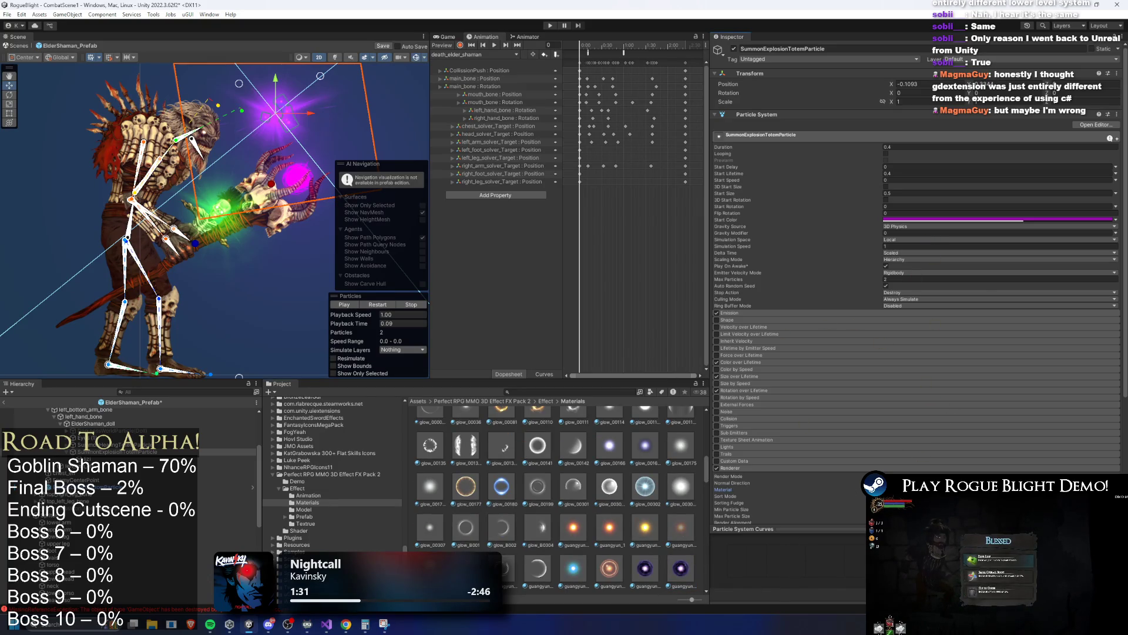
left_click(376, 305)
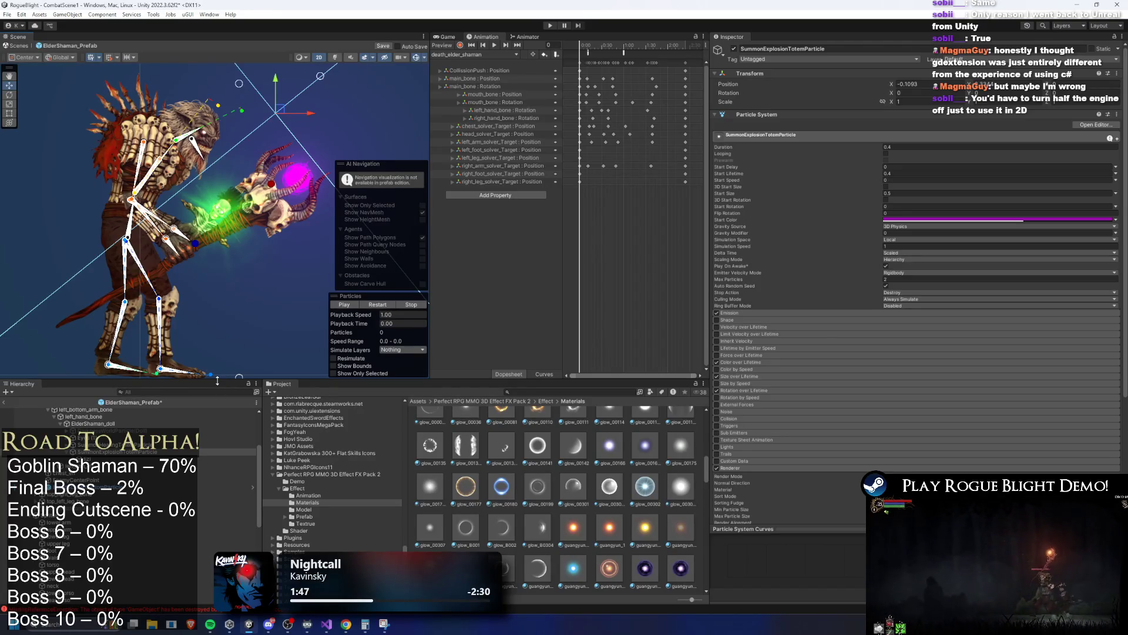
left_click_drag(217, 380, 218, 475)
scroll(308, 278, "up", 3)
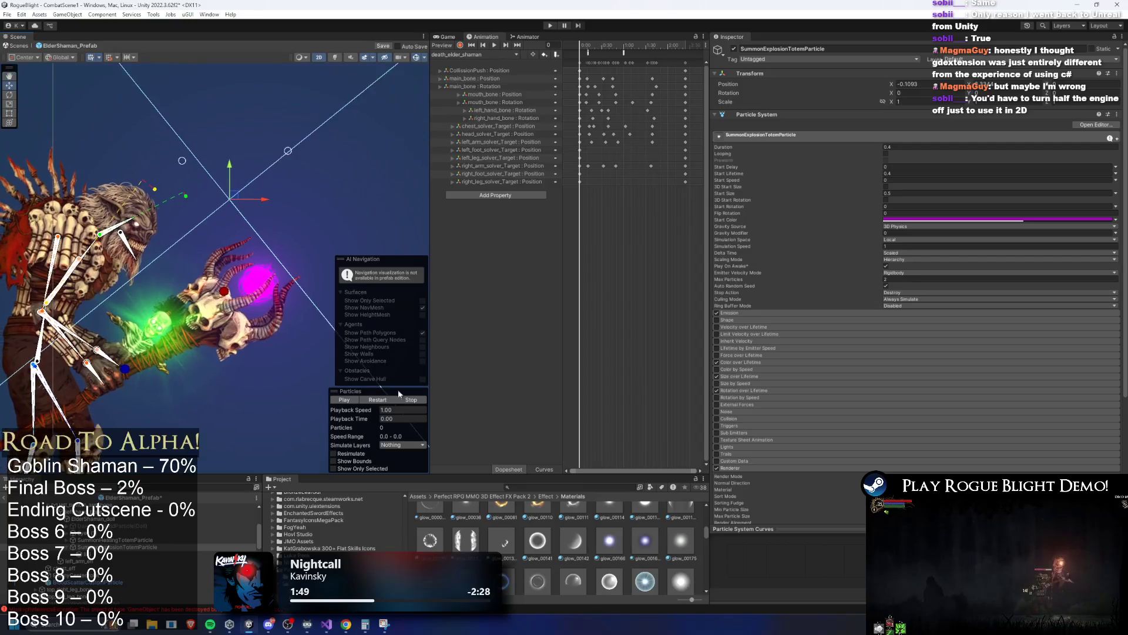
left_click(356, 399)
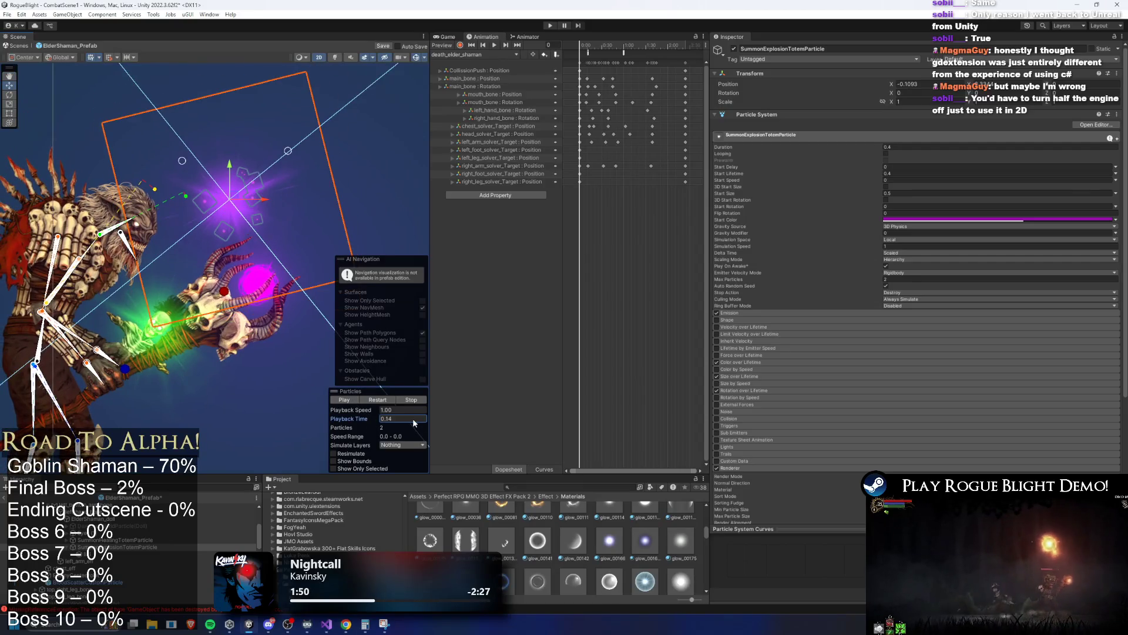
Show the lizi system's Renderer settings and locate its lizi_00017 material in the Project.
left_click(114, 554)
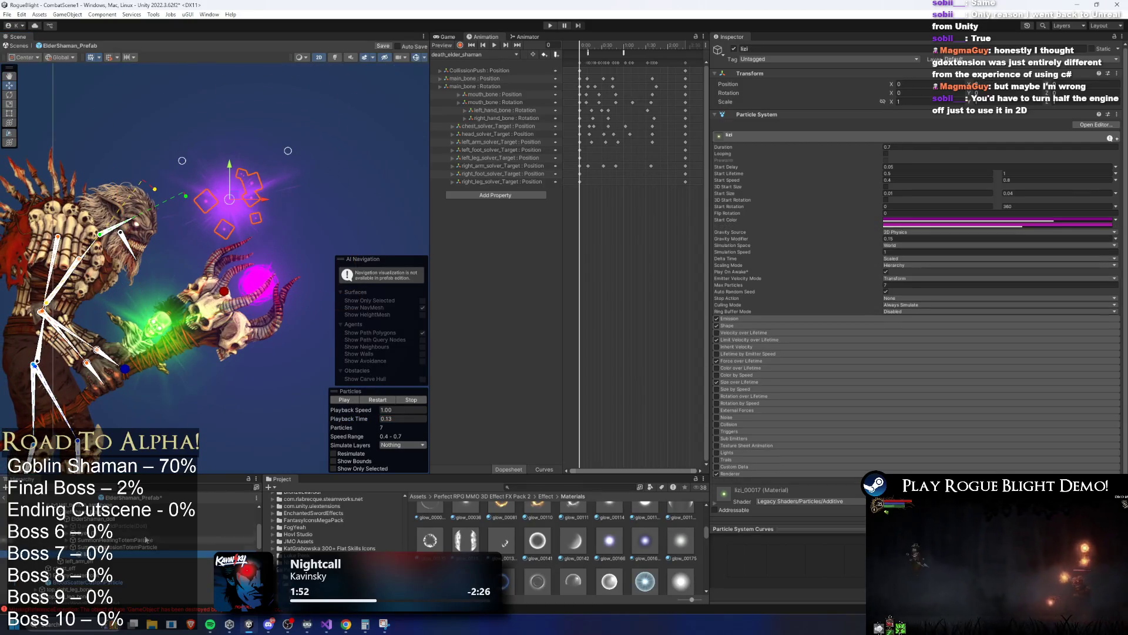
left_click(758, 473)
left_click(940, 495)
scroll(537, 556, "down", 2)
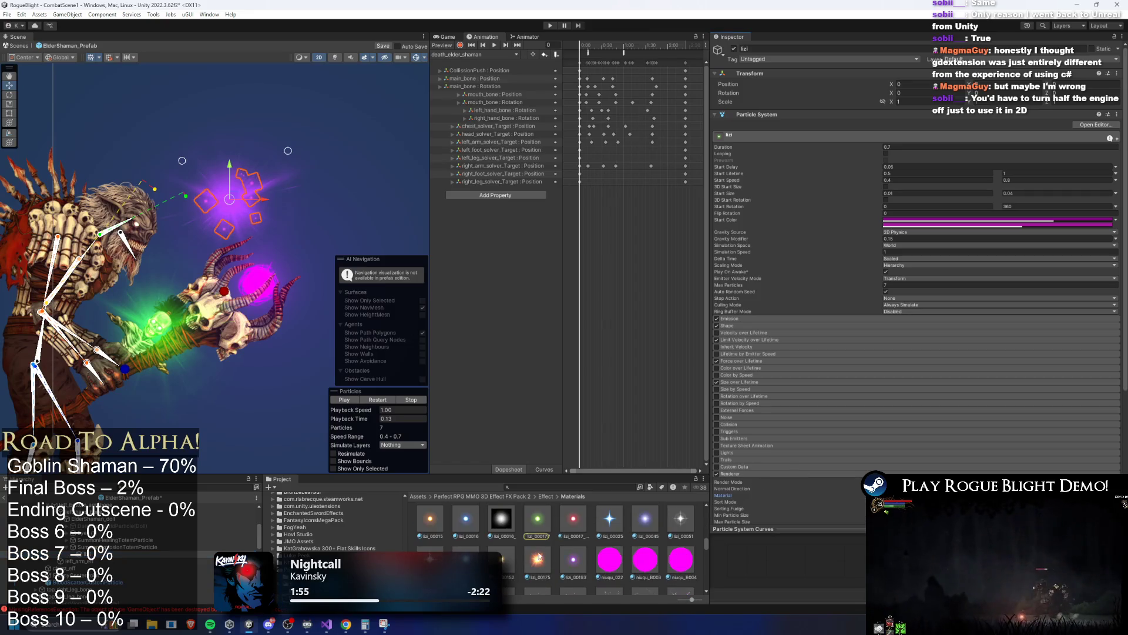
Assign the lizi_00193 material to the lizi sparkles and scrub the preview to check it.
left_click_drag(592, 557, 911, 445)
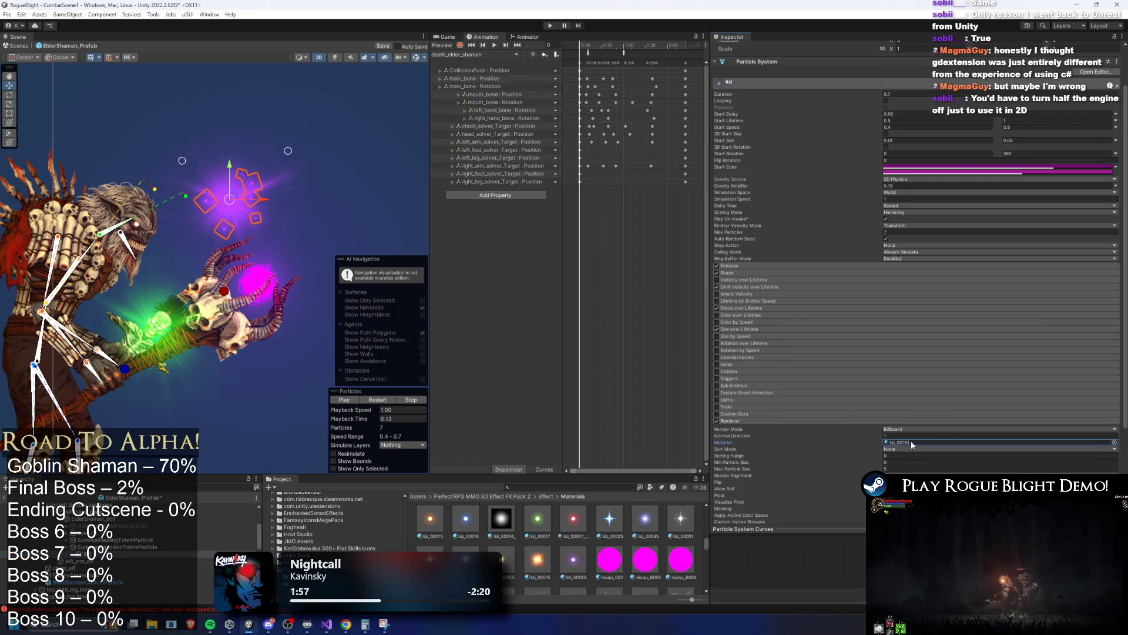
mouse_move(363, 419)
left_mouse_down()
mouse_move(344, 413)
mouse_move(371, 412)
left_mouse_up()
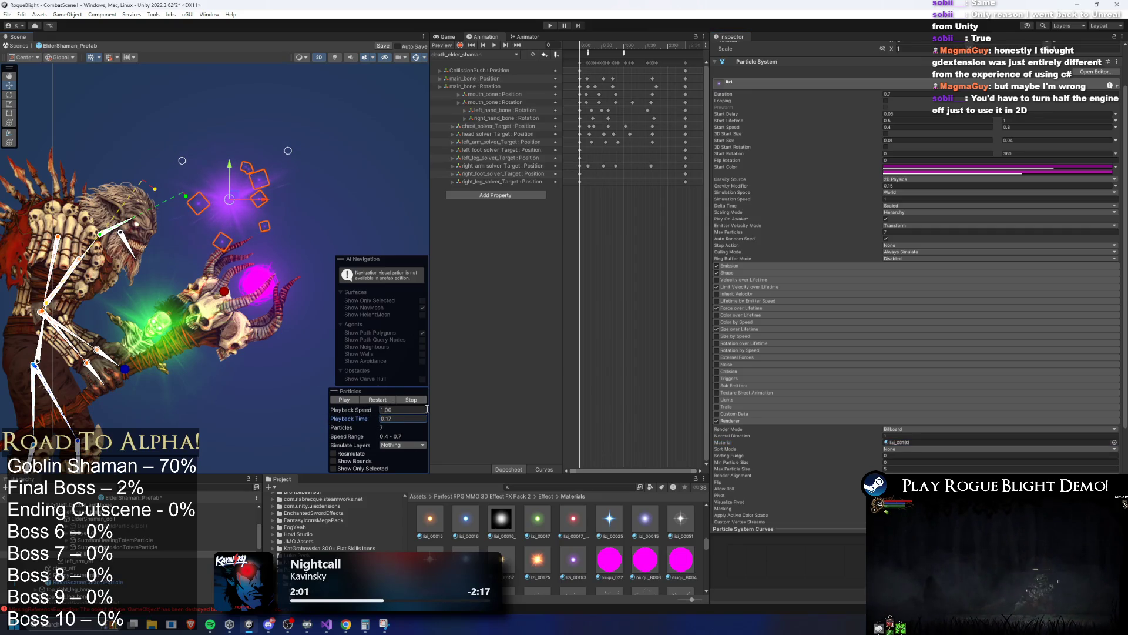
scroll(642, 550, "down", 5)
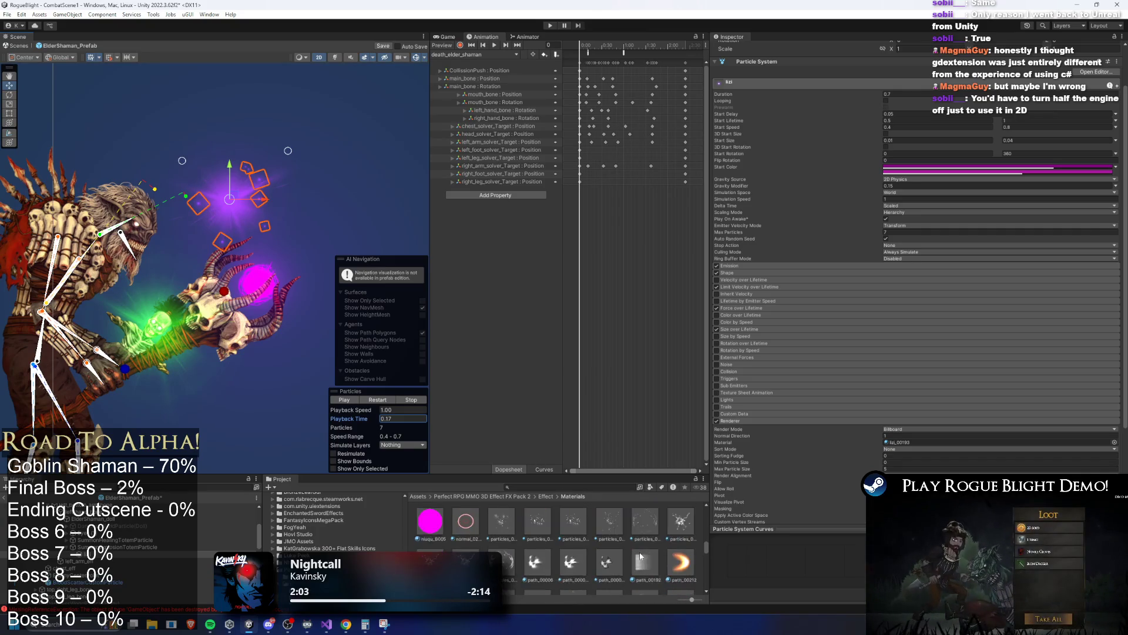
left_click(120, 547)
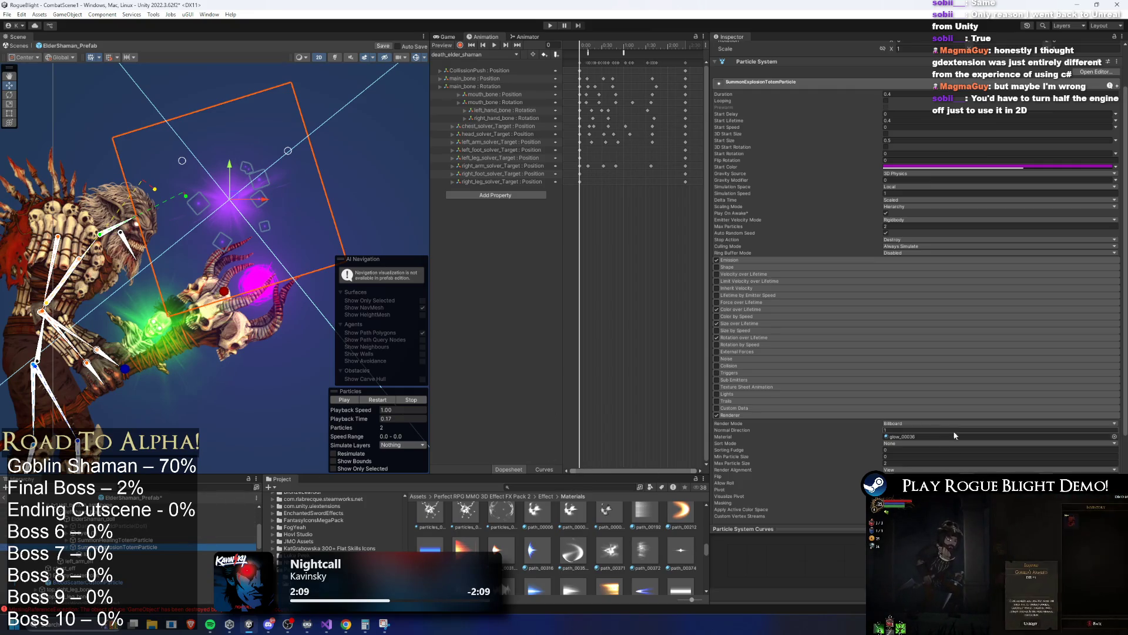
Swap the summon particle's glow_00036 material for guangyun_041_AD.
scroll(617, 547, "down", 5)
scroll(623, 544, "down", 5)
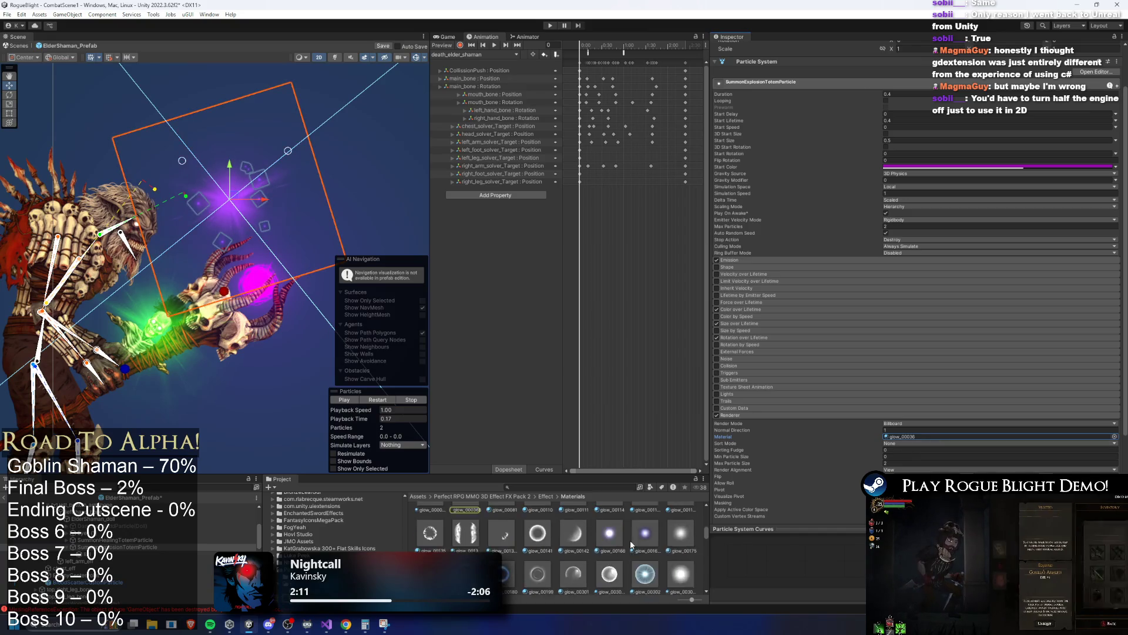
scroll(633, 534, "down", 3)
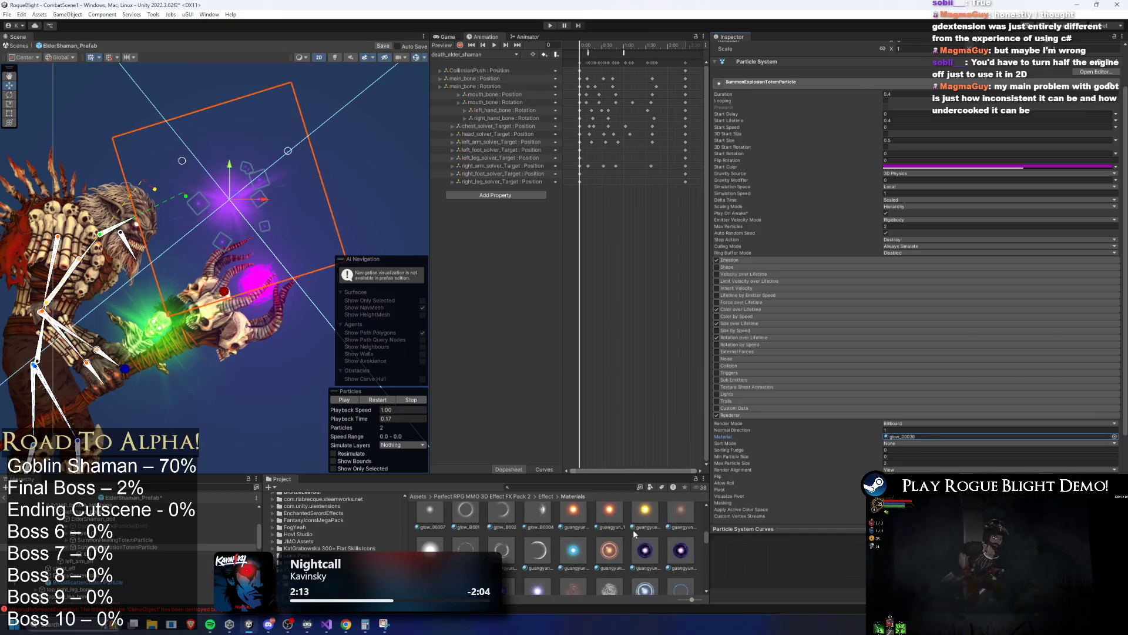
scroll(648, 551, "down", 2)
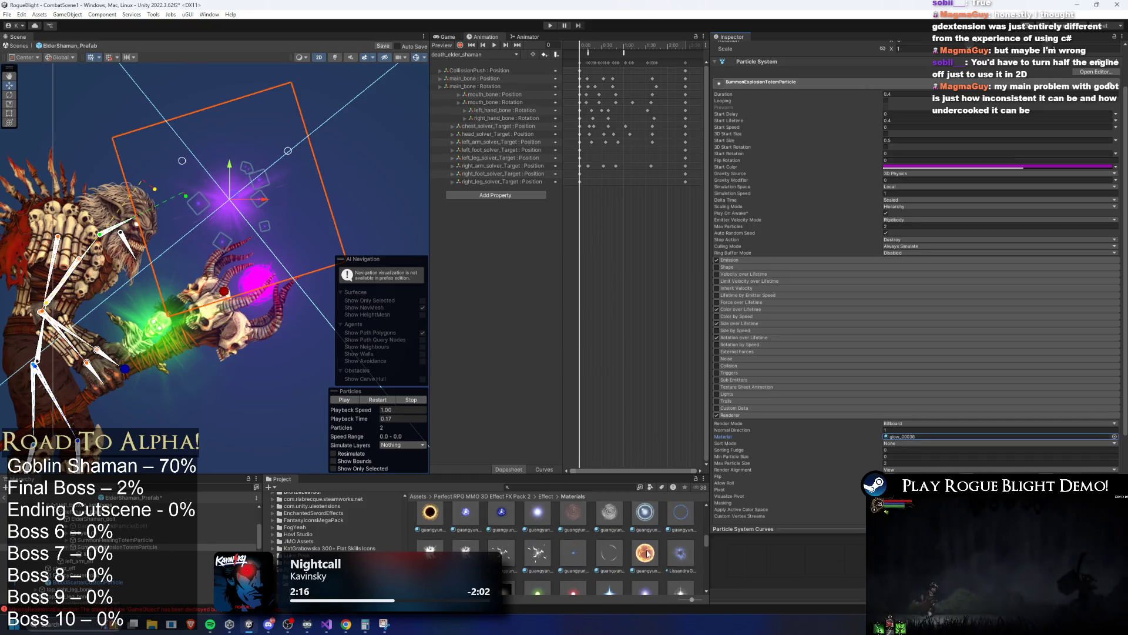
scroll(597, 544, "down", 1)
left_click(936, 438)
left_click_drag(936, 442, 934, 439)
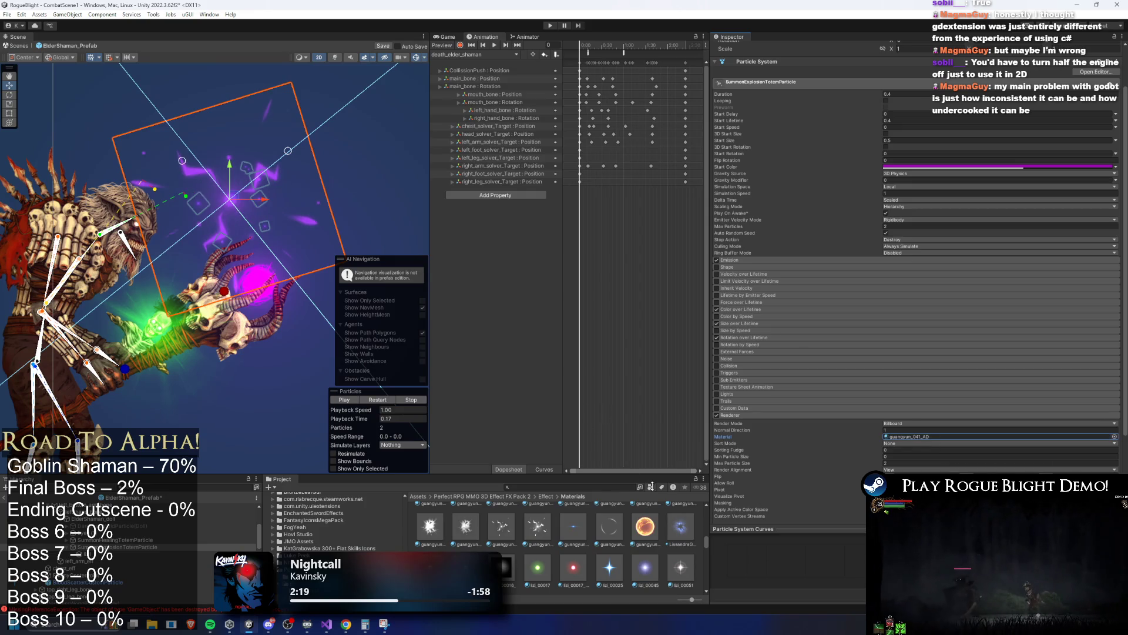
Replace the material with shanguang_00029 and replay the preview.
scroll(615, 541, "down", 5)
scroll(596, 543, "down", 3)
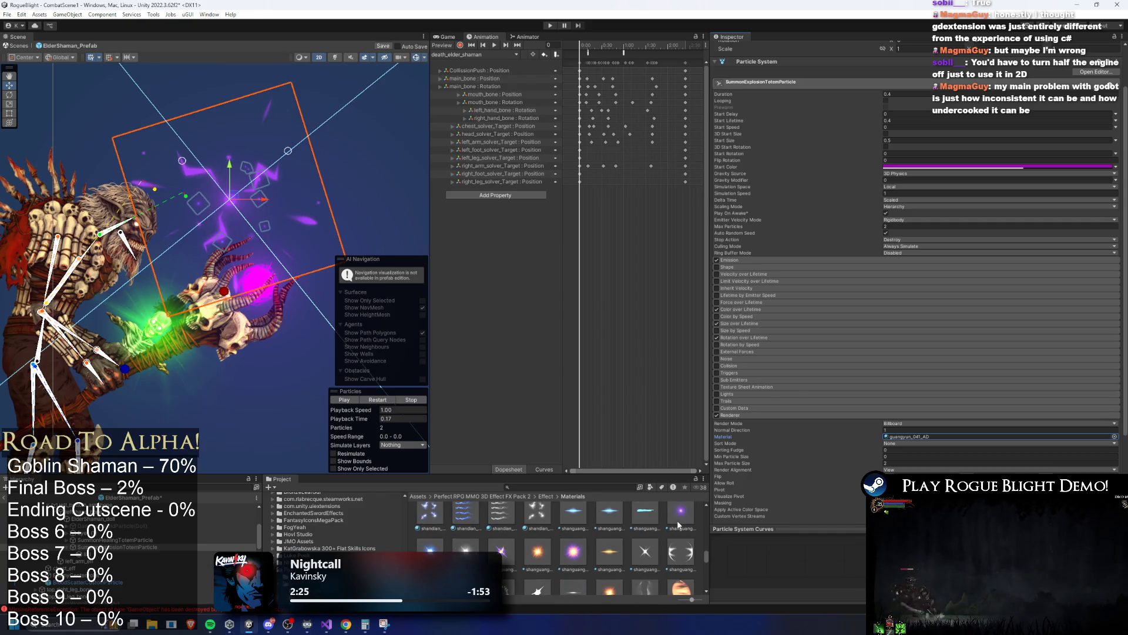
left_click_drag(681, 518, 940, 436)
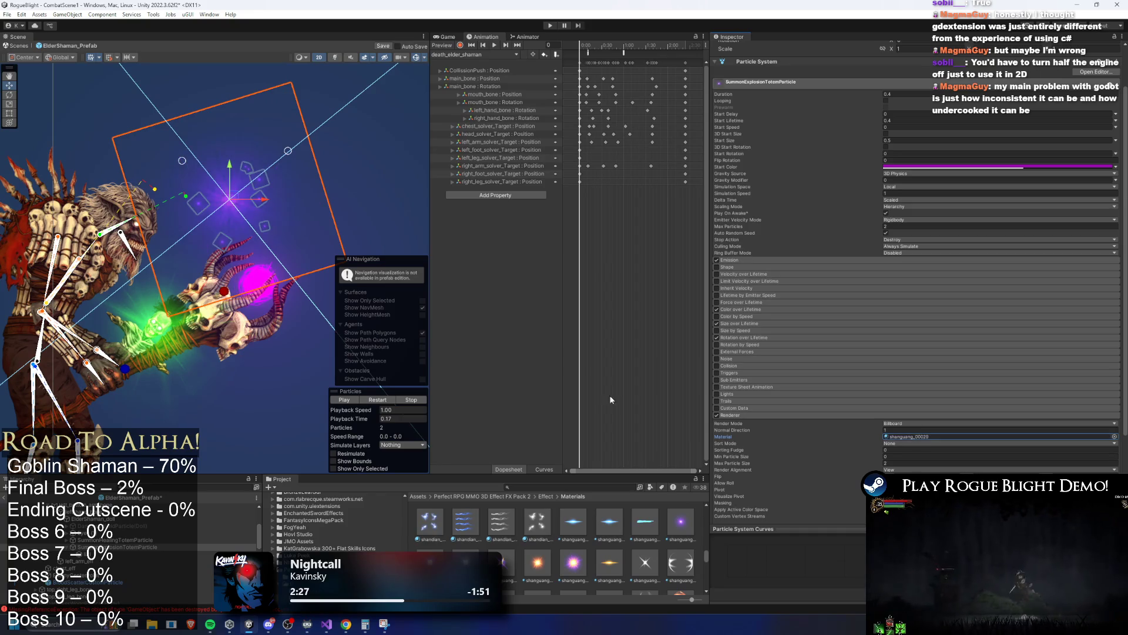
left_click(382, 401)
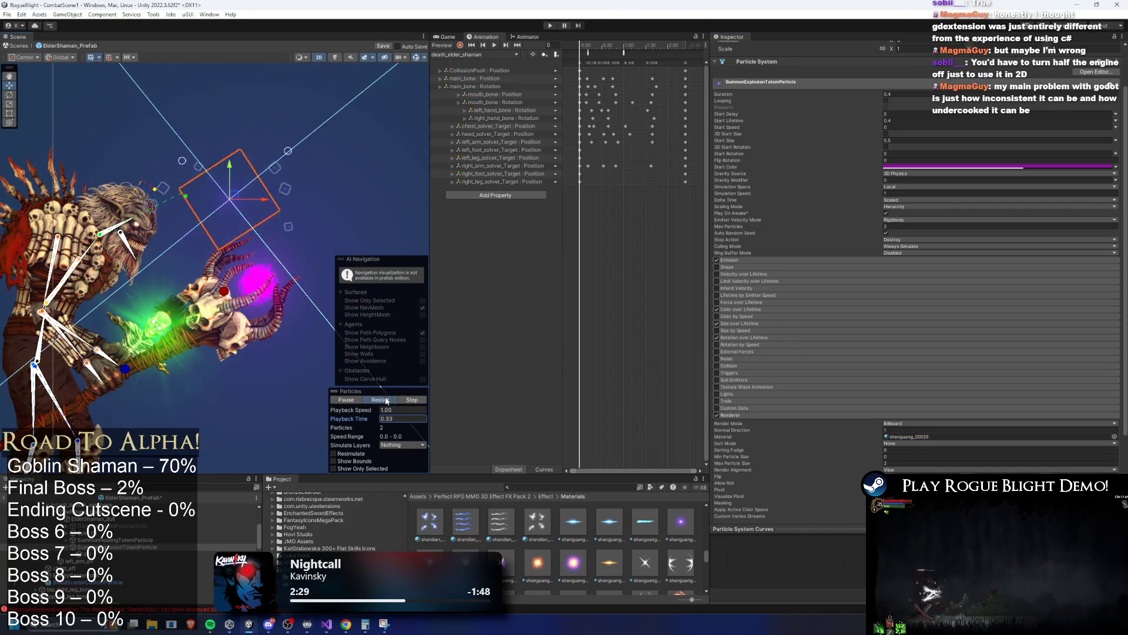
left_click(388, 400)
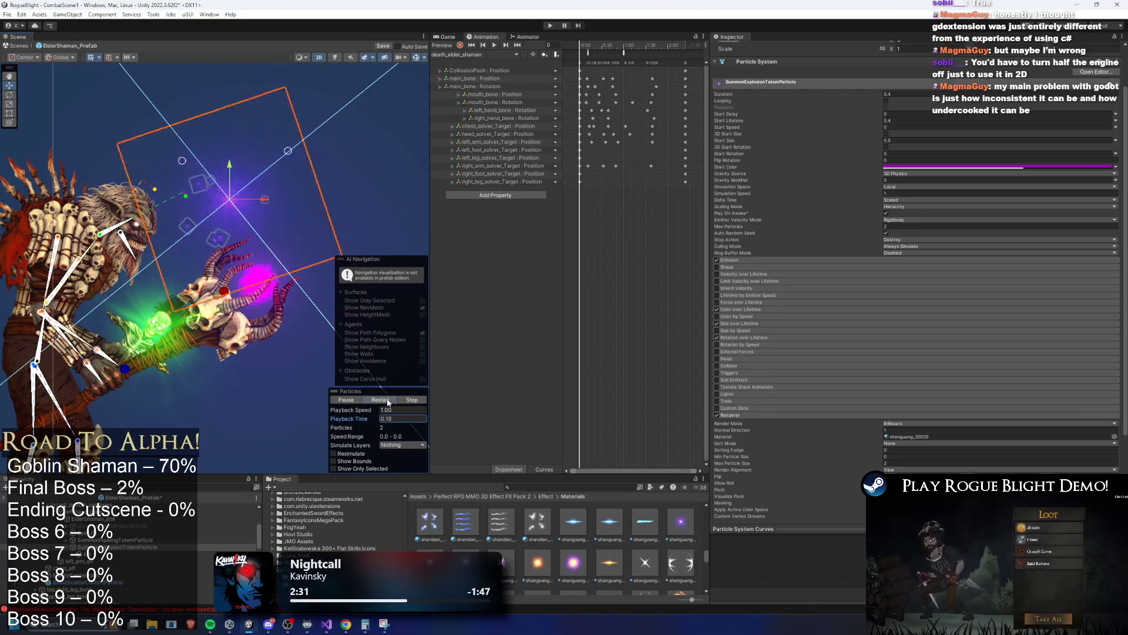
scroll(943, 139, "up", 3)
left_click(913, 84)
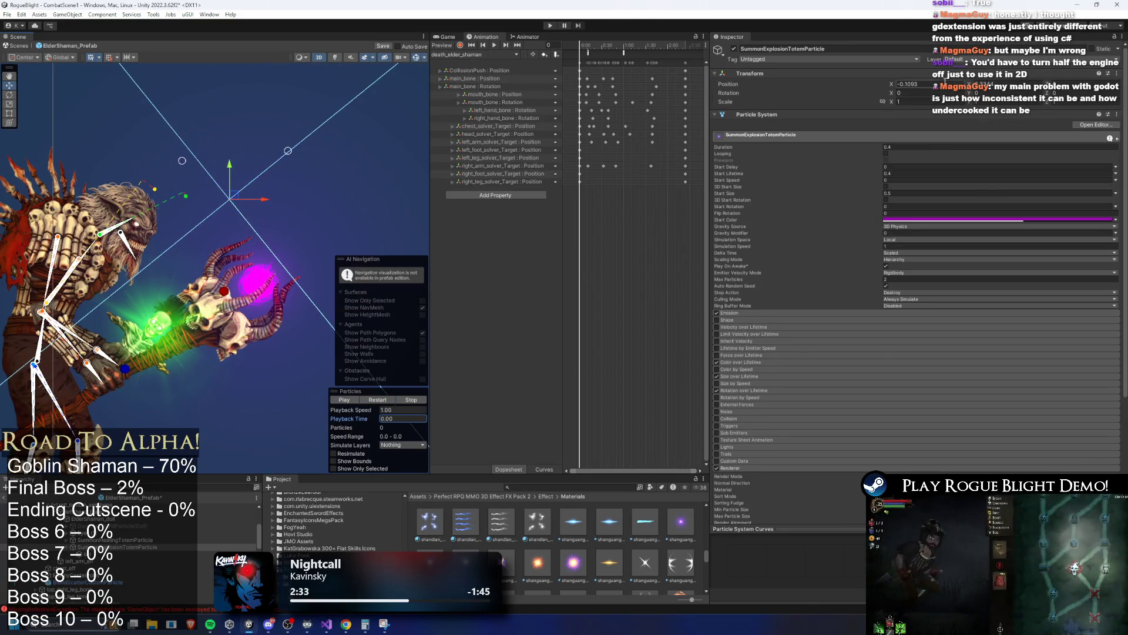
Set the explosion particle's X position to 0 to match the healing particle, then frame it.
type("00")
key("Return")
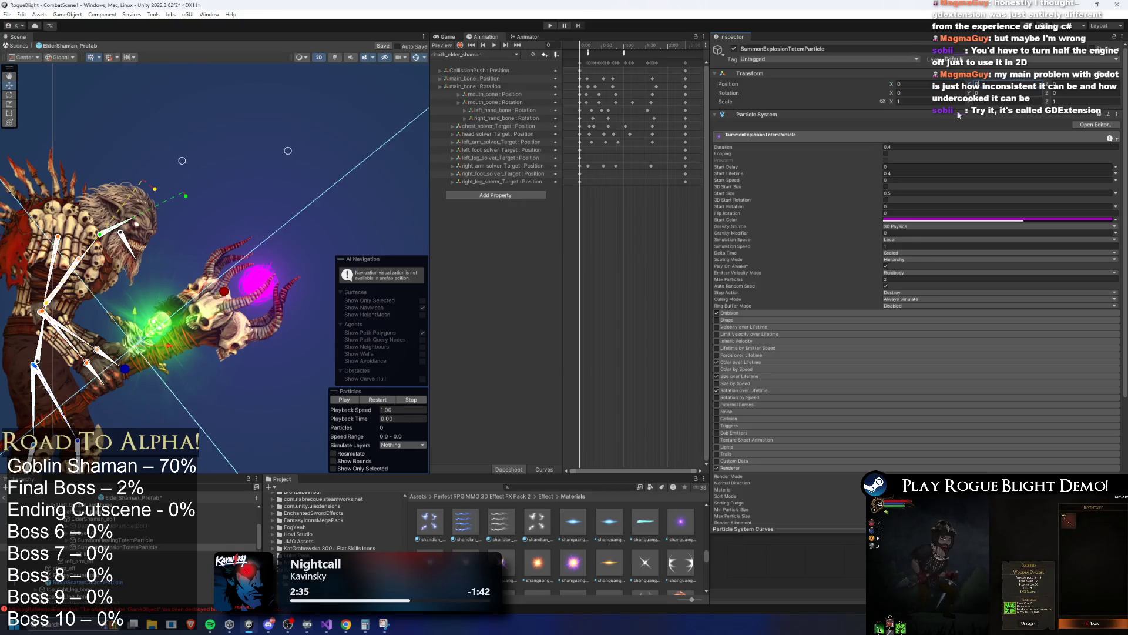
left_click(115, 539)
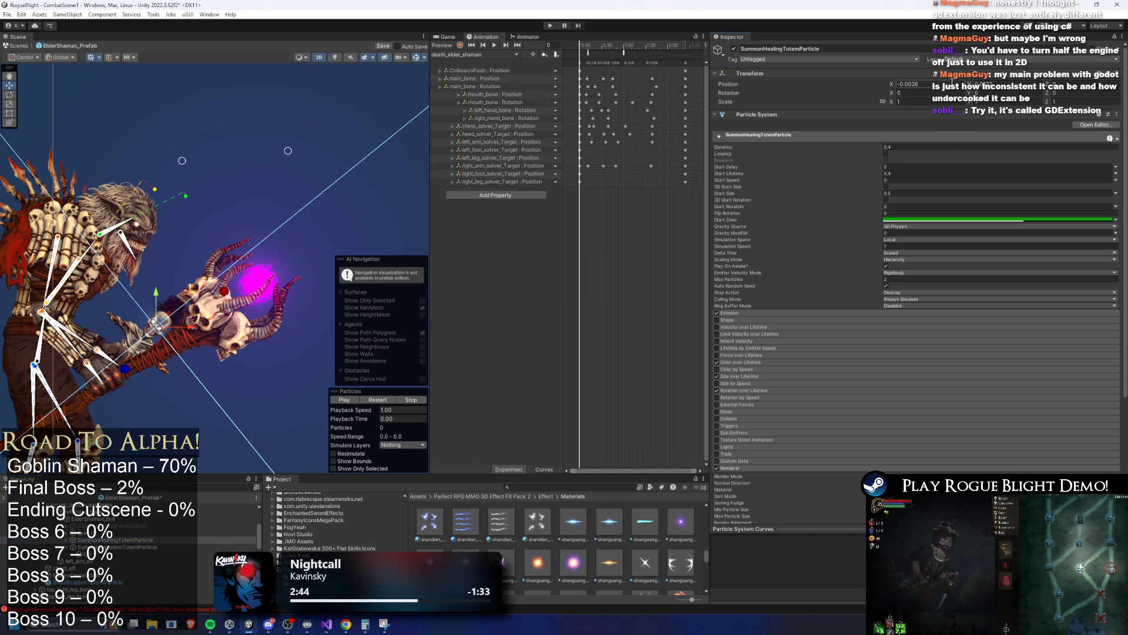
key("Down")
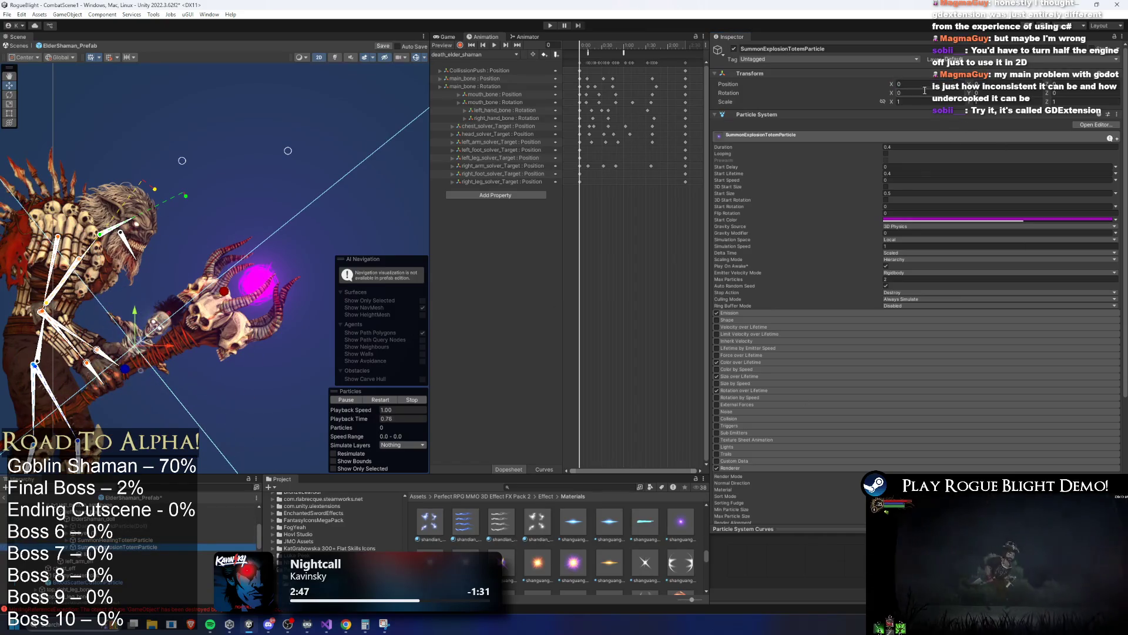
key("Up")
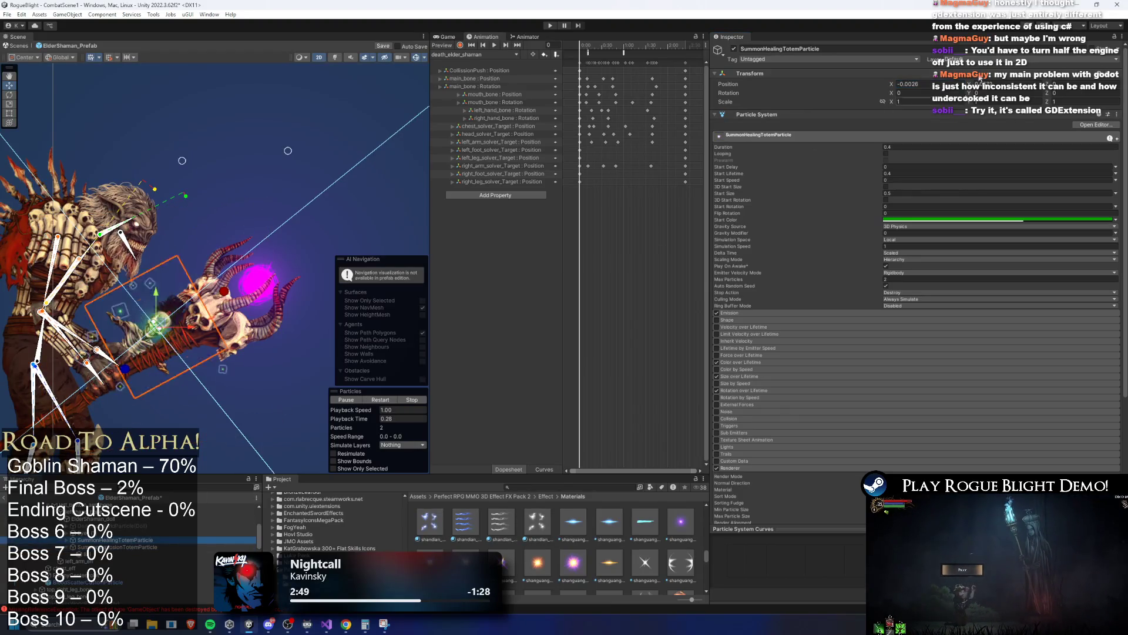
key("Down")
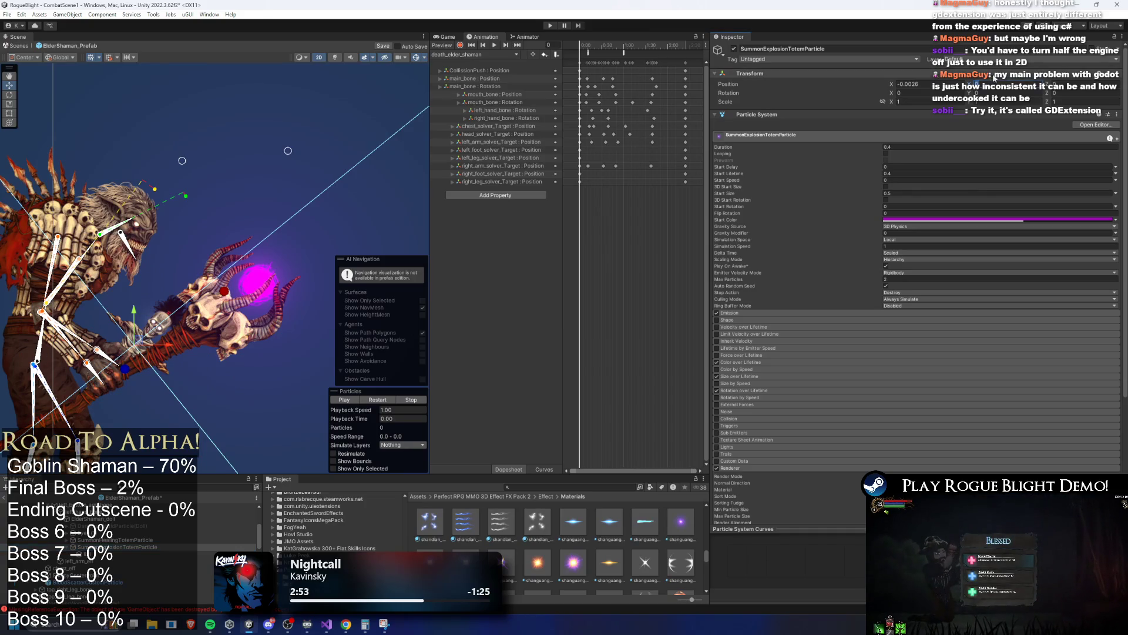
key("f")
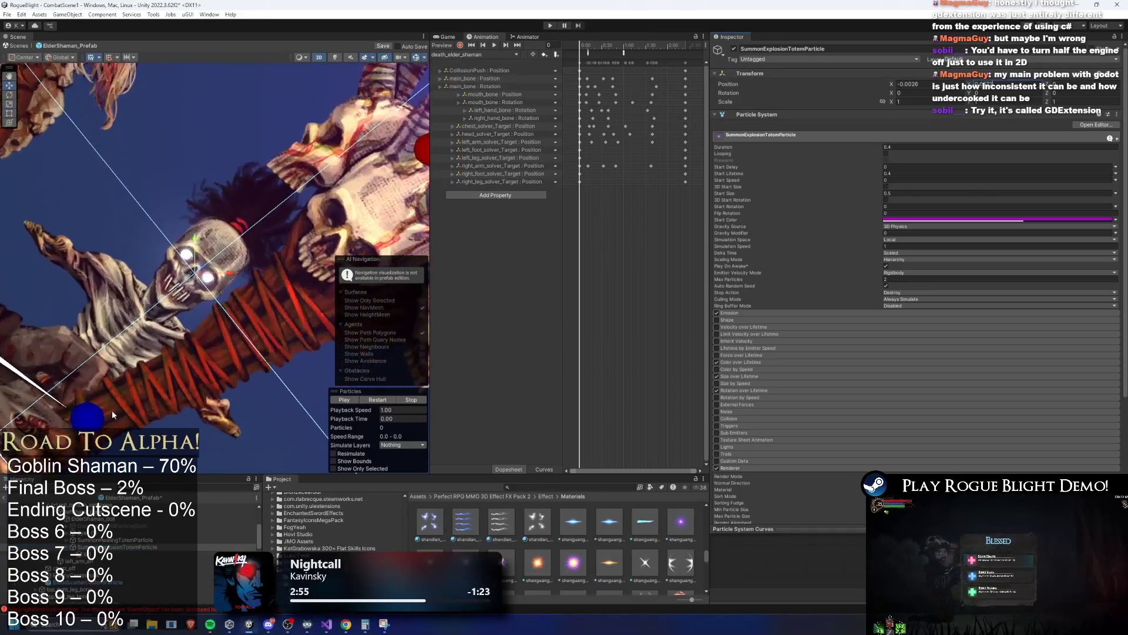
key("shift+Down")
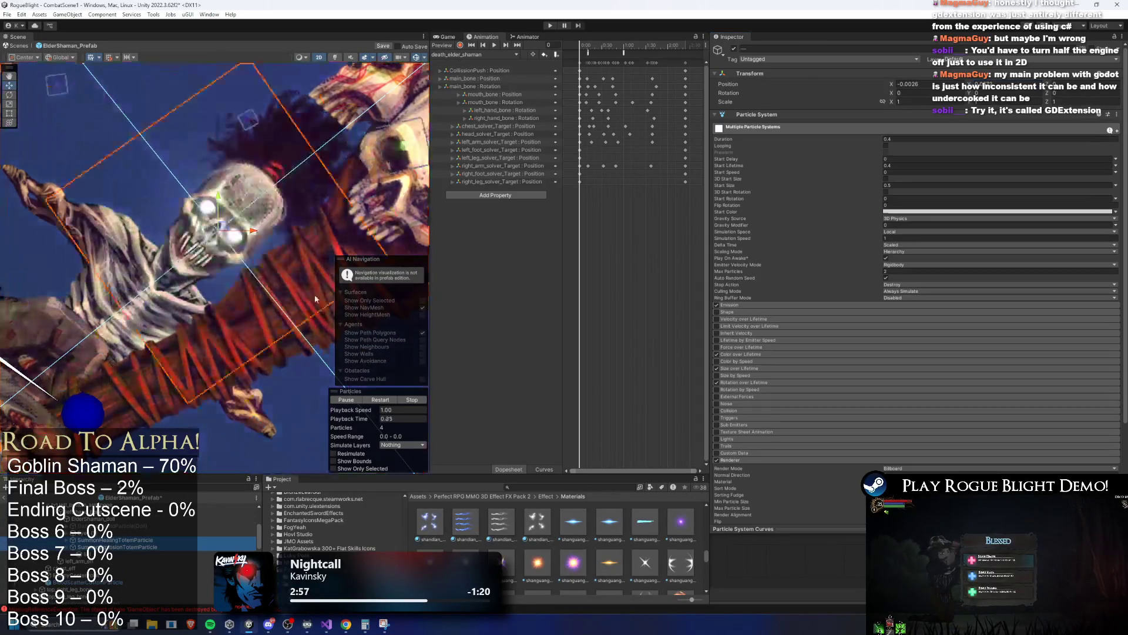
scroll(224, 229, "down", 2)
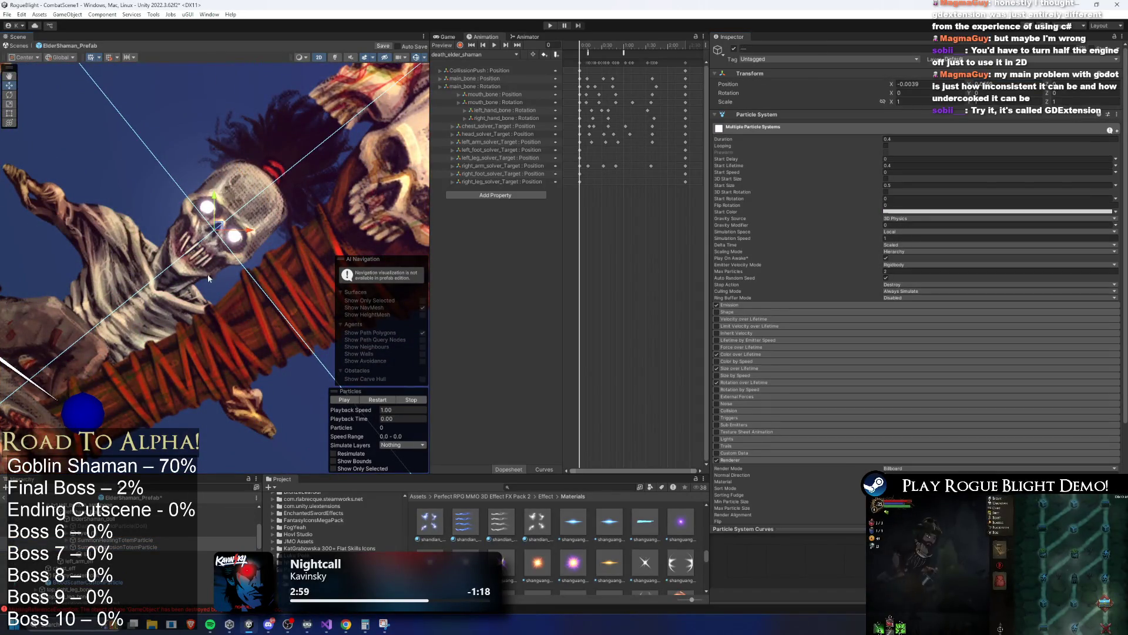
left_click(124, 534)
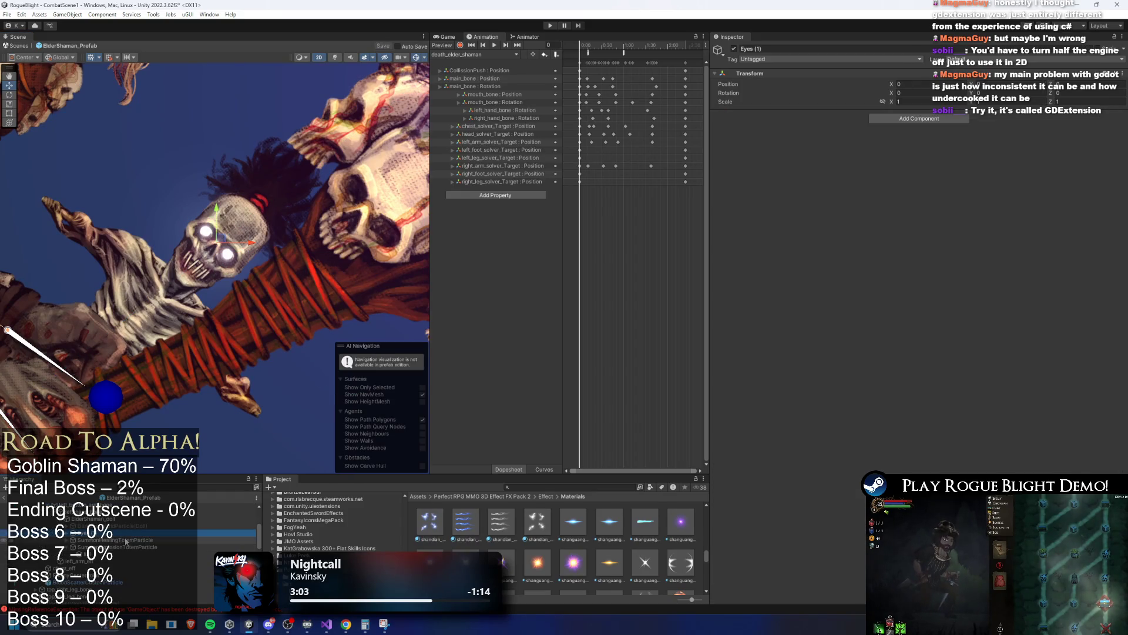
key("Down")
key("Down")
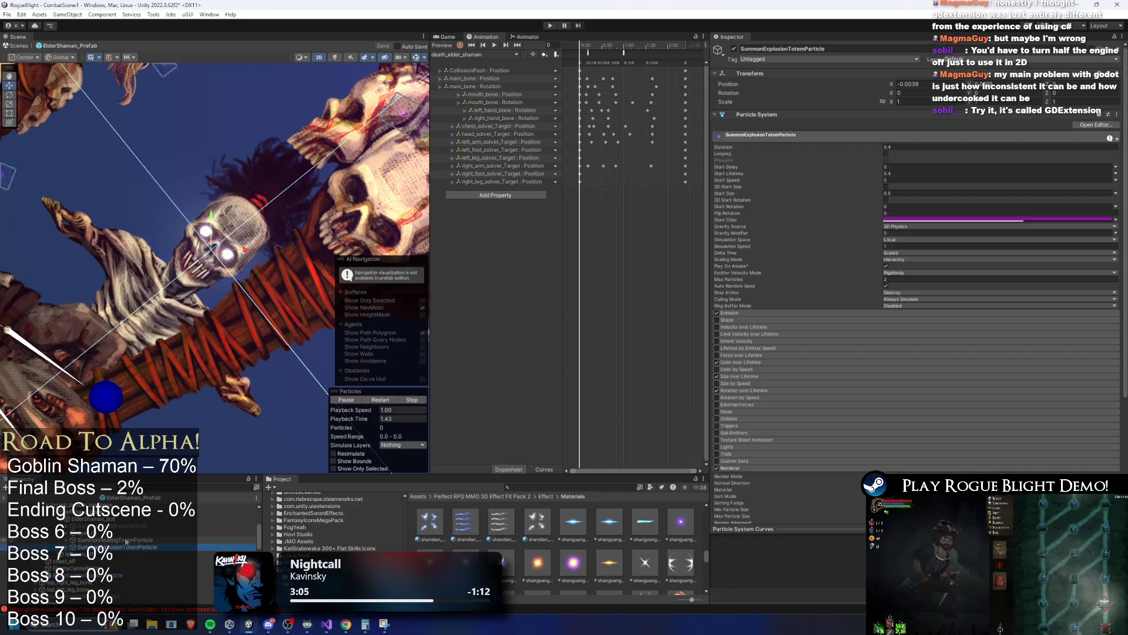
key("Up")
key("Up")
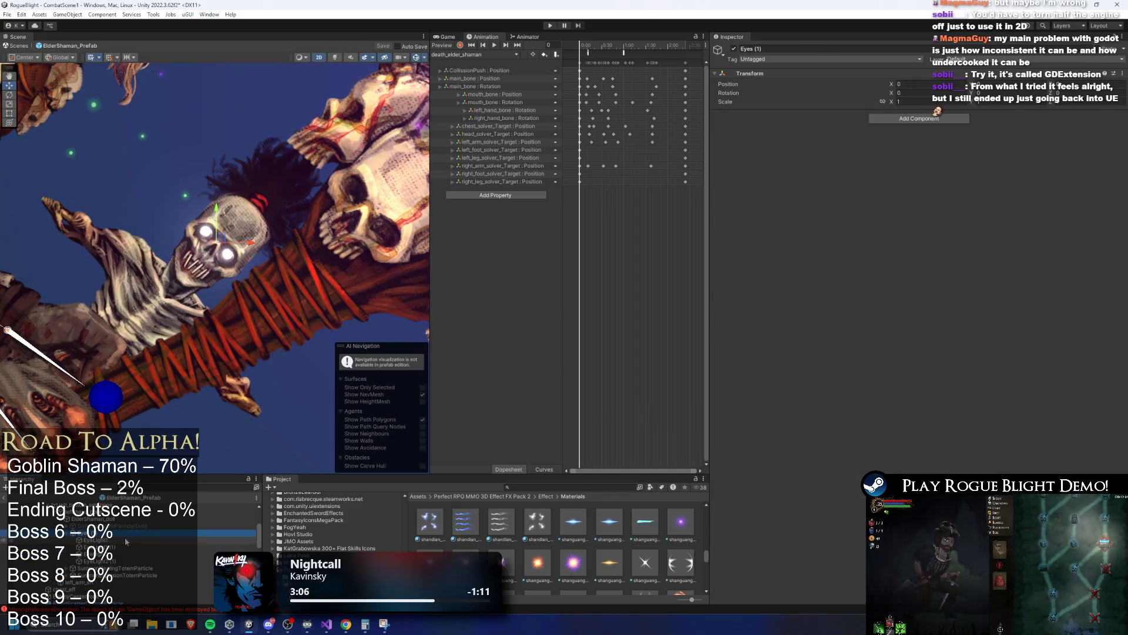
key("Down")
key("Up")
key("Left")
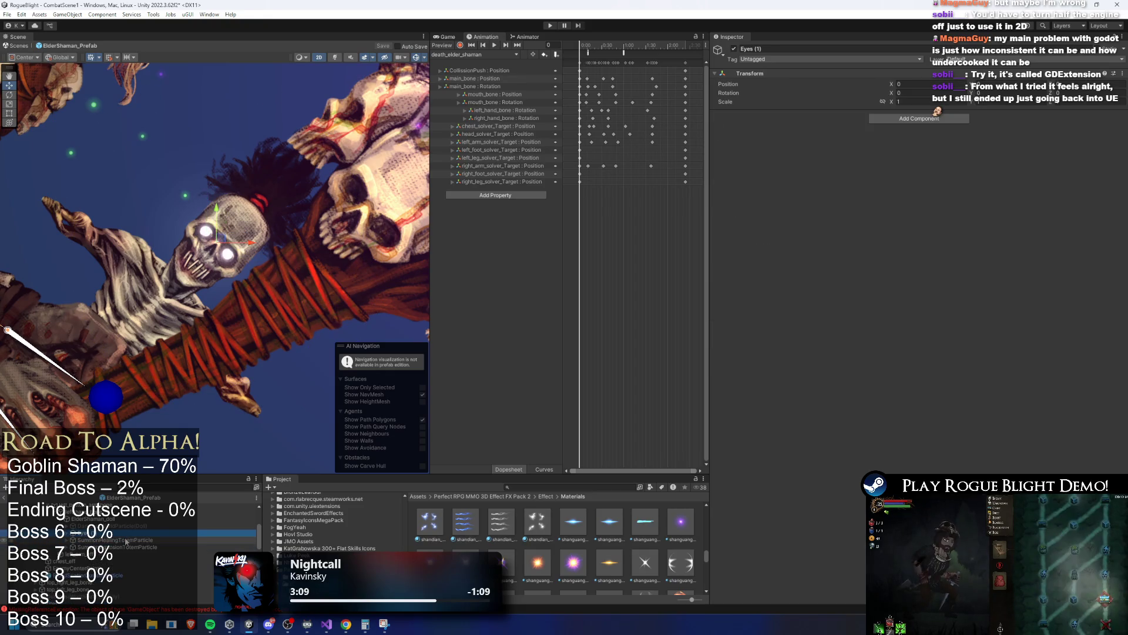
key("Down")
key("Down")
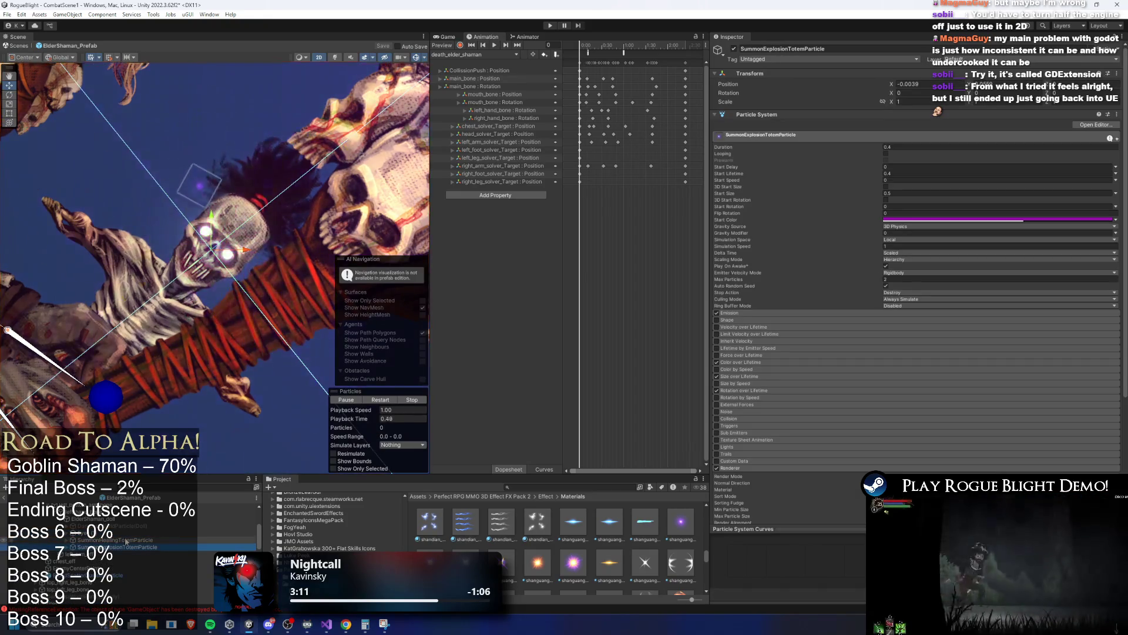
scroll(214, 348, "down", 5)
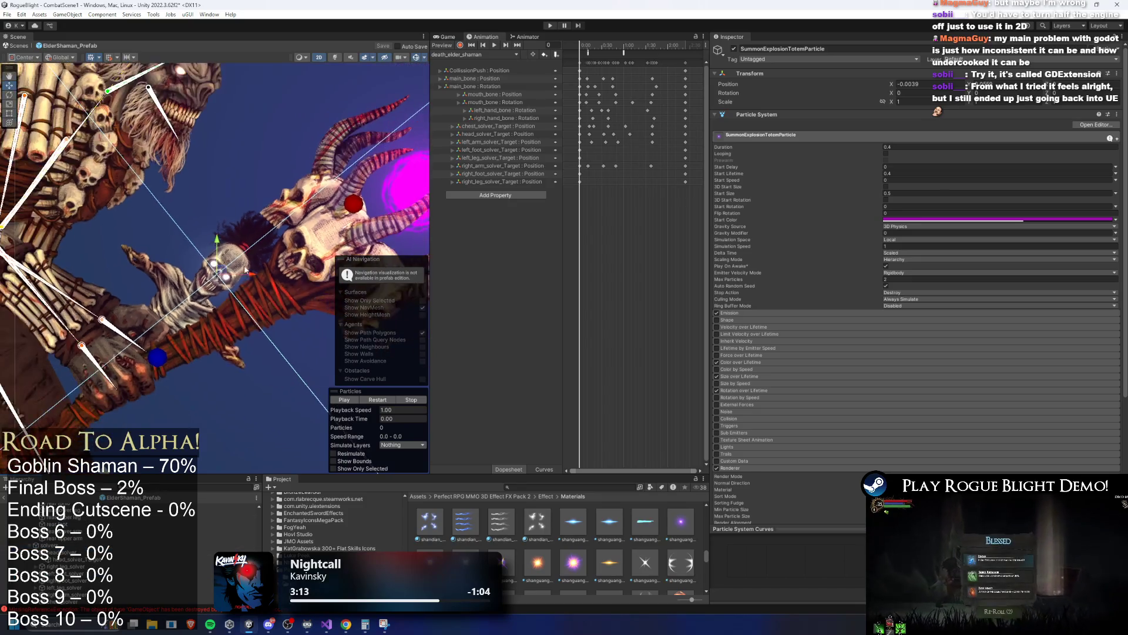
Preview the explosion burst on the staff, then select SummonHealingTotemParticle and the explosion particle together.
mouse_move(359, 418)
left_mouse_down()
mouse_move(377, 410)
mouse_move(363, 422)
left_mouse_up()
scroll(131, 523, "down", 5)
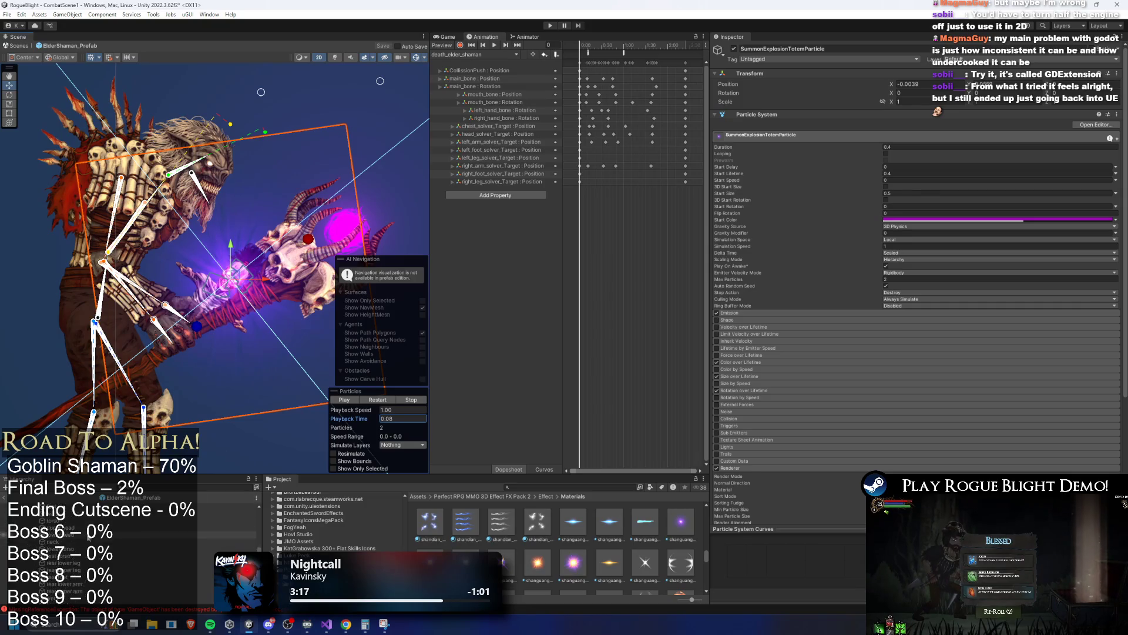
left_click(137, 534)
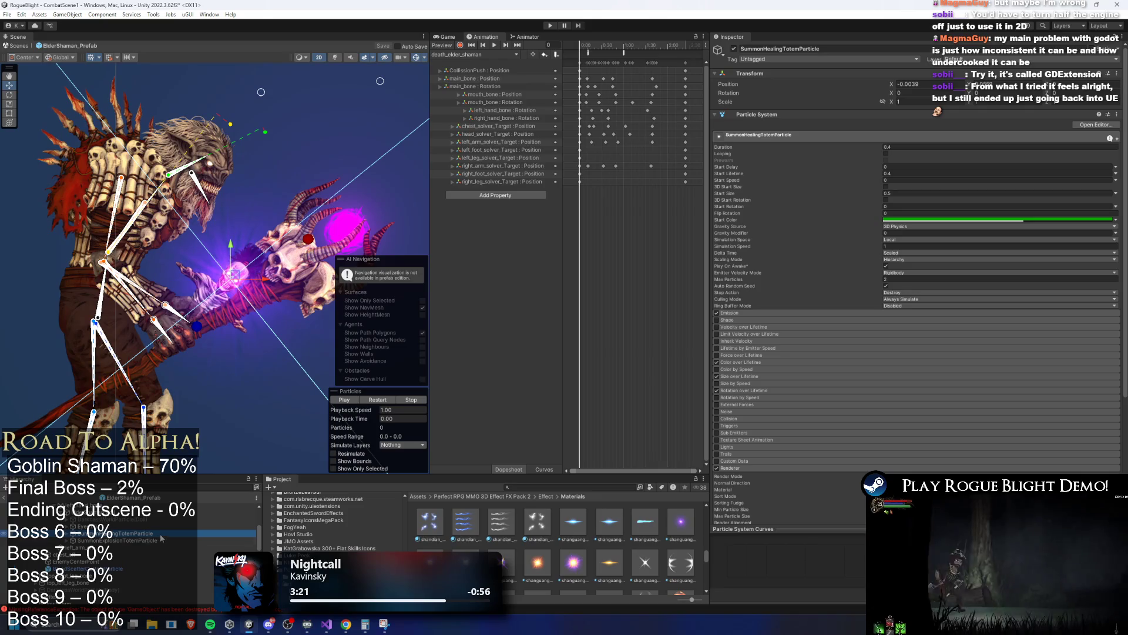
left_click(123, 541, "ctrl")
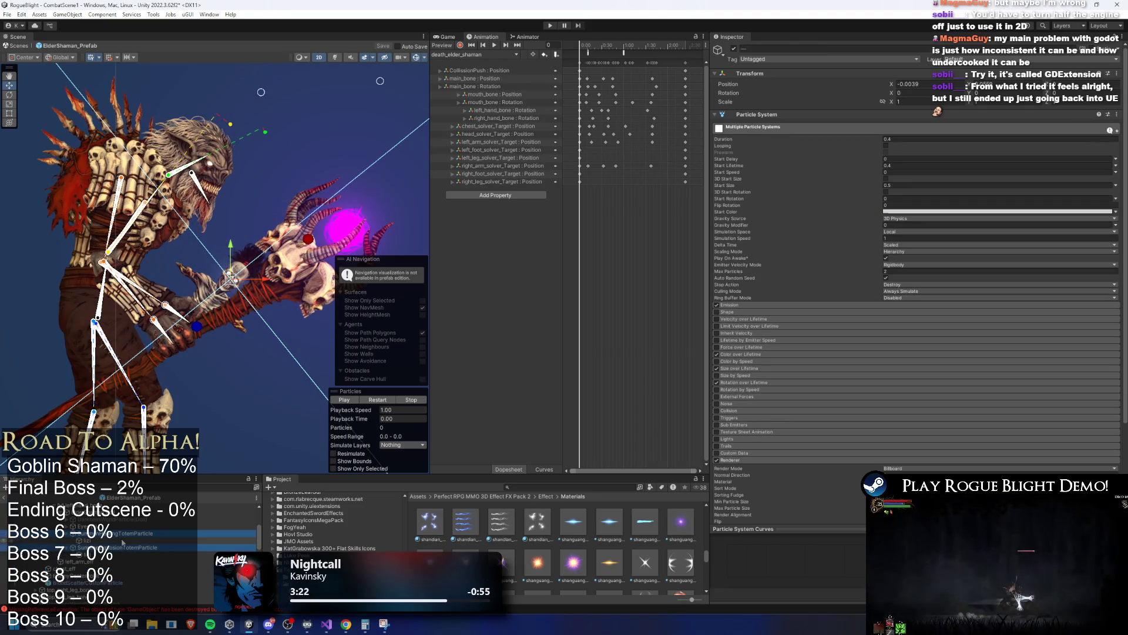
Set both particles' Sorting Layer to EnemyBack1 and compare with the ElderShaman_doll sprite's layer.
scroll(876, 330, "down", 10)
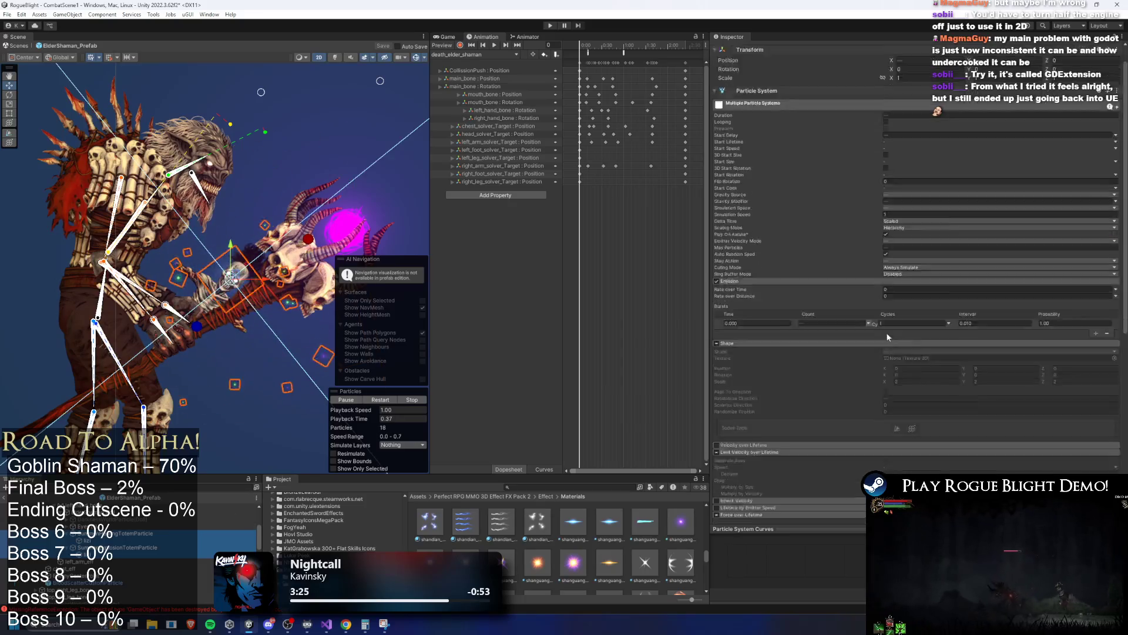
scroll(942, 456, "down", 3)
left_click(916, 471)
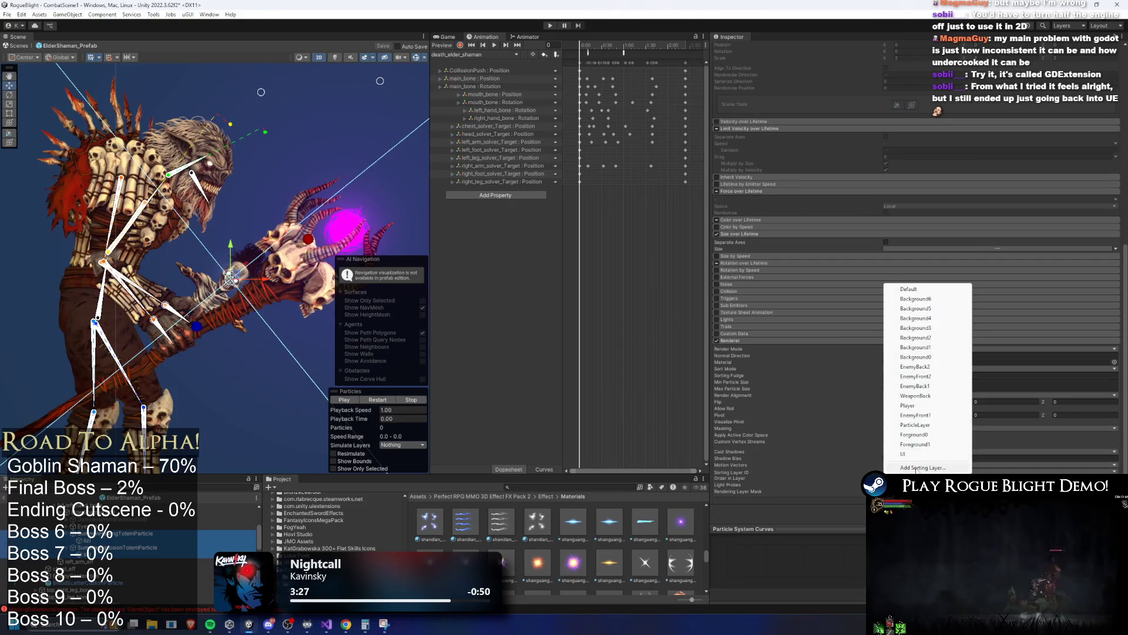
left_click(930, 387)
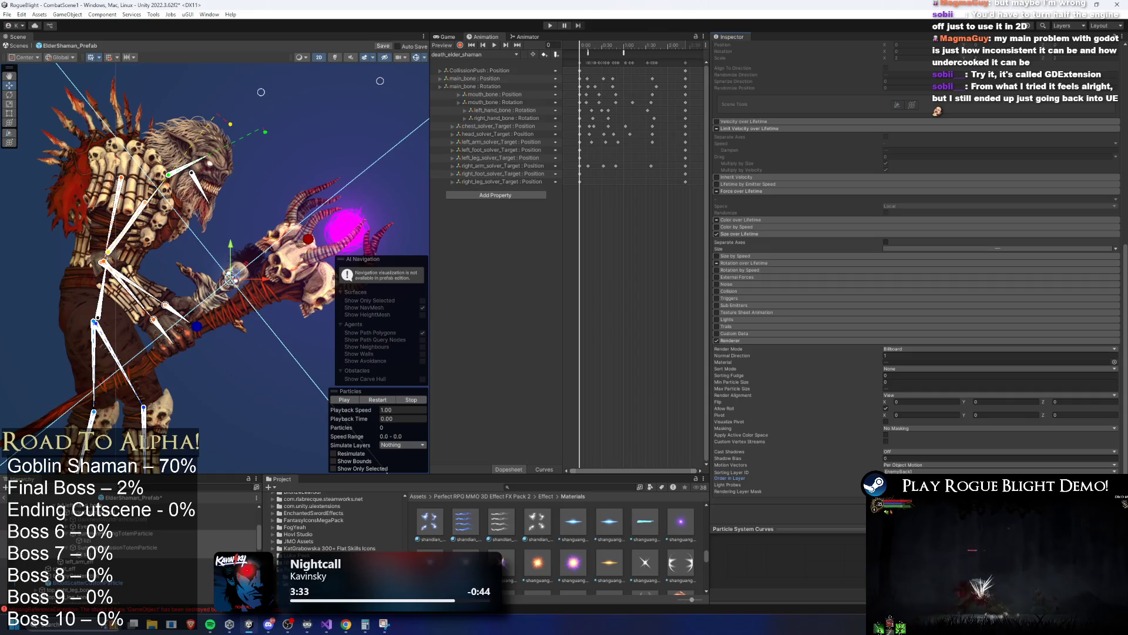
left_click(195, 286)
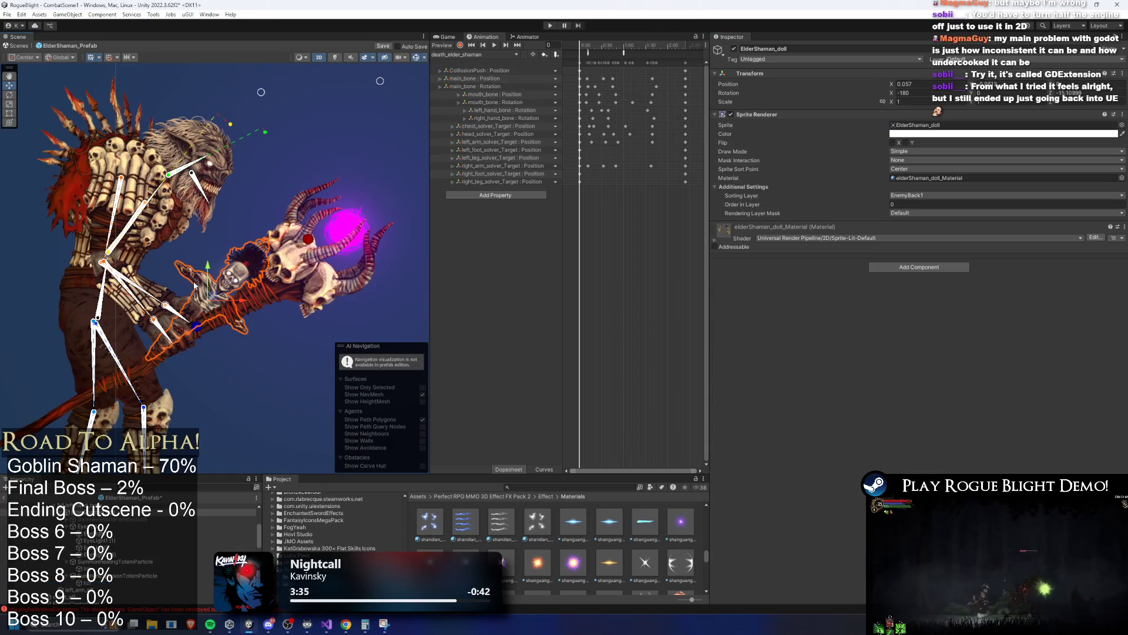
left_click(233, 276)
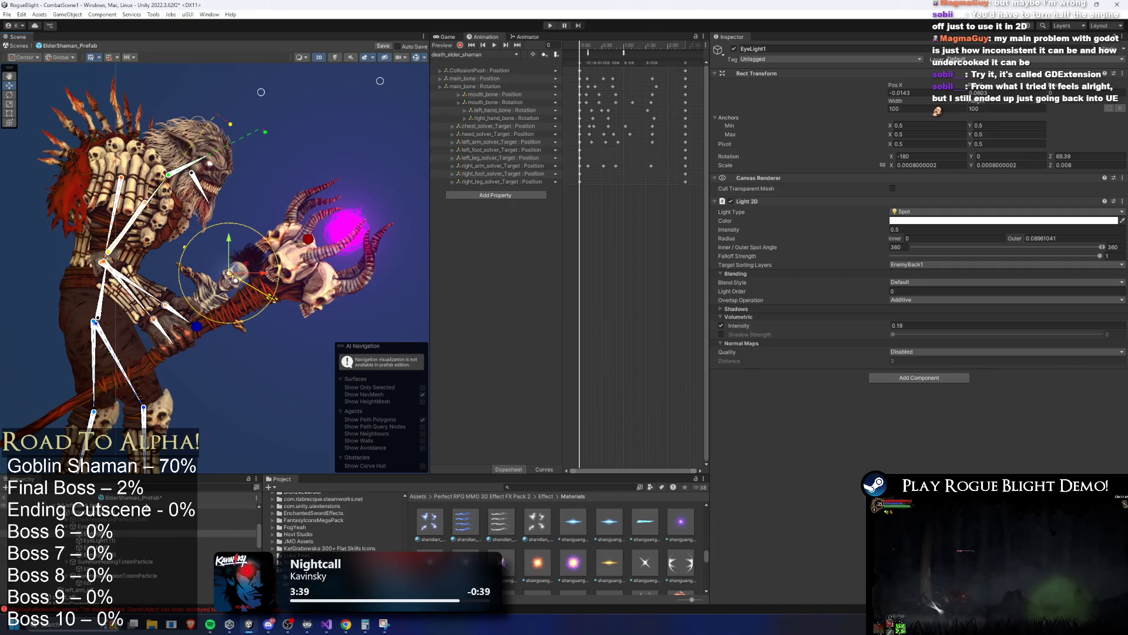
left_click(151, 287)
left_click(170, 291)
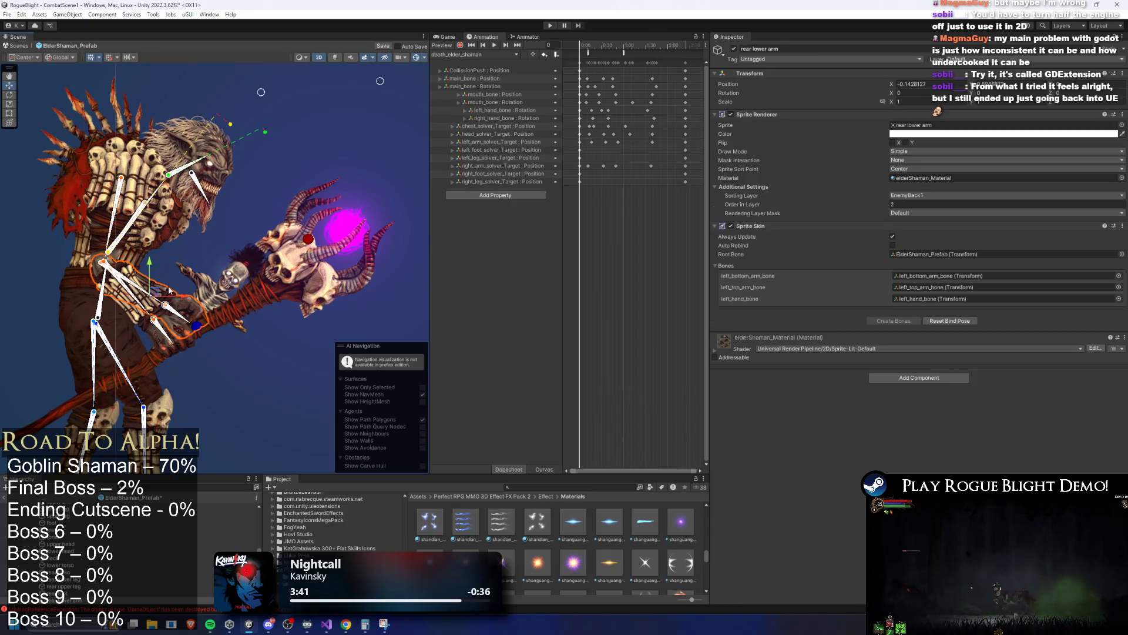
left_click(228, 279)
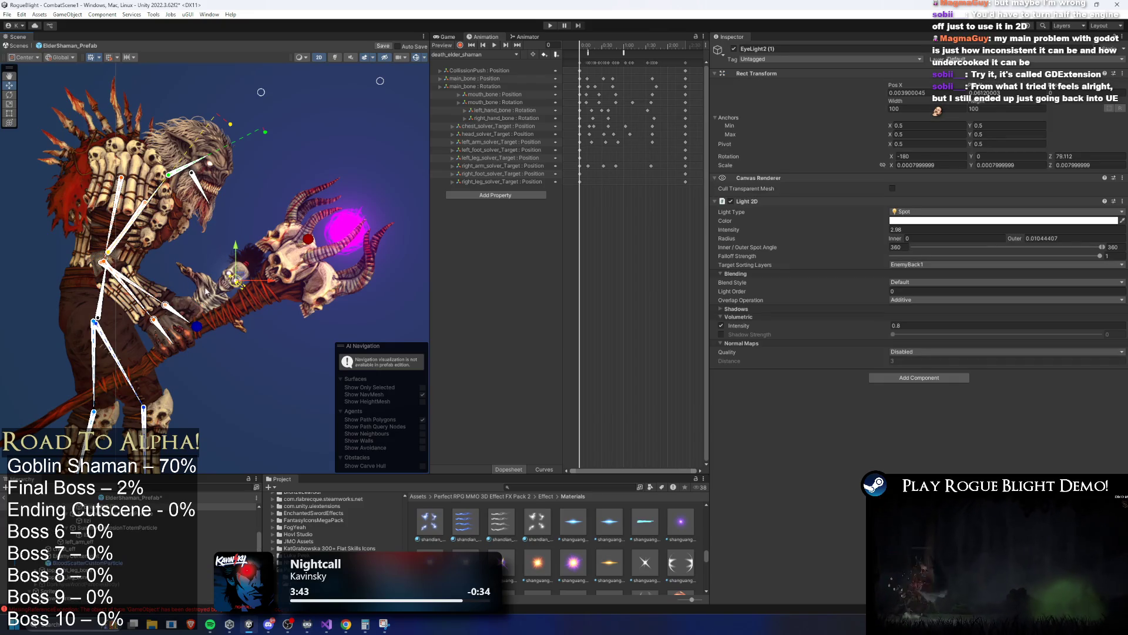
left_click(170, 298)
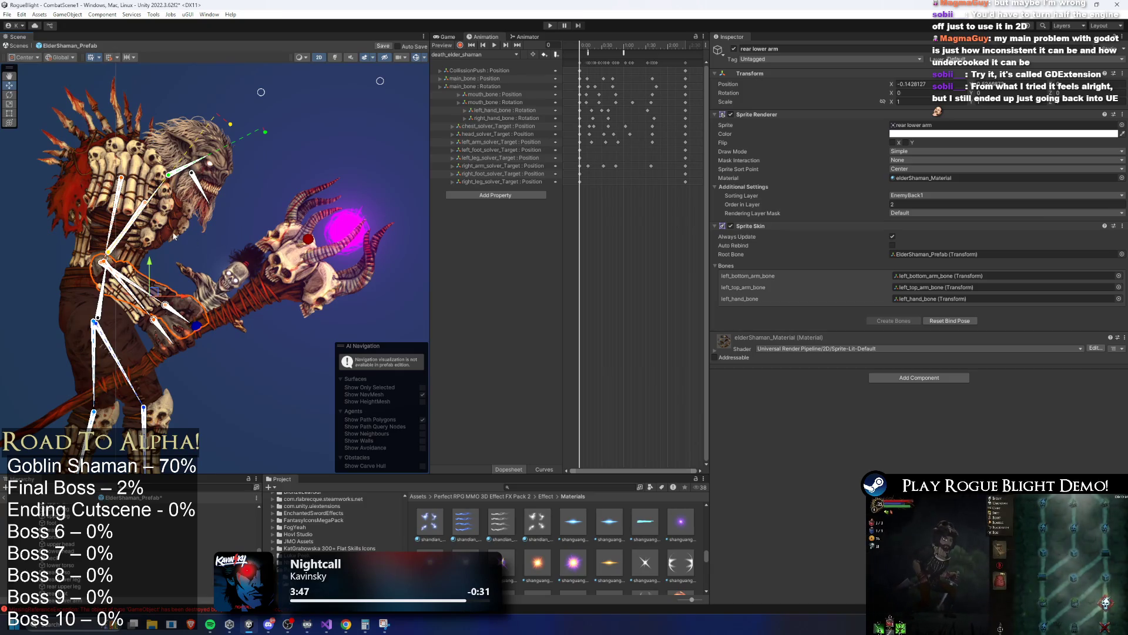
left_click(181, 220)
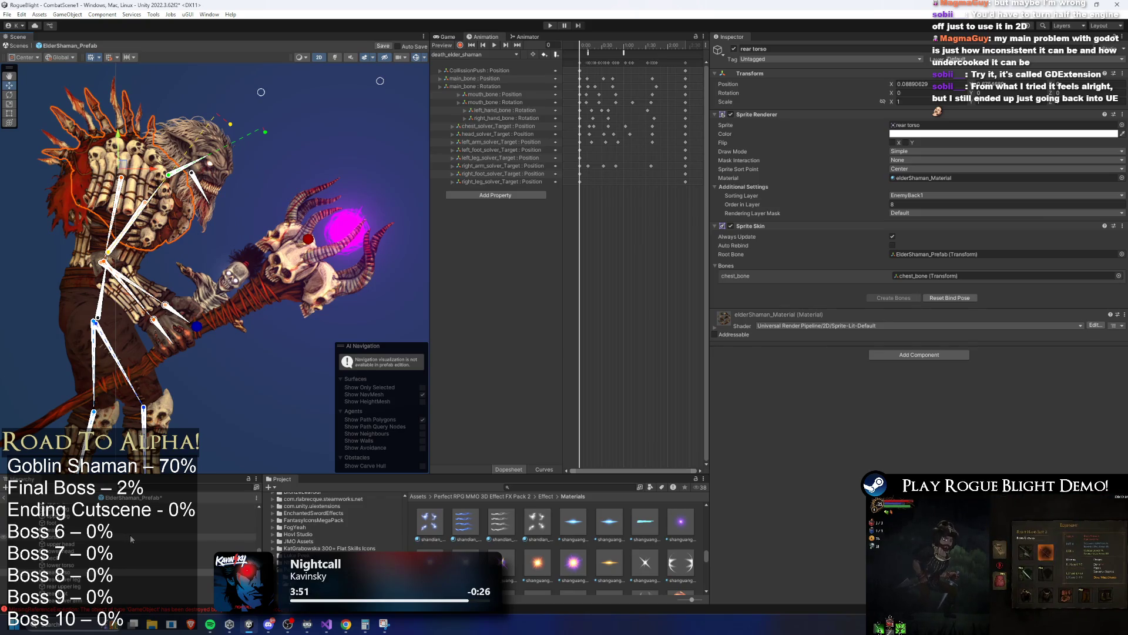
left_click(211, 298)
left_click(163, 555)
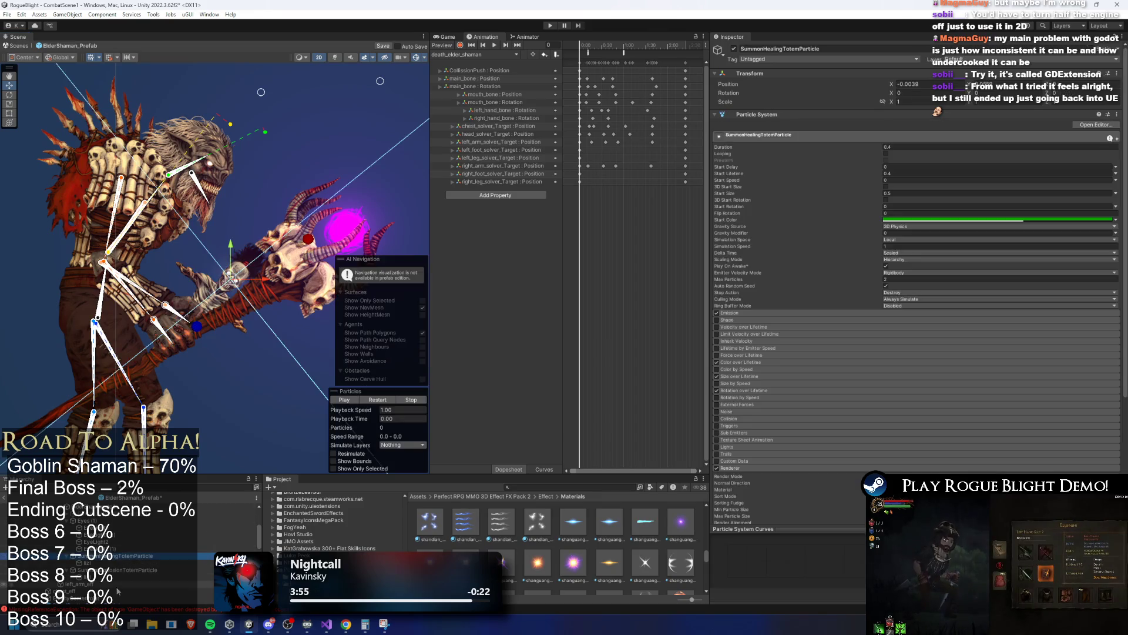
left_click(163, 569, "shift")
scroll(917, 294, "down", 8)
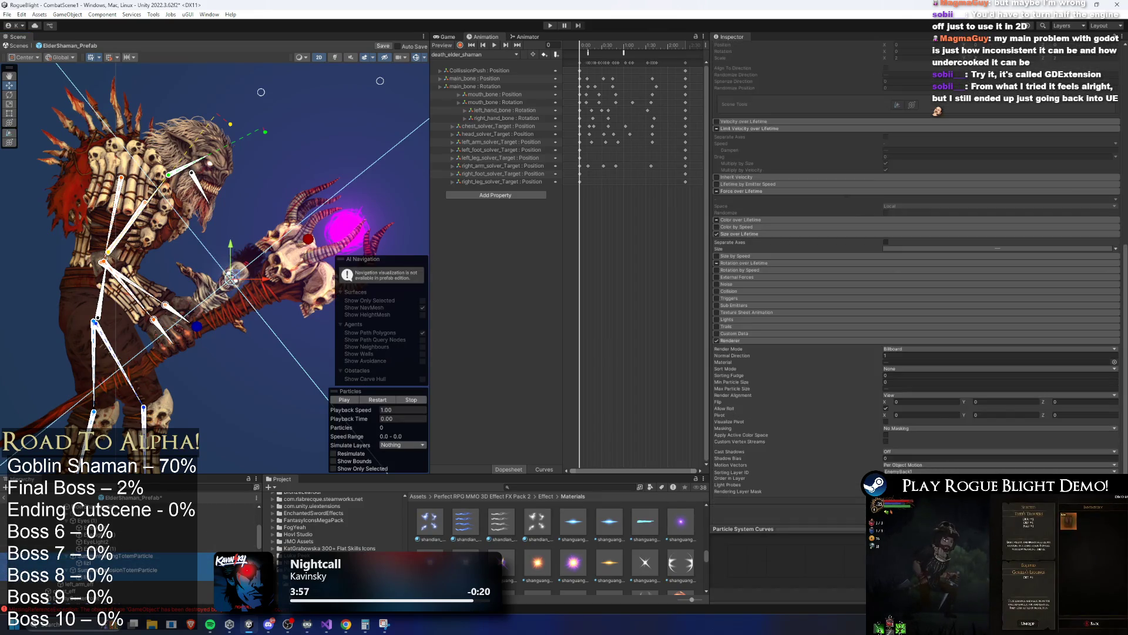
left_click(999, 472)
key("Escape")
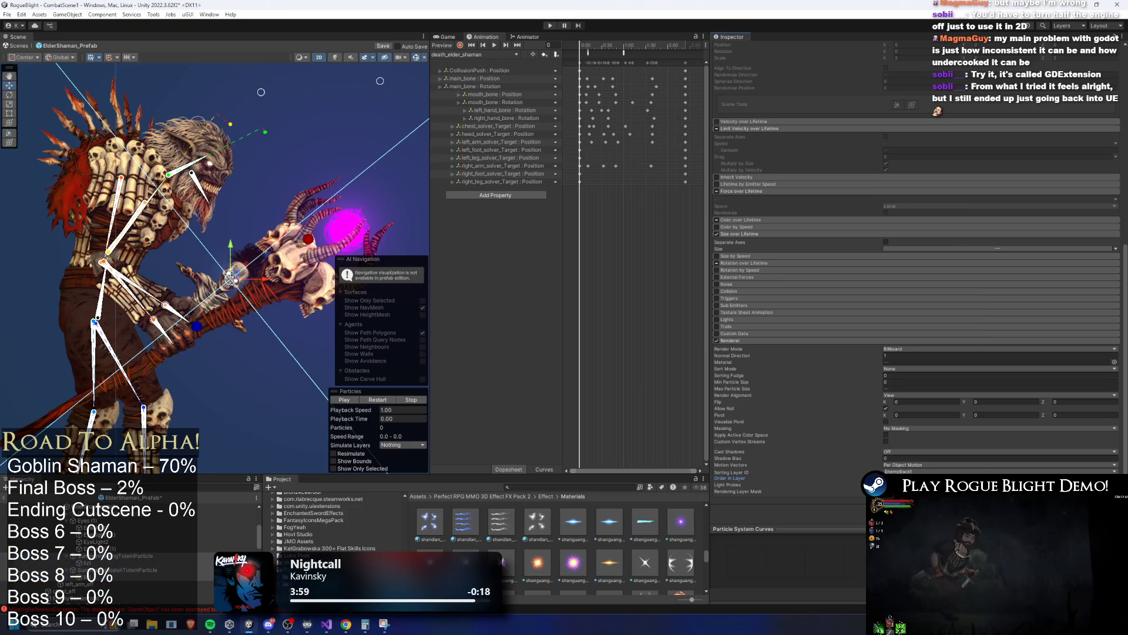
left_click(379, 400)
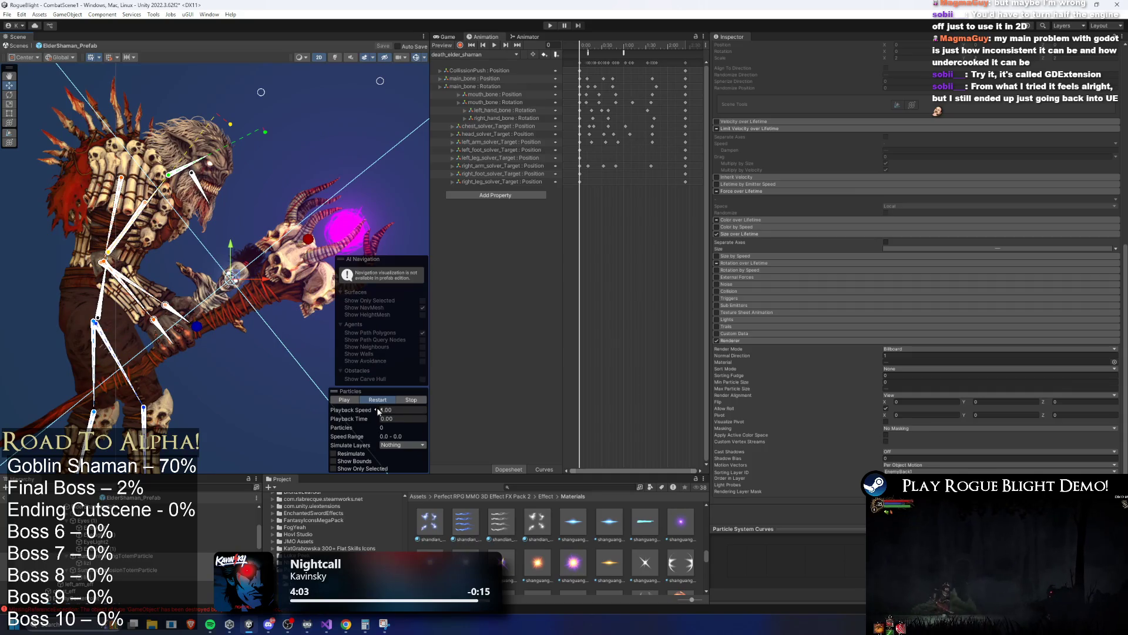
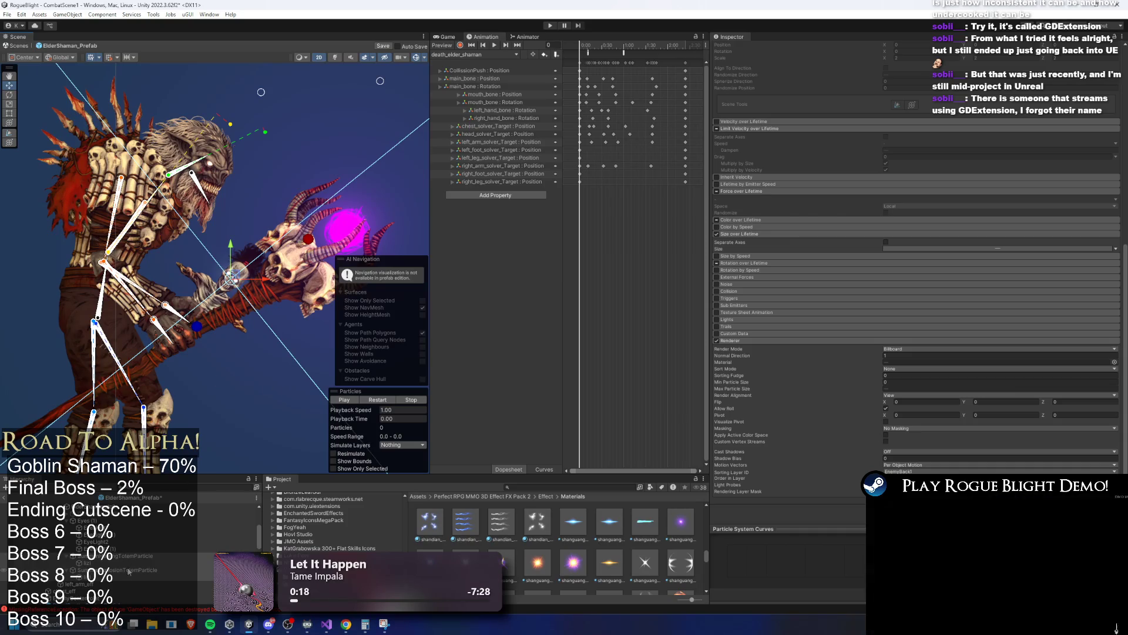
Inspect the totem particle objects, including the summon-explosion totem effect.
left_click(200, 555)
left_click(206, 566)
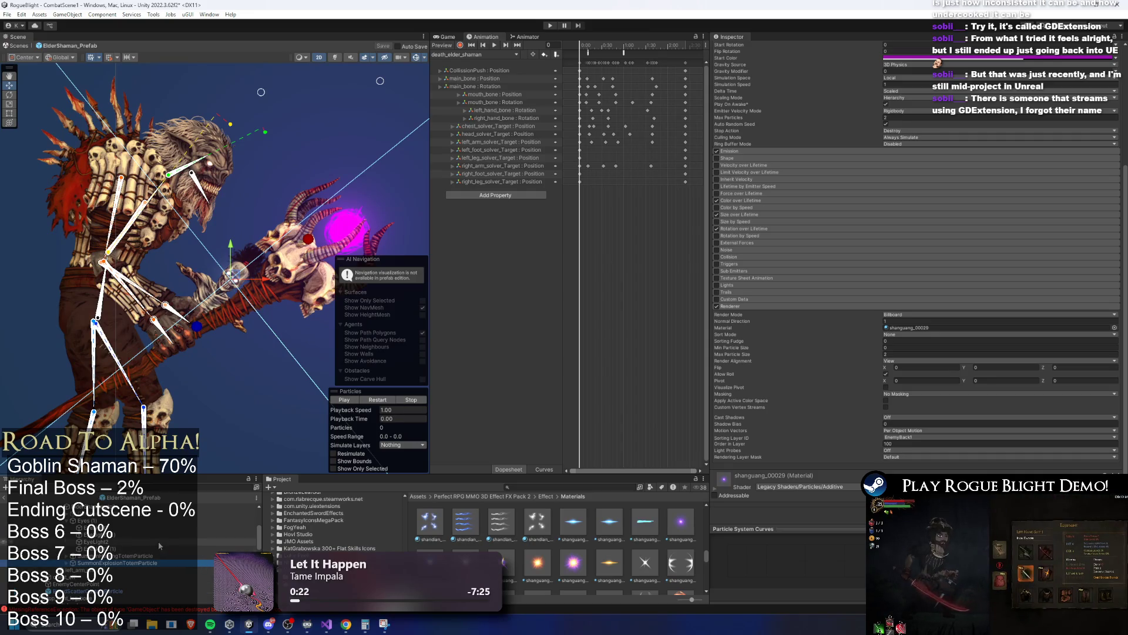
scroll(200, 547, "up", 3)
Select the ElderShaman_Prefab root and review its Projectile Controller and Boss Minion Spawner settings.
left_click(223, 507)
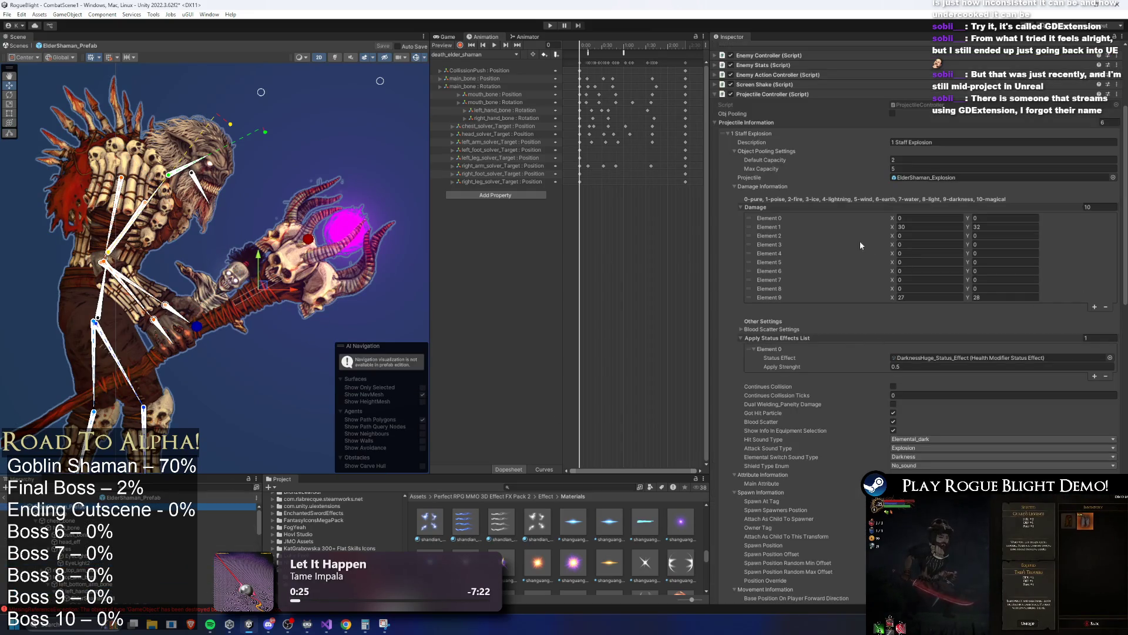
left_click(756, 133)
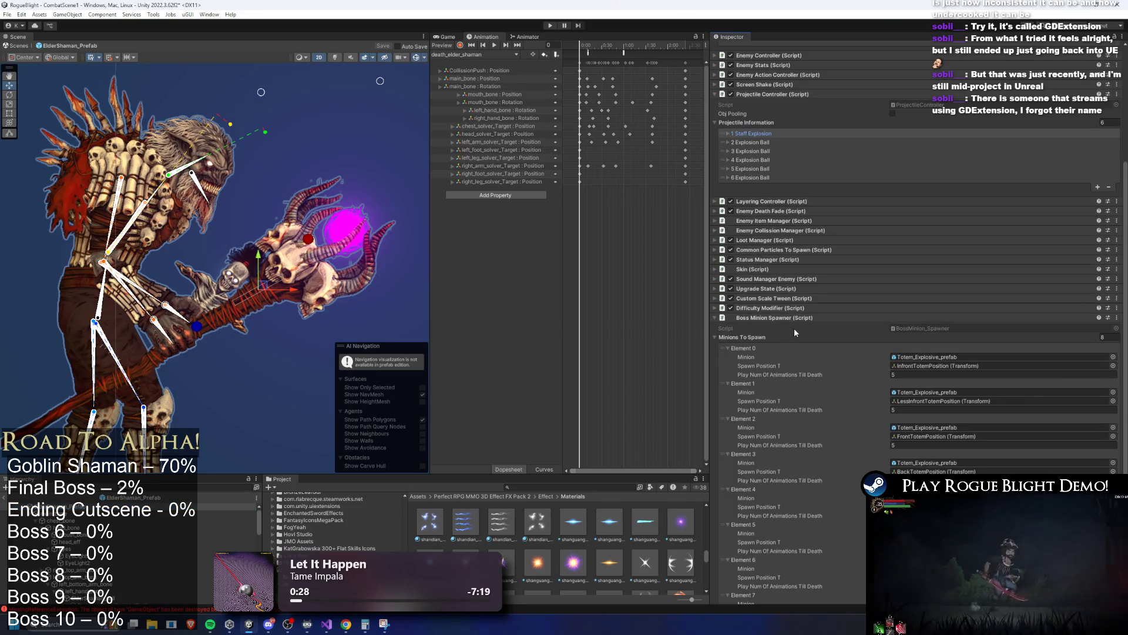
scroll(793, 320, "down", 2)
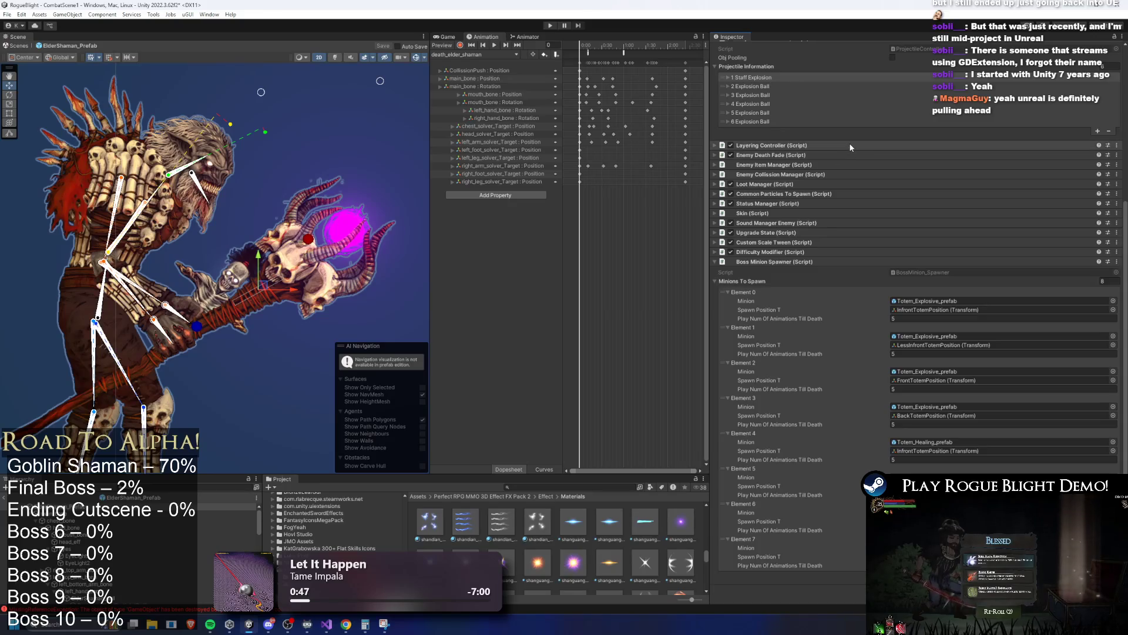
left_click(773, 259)
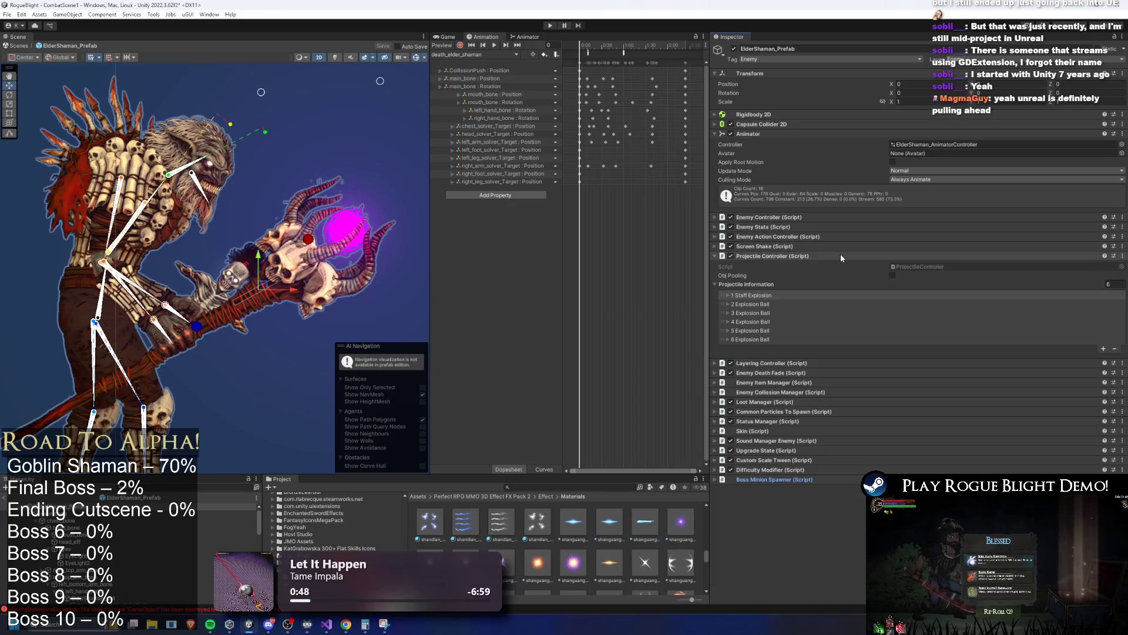
Expand and re-collapse Enemy Action Controller, then expand Common Particles To Spawn.
left_click(780, 237)
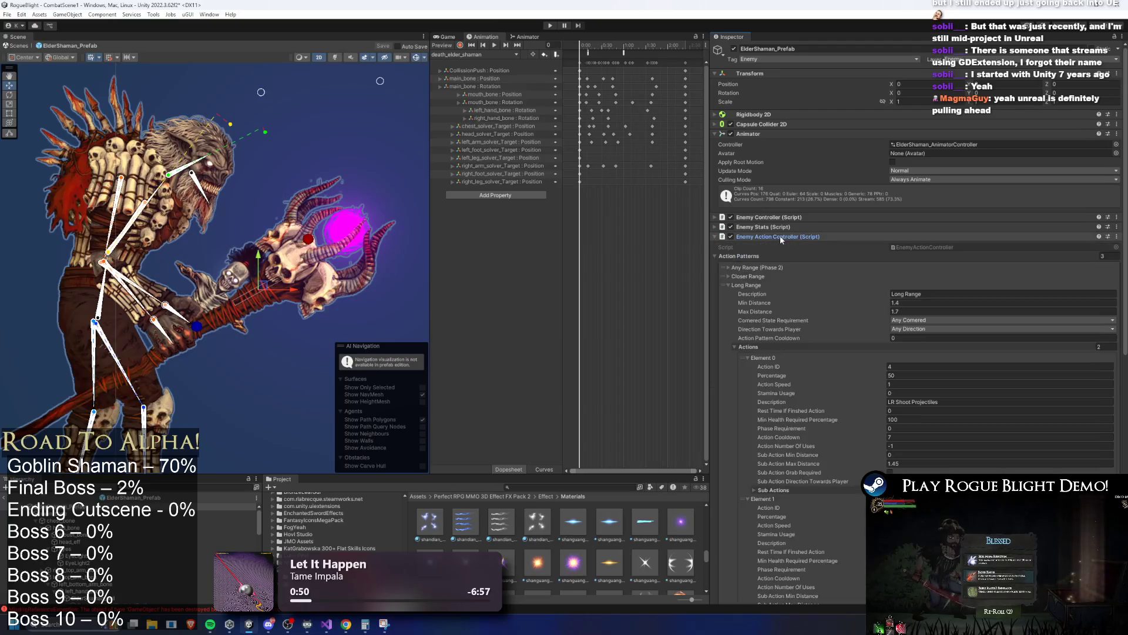
left_click(780, 237)
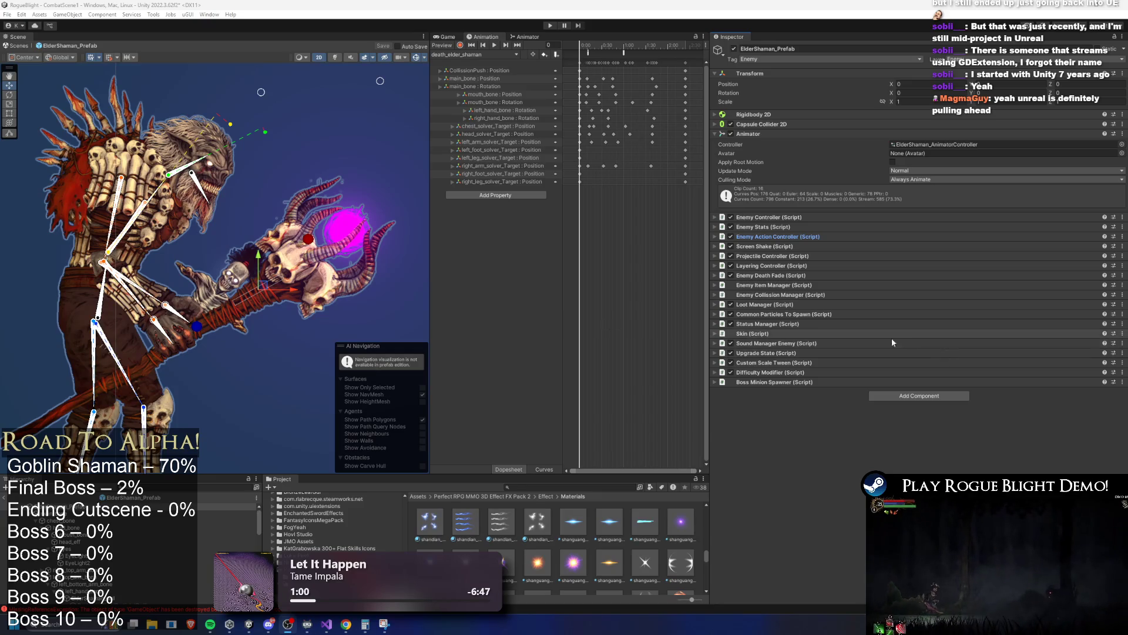
left_click(792, 313)
Add a fifth, empty slot to the Pre Existing Particles To Play list.
scroll(968, 329, "down", 3)
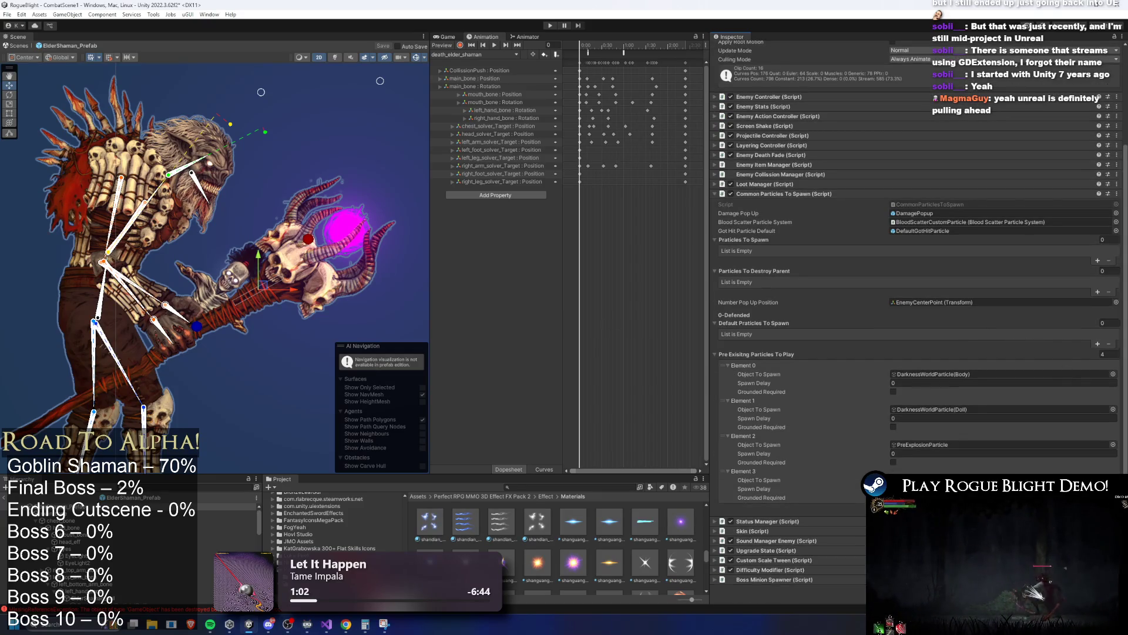
left_click(1097, 508)
scroll(155, 534, "down", 5)
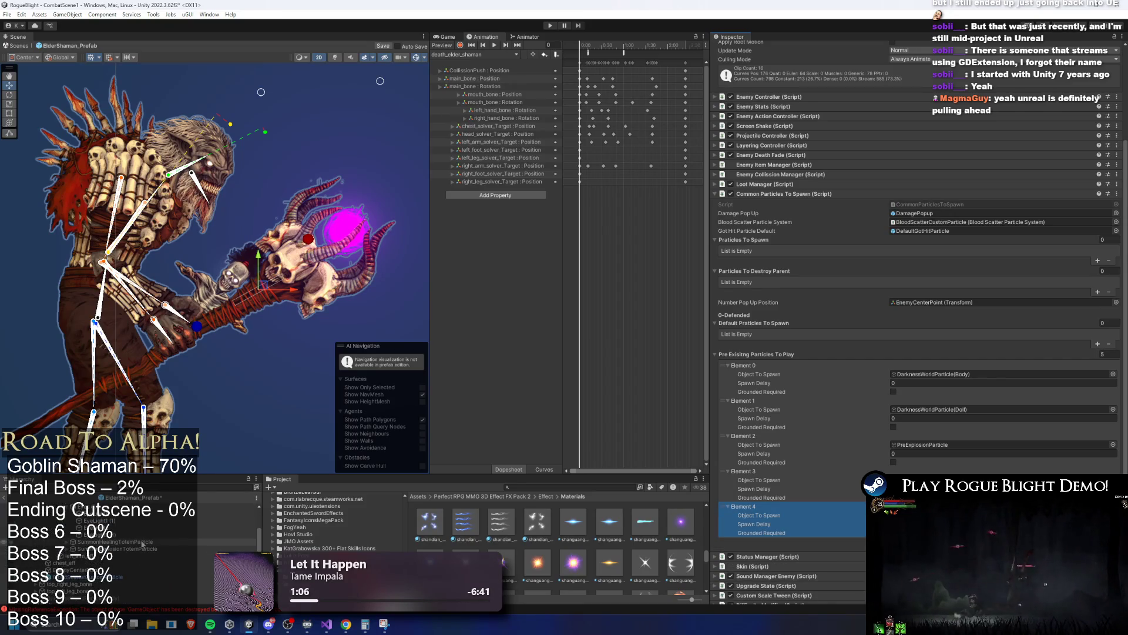
Duplicate the totem particle object, then reselect the ElderShaman_Prefab root.
left_click(141, 545)
right_click(141, 546)
left_click(169, 211)
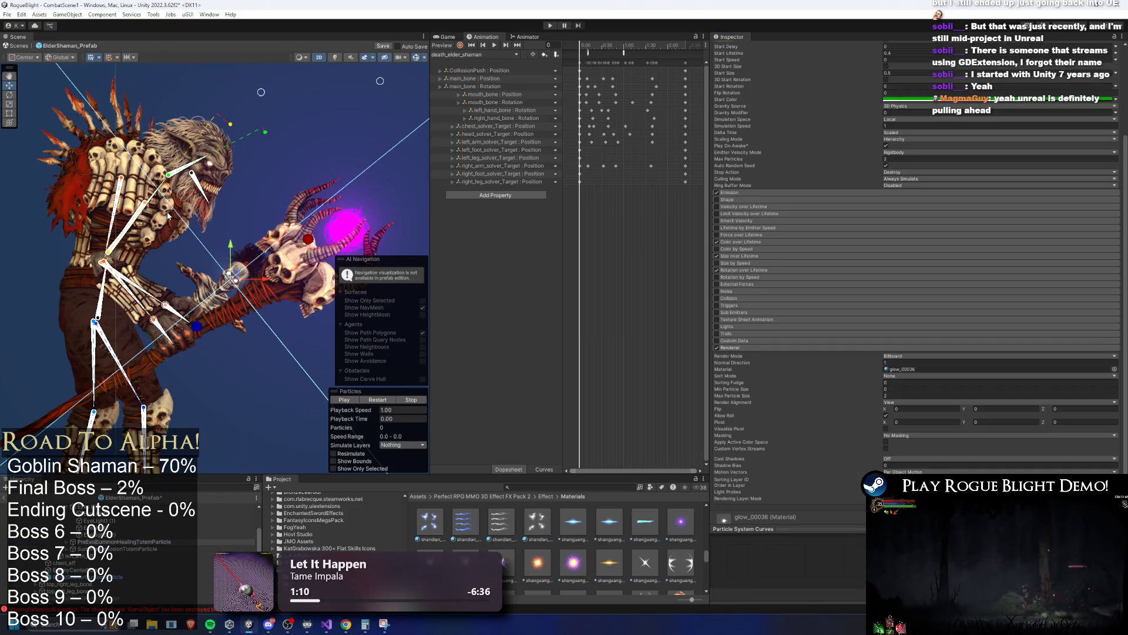
right_click(107, 183)
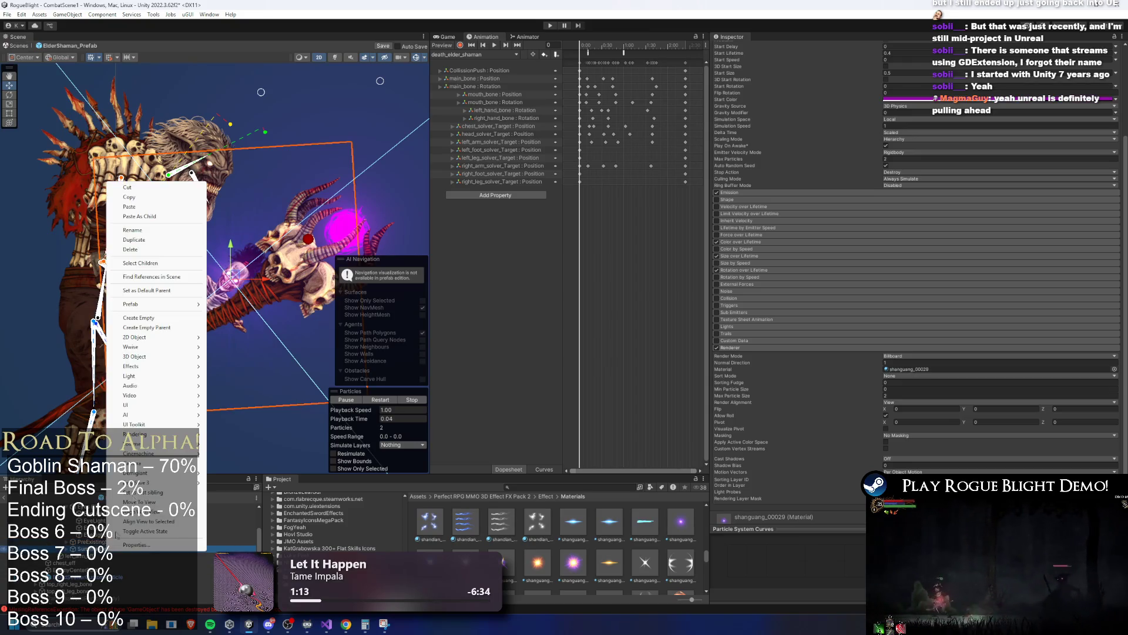
left_click(142, 239)
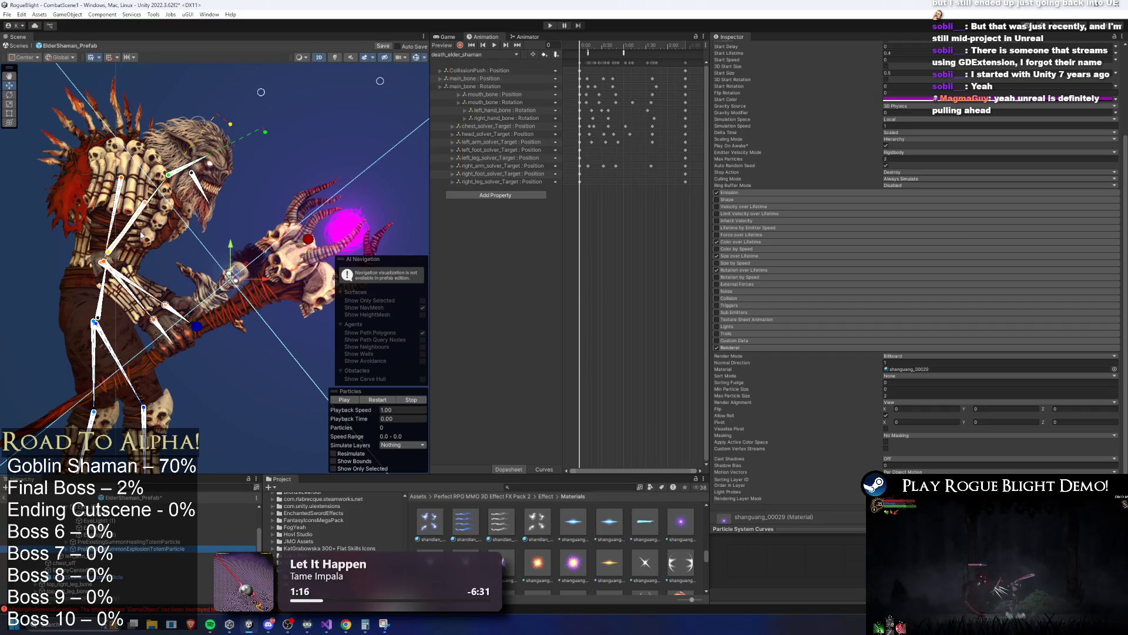
scroll(157, 527, "up", 3)
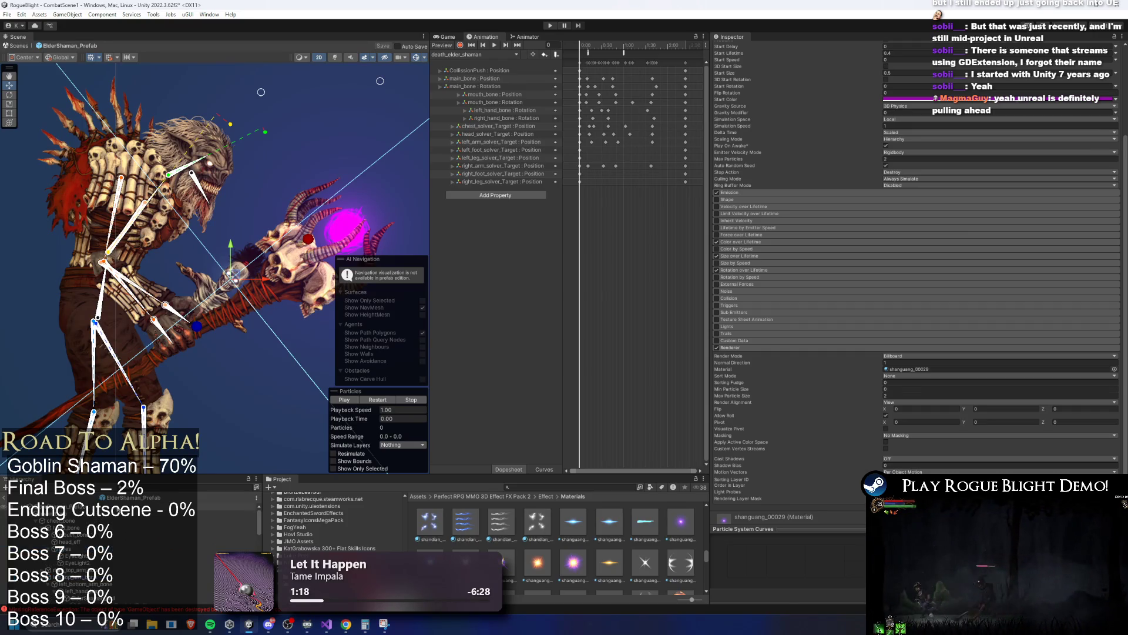
left_click(153, 506)
scroll(1032, 306, "down", 2)
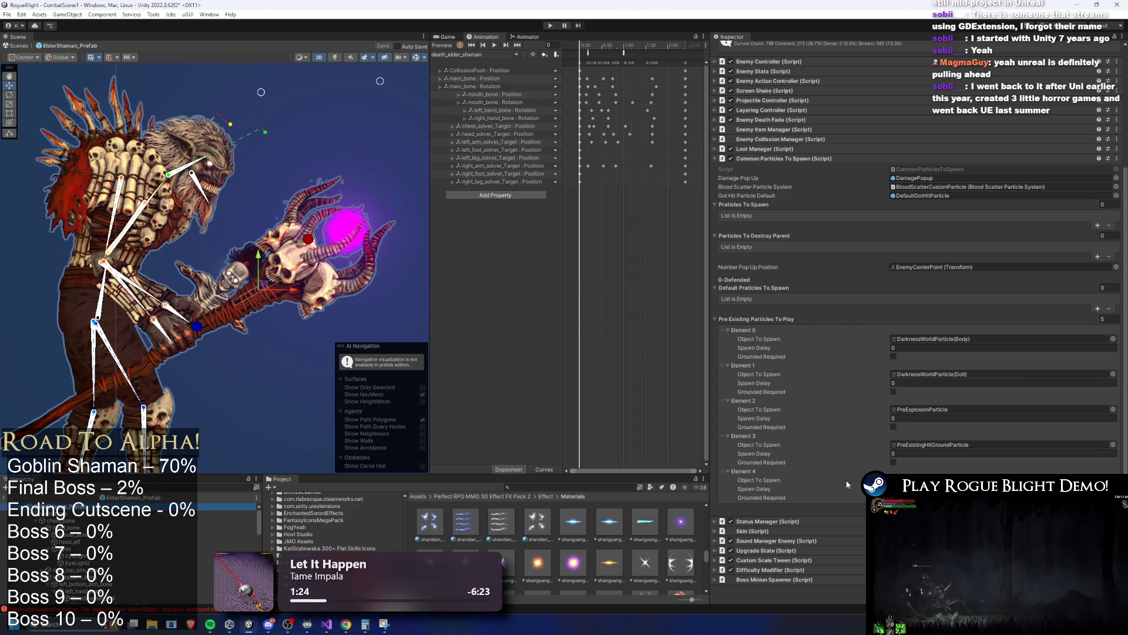
scroll(168, 527, "down", 3)
Find the ElderShaman prefab in the Project and open its Particles folder.
left_click(546, 487)
type("elder shama")
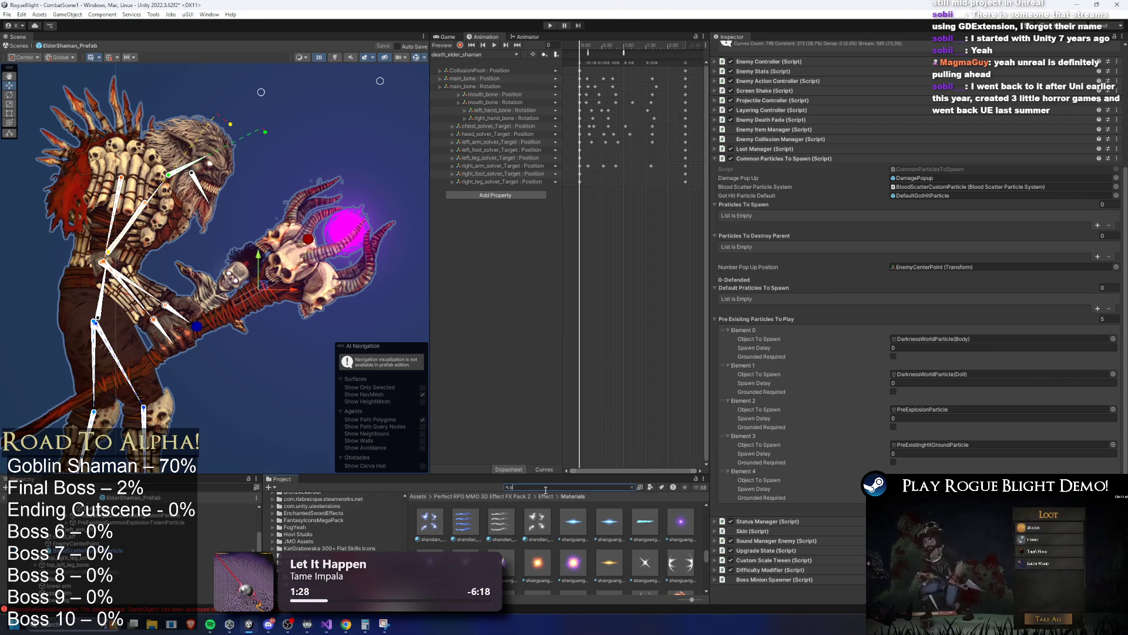
type("n prefa")
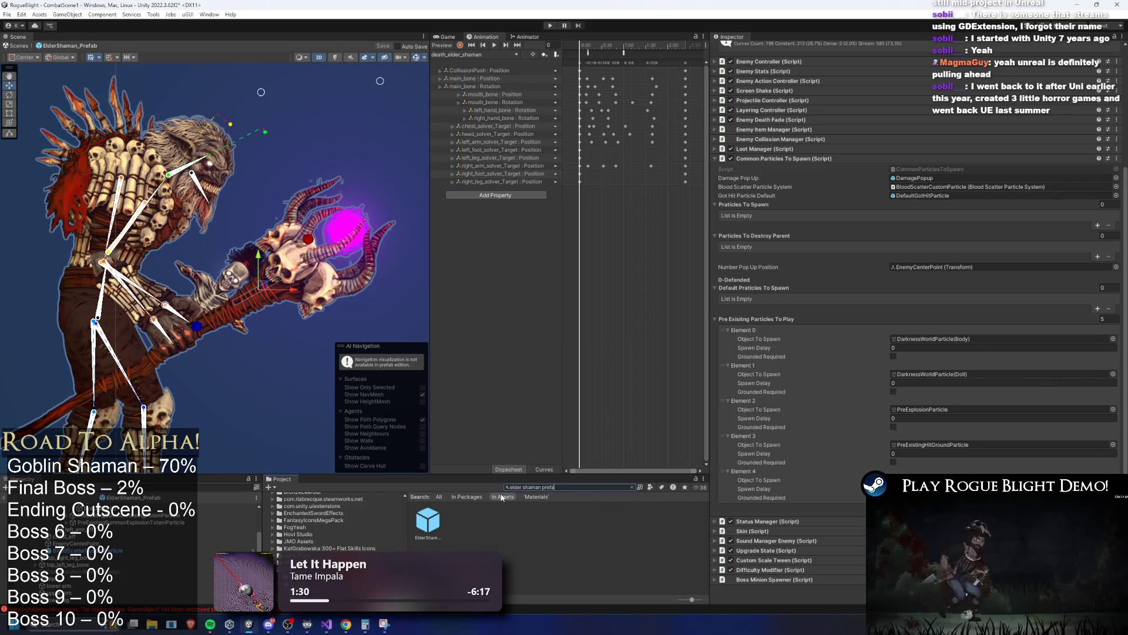
left_click(428, 520)
key("Escape")
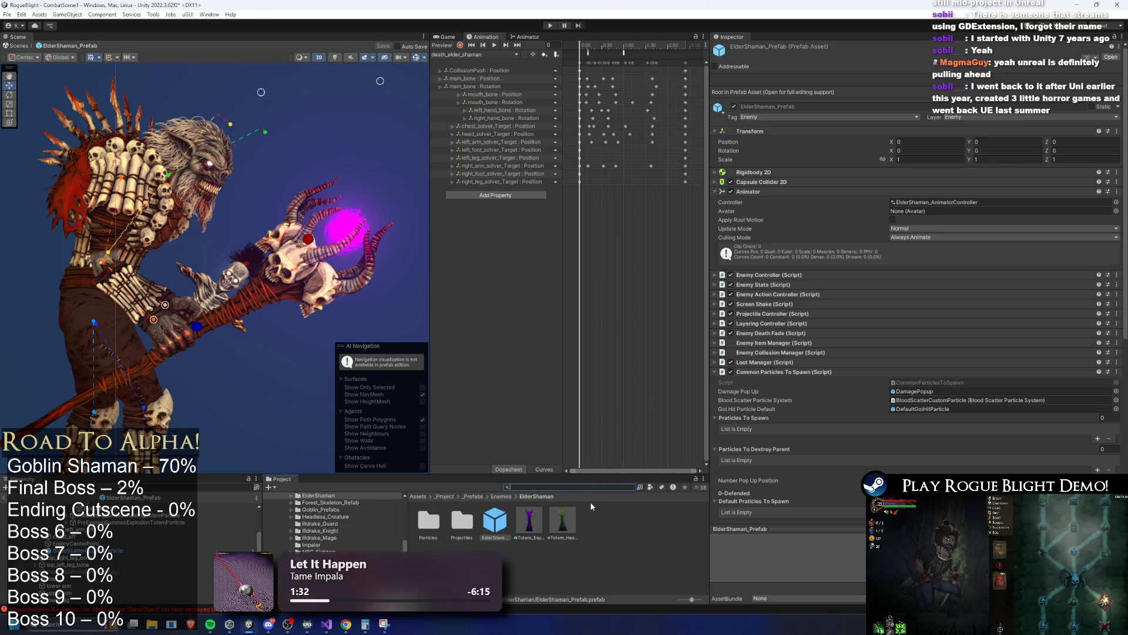
double_click(429, 520)
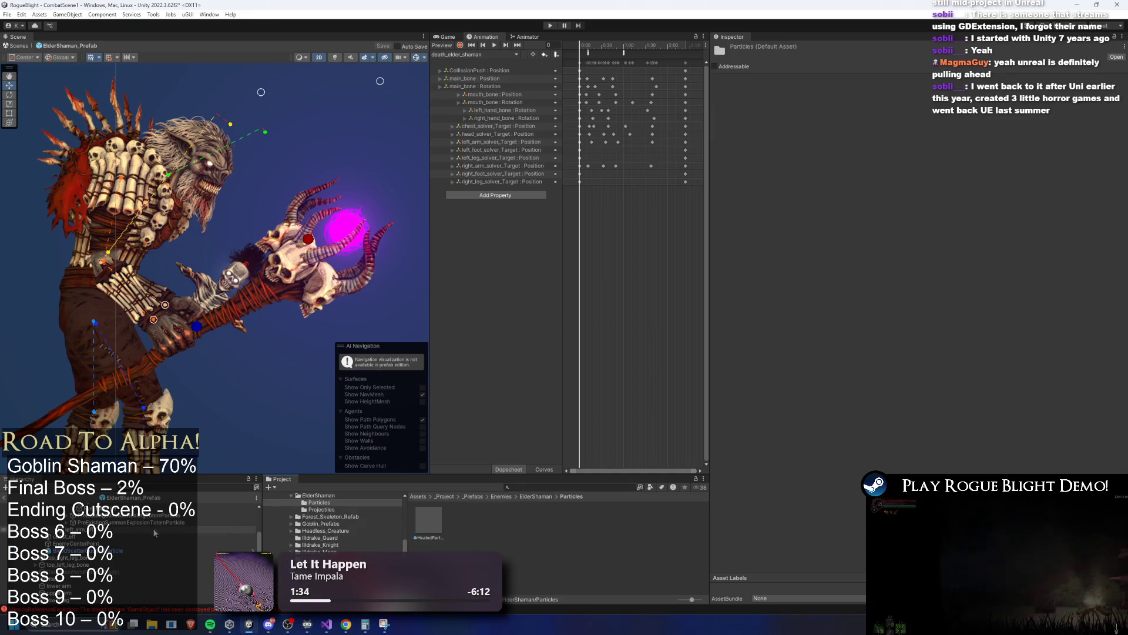
Rename the explosion totem particle to SummonExplosionTotemParticle.
right_click(126, 522)
left_click(168, 193)
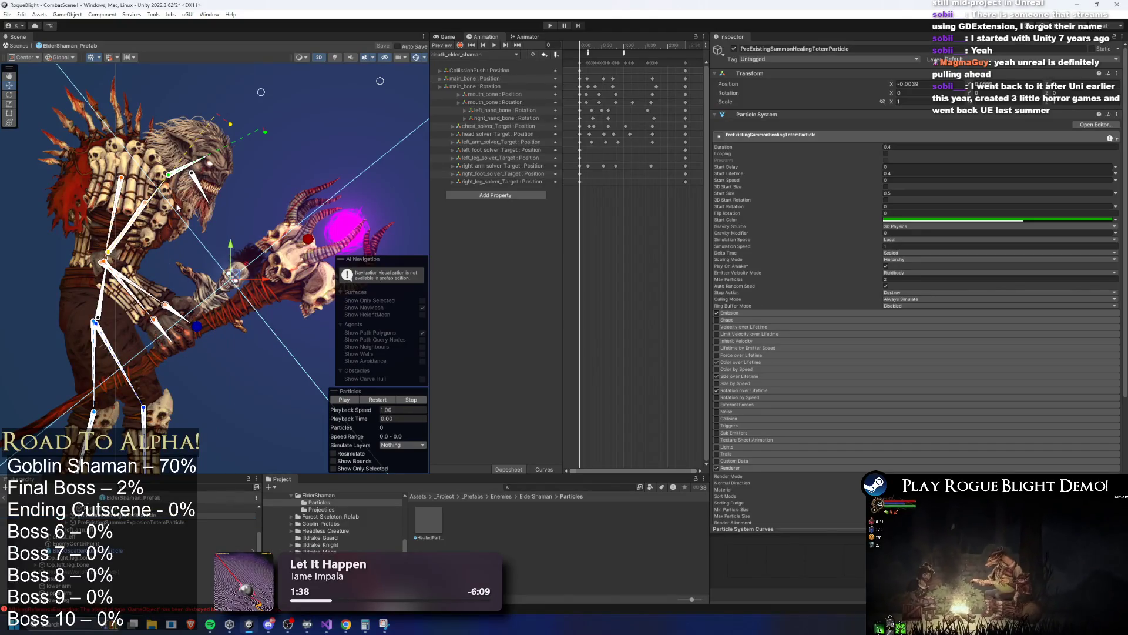
left_click(111, 522)
right_click(112, 522)
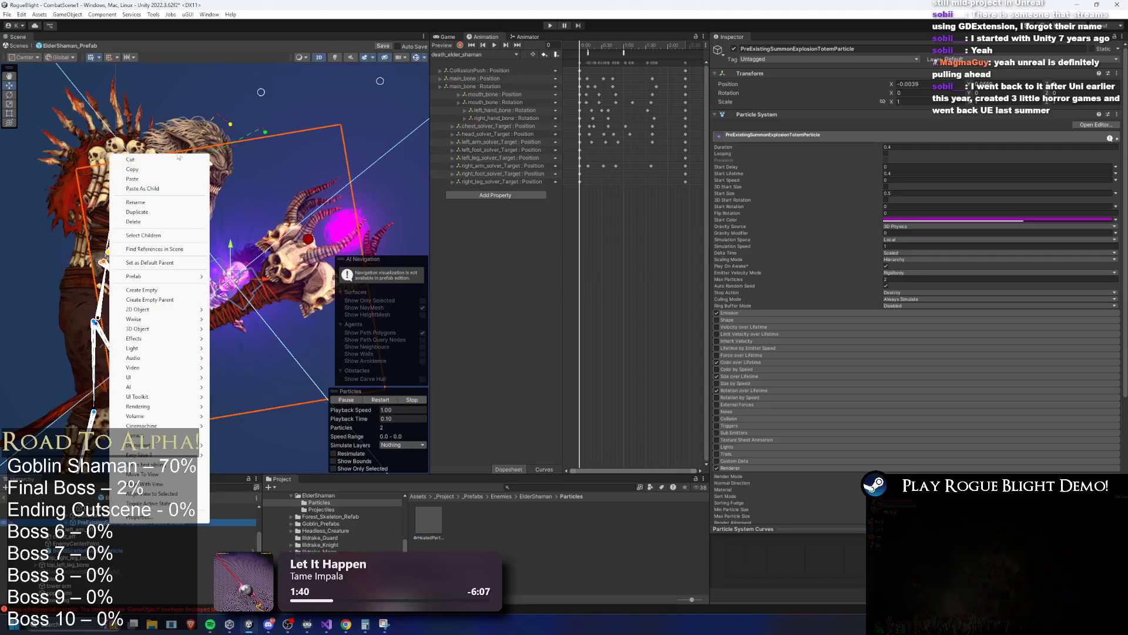
left_click(155, 204)
key("Delete")
key("Delete")
key("Delete")
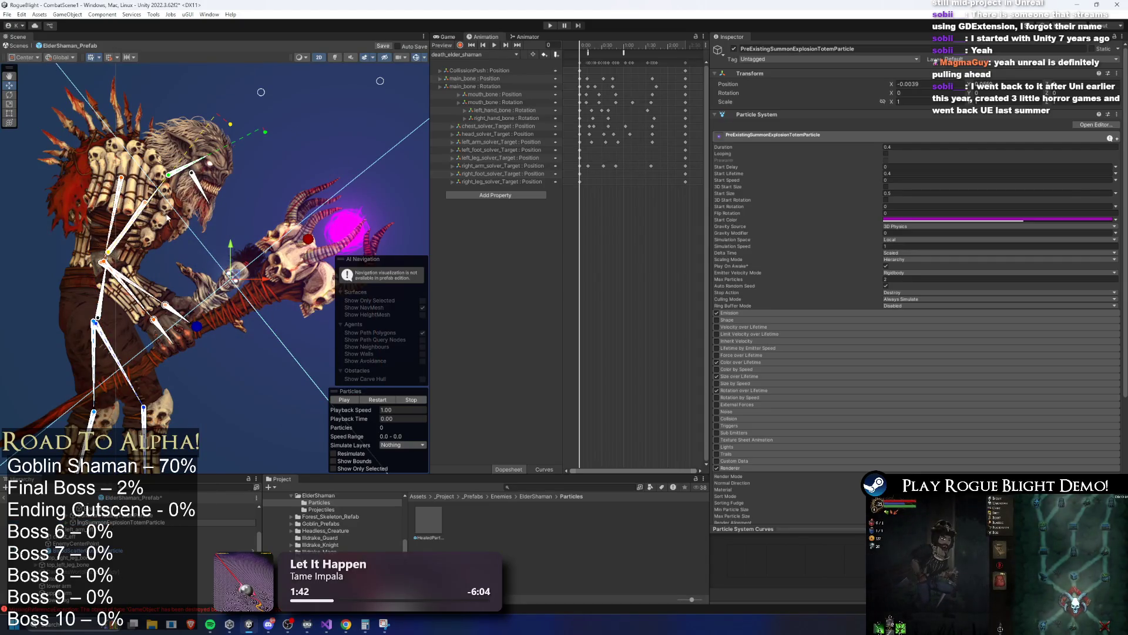
key("Return")
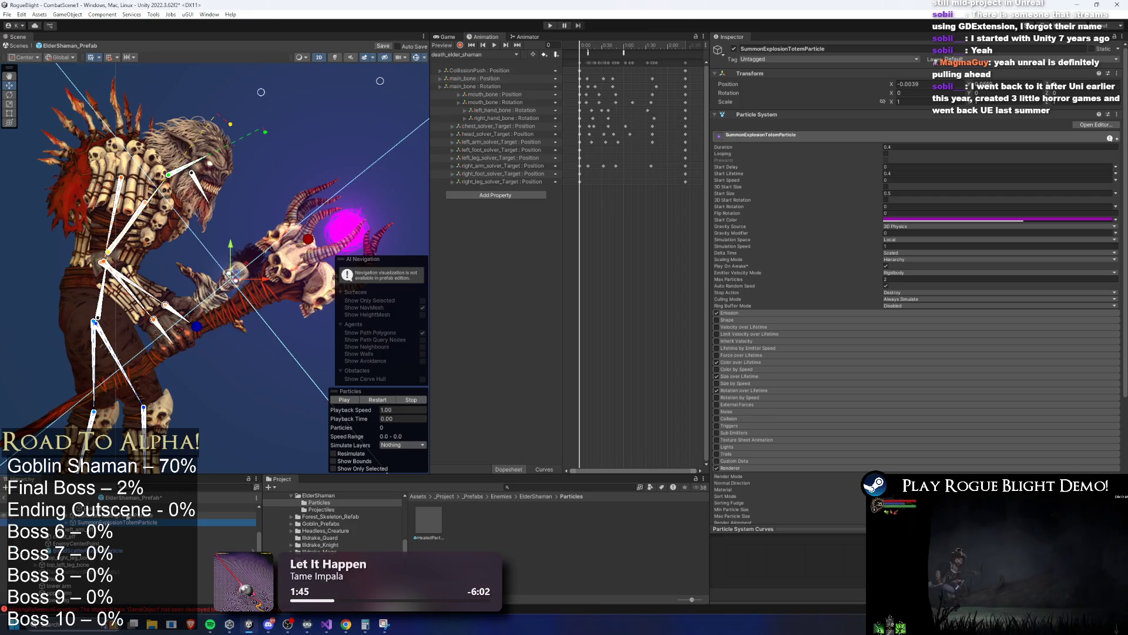
Save the totem particle objects as prefabs in the ElderShaman Particles folder.
left_click(121, 516)
left_click_drag(120, 515, 459, 520)
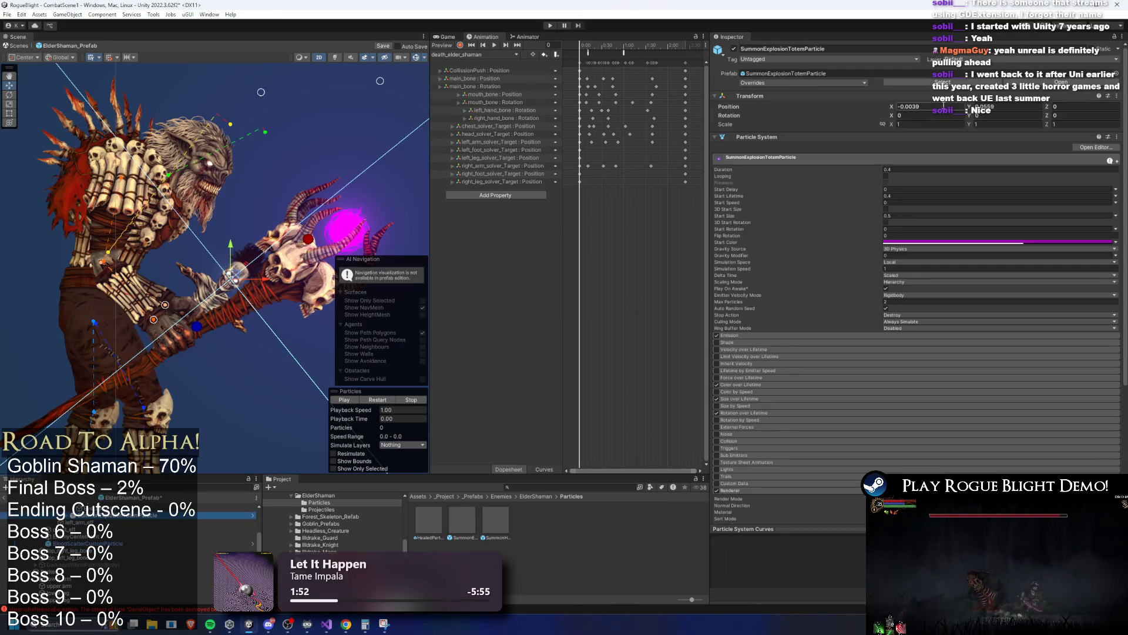
right_click(96, 545)
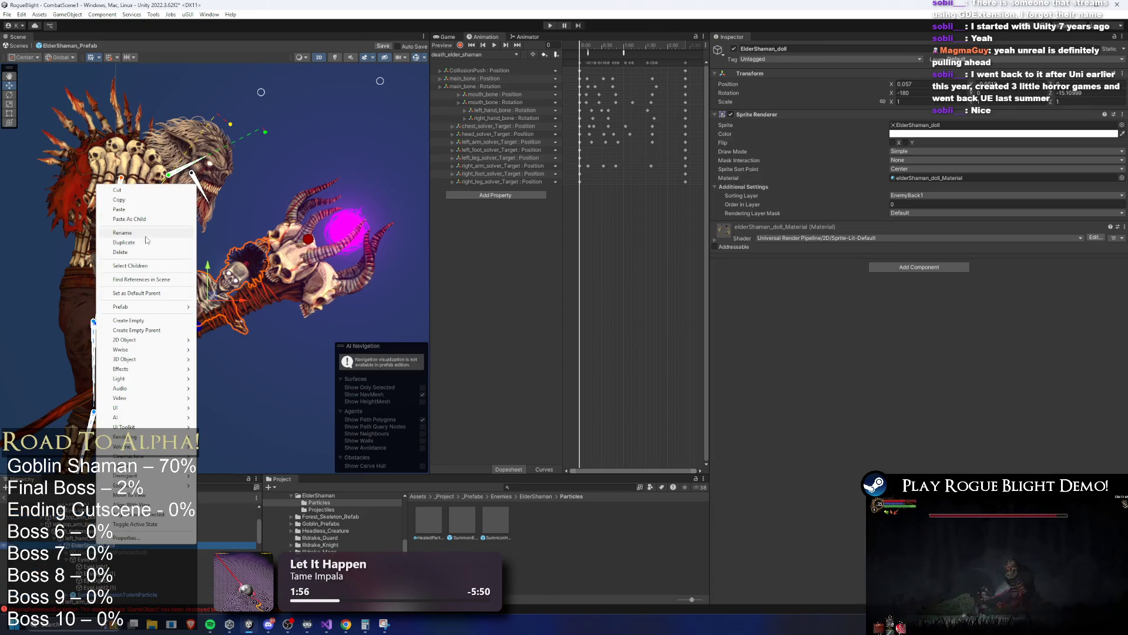
Create an empty DollParticlePosition object and parent it under SummonTotemParticle.
left_click(129, 320)
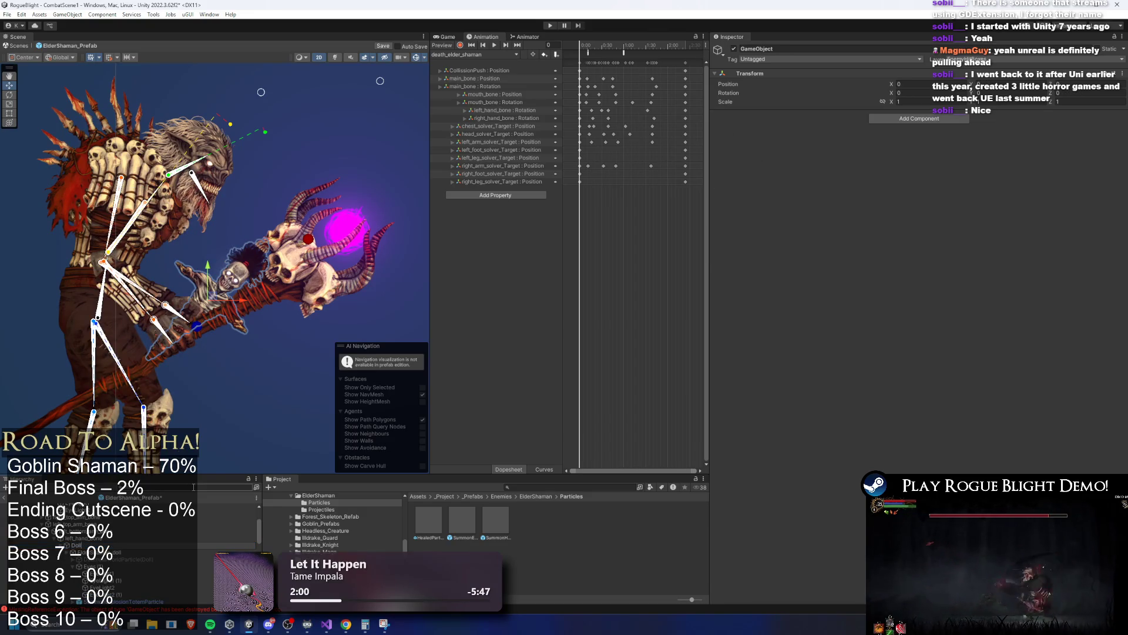
type("on")
key("Return")
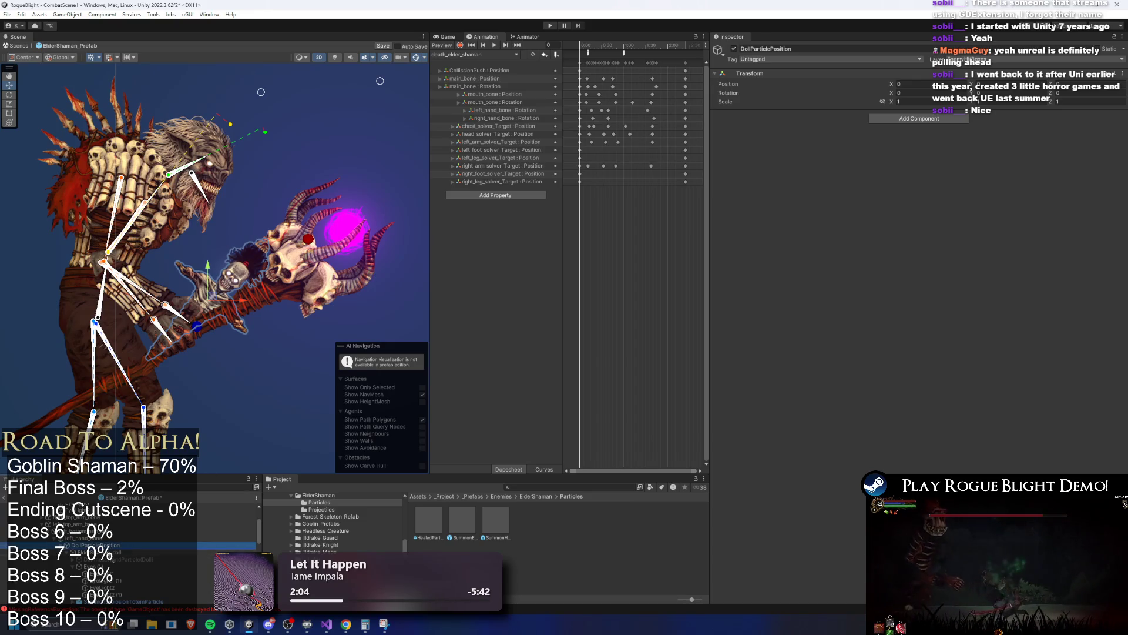
scroll(117, 524, "down", 2)
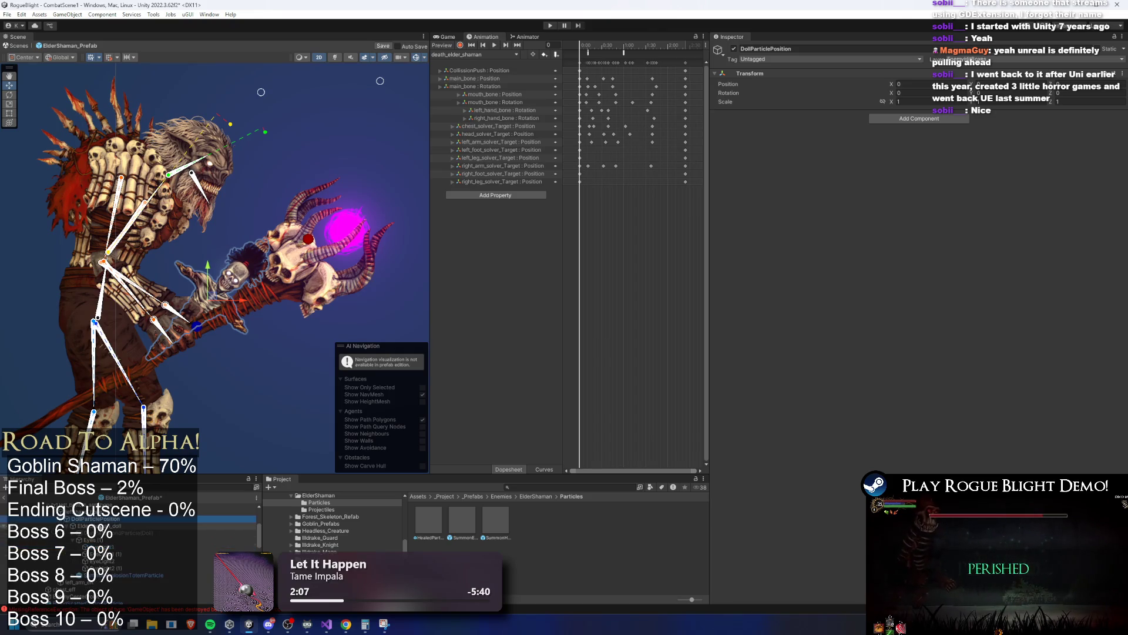
left_click_drag(113, 526, 109, 517)
key("ctrl+z")
left_click_drag(94, 518, 117, 568)
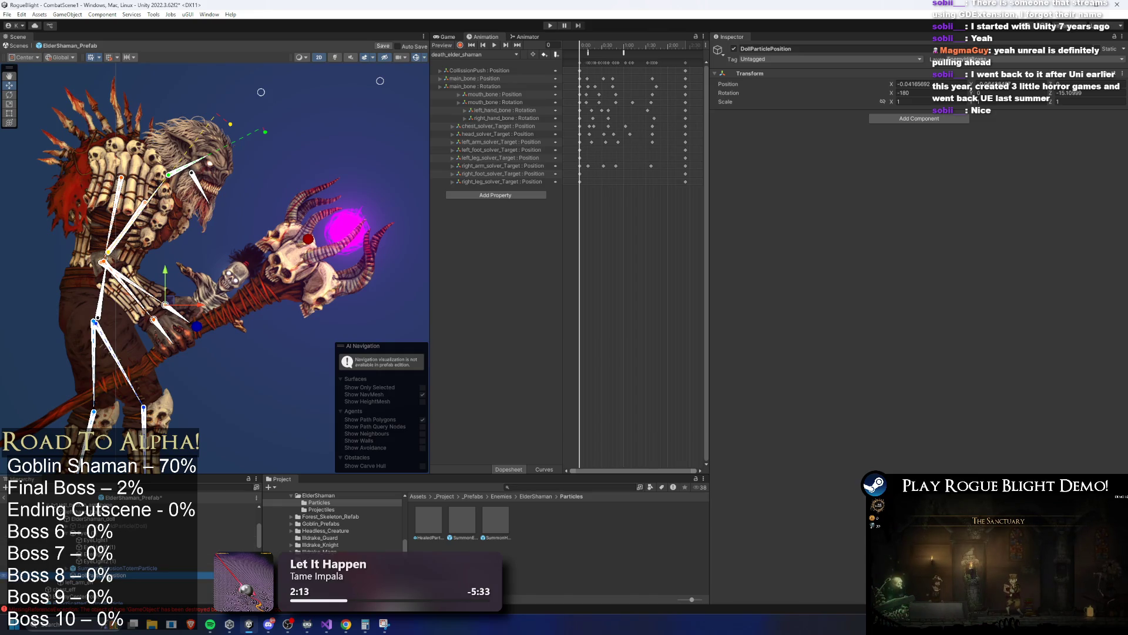
Move DollParticlePosition onto the skeleton's skull on the staff, X about -0.004.
key("f")
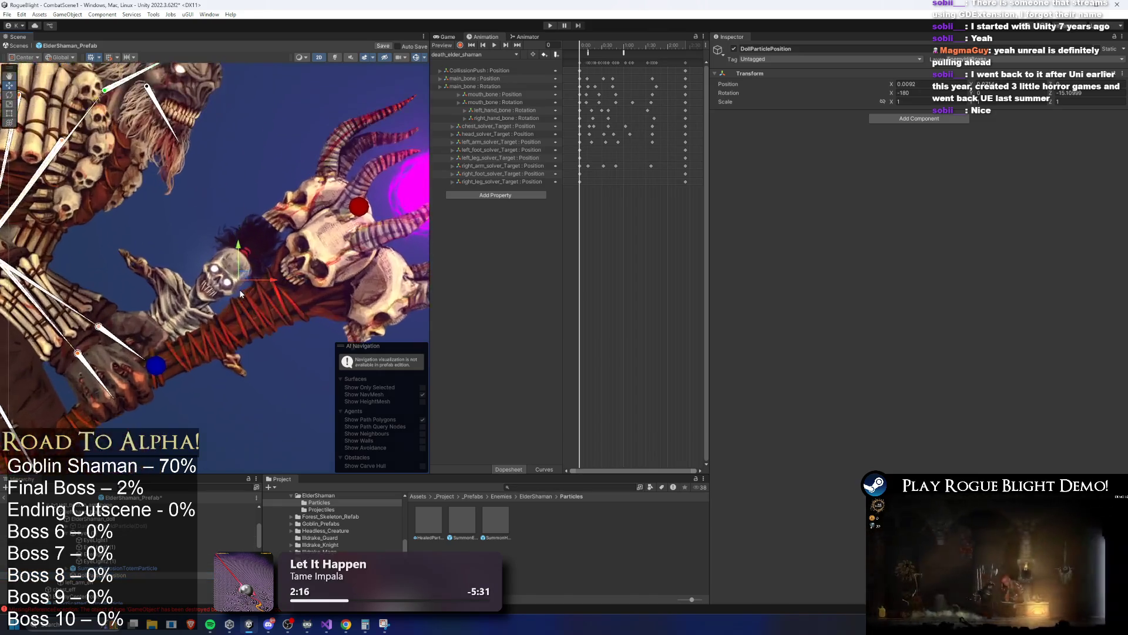
scroll(234, 227, "up", 8)
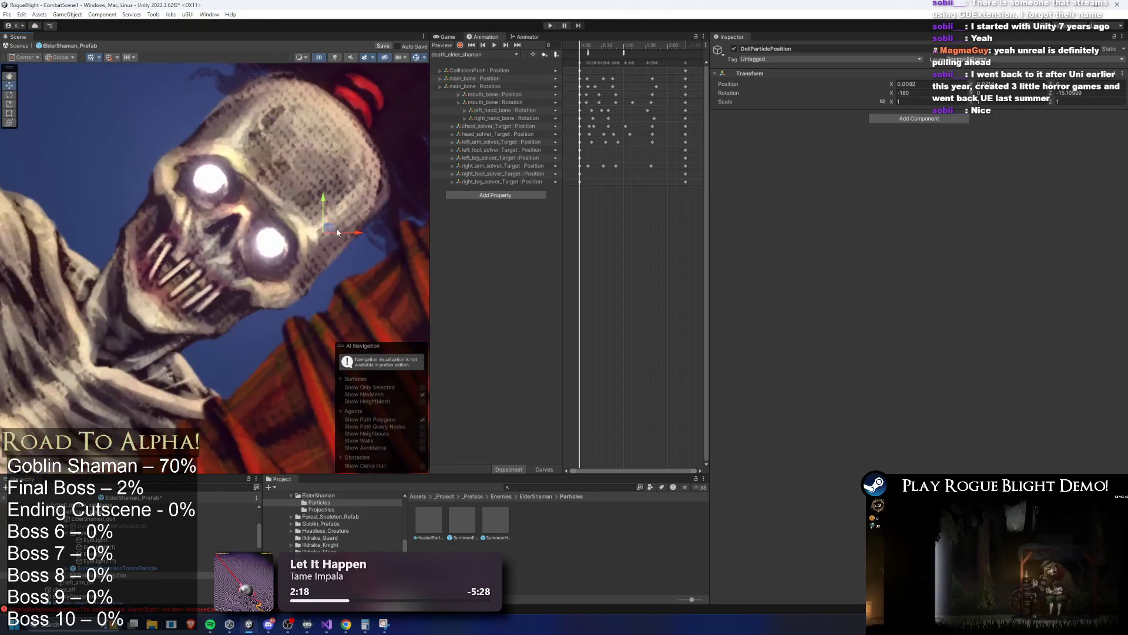
left_click_drag(234, 226, 233, 232)
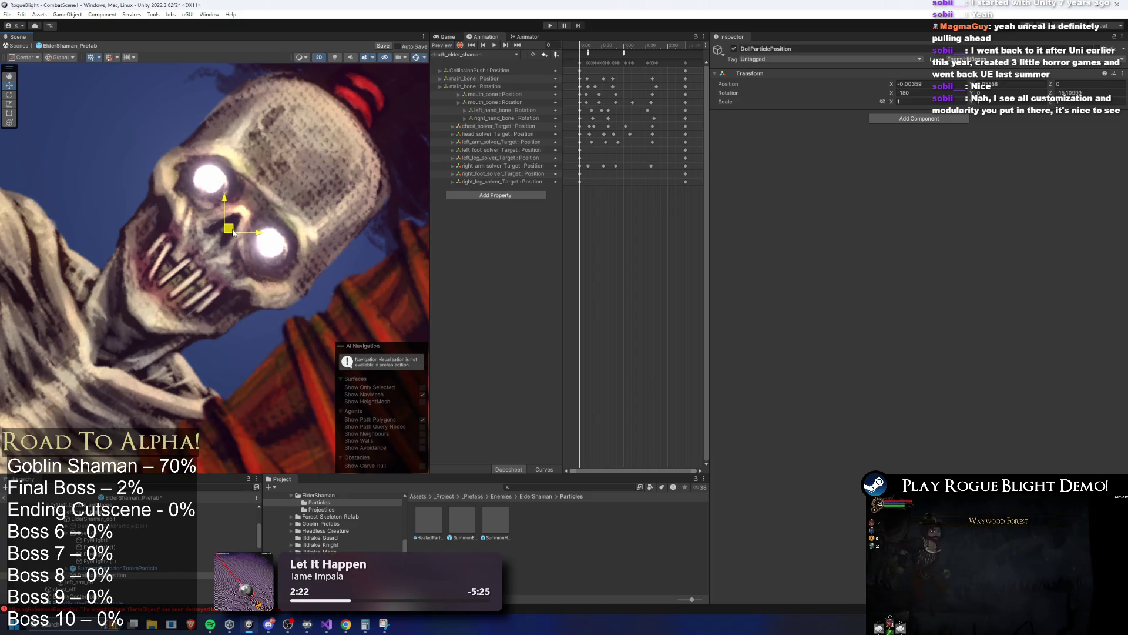
left_click_drag(233, 232, 232, 233)
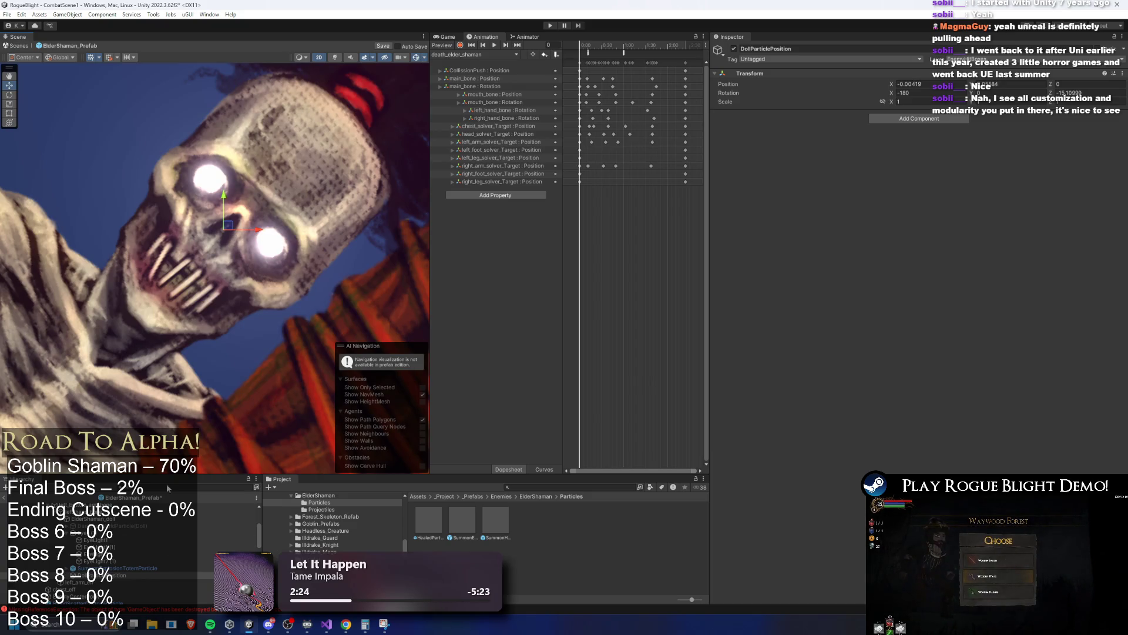
left_click(146, 569)
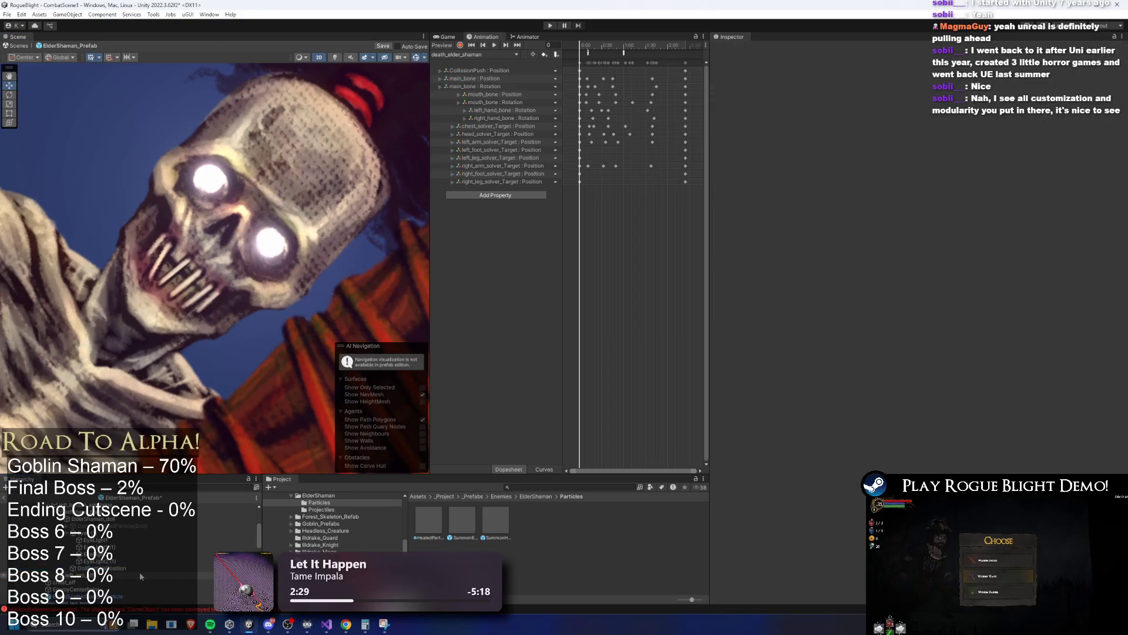
Set Position X to 0 on the SummonExplosionTotemParticle and SummonHealingTotemParticle prefabs.
left_click(462, 520)
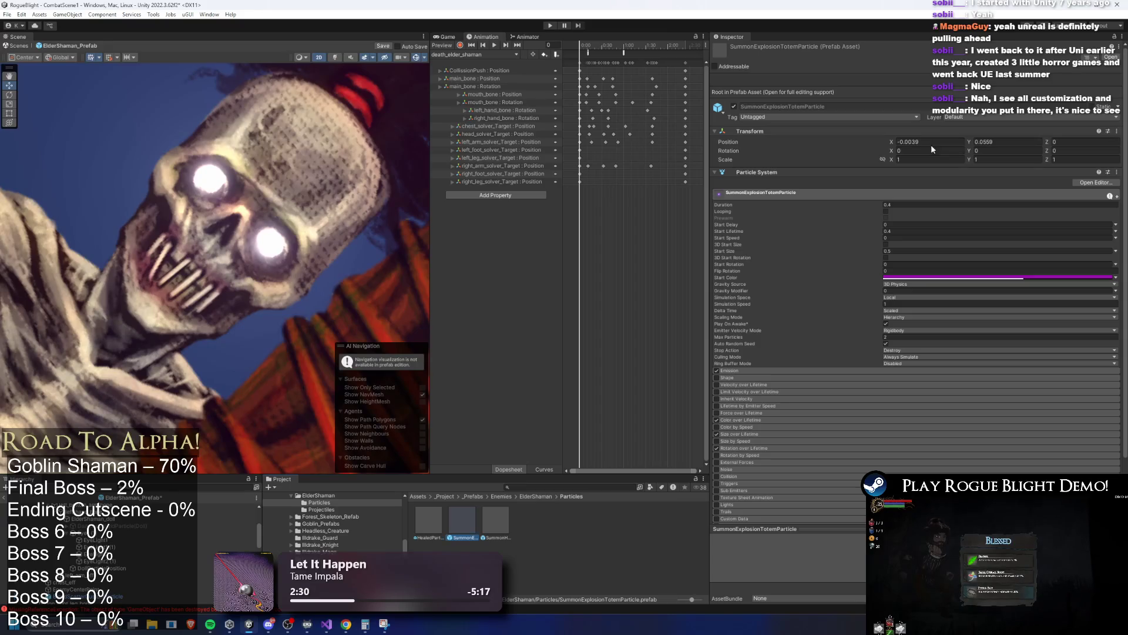
type("0")
left_click(1009, 144)
left_click(495, 520)
left_click(929, 142)
type("0")
left_click(1004, 144)
left_click(428, 520)
Add a Particles To Spawn entry spawning SummonExplosionTotemParticle at DollParticlePosition.
left_click(65, 506)
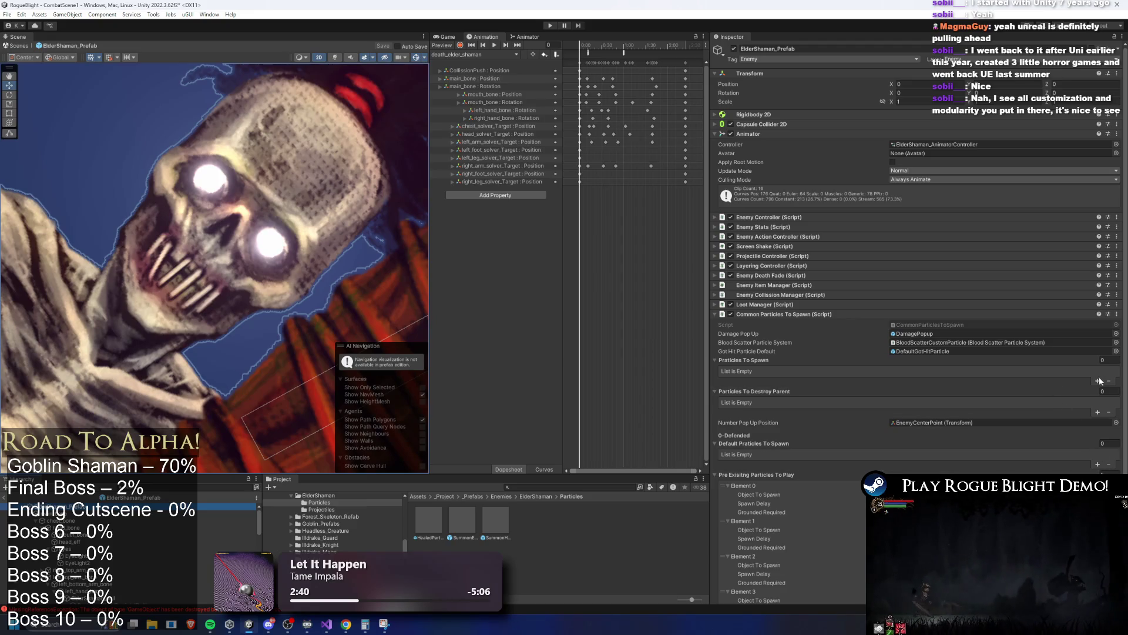
left_click(1098, 381)
left_click_drag(462, 518, 936, 380)
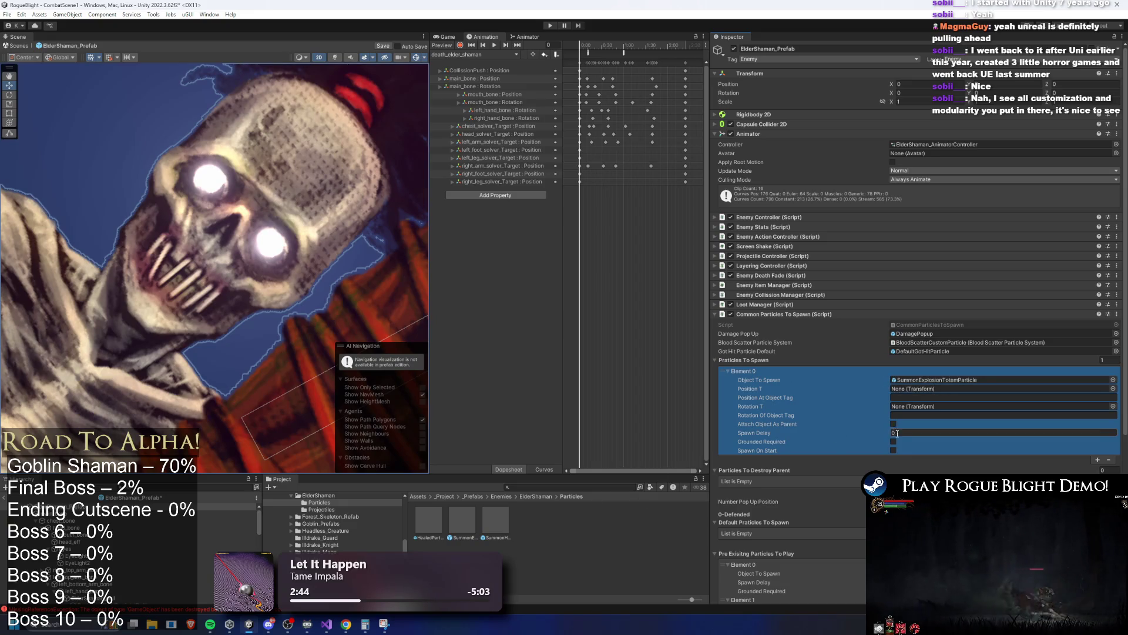
scroll(115, 562, "down", 3)
mouse_move(82, 570)
left_mouse_down()
mouse_move(940, 406)
mouse_move(952, 388)
left_mouse_up()
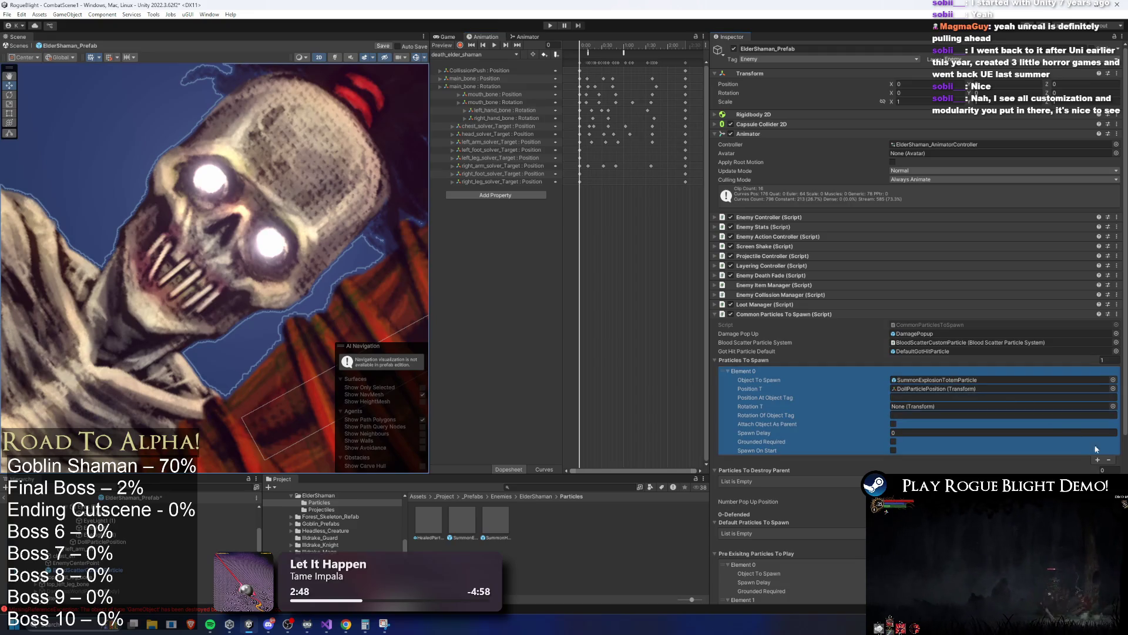
Add a second Particles To Spawn entry with SummonHealingTotemParticle.
left_click(1097, 460)
left_click_drag(501, 529, 981, 468)
left_click(231, 534)
scroll(231, 535, "up", 3)
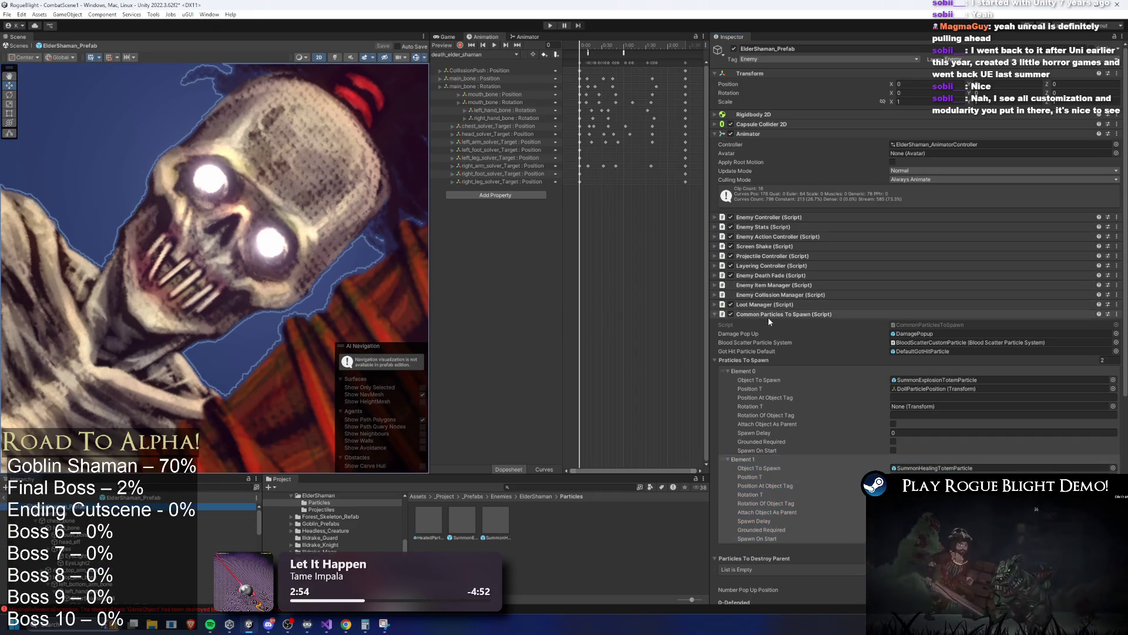
left_click(768, 315)
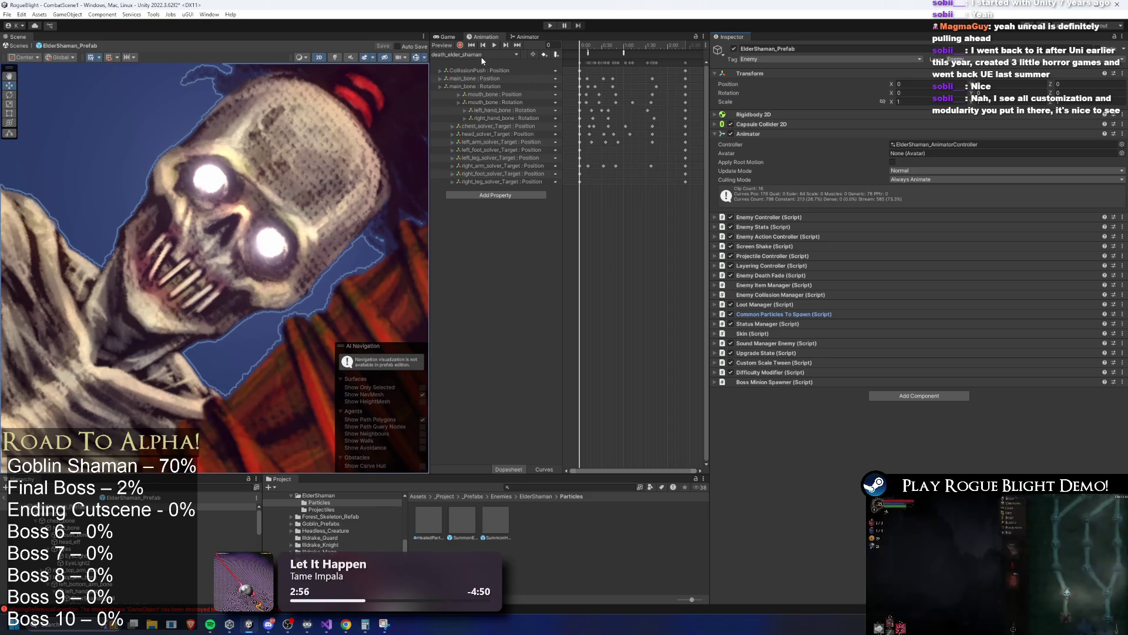
left_click(500, 55)
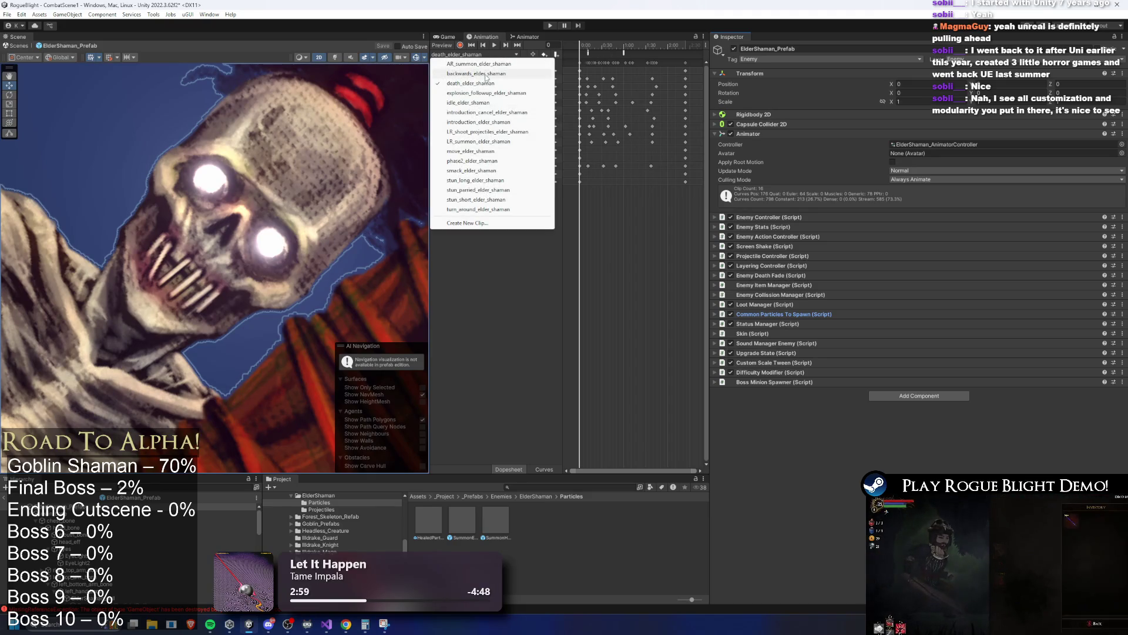
Make the frame-33 event on AR_summon_elder_shaman call SpawnCommonParticle(int).
left_click(499, 62)
left_click(613, 46)
left_click(630, 52)
left_click(822, 70)
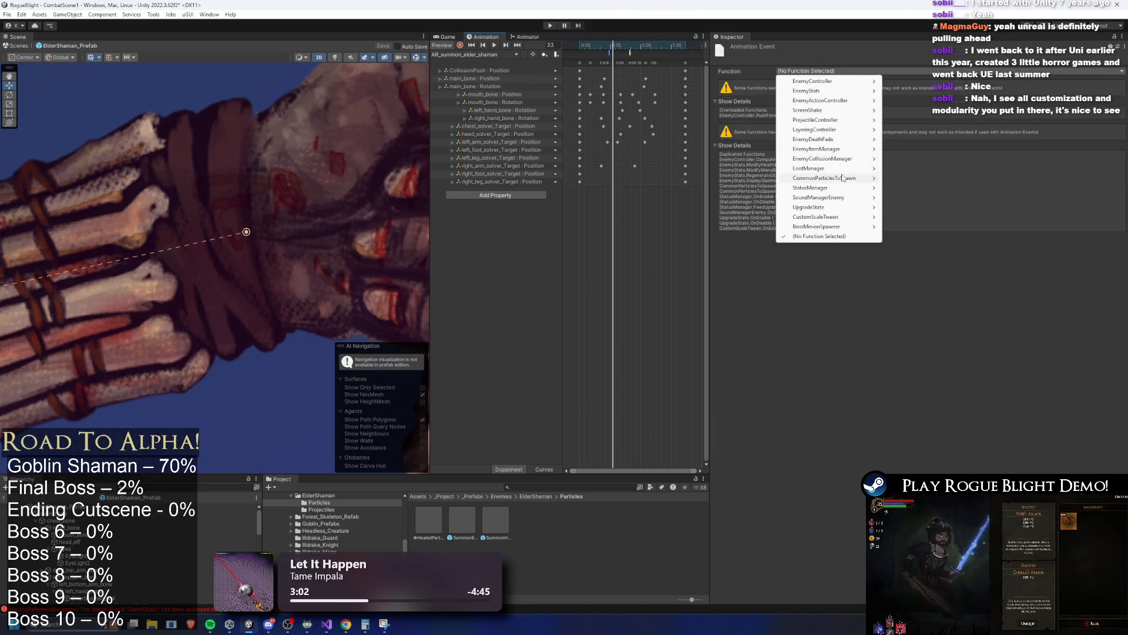
mouse_move(846, 178)
mouse_move(917, 178)
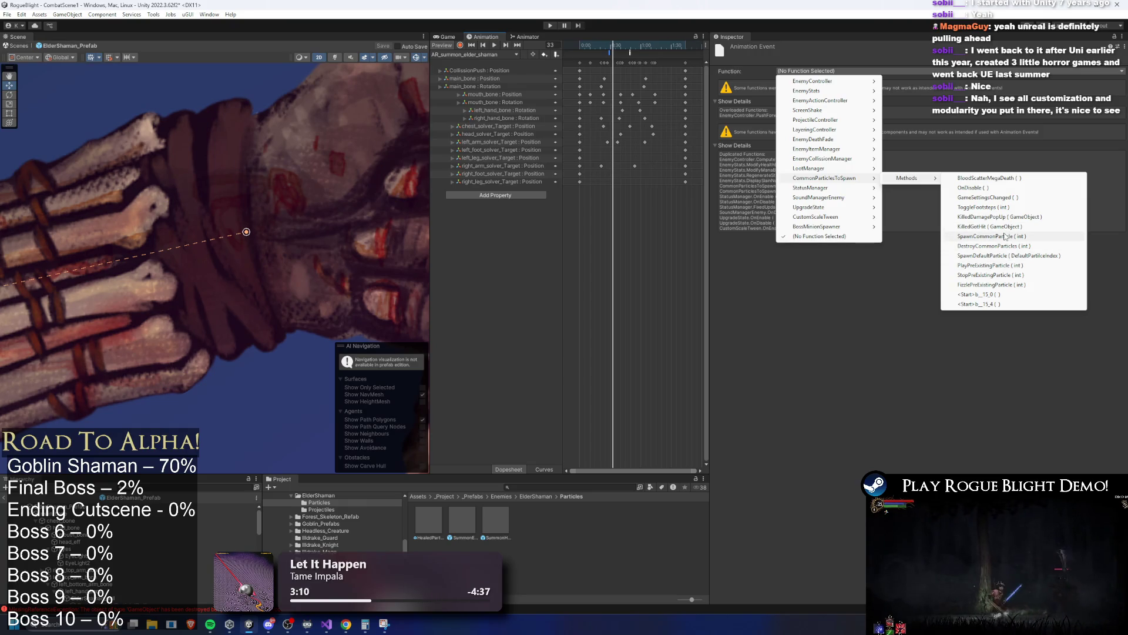
left_click(1005, 236)
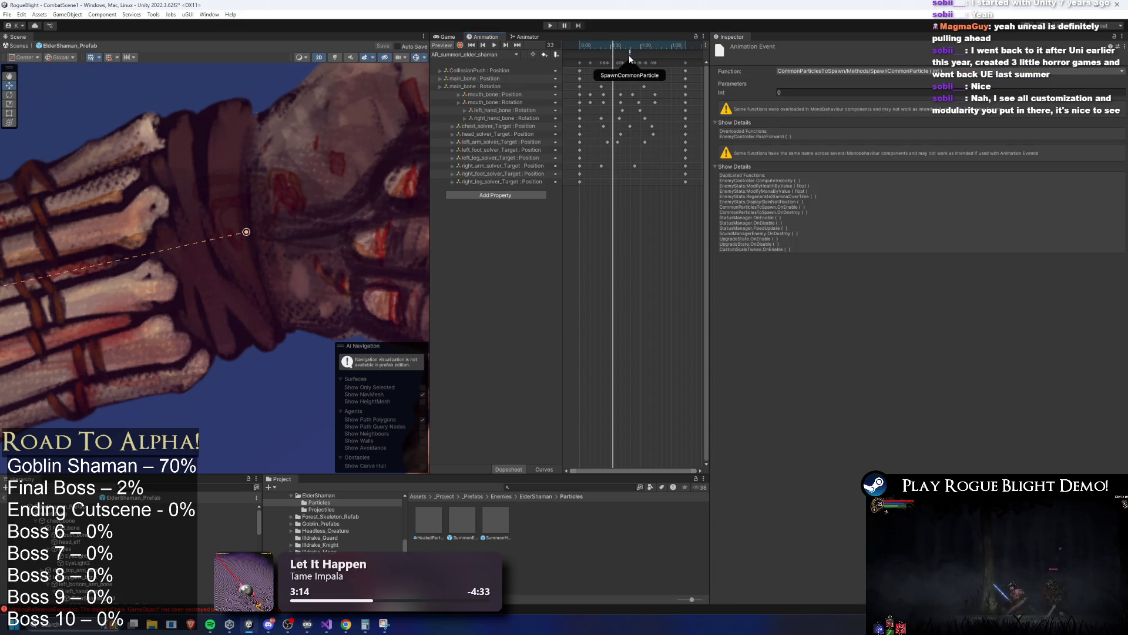
Edit the frame-46 event's integer parameter on LR_summon_elder_shaman, then exit Prefab Mode.
left_click(505, 54)
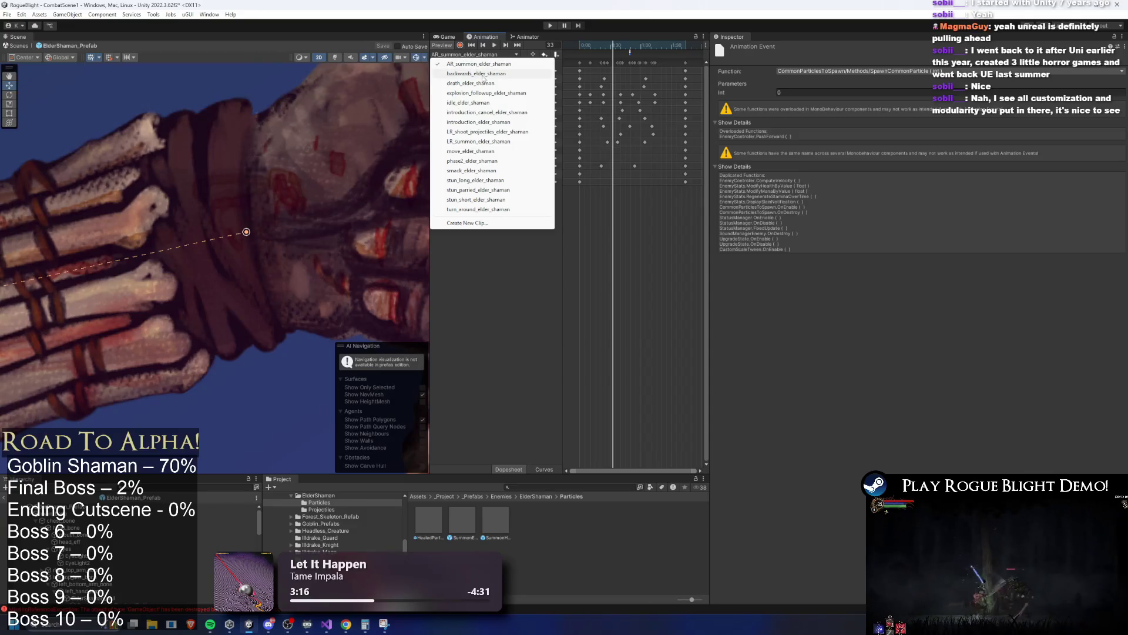
left_click(487, 131)
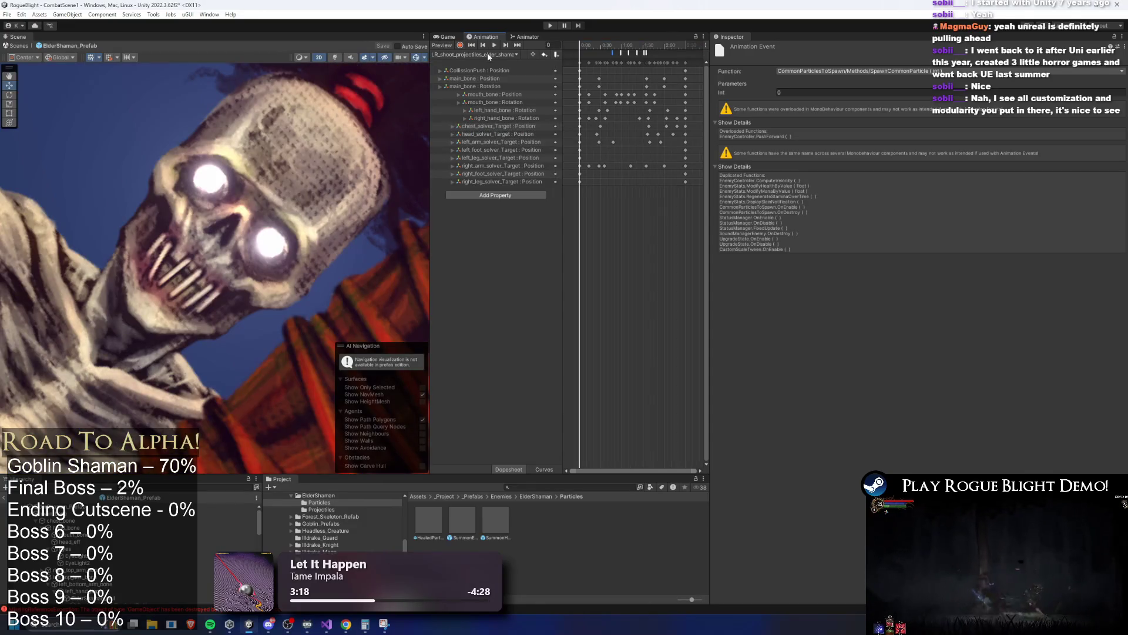
left_click(488, 54)
left_click(492, 141)
left_click(627, 46)
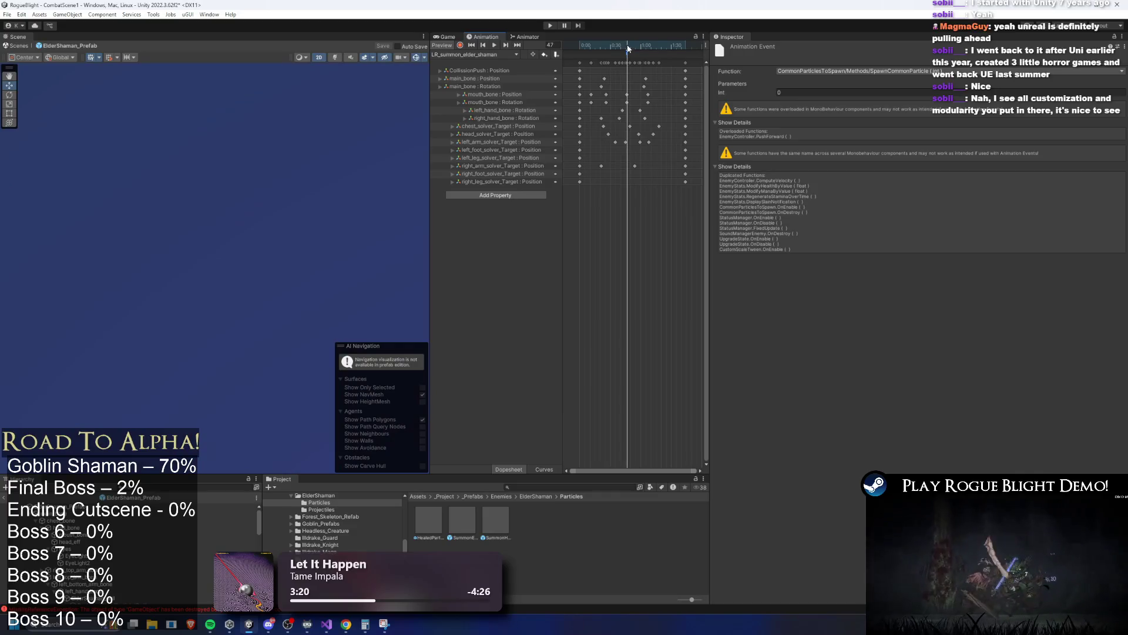
scroll(633, 58, "up", 3)
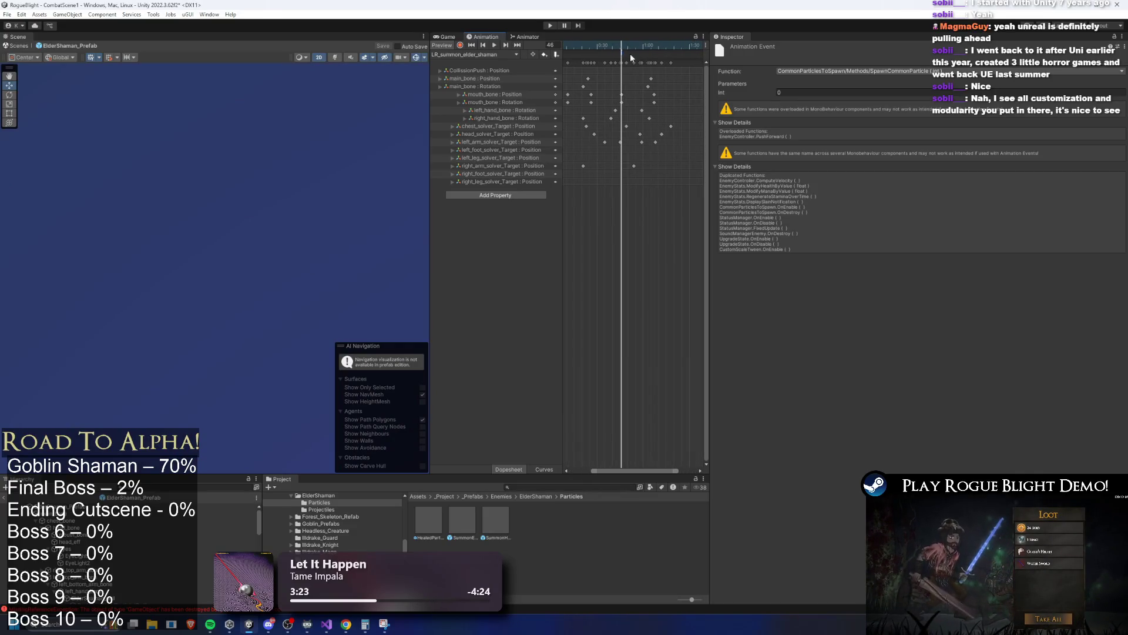
left_click(823, 92)
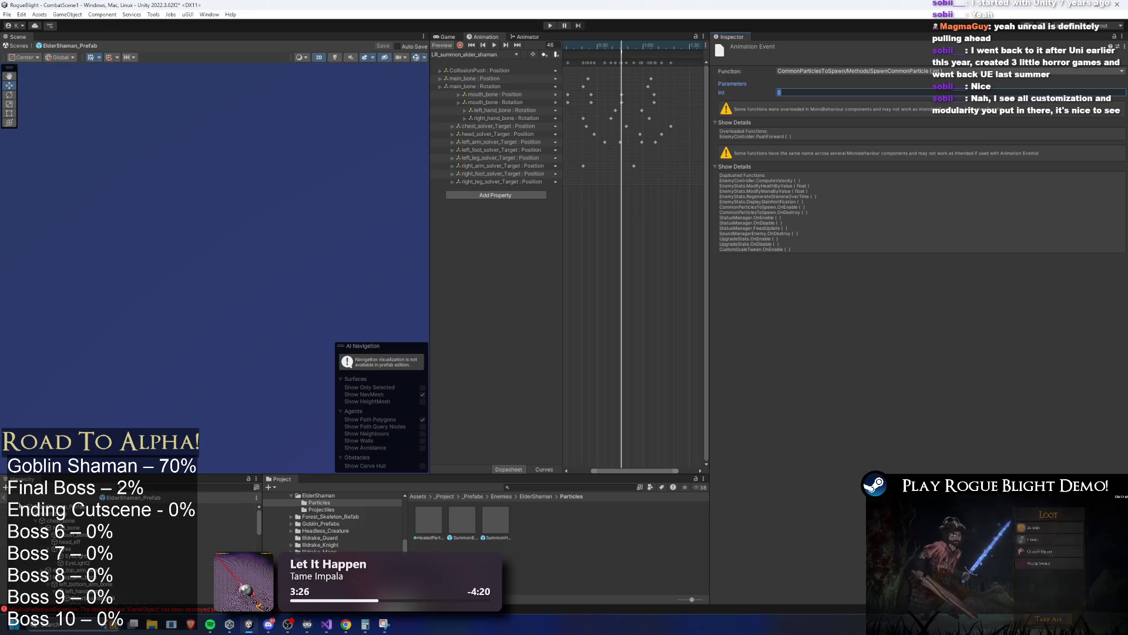
left_click(18, 501)
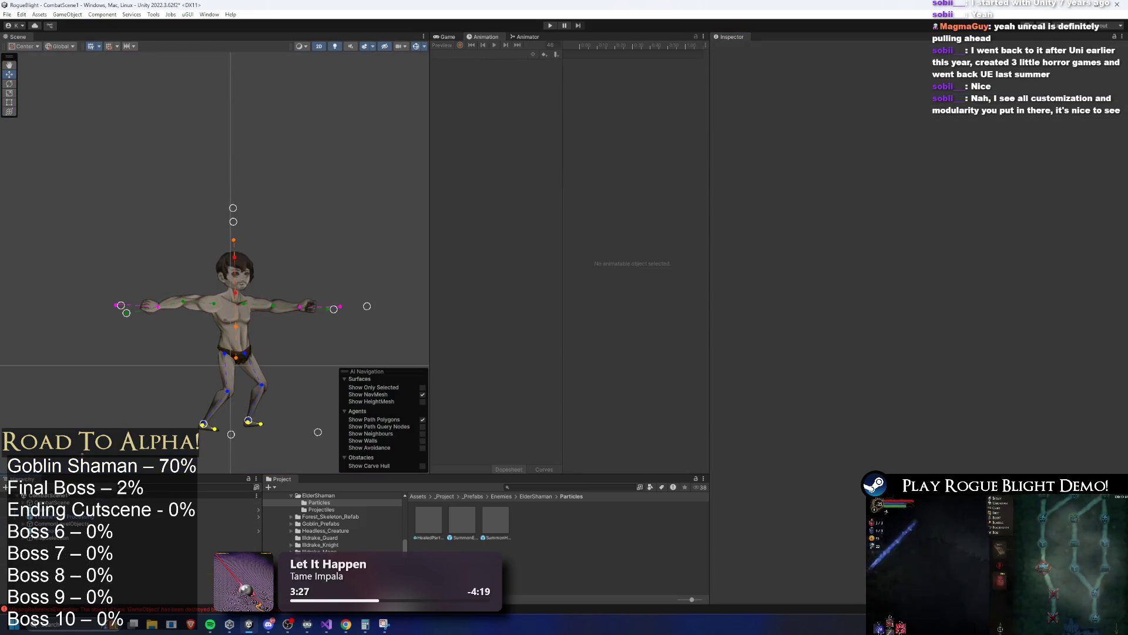
left_click(553, 26)
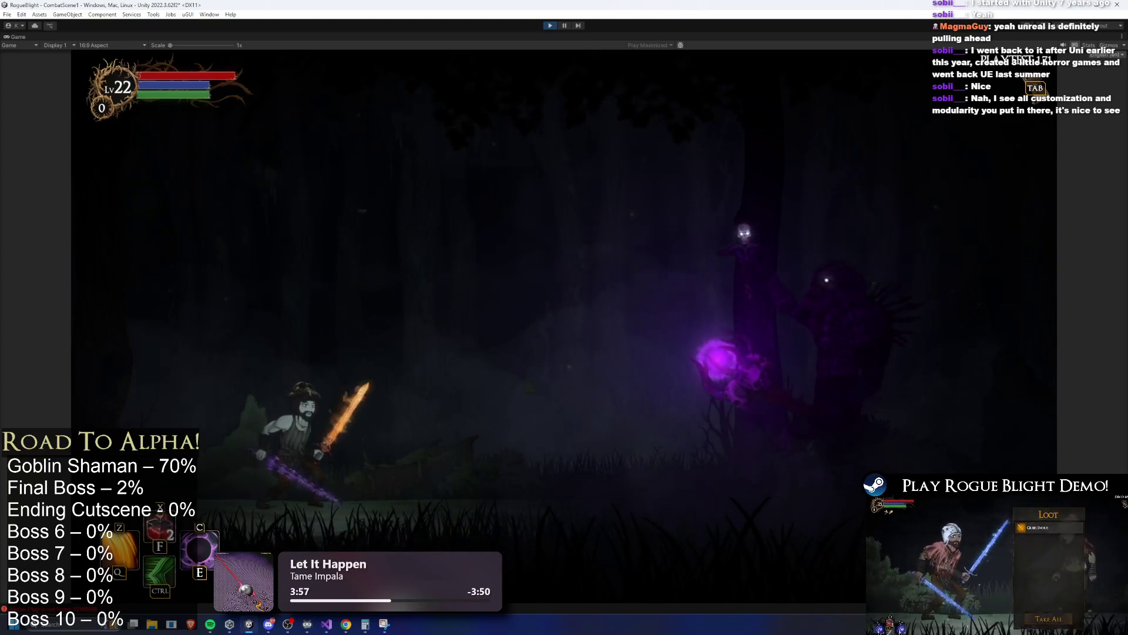
key("ctrl+p")
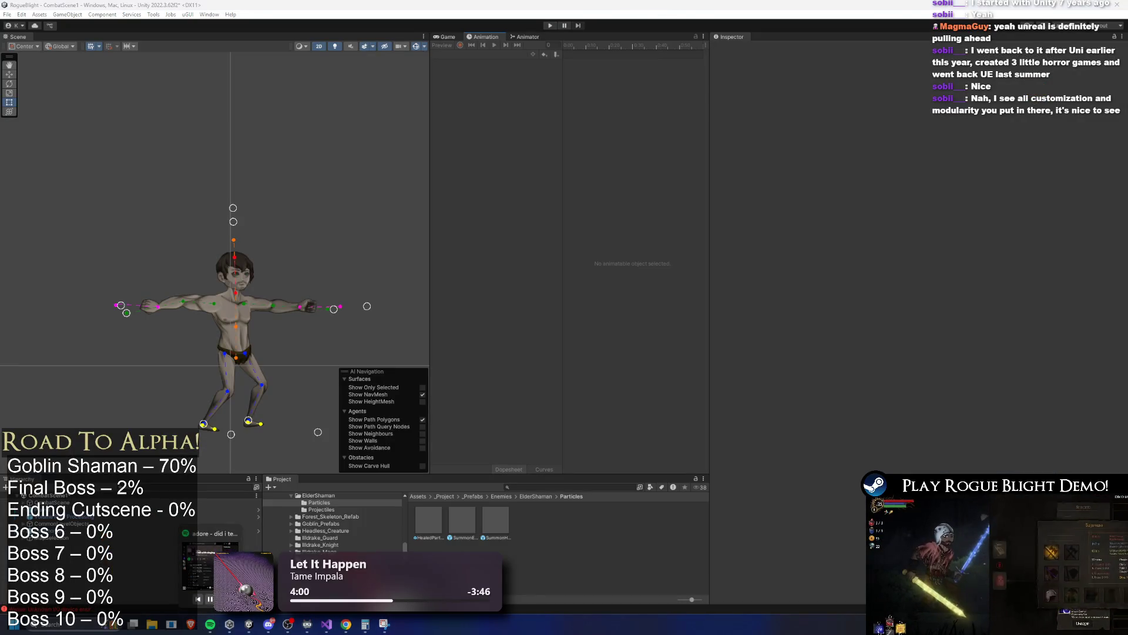
left_click(385, 624)
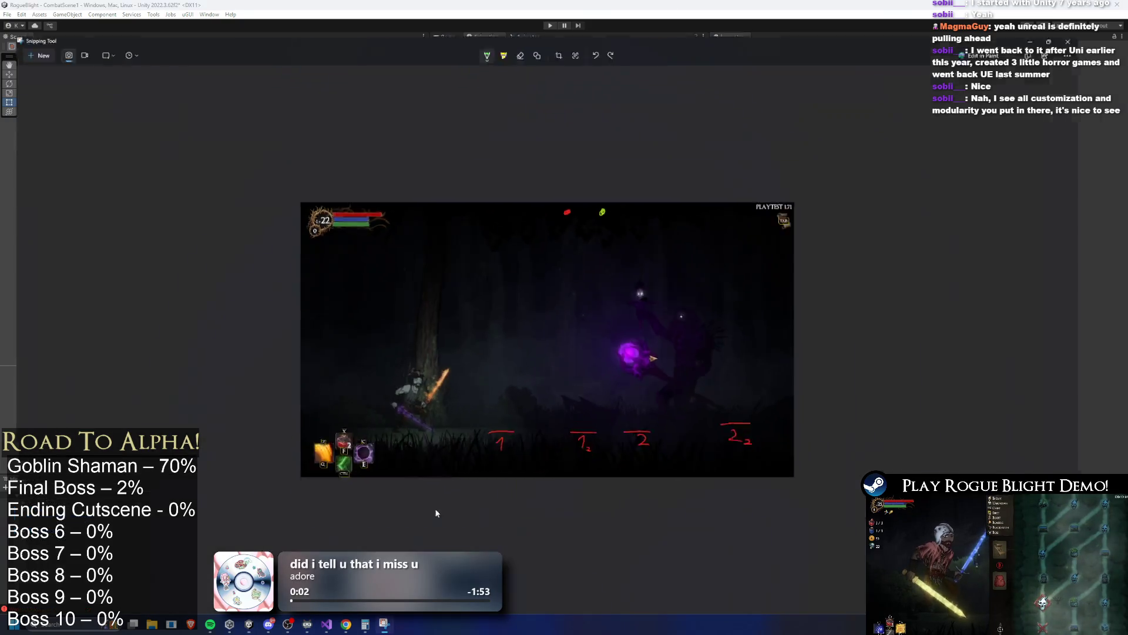
left_click(1079, 6)
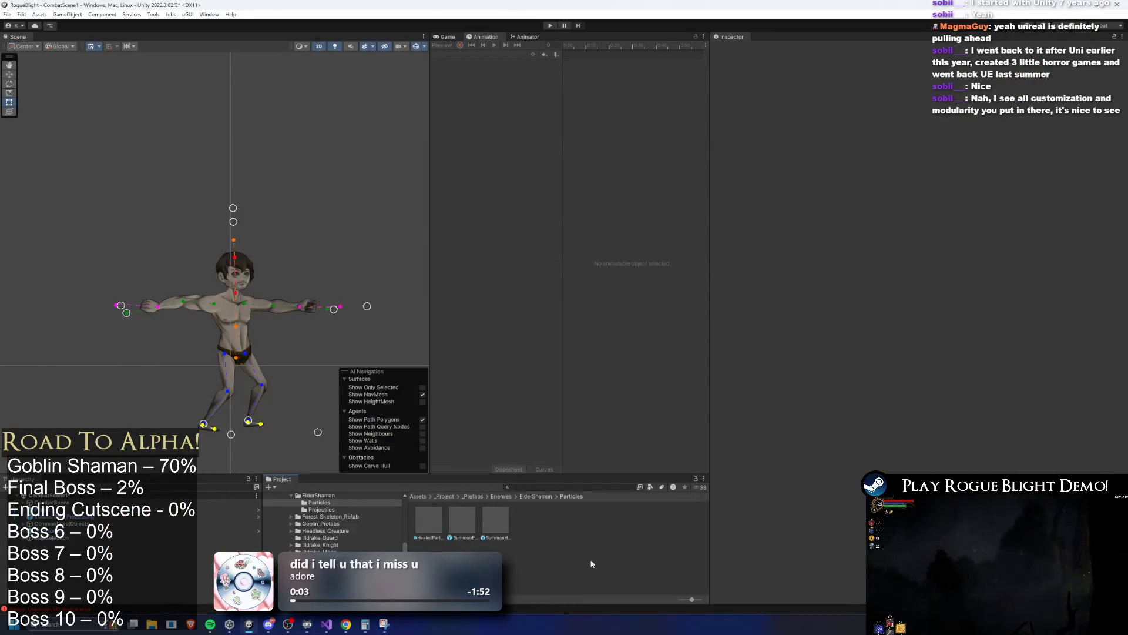
double_click(481, 532)
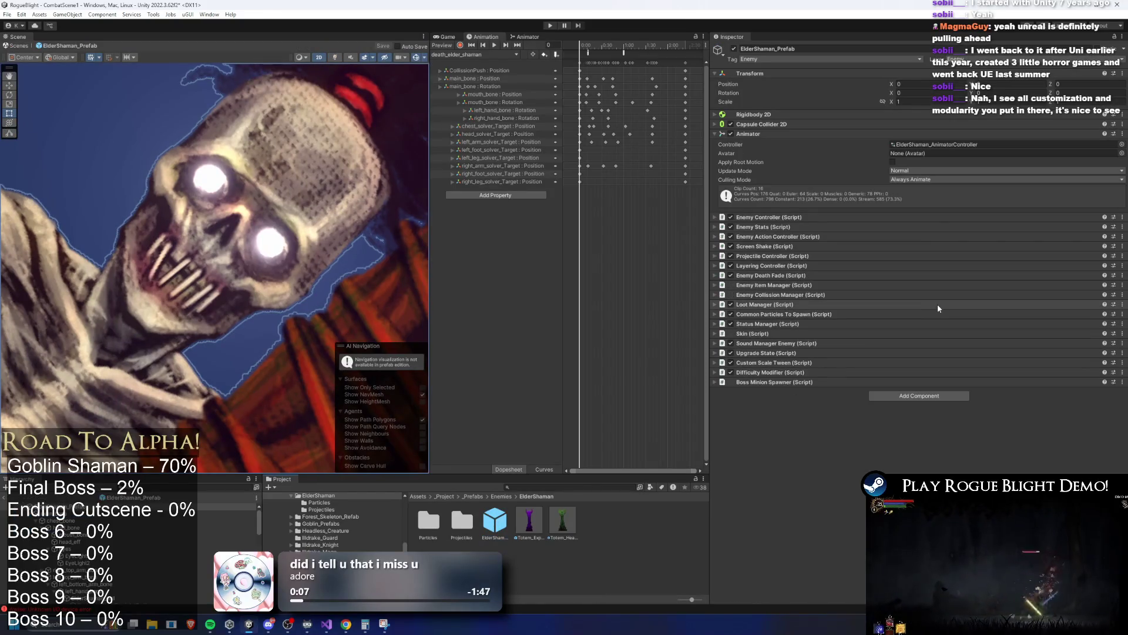
Open the EnemyAI > Actions state machine in the Animator and enlarge the graph area.
left_click(527, 37)
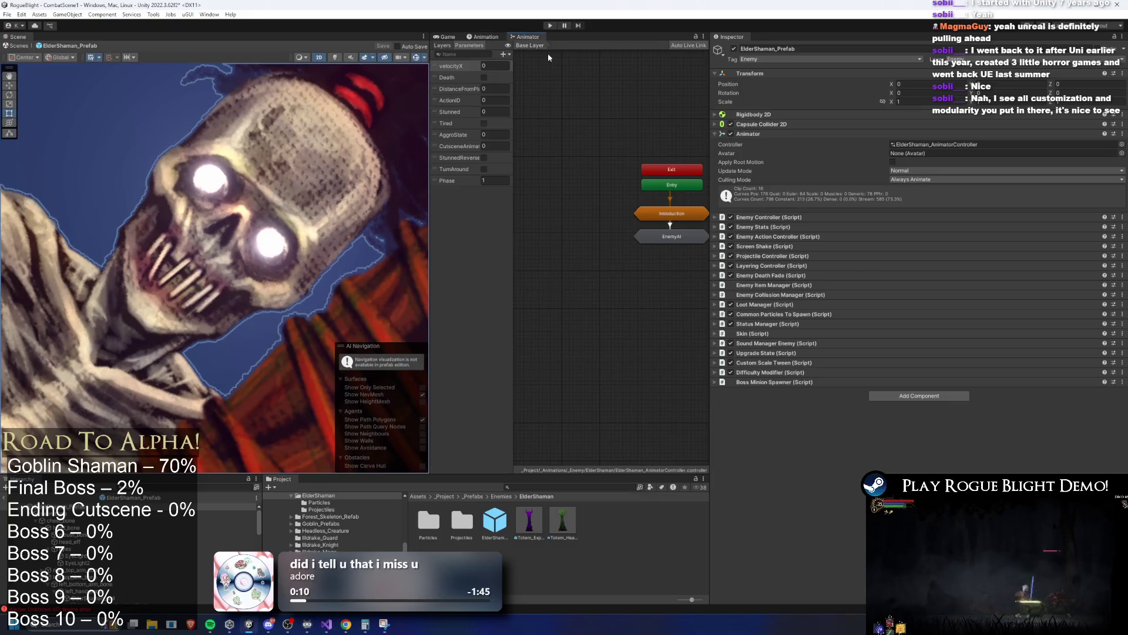
double_click(599, 230)
double_click(624, 283)
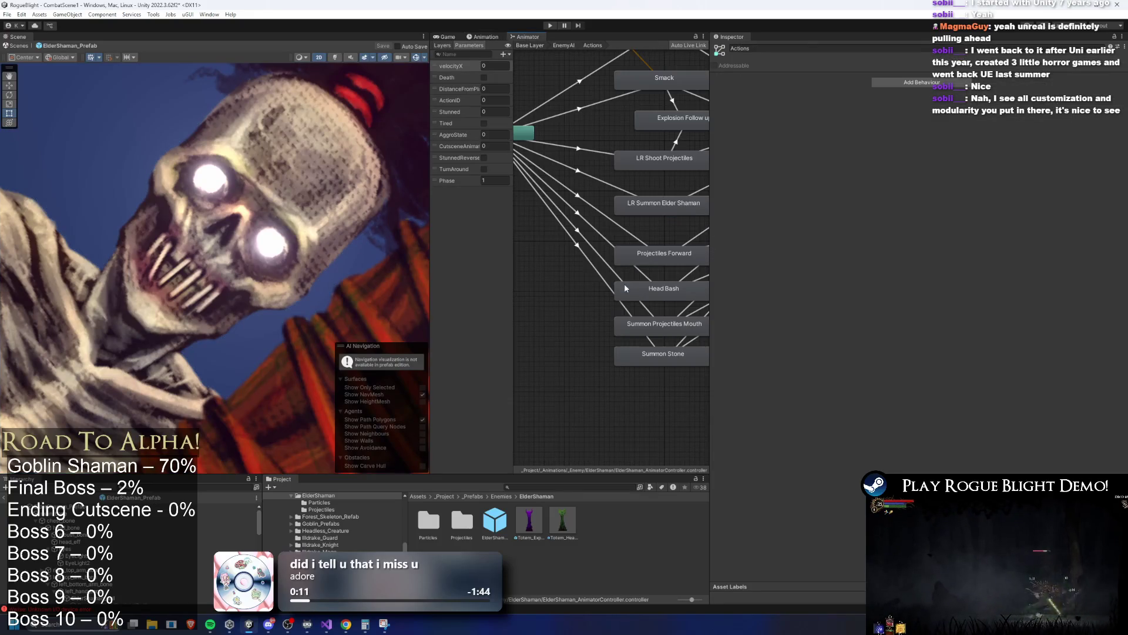
left_click_drag(710, 275, 993, 267)
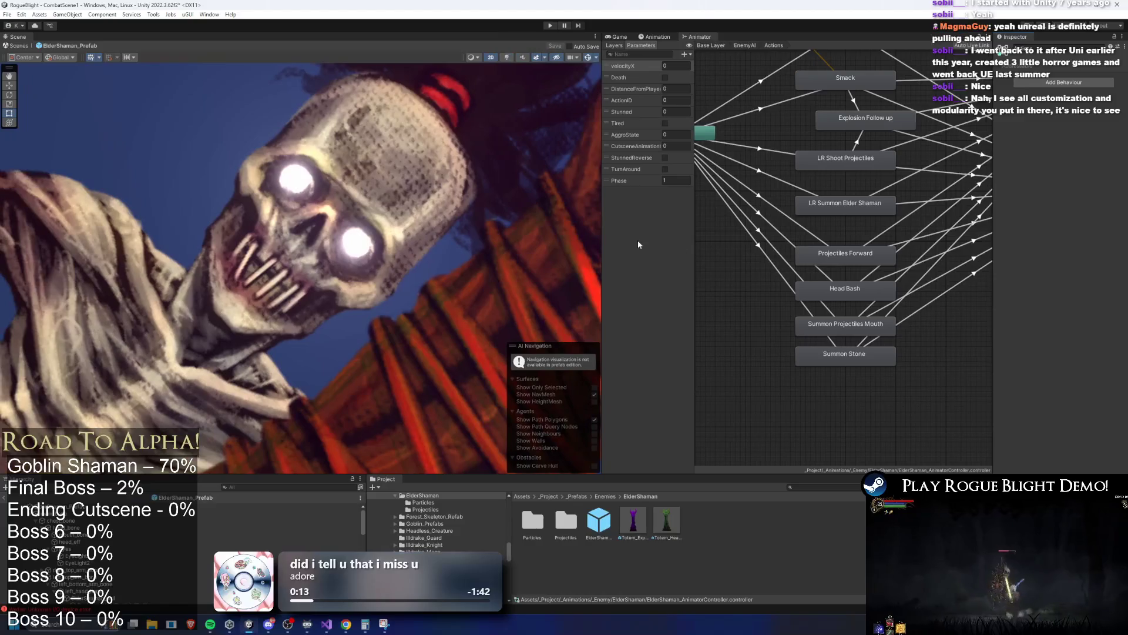
mouse_move(601, 230)
left_mouse_down()
mouse_move(680, 230)
mouse_move(370, 229)
left_mouse_up()
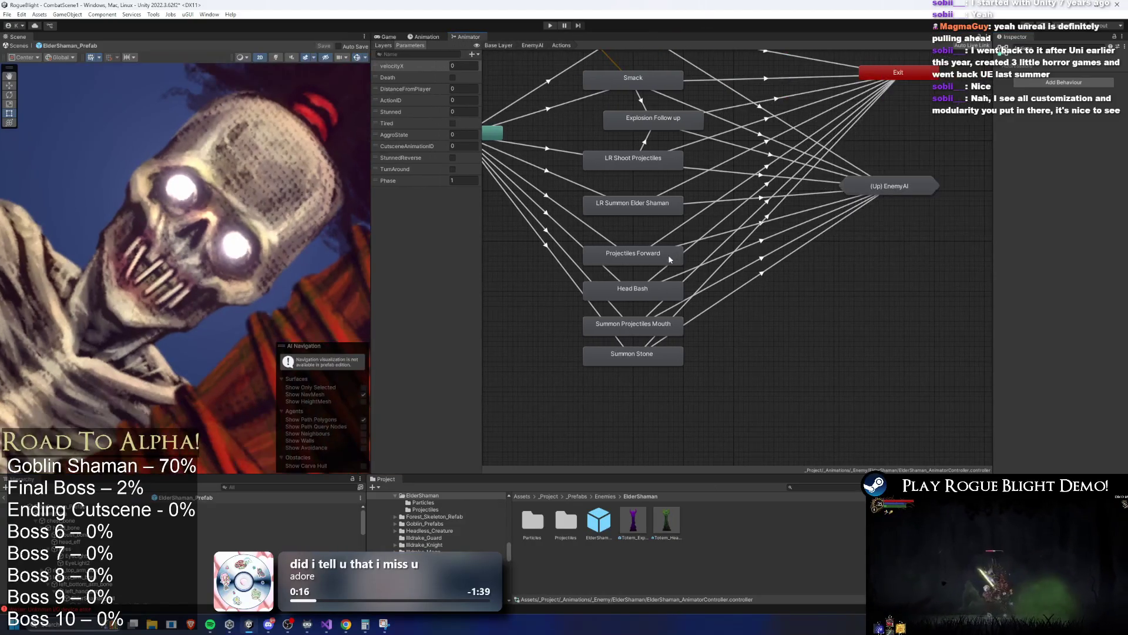
left_click_drag(637, 252, 637, 235)
Check the ActionID 99 transition, then assign the AR summon clip as Projectiles Forward's Motion.
left_click(605, 221)
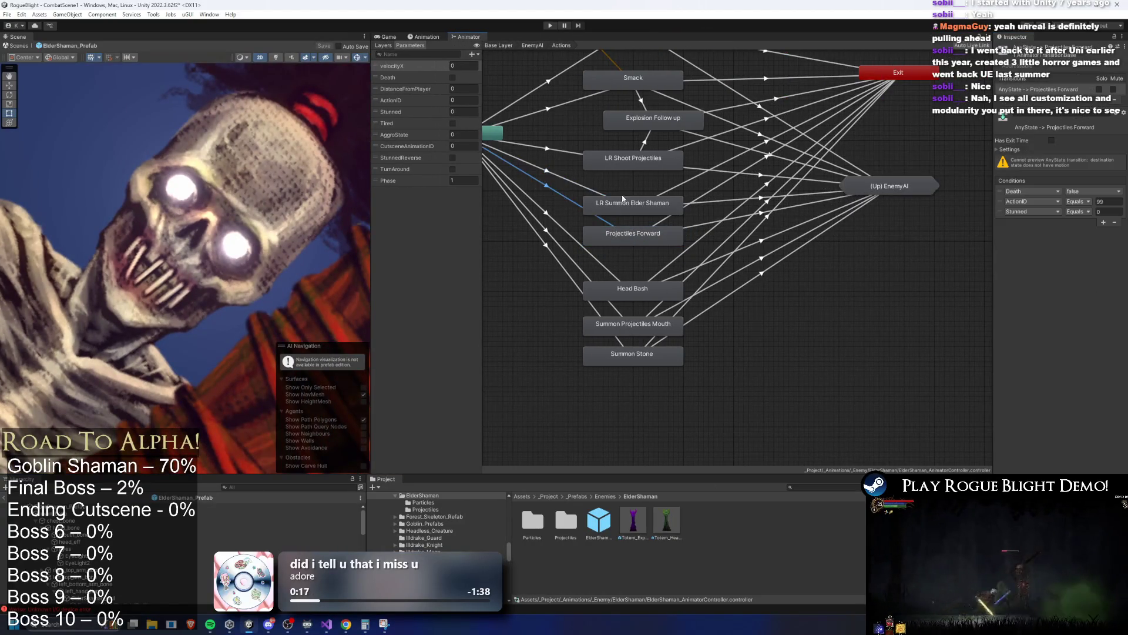
left_click(1110, 201)
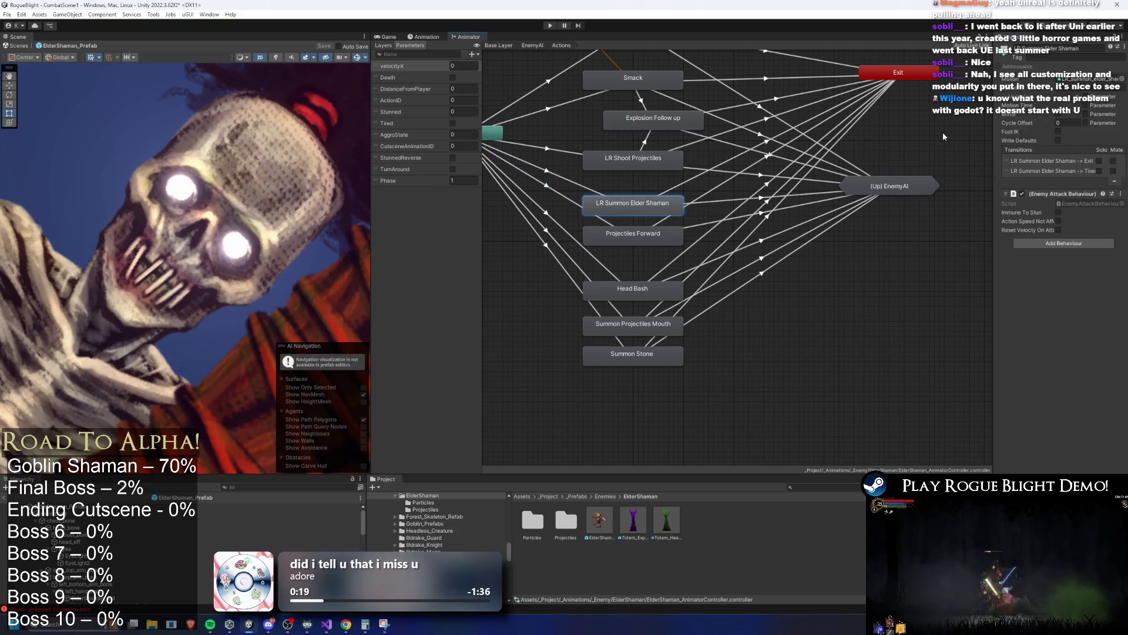
left_click(633, 235)
mouse_move(566, 520)
left_mouse_down()
mouse_move(732, 366)
mouse_move(1086, 81)
left_mouse_up()
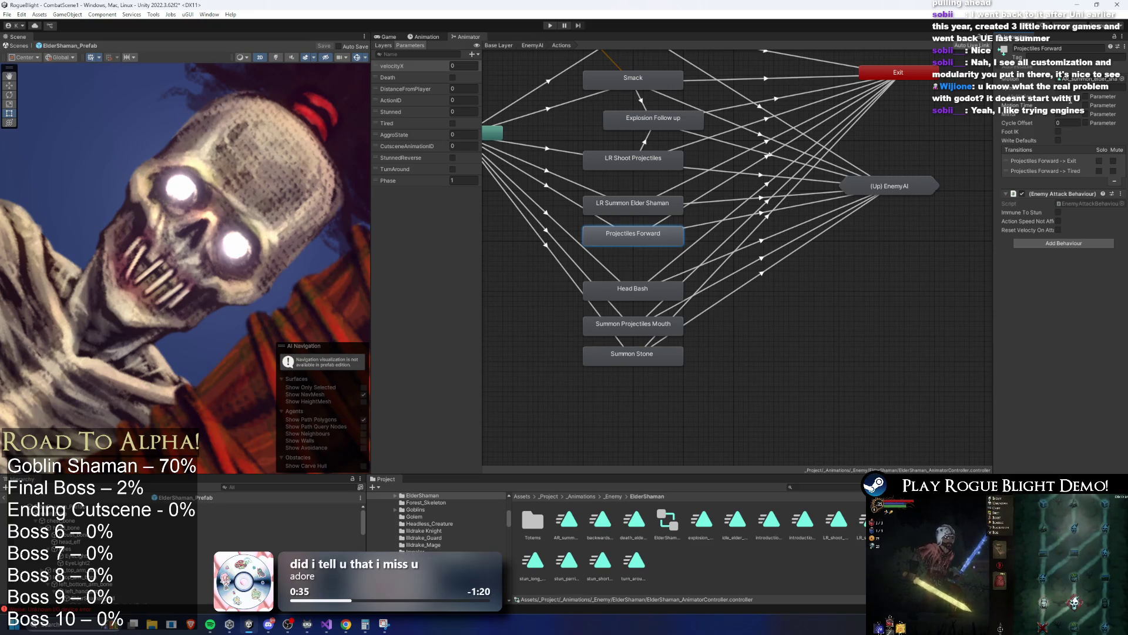
Rename the summon states to AR and LR Explosion Summon Elder Shaman.
left_click_drag(674, 250, 674, 255)
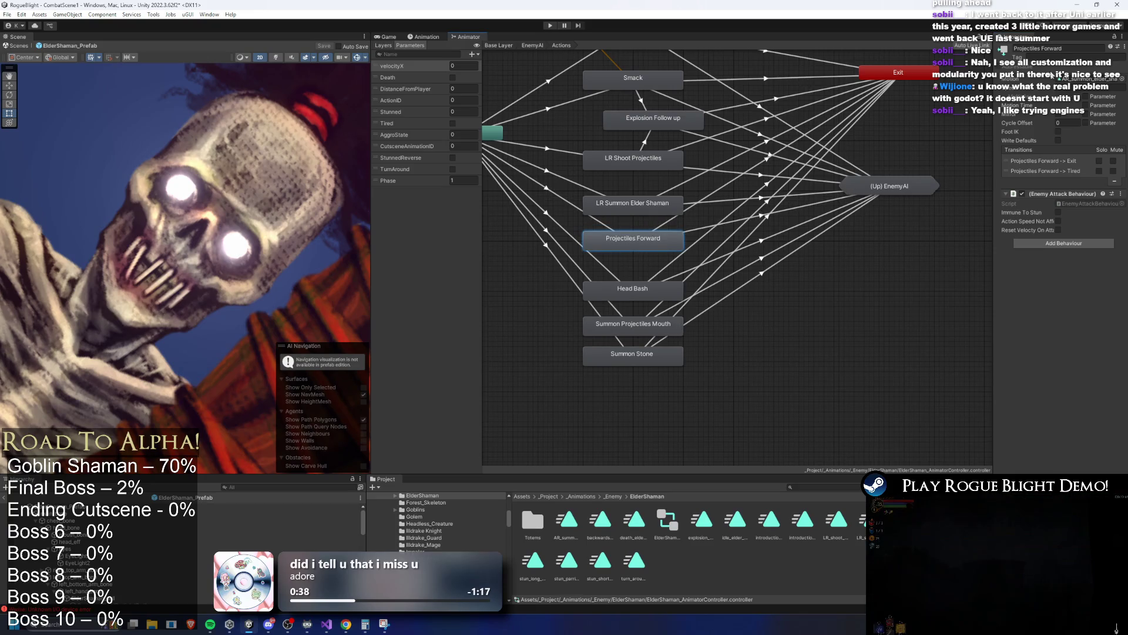
left_click(1075, 50)
left_click(1075, 50)
key("BackSpace")
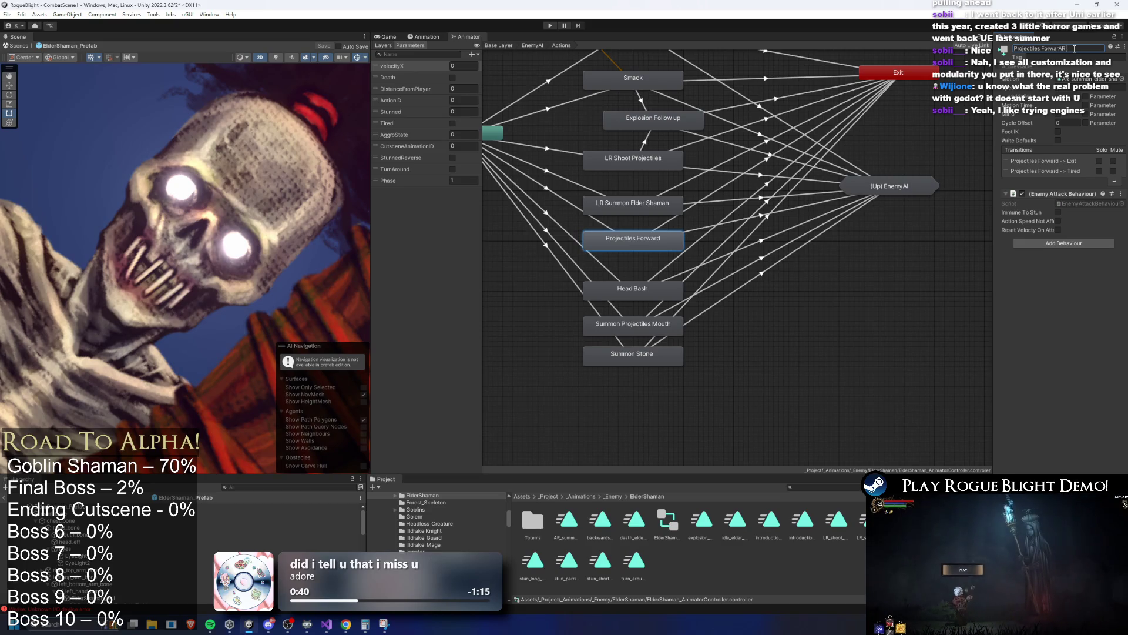
type("Summon Elder Shaman")
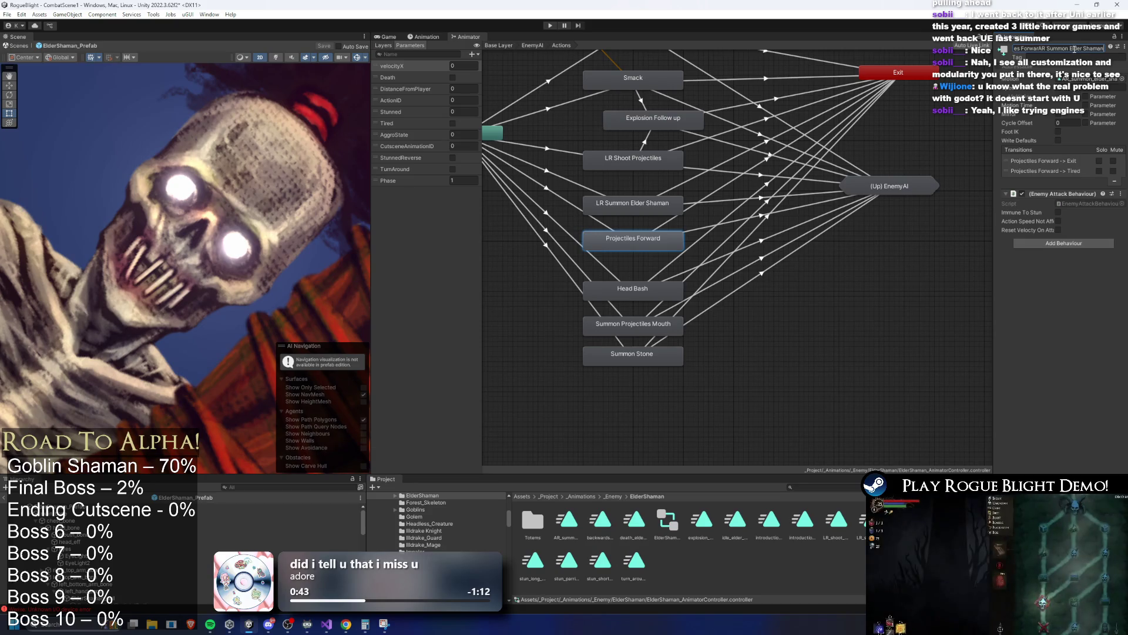
left_click(1040, 52)
key("shift+Home")
key("BackSpace")
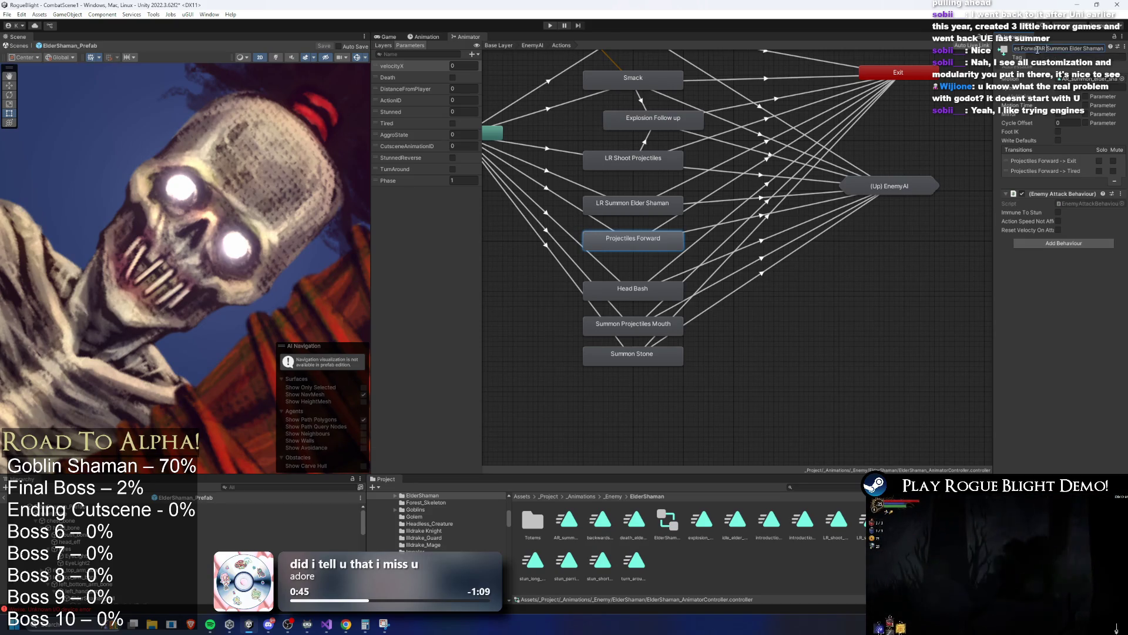
left_click(1022, 49)
type("E")
type("on")
key("Return")
left_click(666, 207)
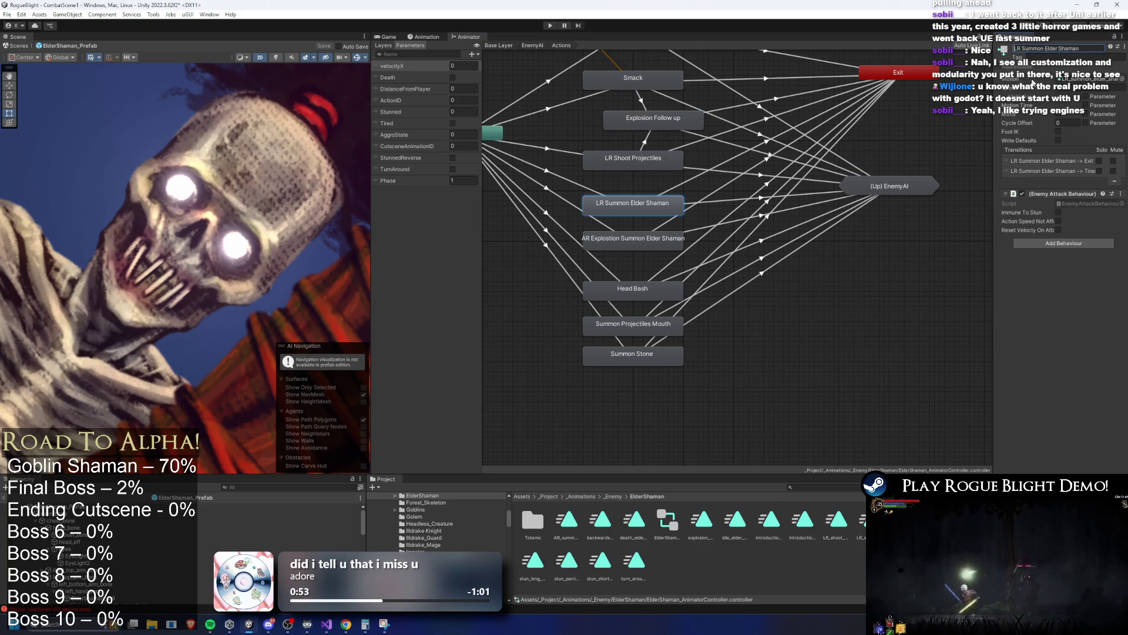
key("Return")
type("Explosion")
Rename the AR summon clip to AR_explosion_summon_elder_shaman.
double_click(614, 240)
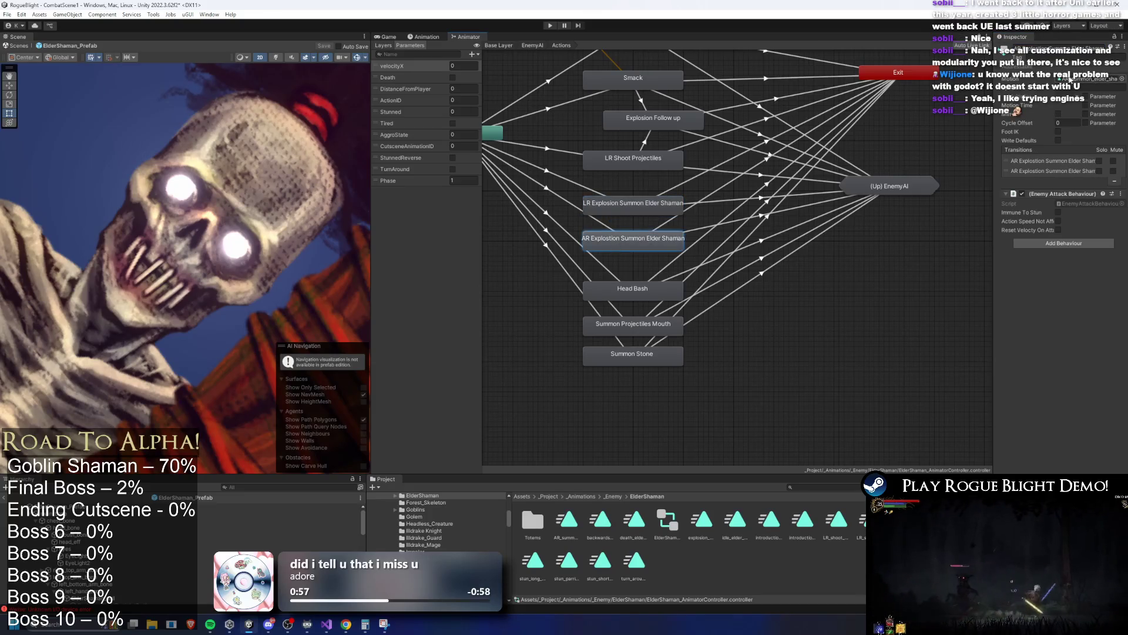
right_click(614, 239)
left_click(647, 279)
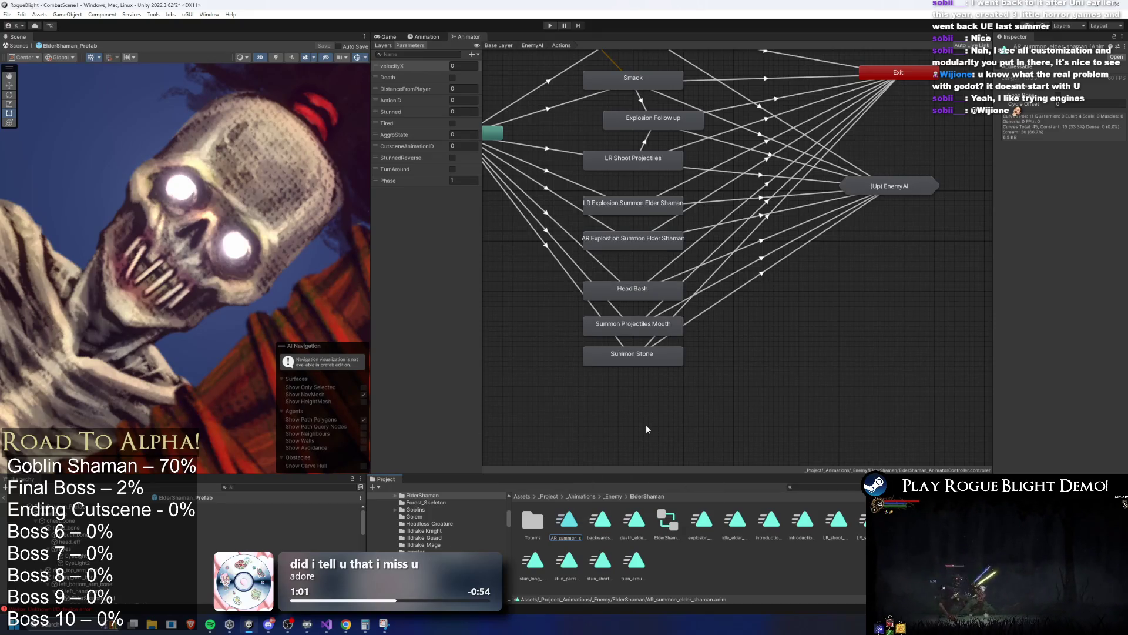
type("explosion_")
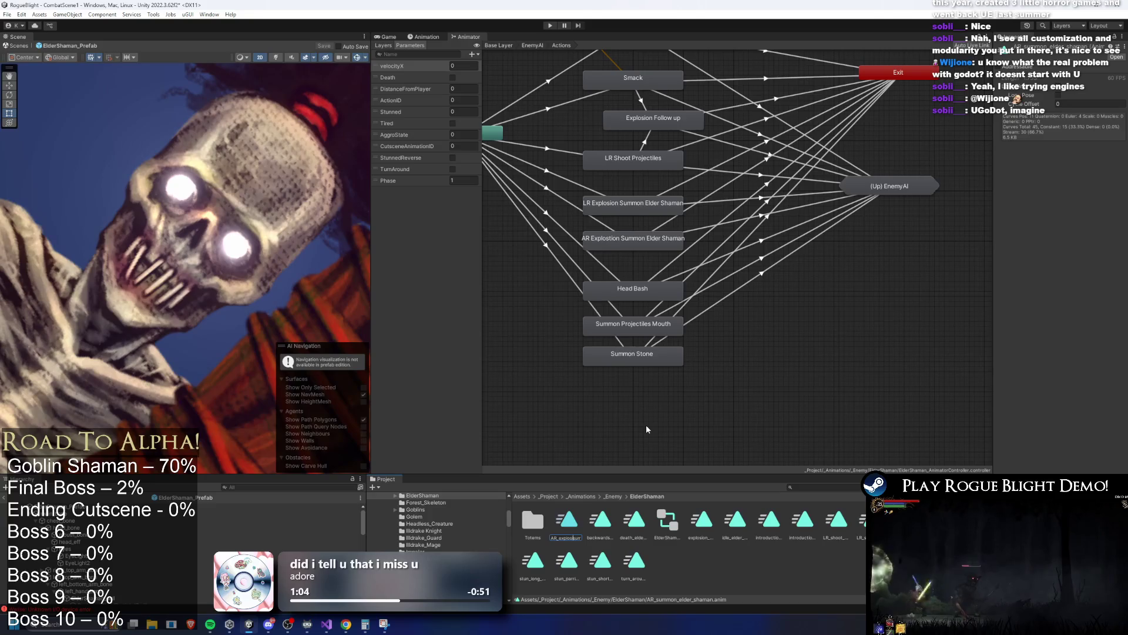
key("Return")
Rename the LR summon clip to LR_explosion_summon_elder_shaman and check the LR state's transition.
left_click(838, 521)
right_click(864, 520)
left_click(930, 281)
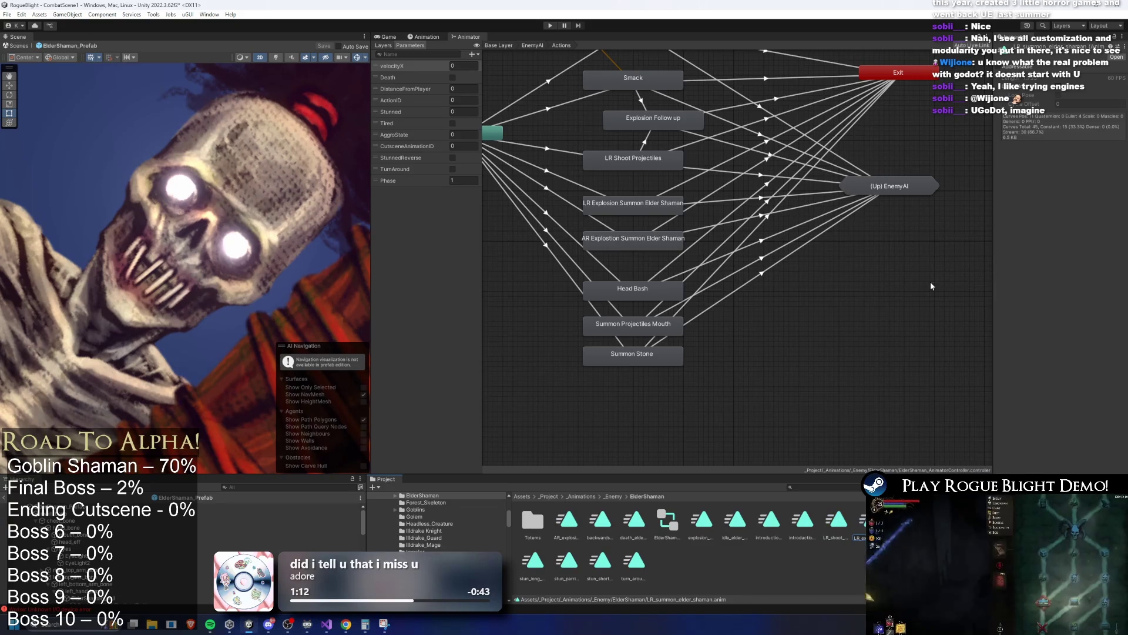
key("Return")
left_click(617, 213)
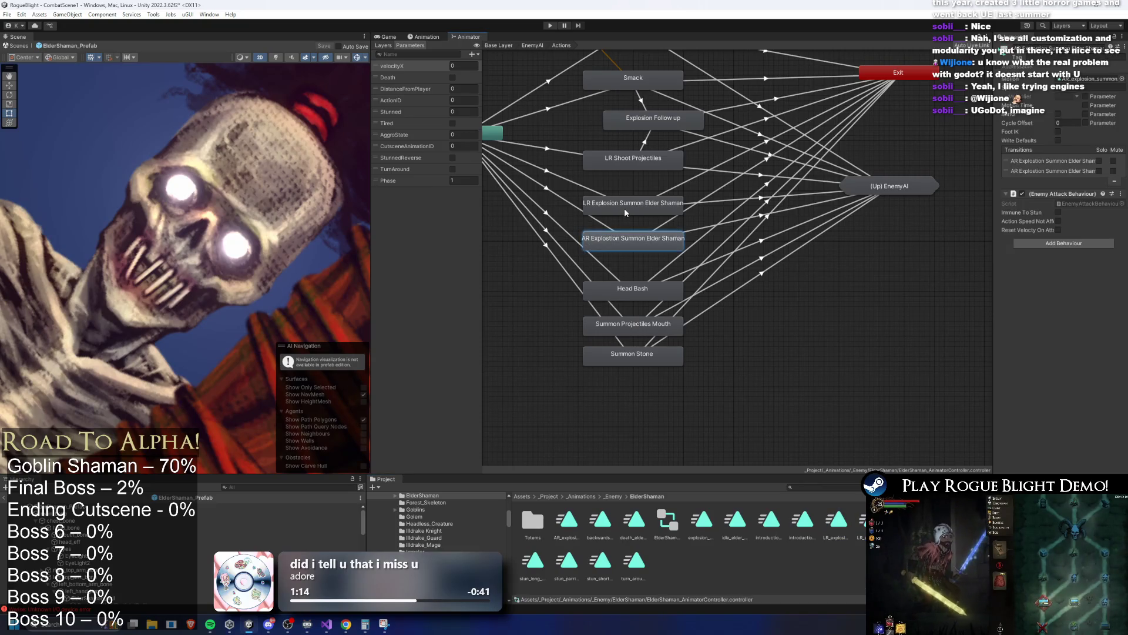
left_click(575, 183)
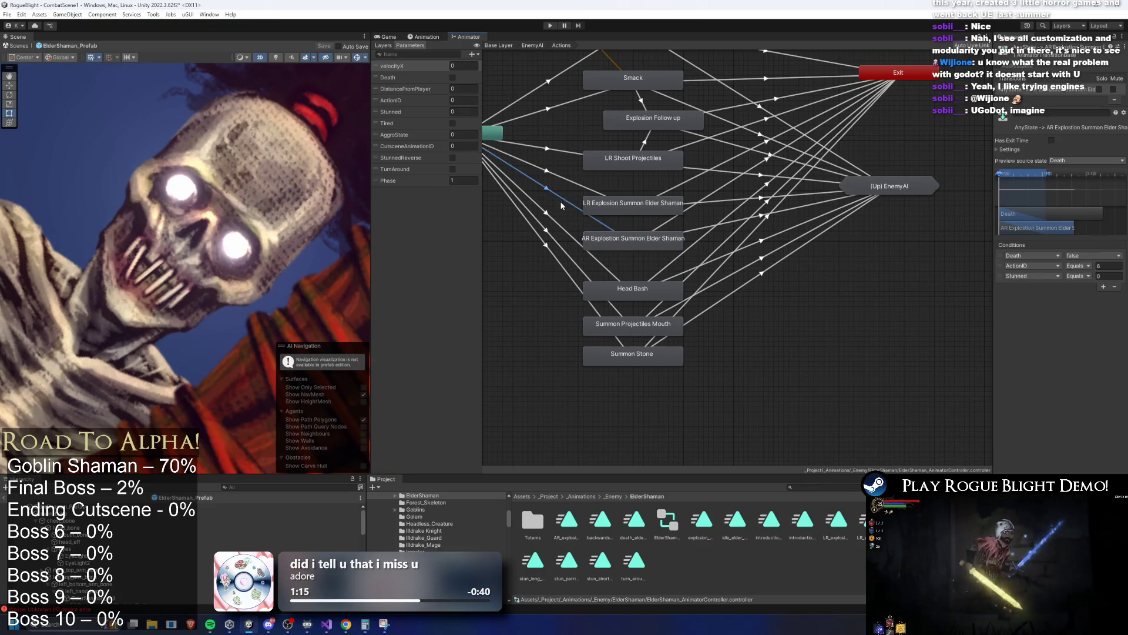
left_click(264, 506)
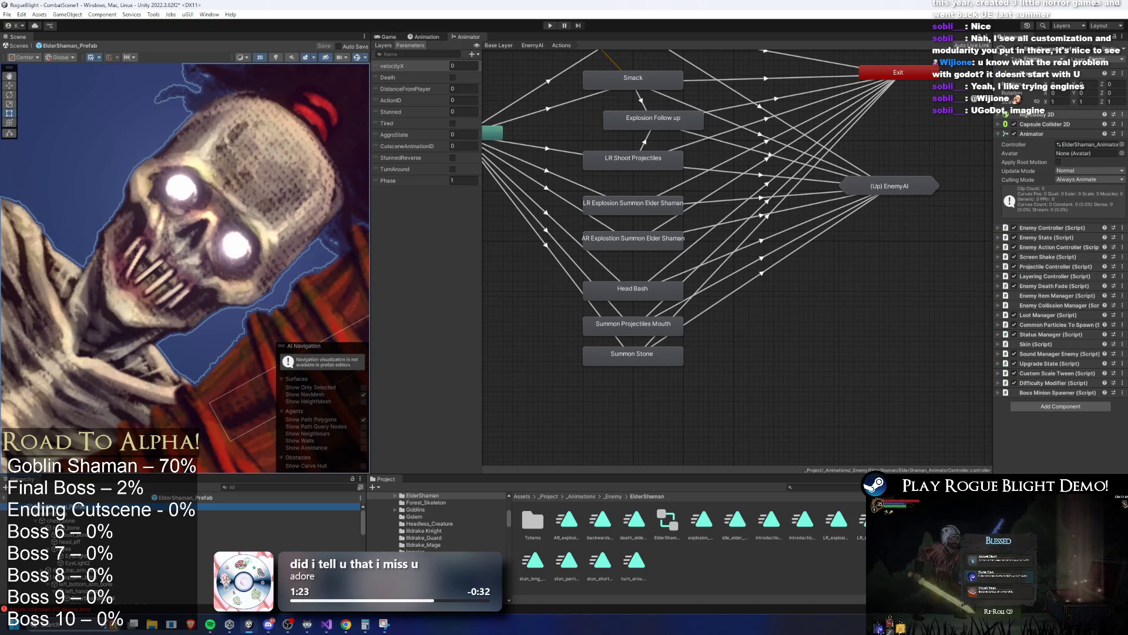
Duplicate Long Range as a fourth action pattern and change its Min Distance from 1.4 to 0.
left_click_drag(993, 129, 801, 129)
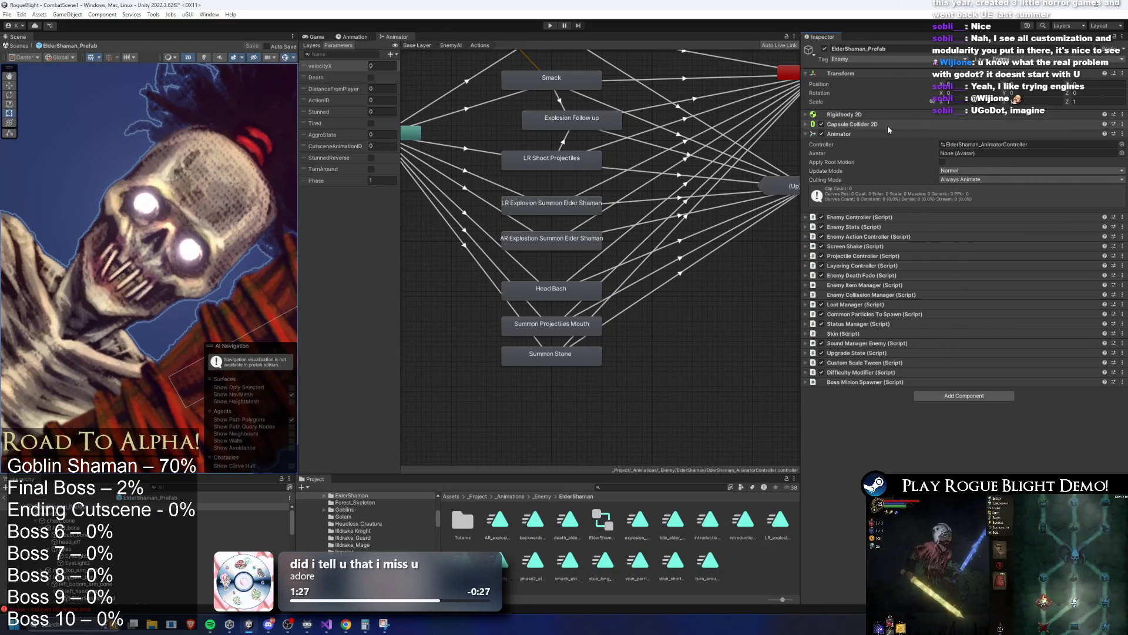
left_click(859, 133)
left_click(862, 134)
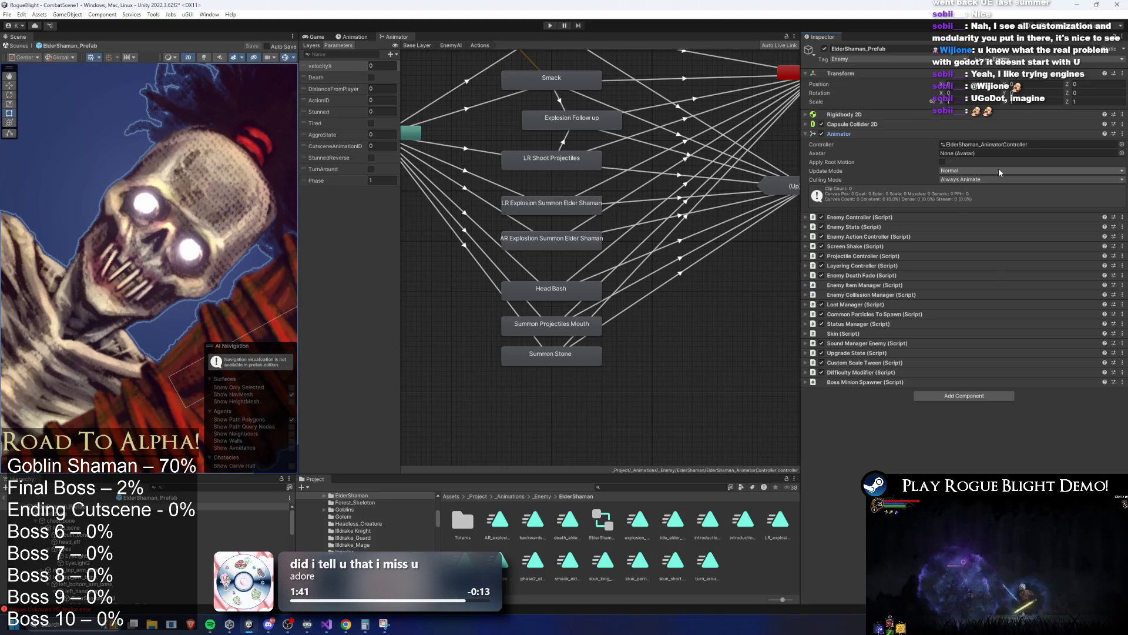
left_click(917, 237)
left_click(975, 283)
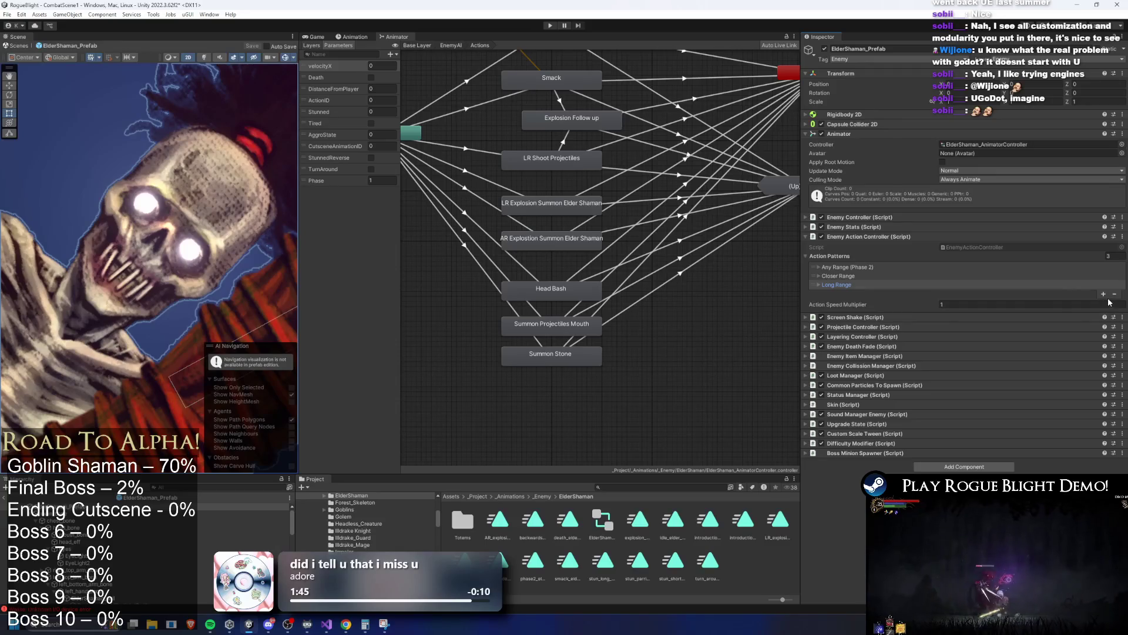
left_click(1104, 293)
left_click(855, 294)
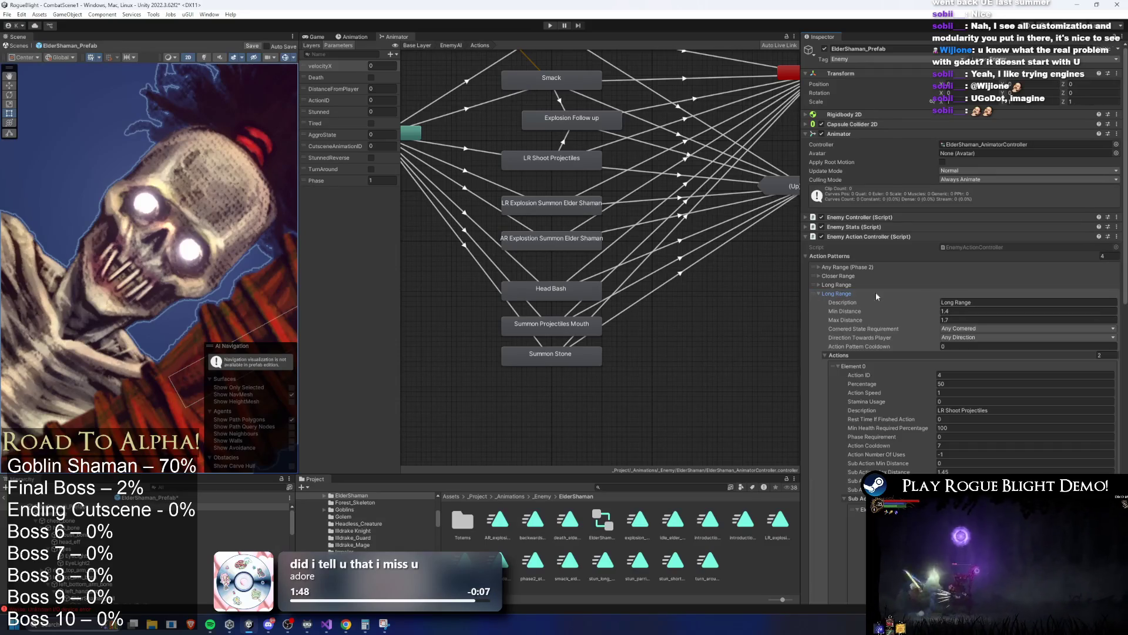
type("0")
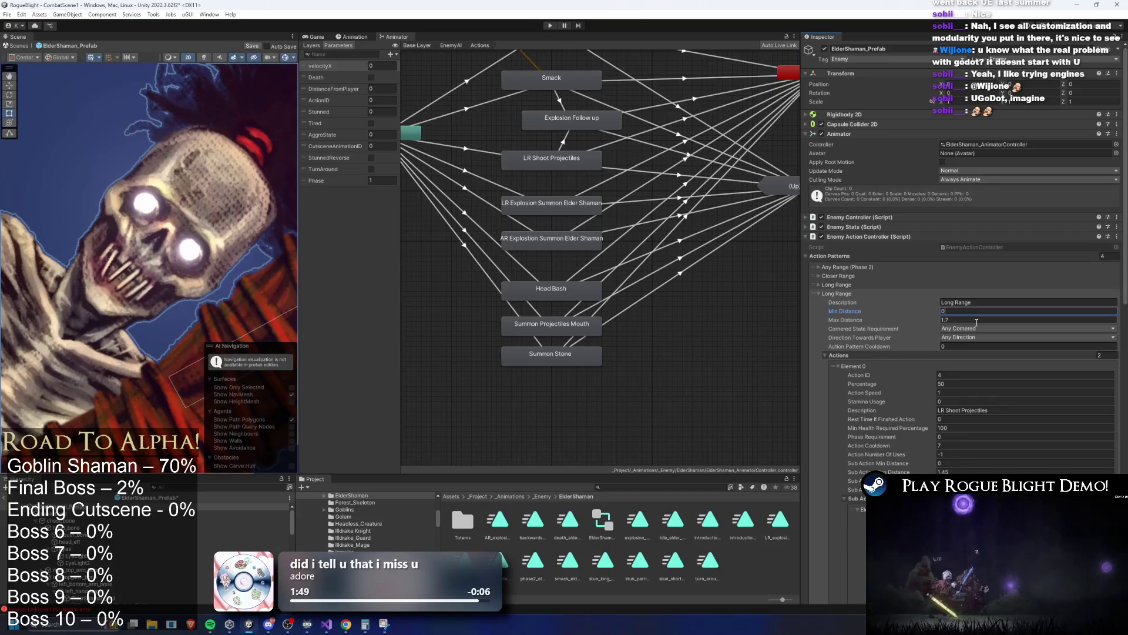